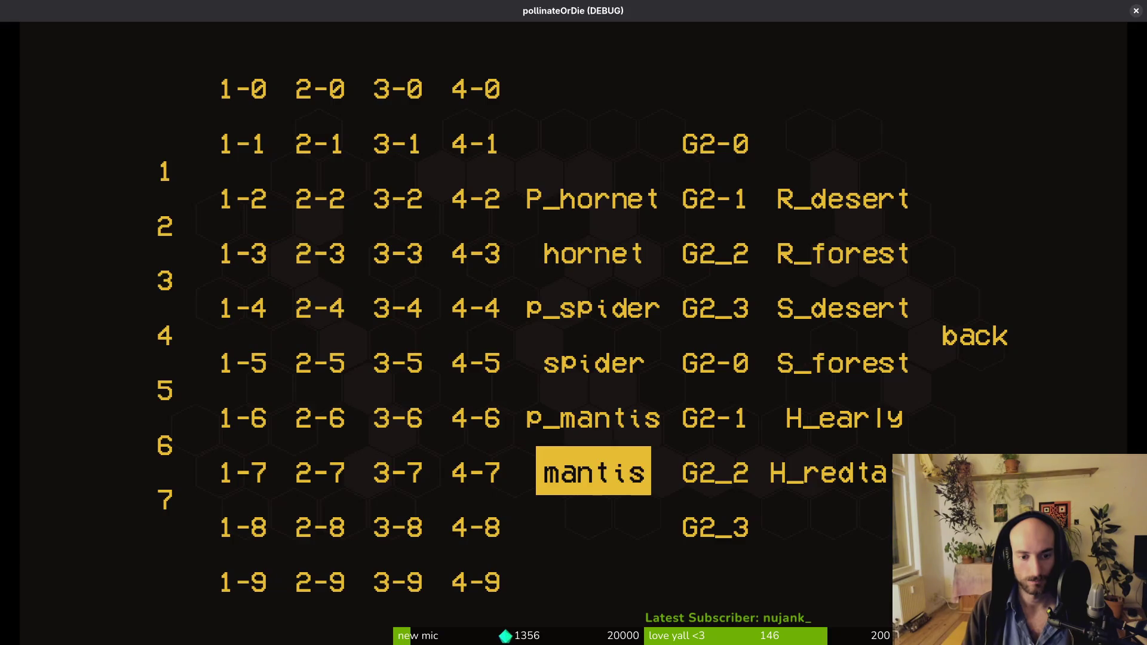
Step: Load the 'mantis' entry from the debug level-select grid to enter the Mantis boss arena
key("Return")
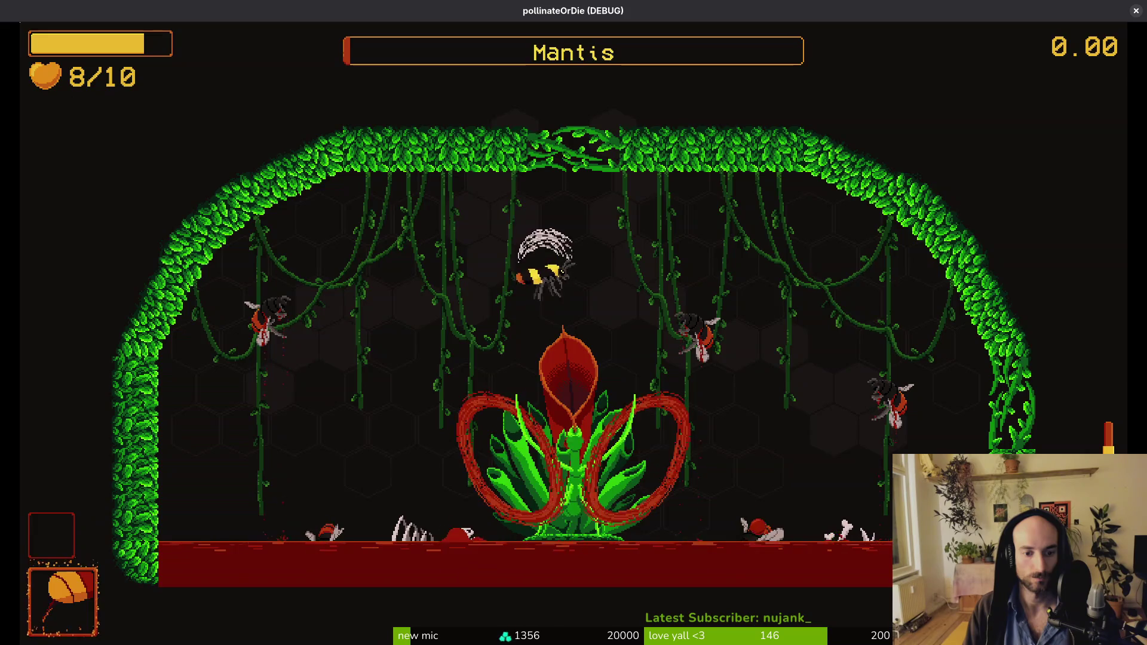
Step: Pause, view the General settings (language, music, sfx, enemy health, projectile speed), then resume
key("Escape")
key("Down")
key("Down")
key("Return")
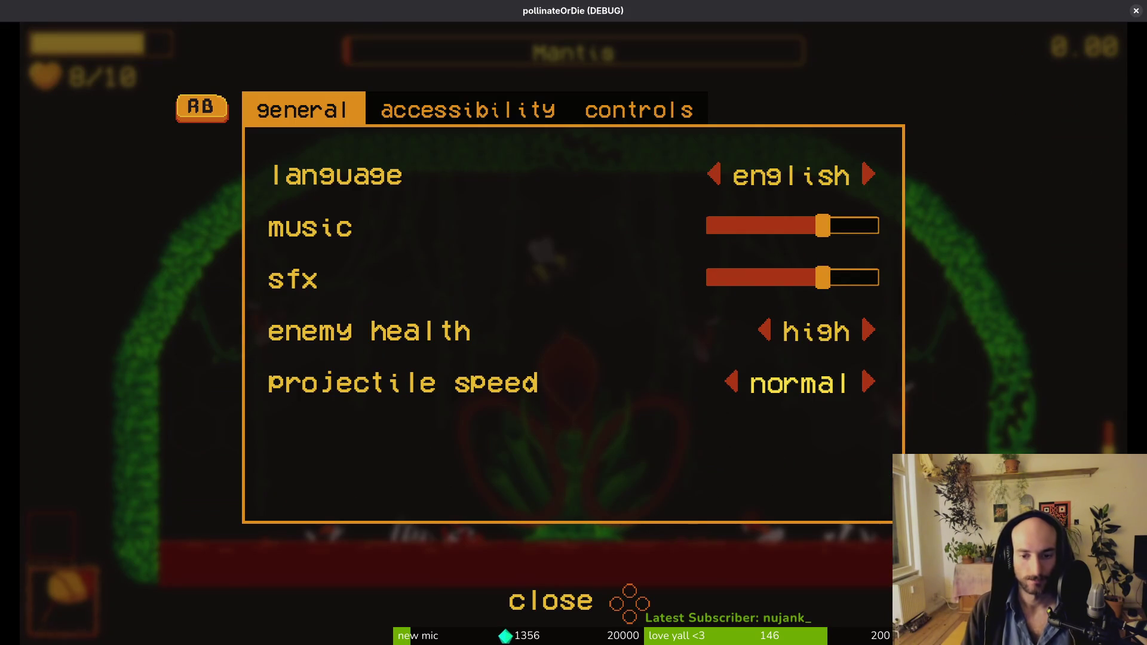
key("Escape")
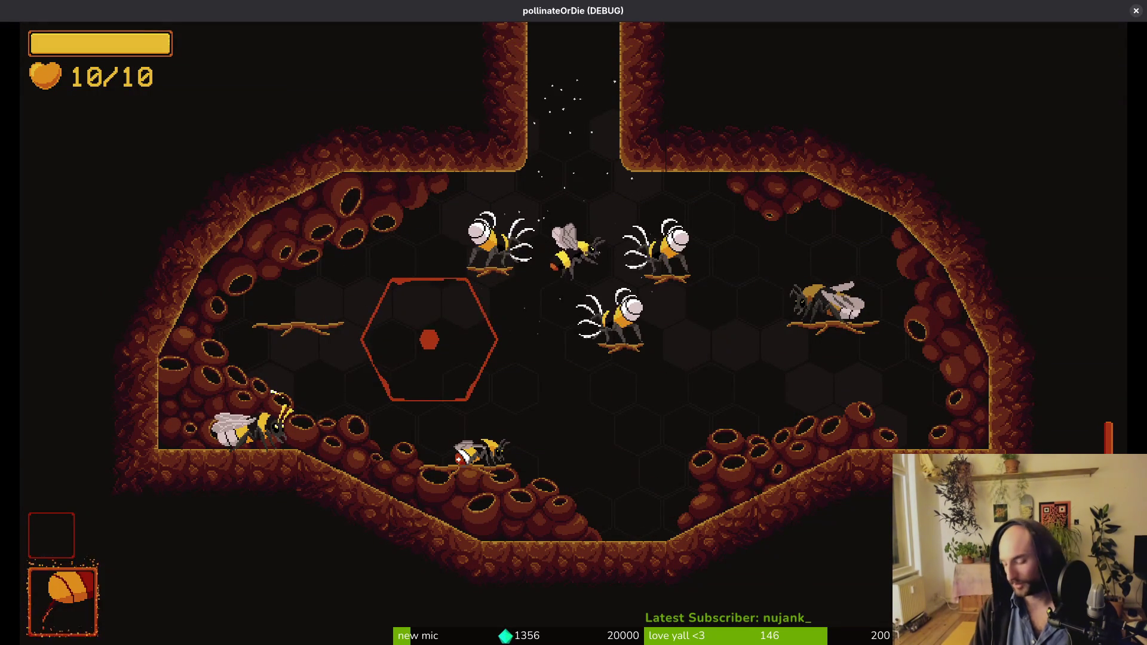
Step: Fly up the hive shaft into the jungle arena and attack the plant enemies
key("w")
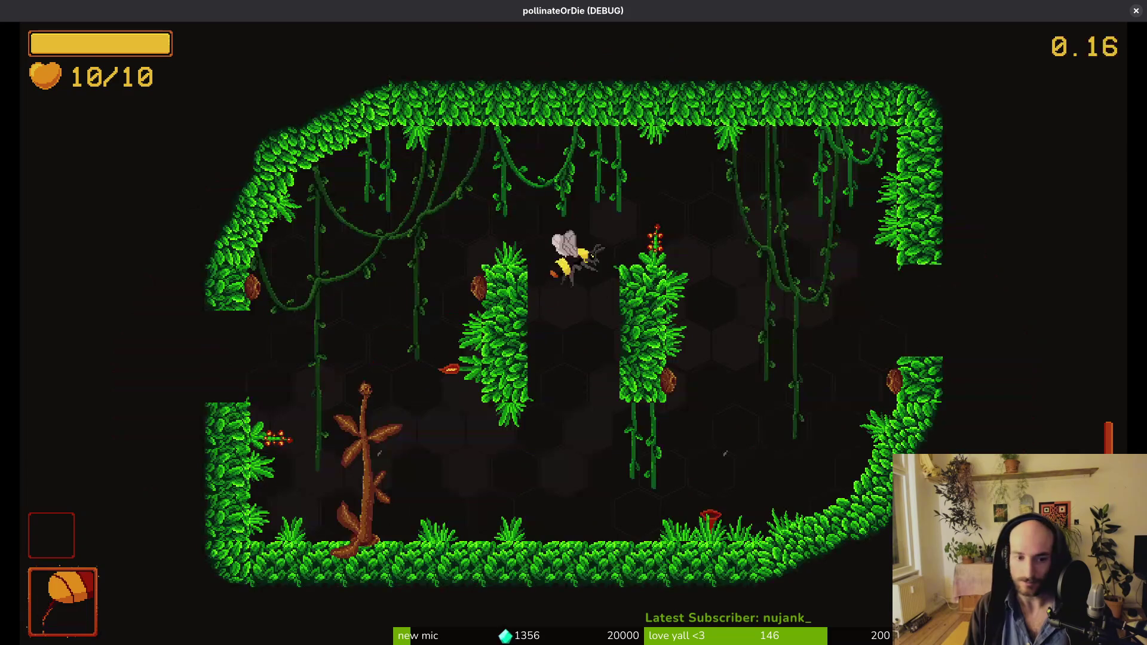
key("w")
key("d")
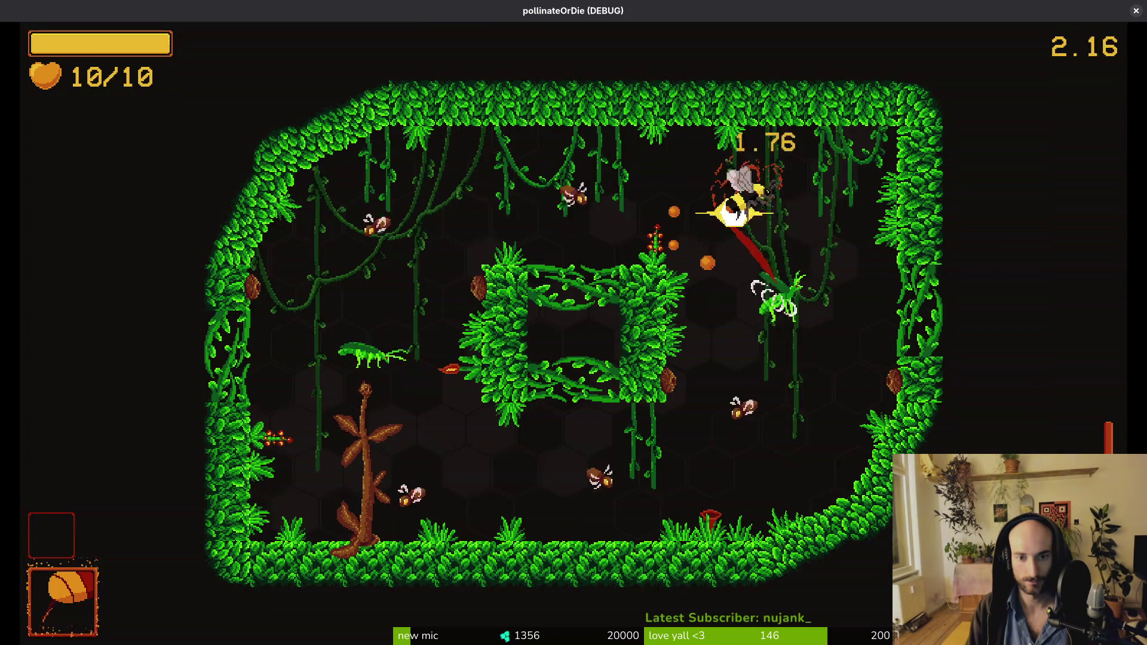
key("space")
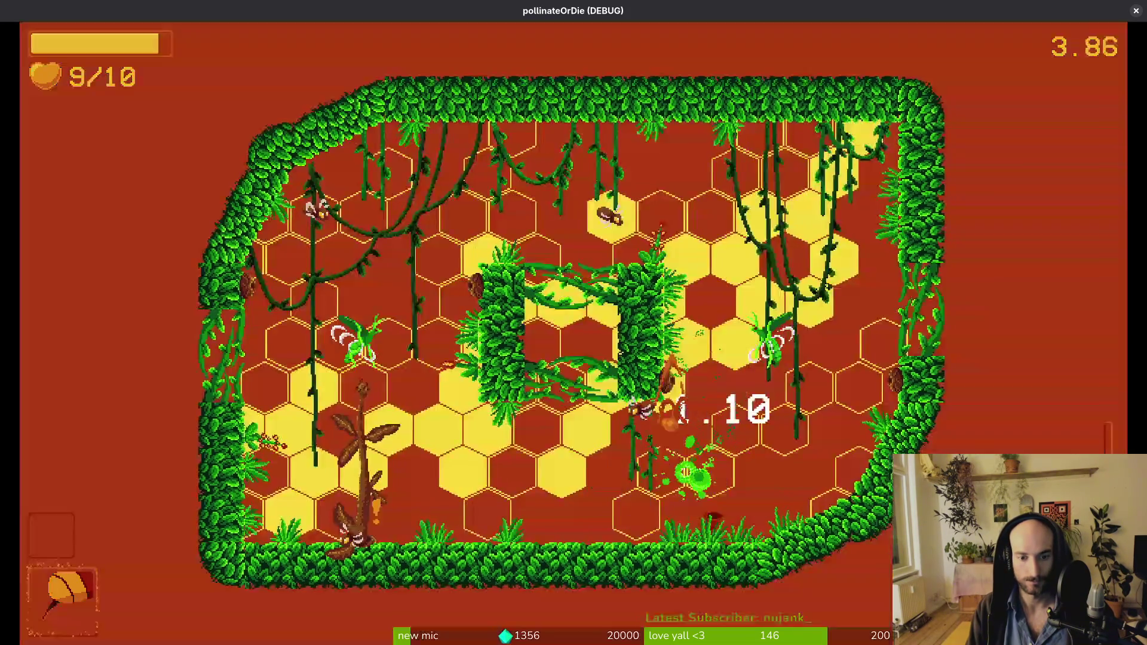
key("w")
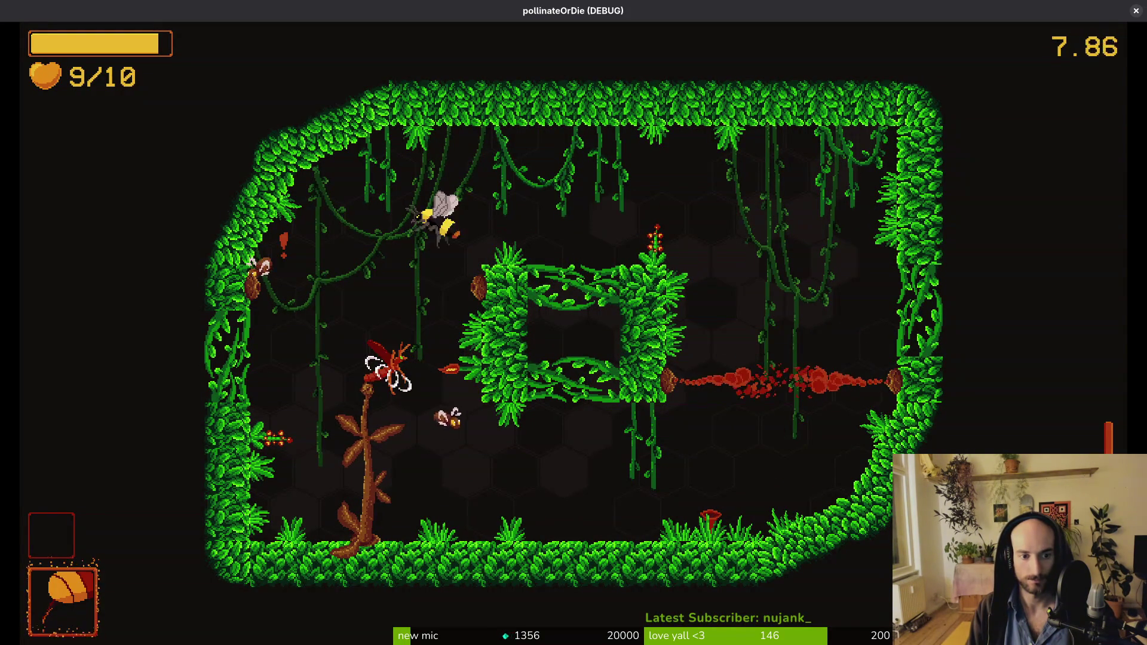
key("space")
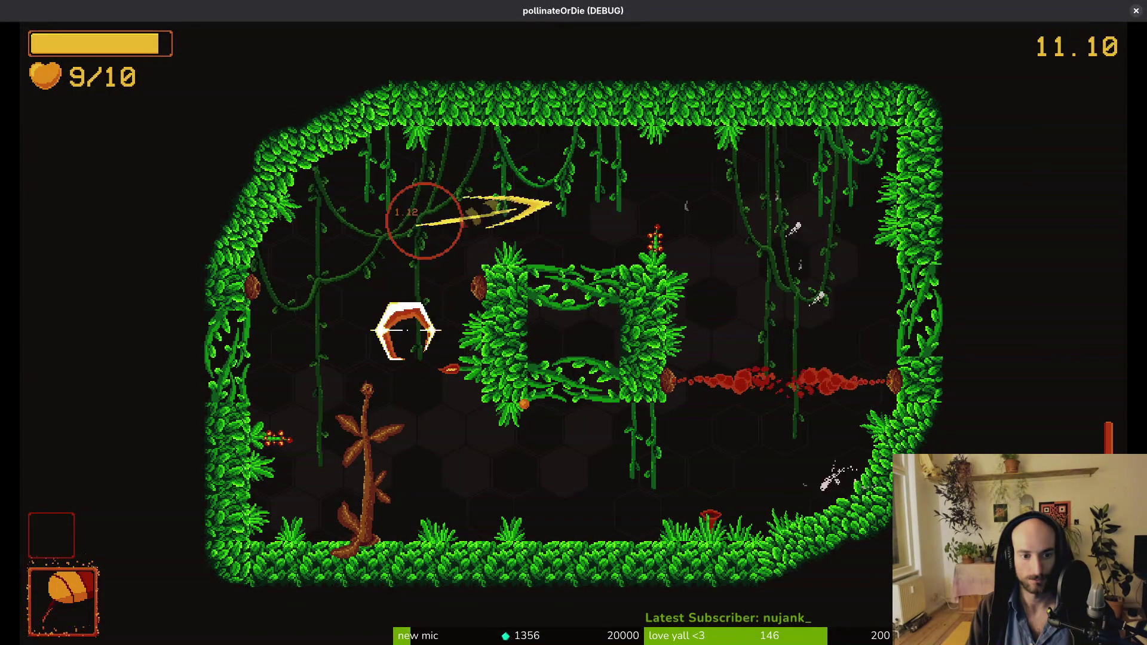
Step: Defeat the remaining enemies on the left and right until the side exits open
key("a")
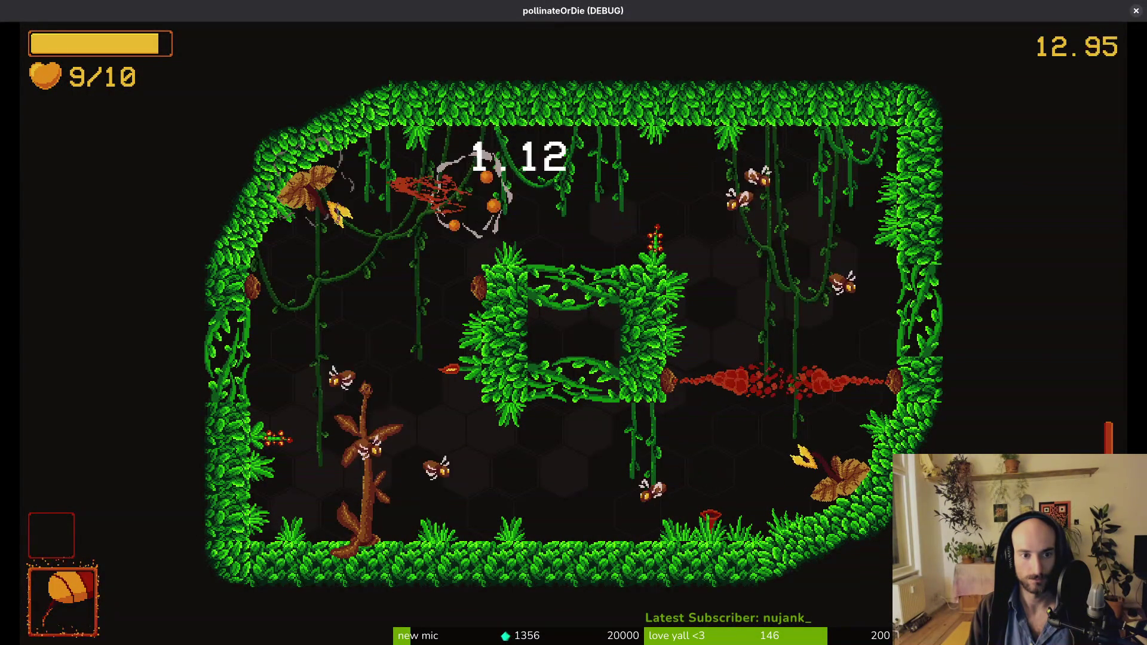
key("d")
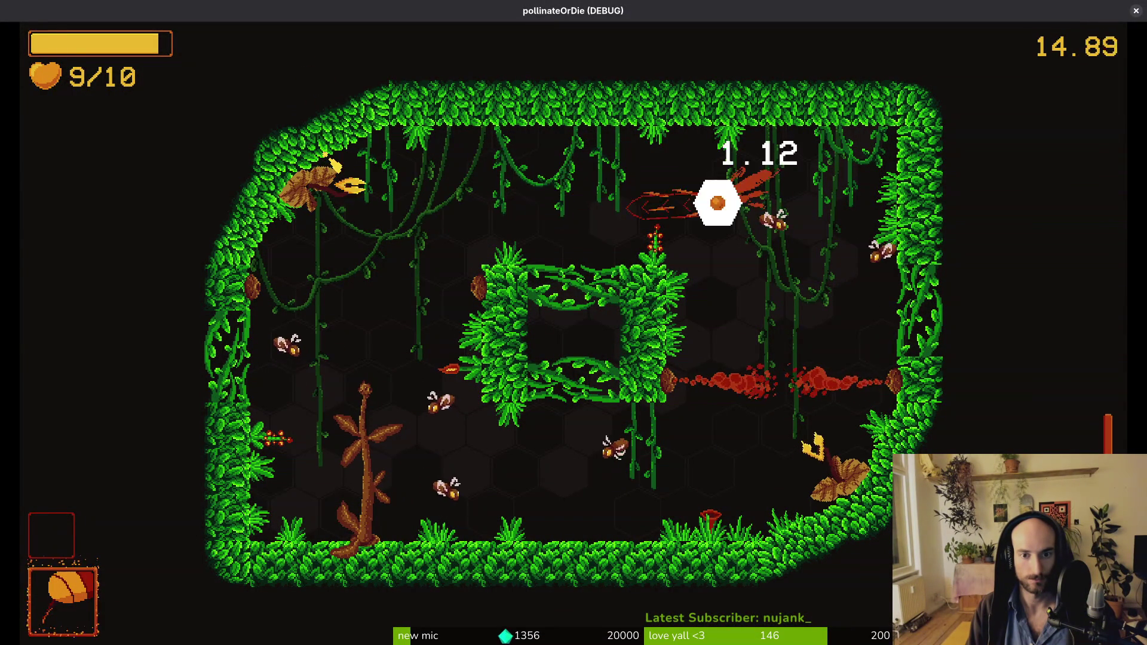
key("space")
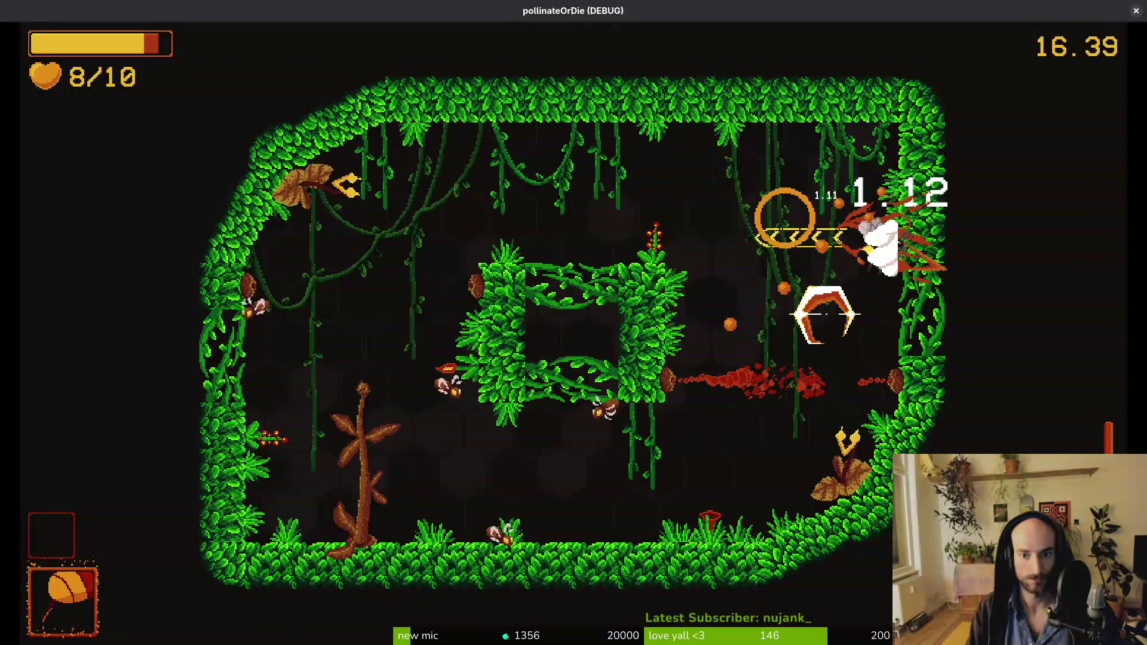
key("a")
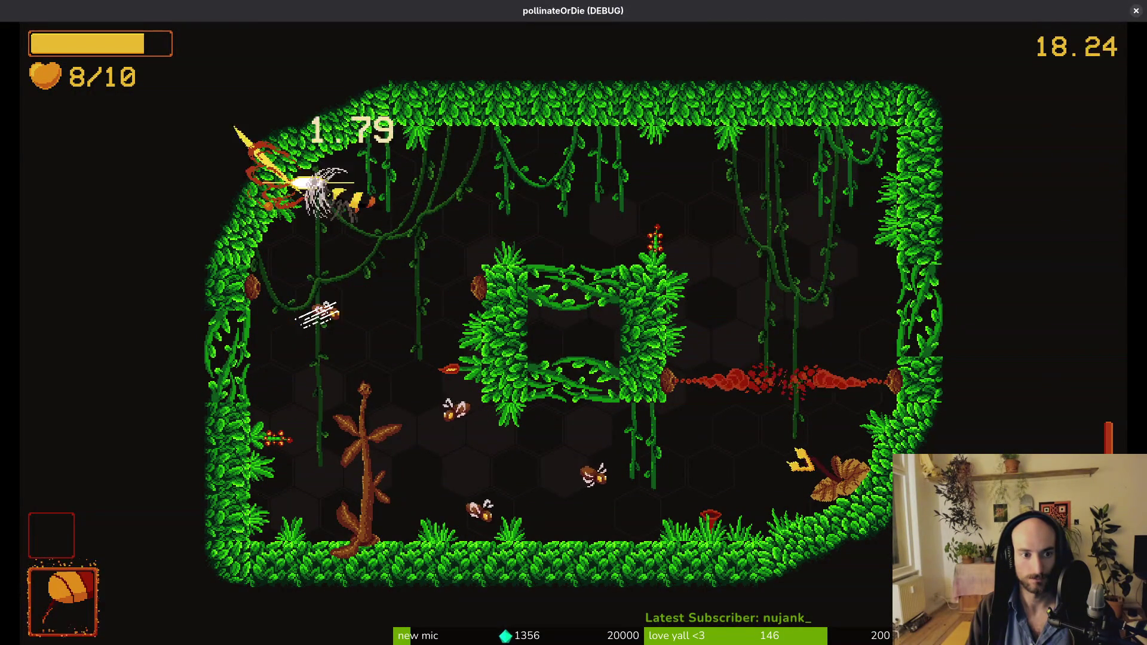
key("d")
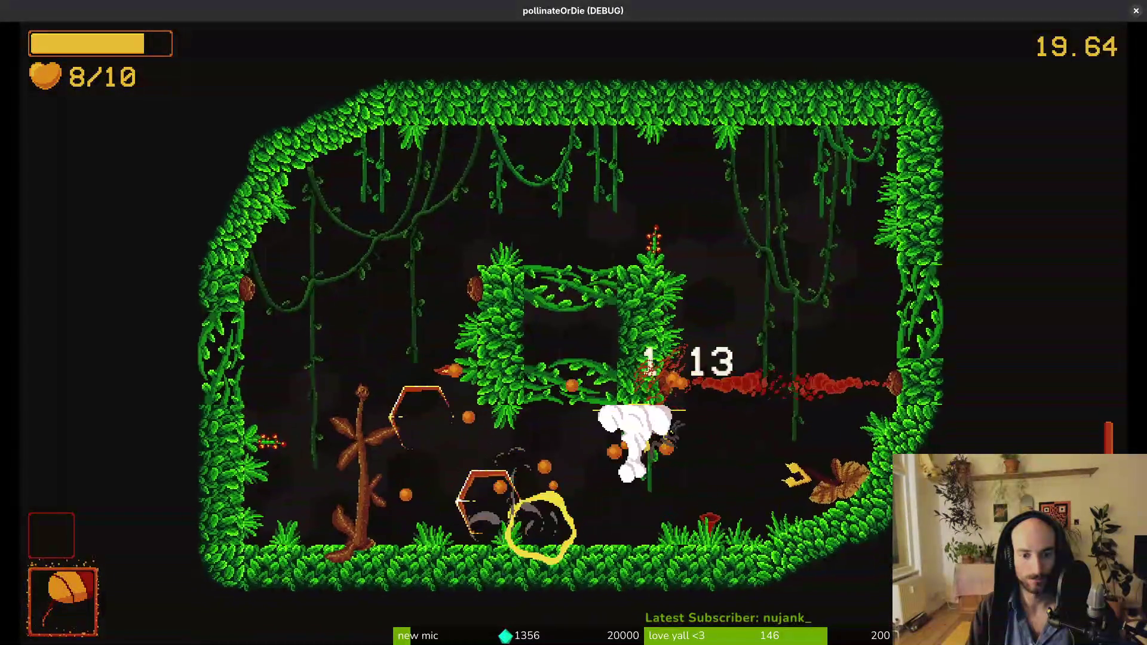
key("space")
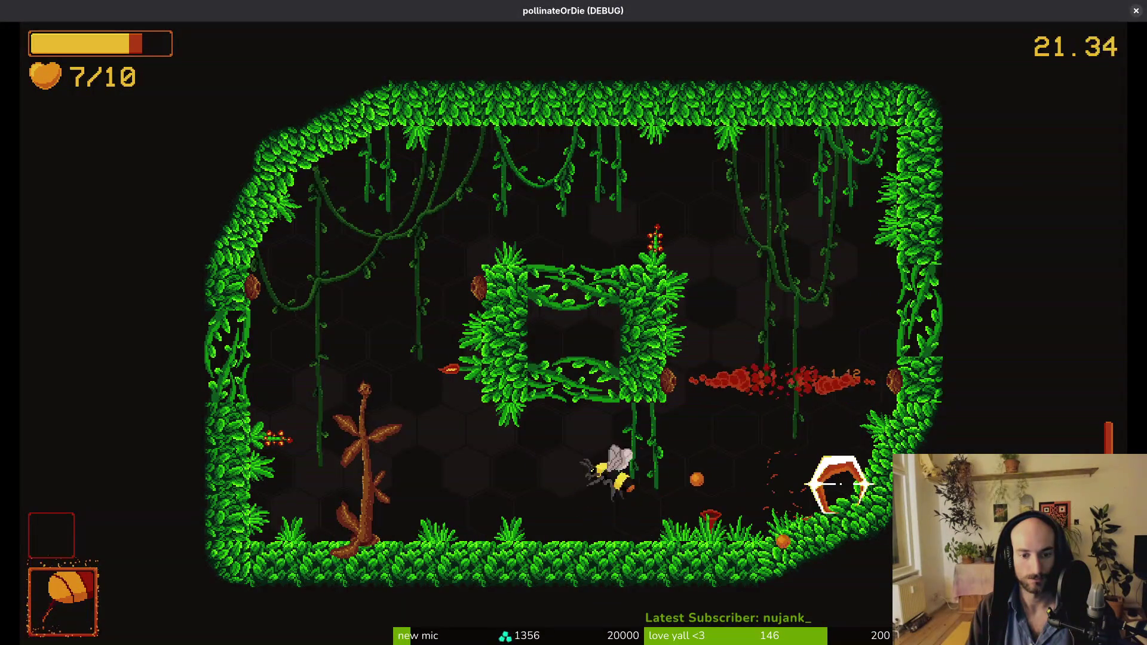
key("w")
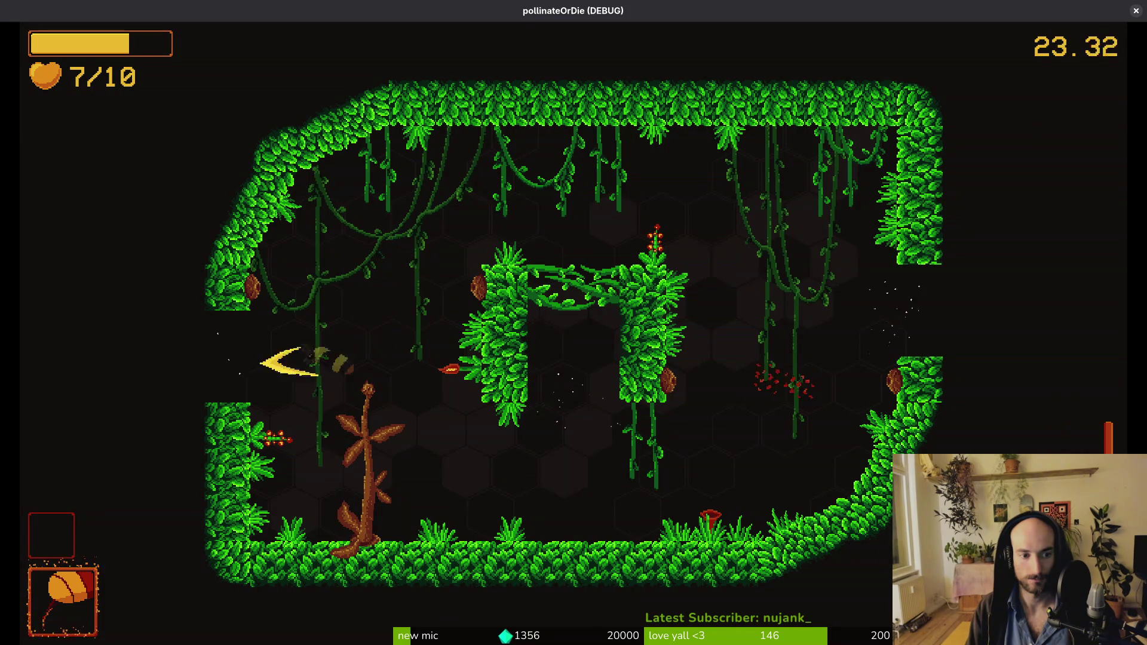
Step: Dash left through the enemies and fire bursts to knock back those near the flower
key("space")
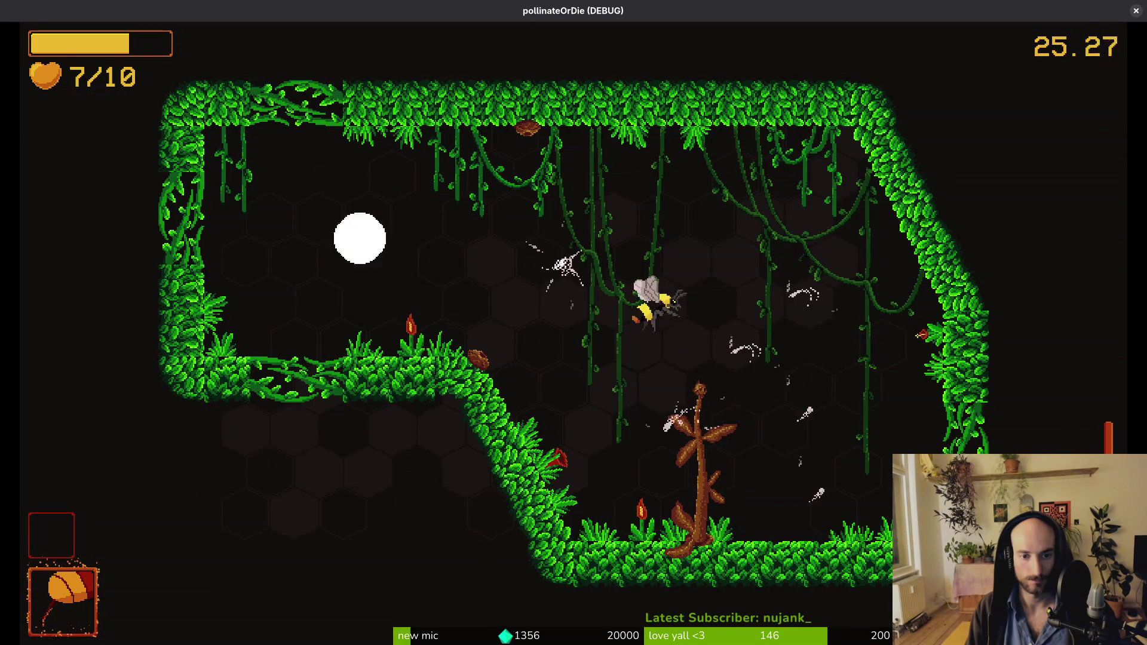
key("a")
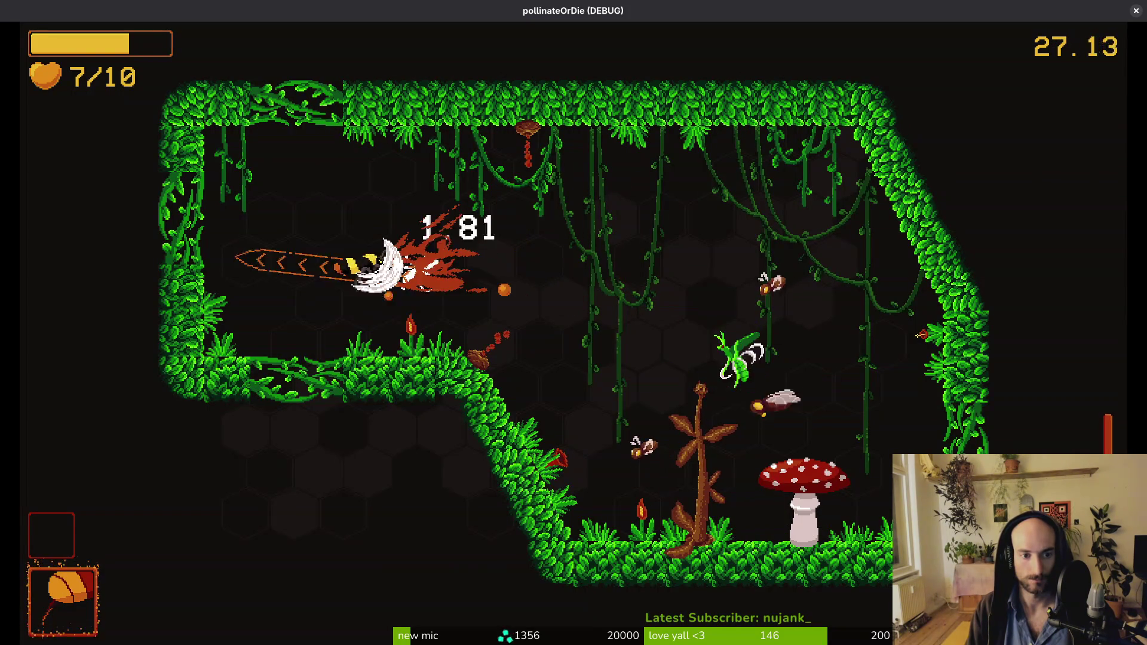
key("space")
key("d")
key("space")
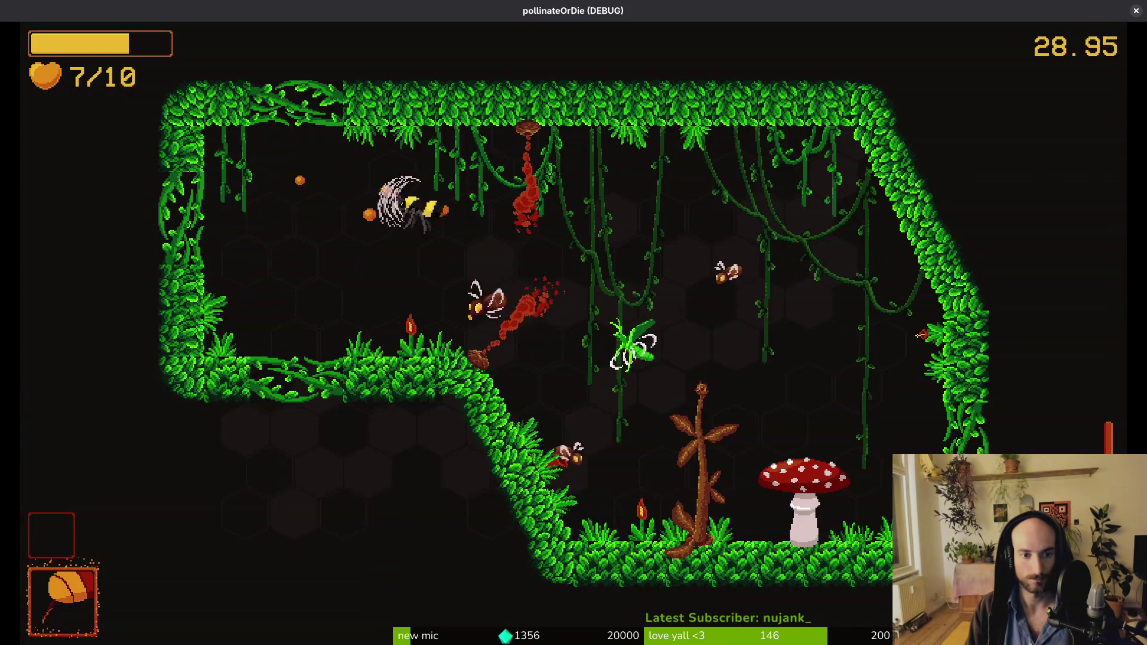
key("space")
key("space")
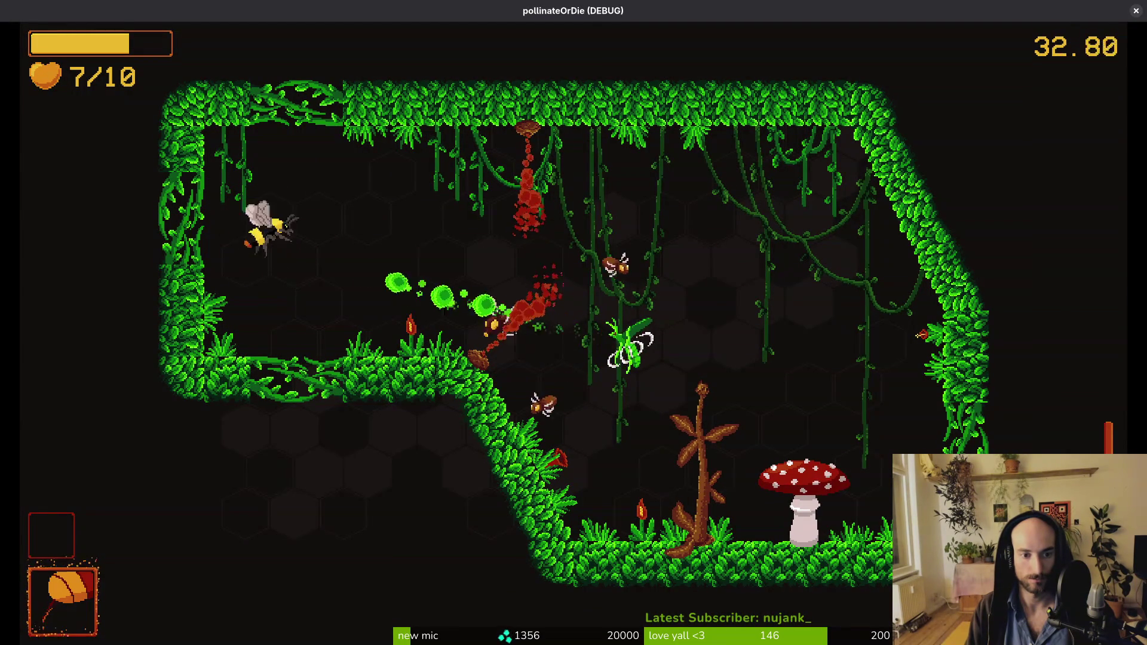
key("space")
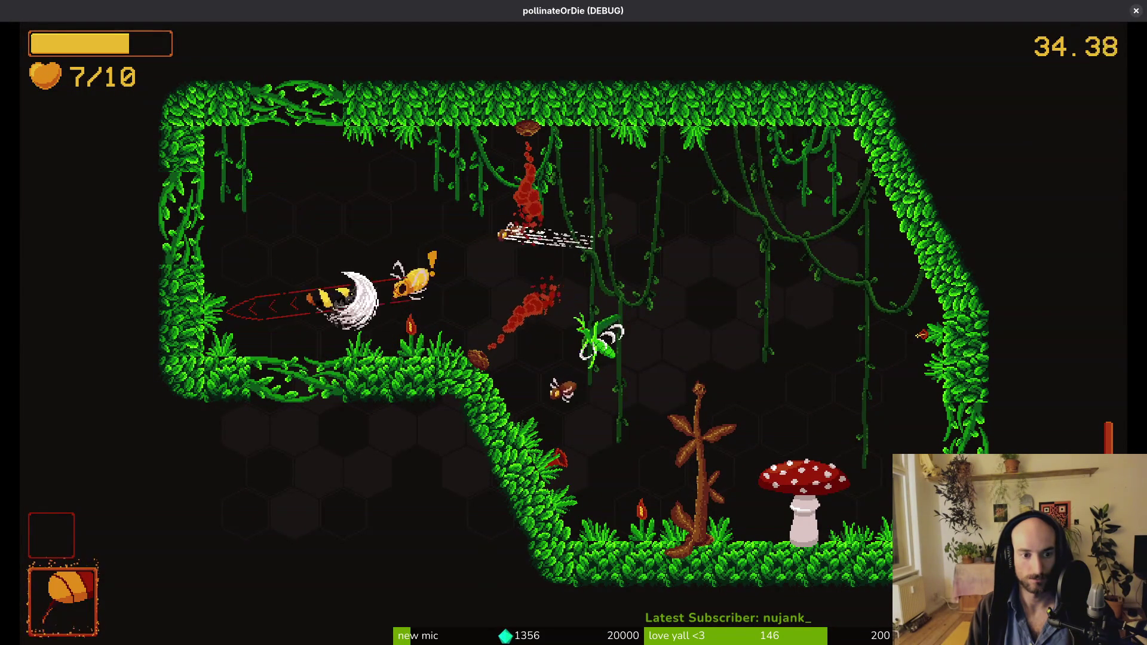
Step: Slash the enemies up-left and attack the green mantis
key("space")
key("w")
key("space")
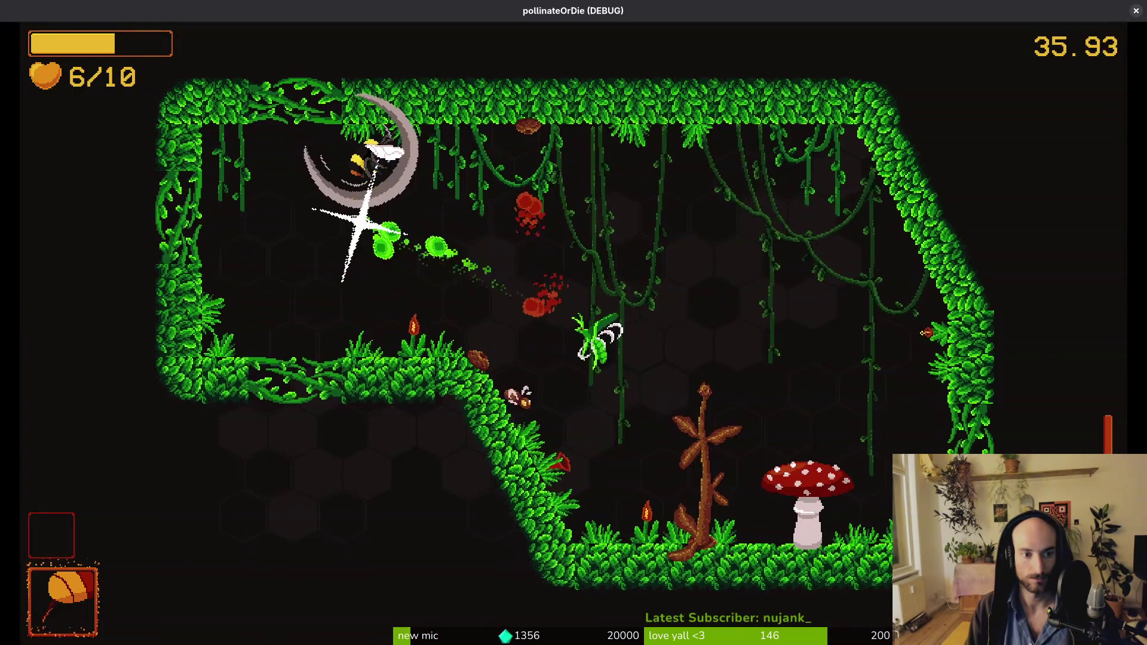
key("space")
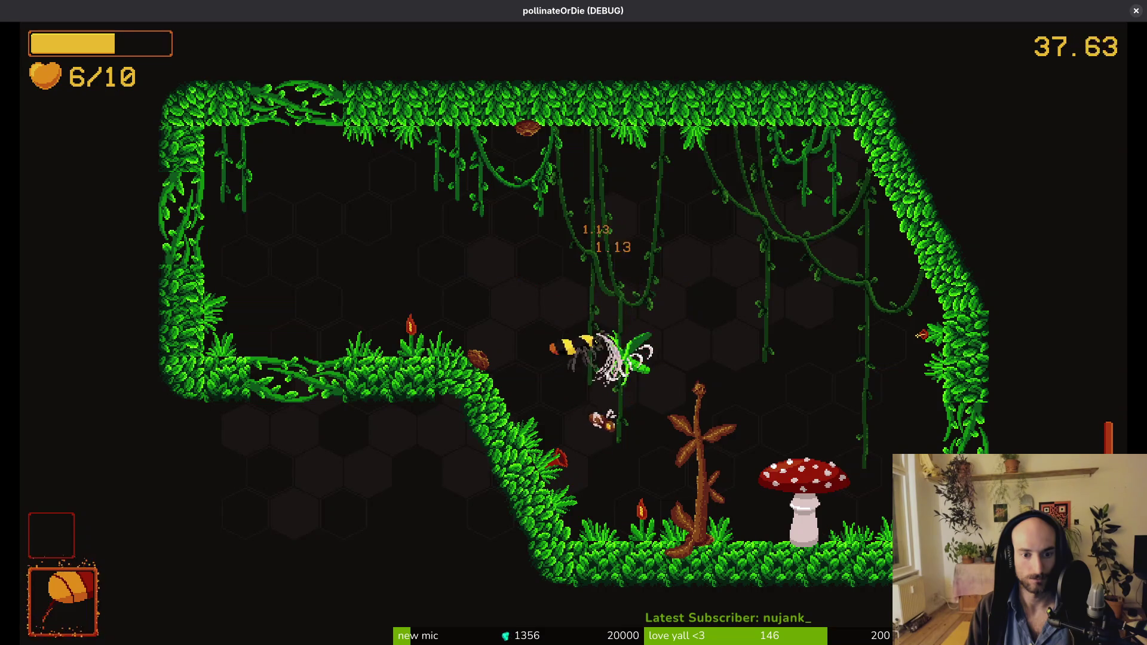
key("space")
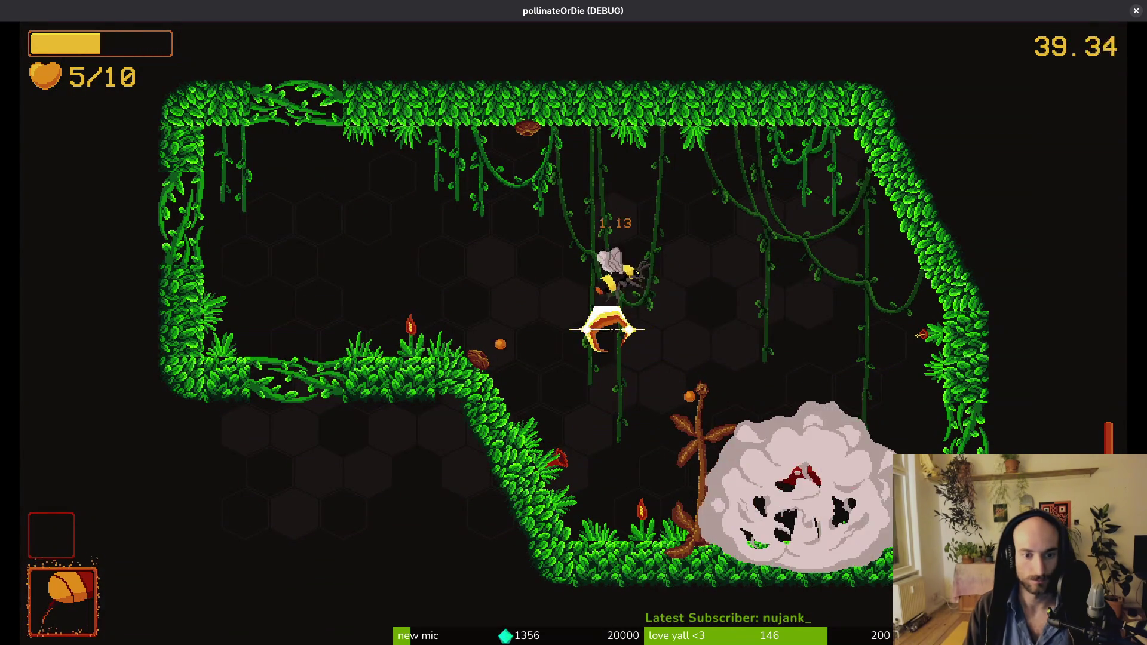
Step: Destroy the red-spotted mushroom so it drops pollen
key("d")
key("space")
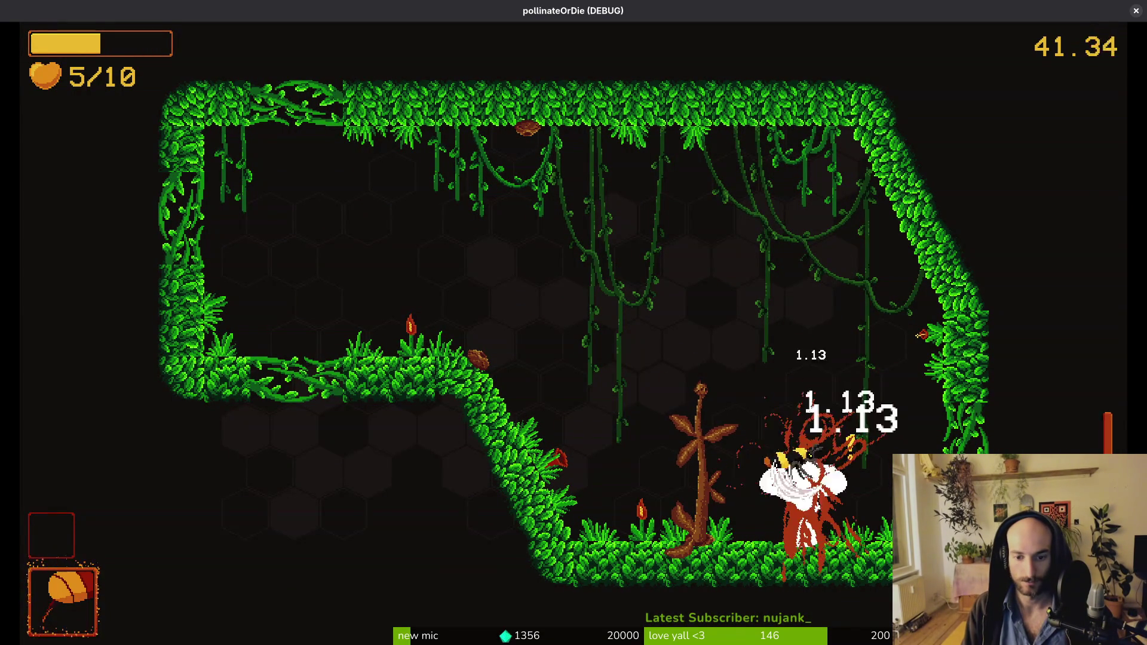
key("space")
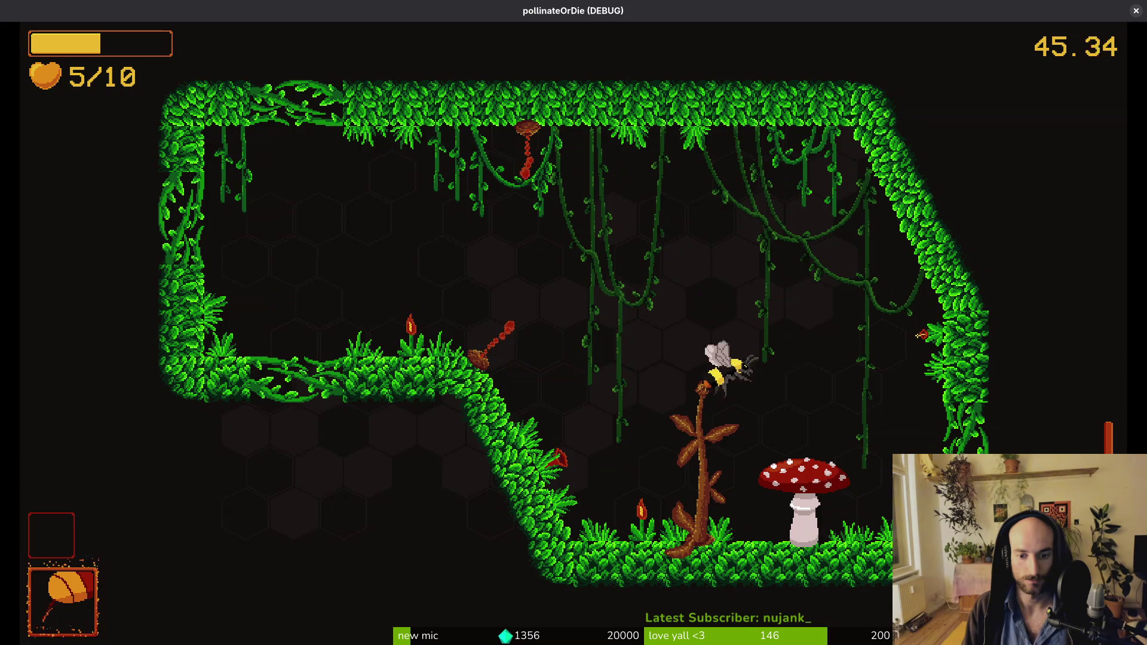
key("space")
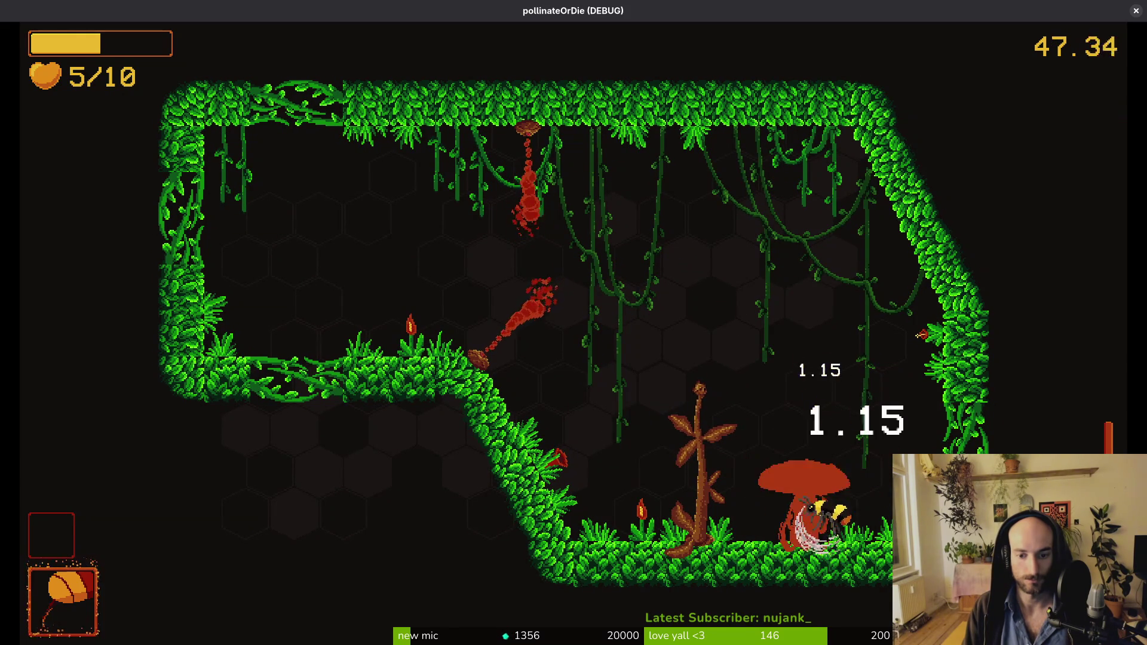
key("space")
key("w")
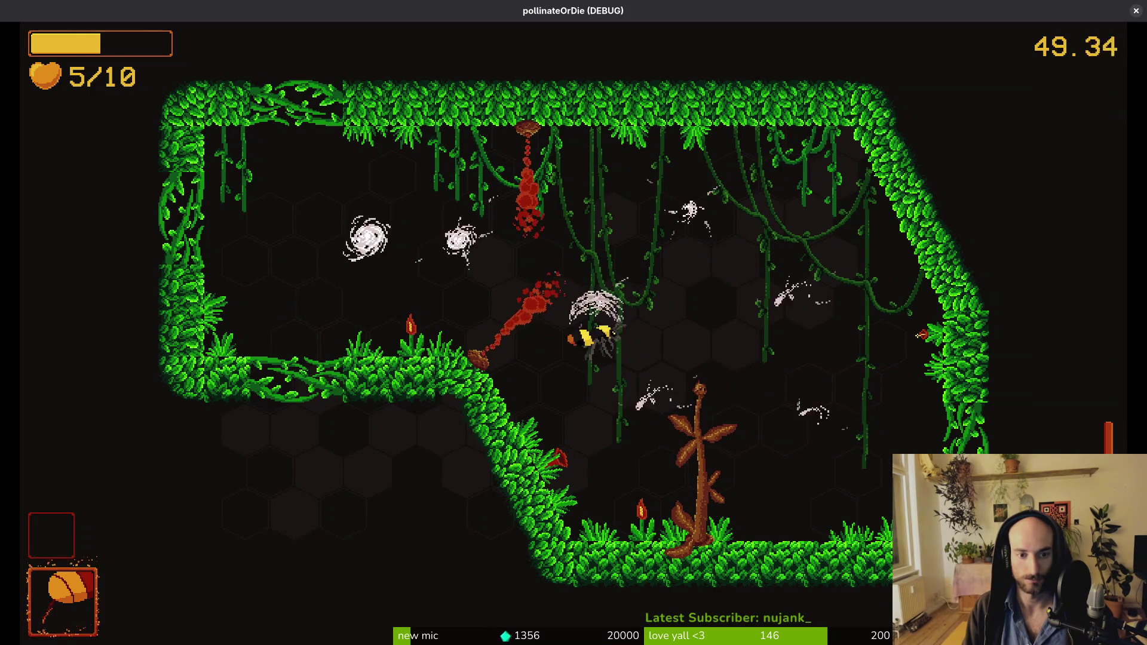
Step: Fight the swarming wasps and ceiling bugs, then fly back up-left across the room
key("space")
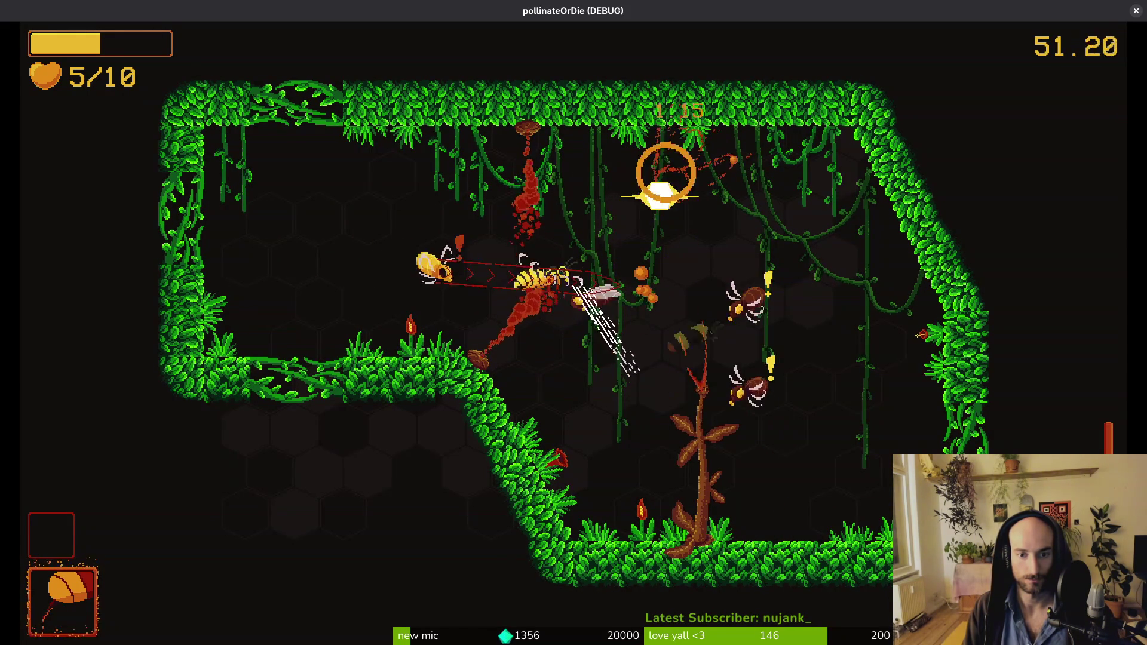
key("space")
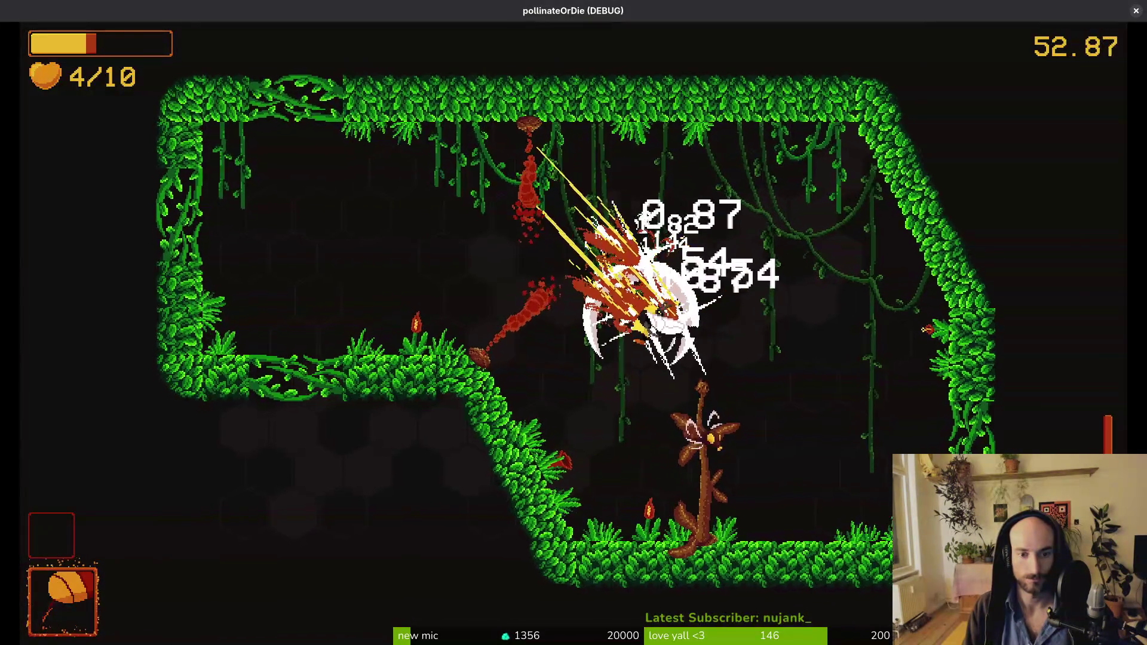
key("space")
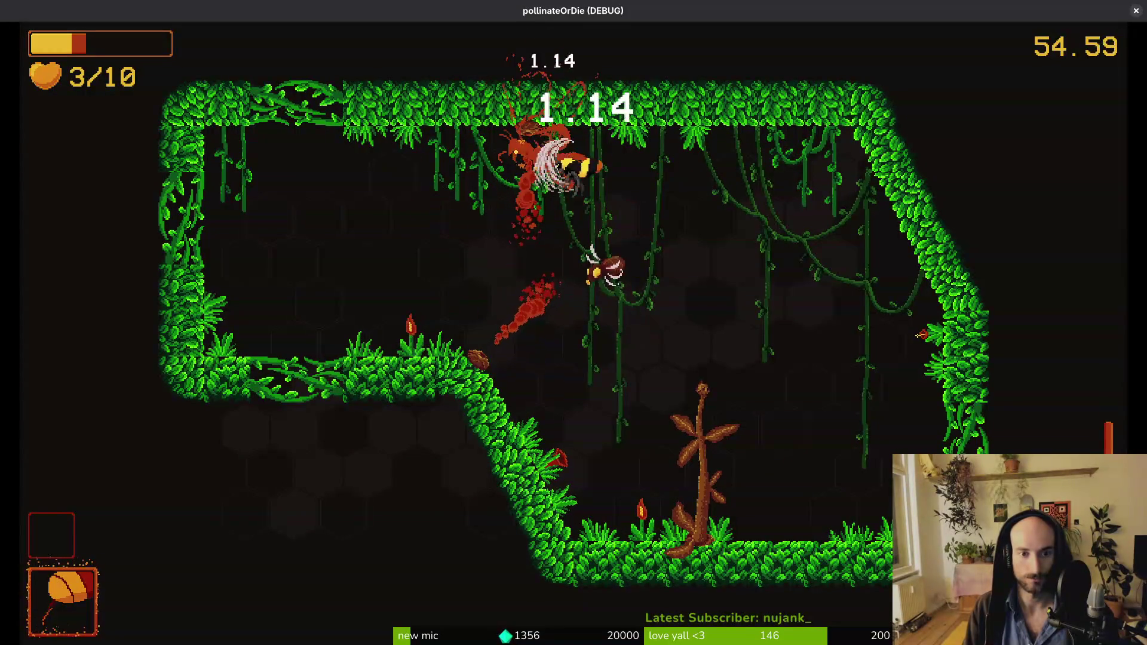
key("space")
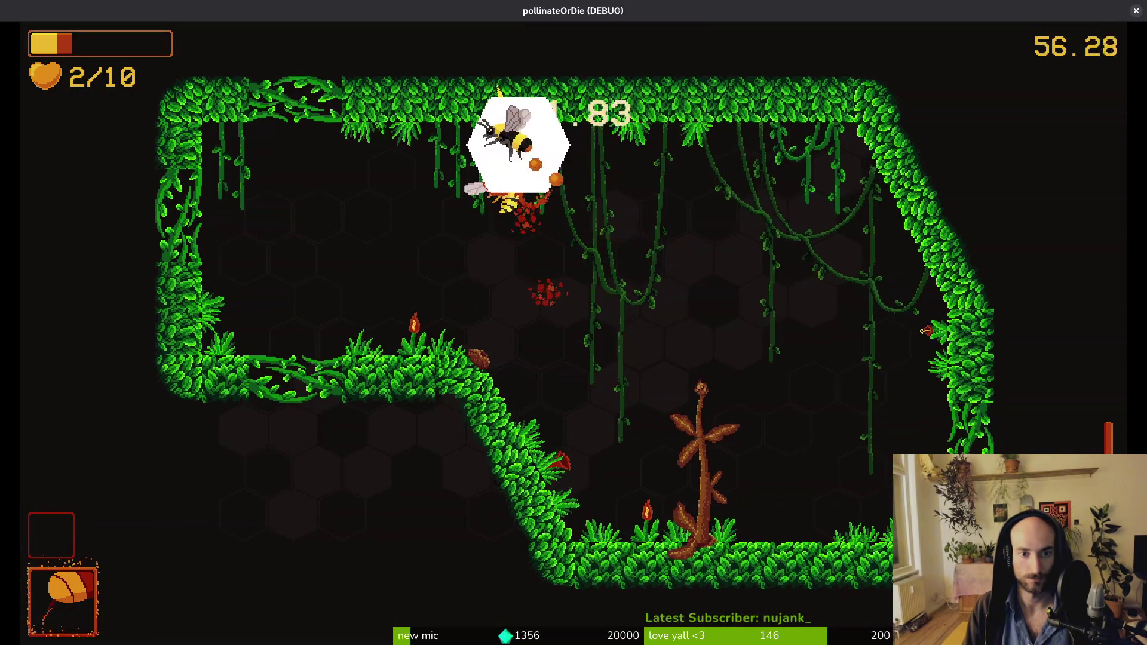
key("space")
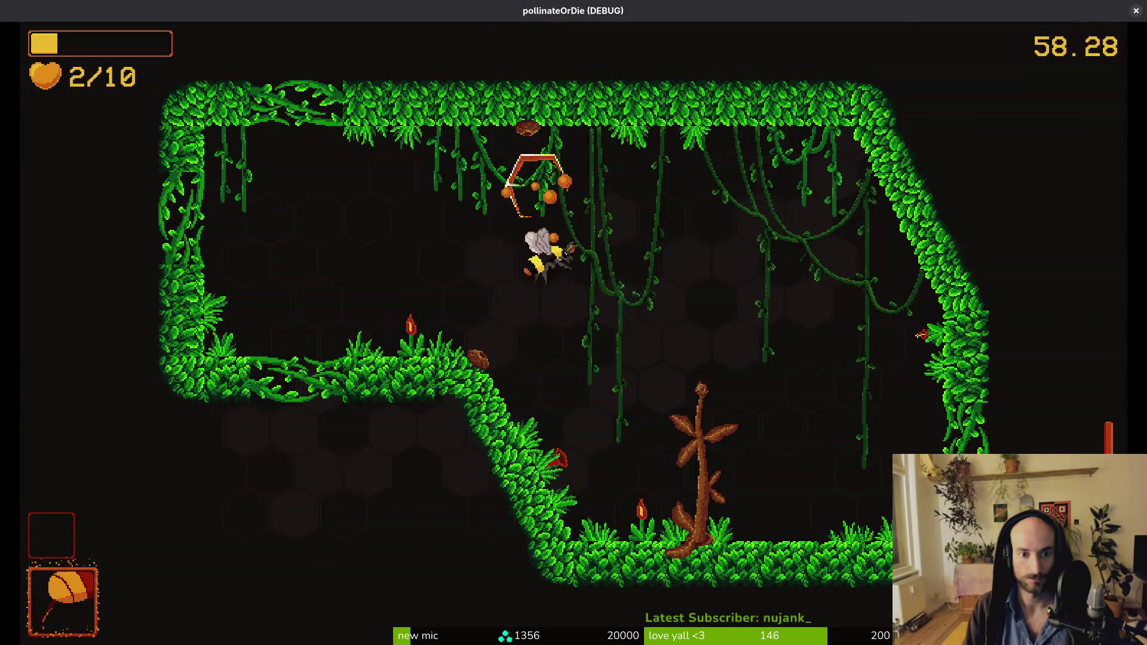
key("space")
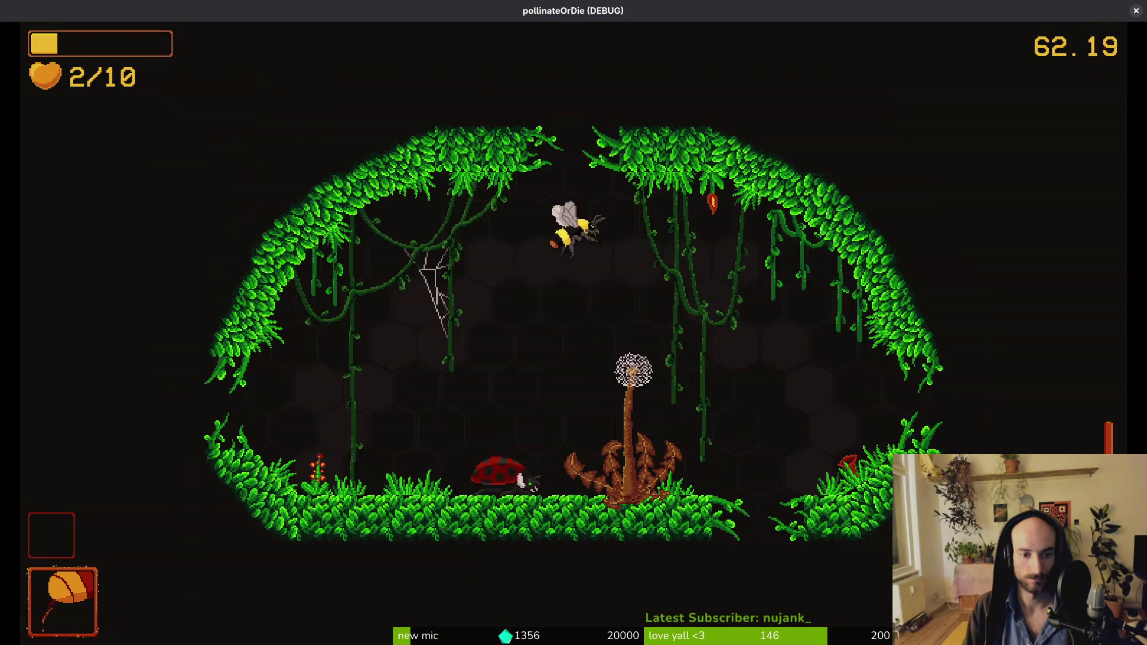
Step: Enter the ladybug's cave and buy a potion, raising health to 3/10
key("space")
key("e")
key("Return")
key("Escape")
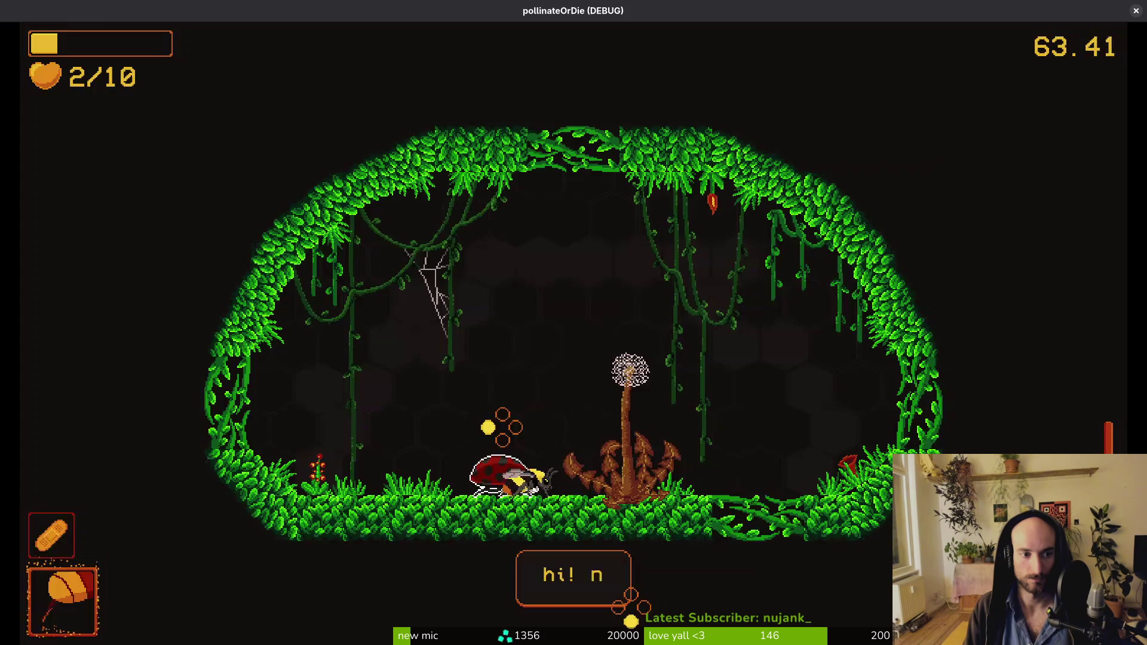
key("space")
Step: Browse the protein and potion items in the shop, then drop through the floor gap
key("e")
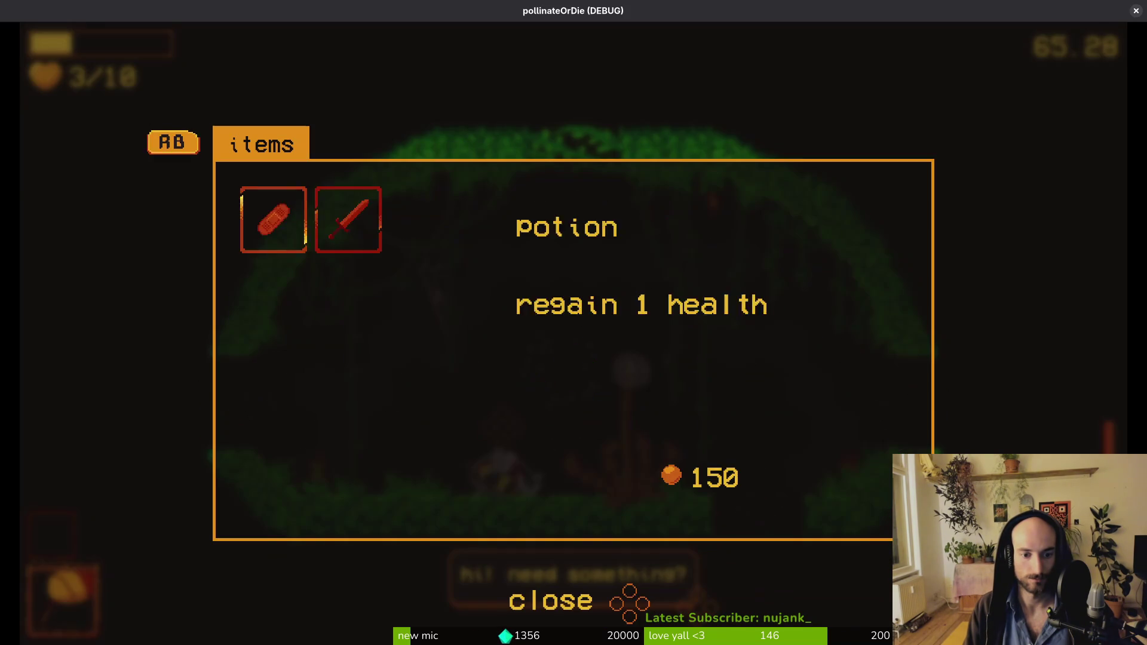
key("Right")
key("Return")
key("Escape")
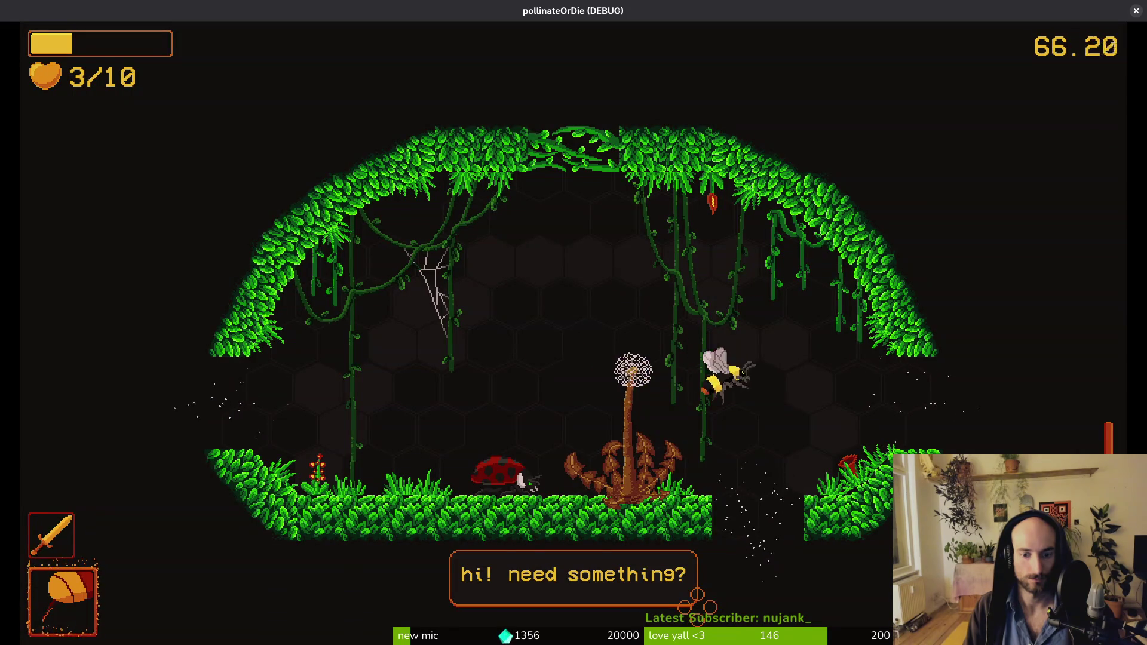
key("space")
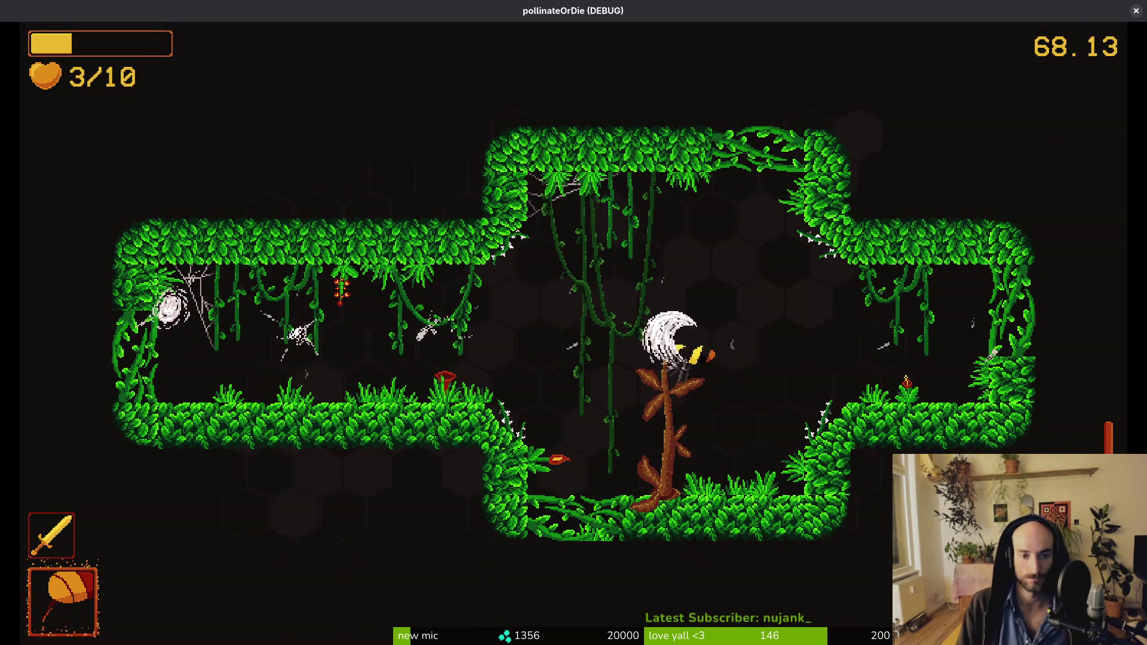
Step: Fly up into the cross-shaped room, charge the enemy group, then retreat left
key("Up")
key("Right")
key("Left")
key("space")
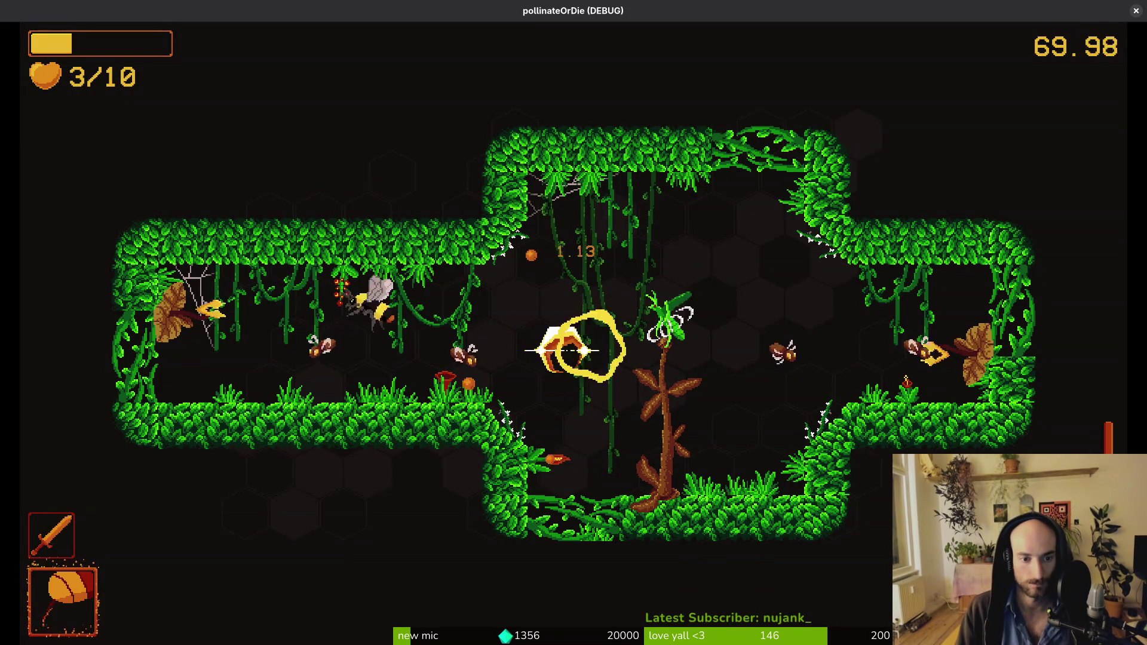
key("Right")
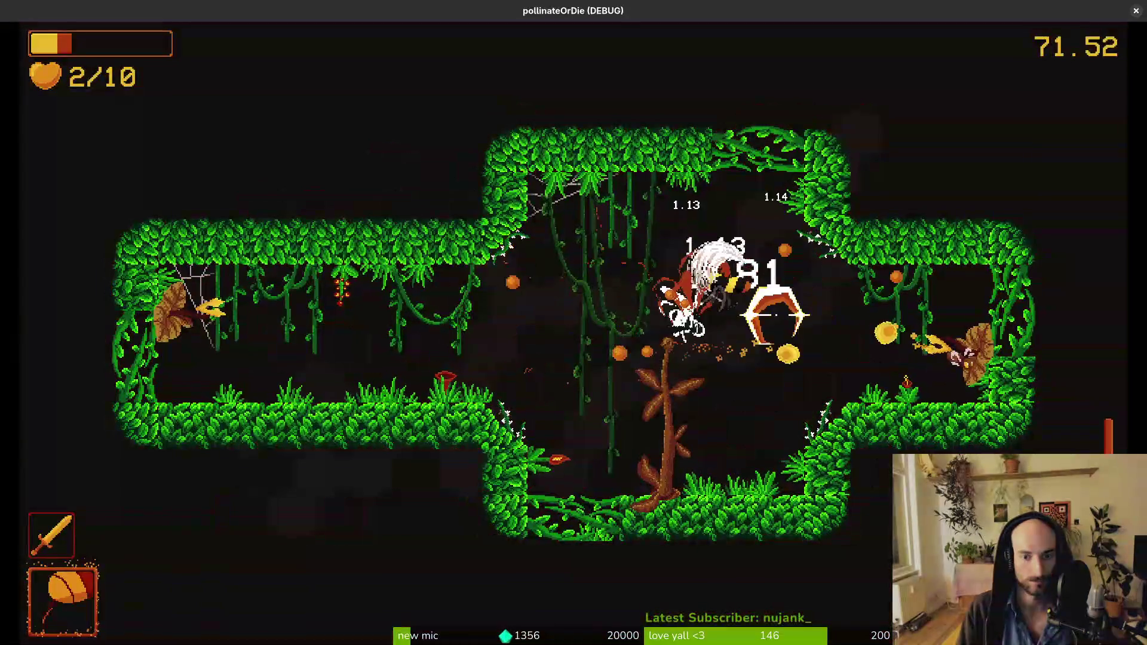
key("Left")
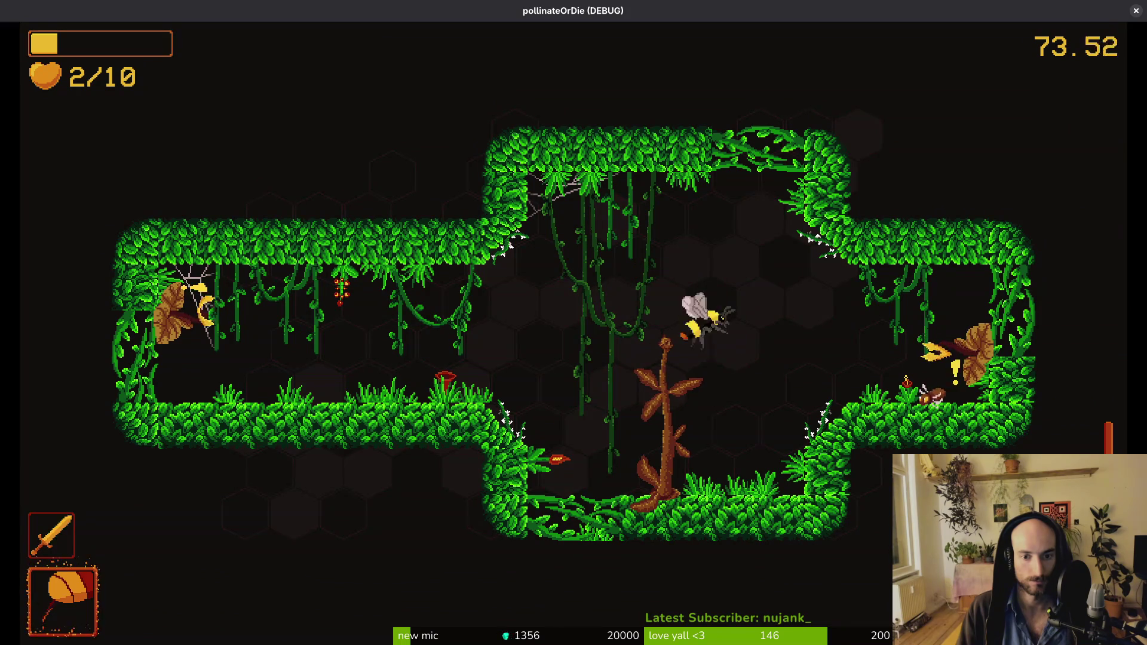
Step: Attack the right, left and top nests and the wasp until health reaches 0/10
key("Down")
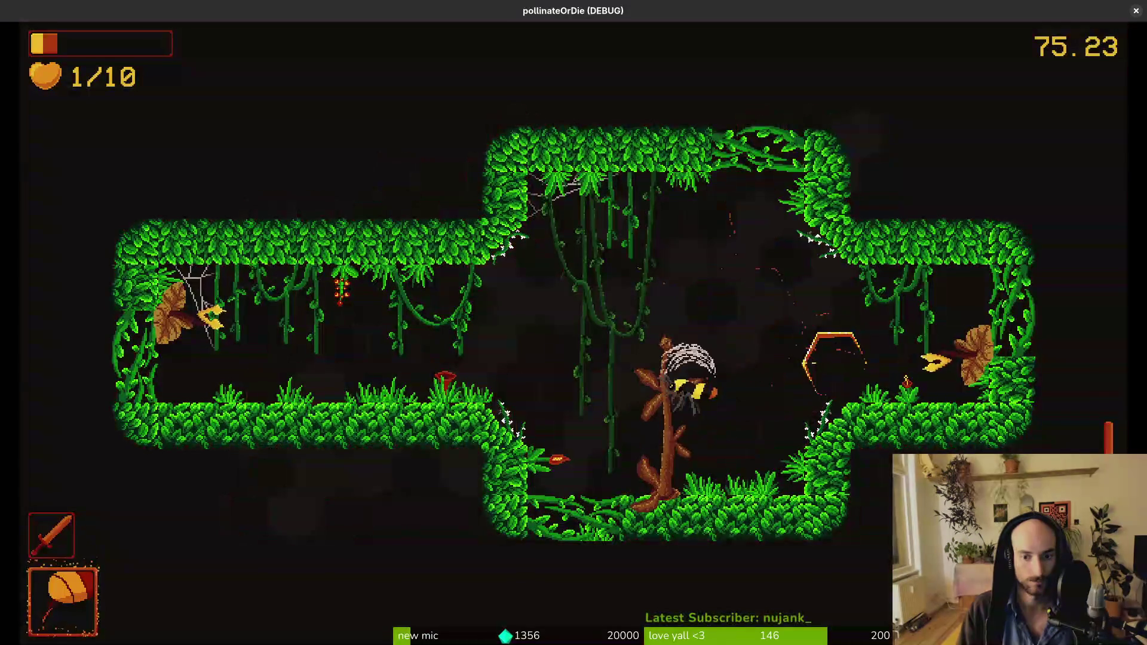
key("Right")
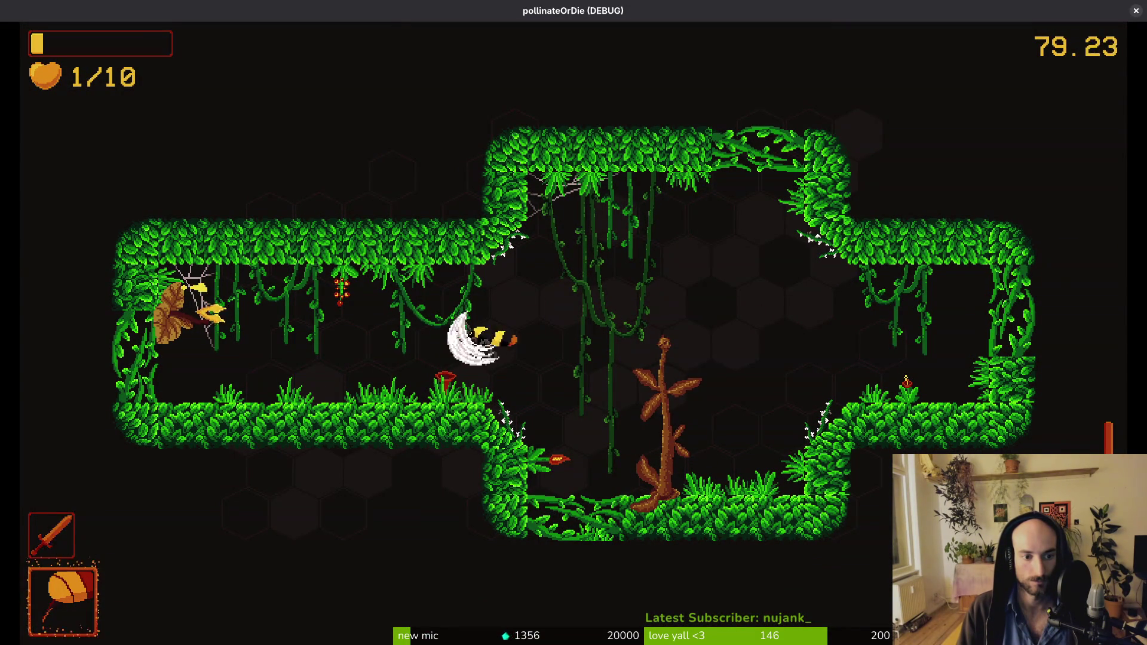
key("Left")
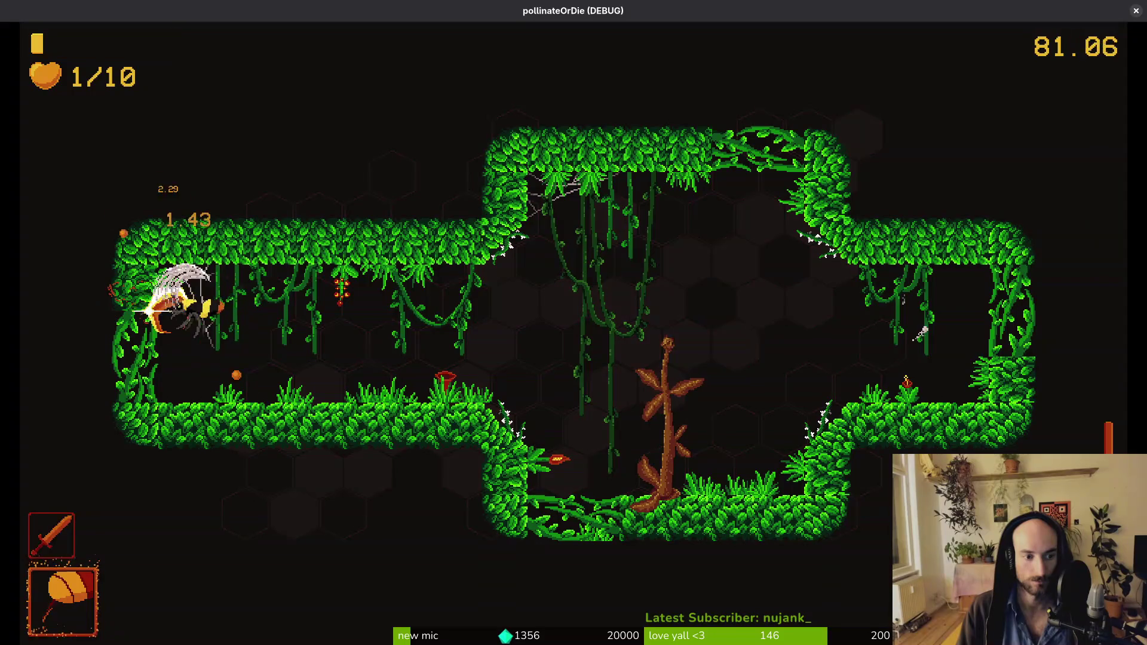
key("Right")
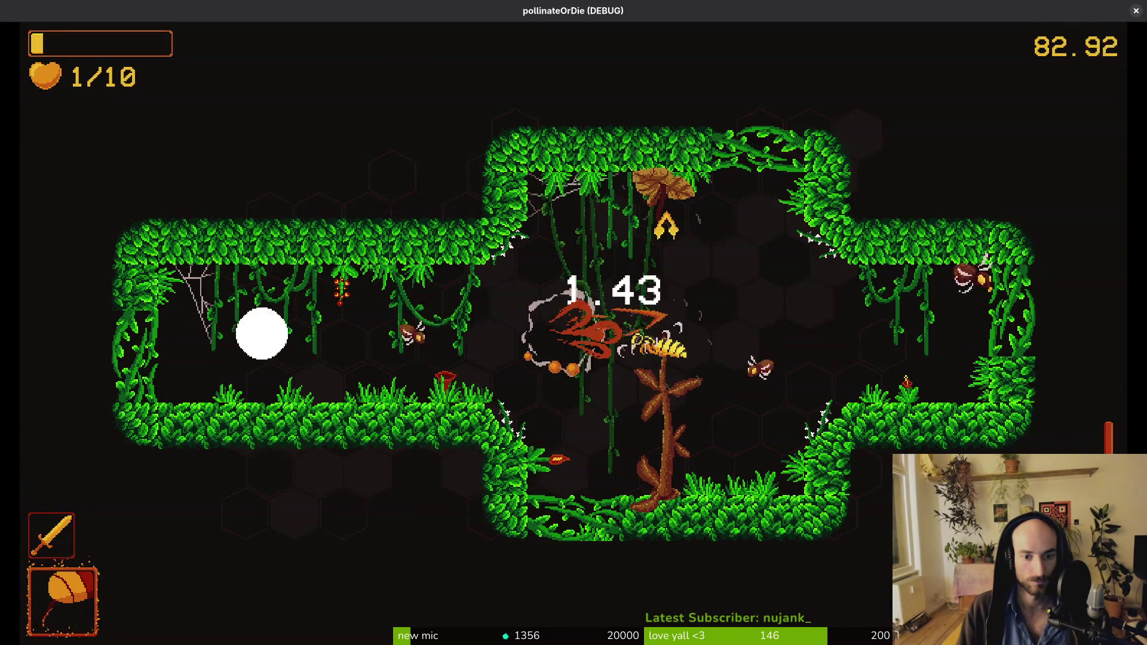
key("Up")
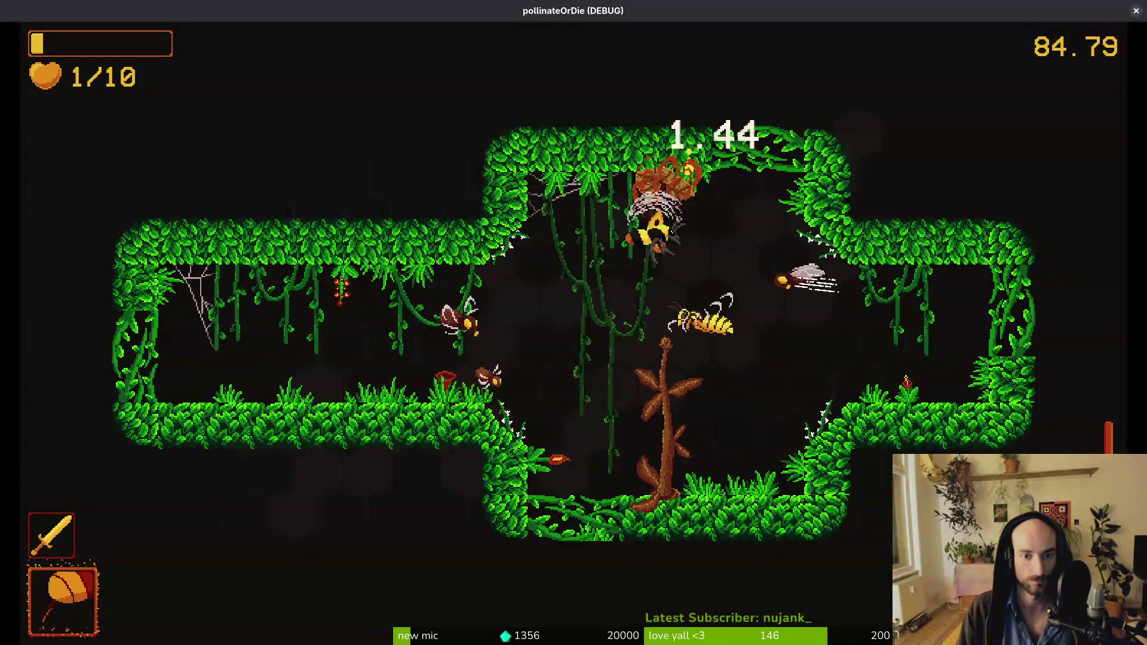
key("Left")
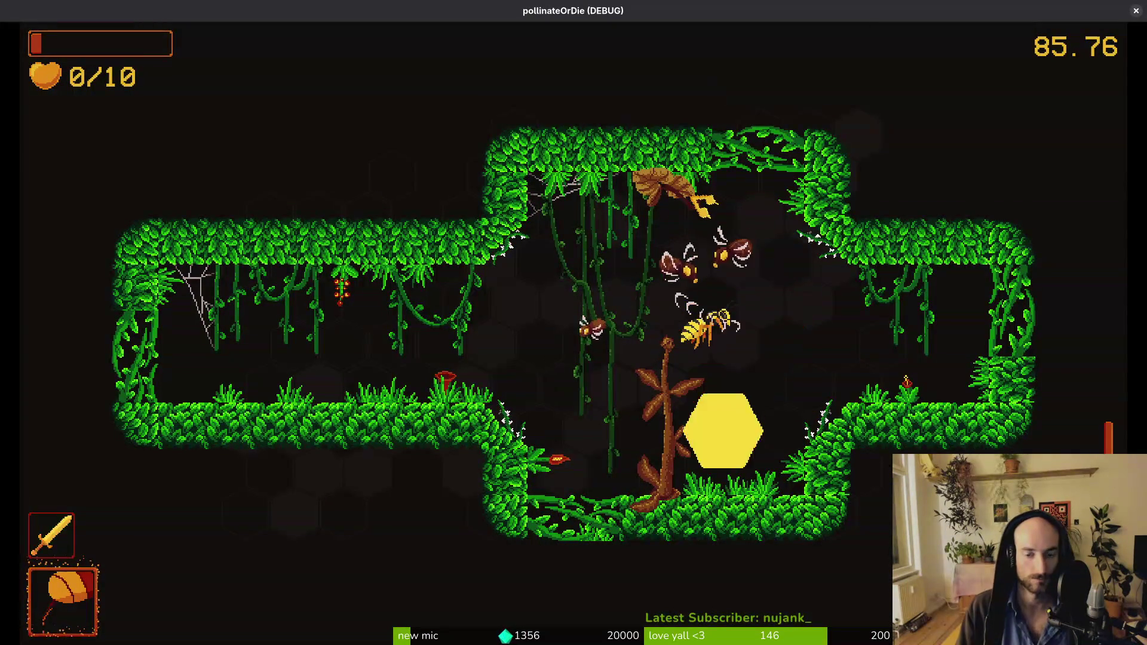
Step: Rebirth in the hive, fly up into the jungle and attack the red mushroom
key("Return")
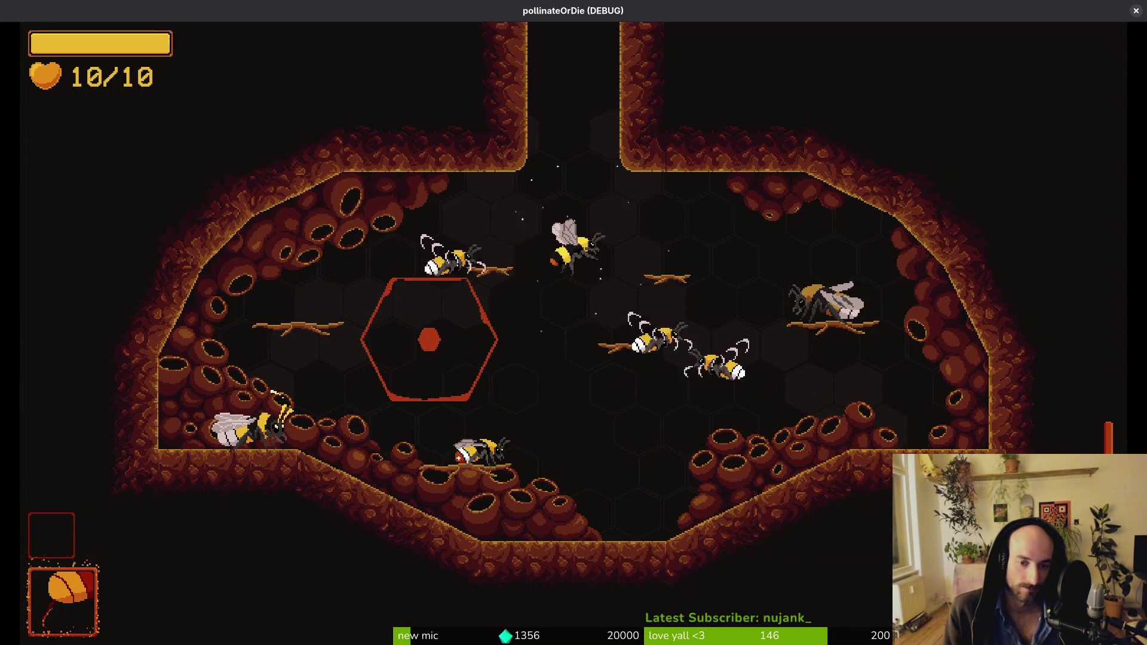
key("Up")
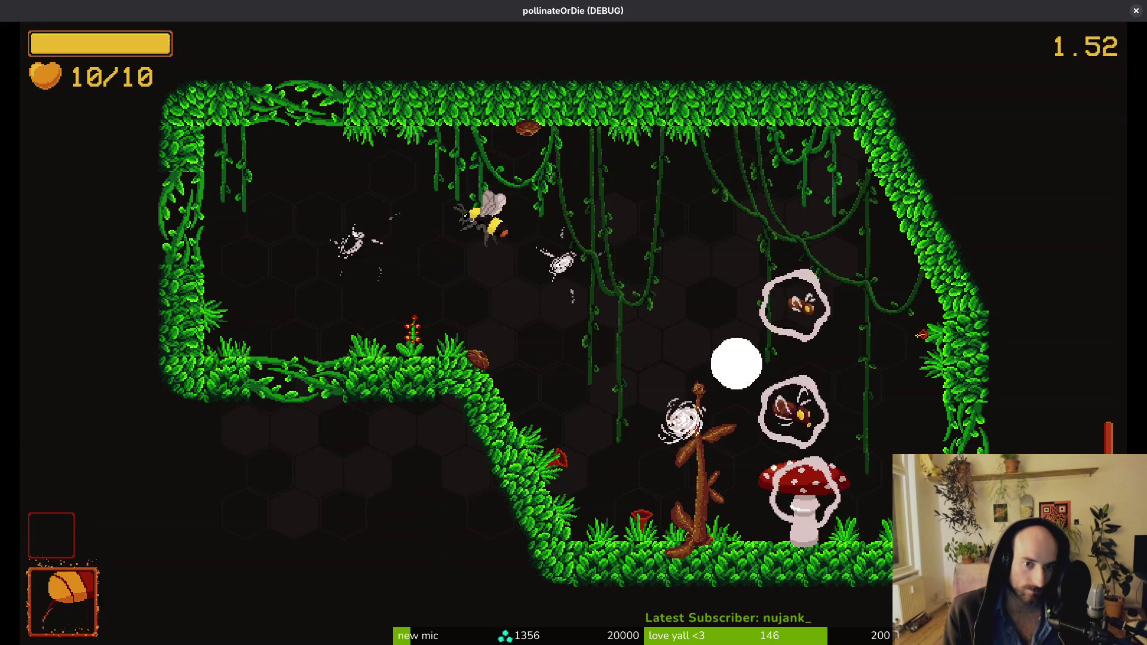
left_click(923, 335)
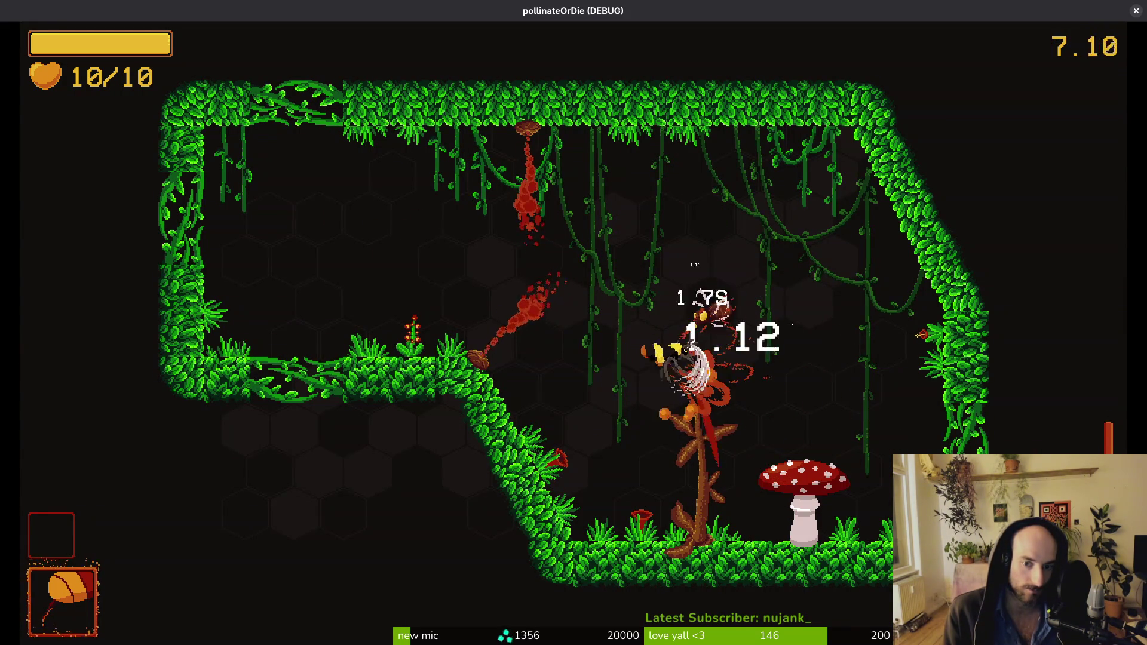
left_click(923, 334)
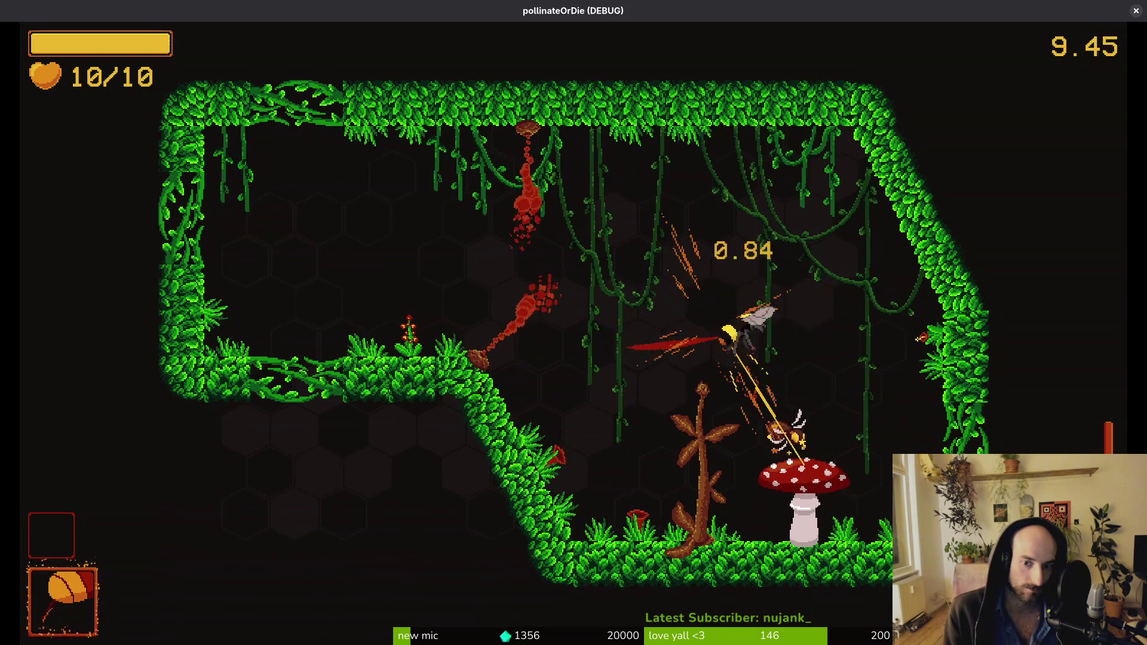
Step: Finish off the red mushroom and strike the newly spawned bugs
left_click(924, 335)
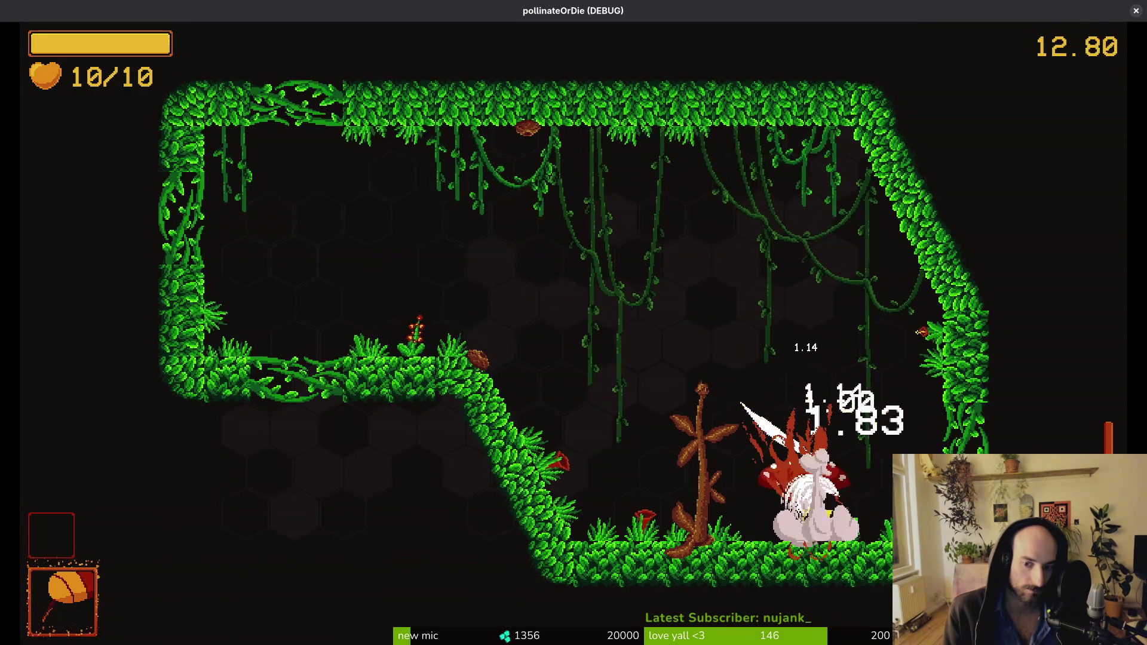
left_click(923, 335)
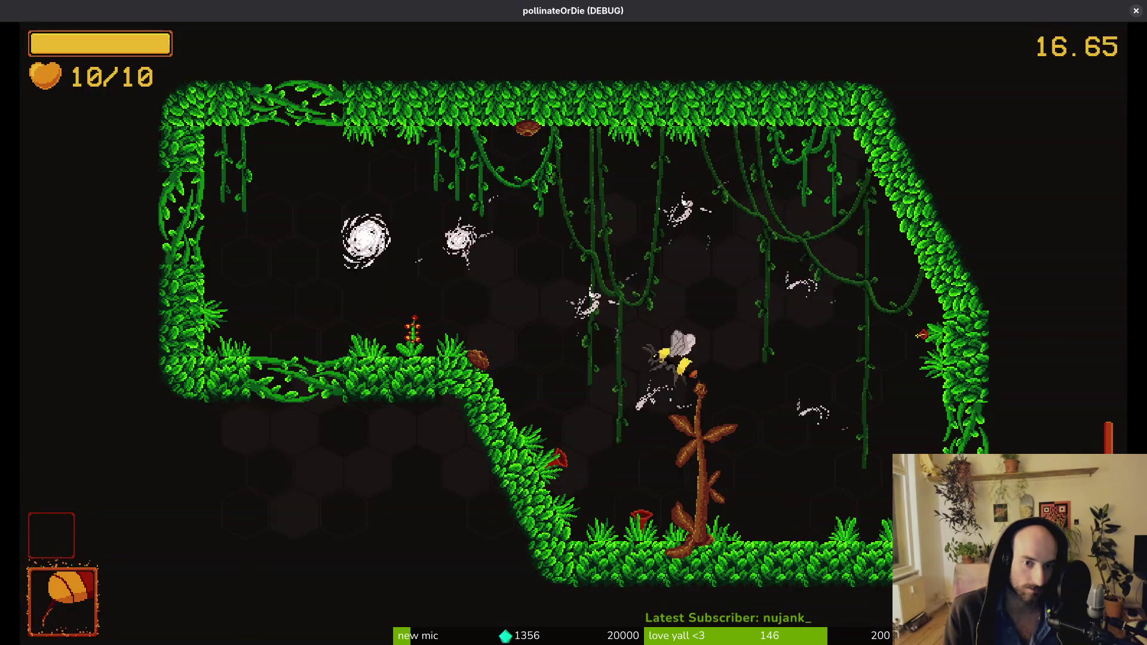
left_click(923, 334)
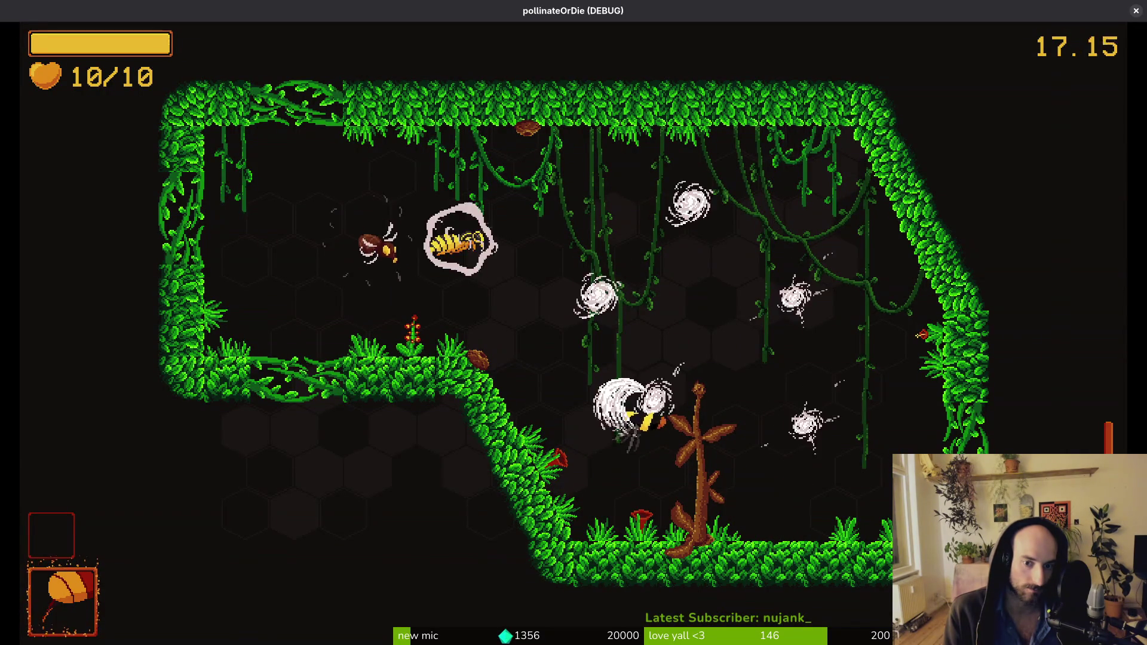
left_click(923, 334)
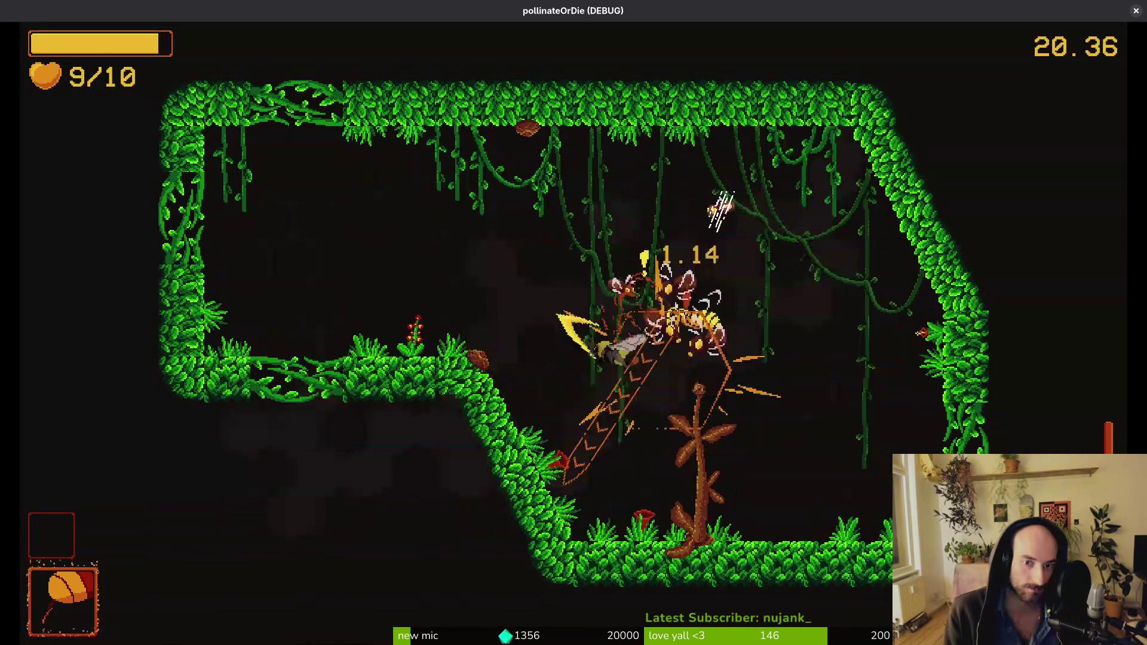
left_click(923, 333)
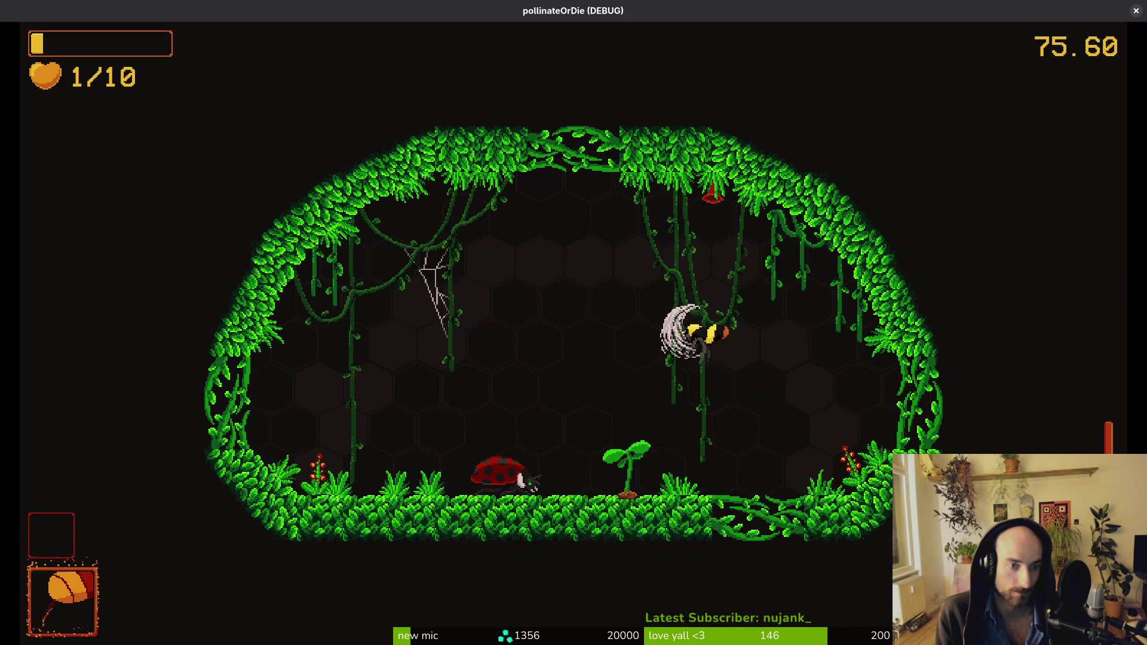
Step: Check the ladybug's shop, then pollinate the flower and collect the bandage healing upgrade
key("h")
key("Escape")
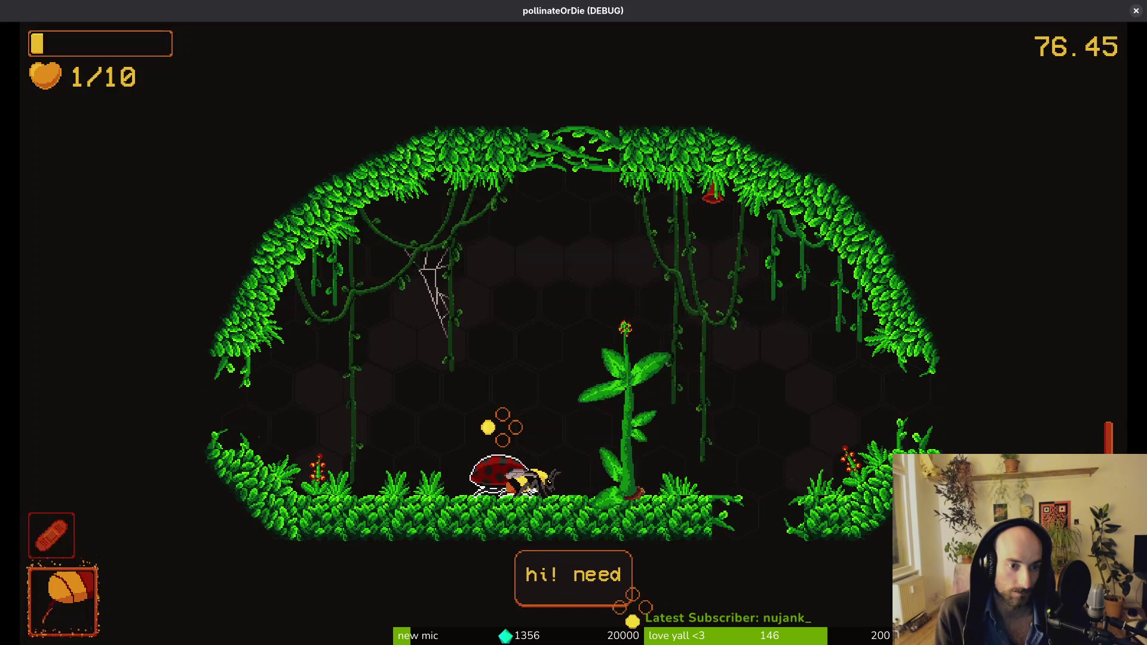
key("w")
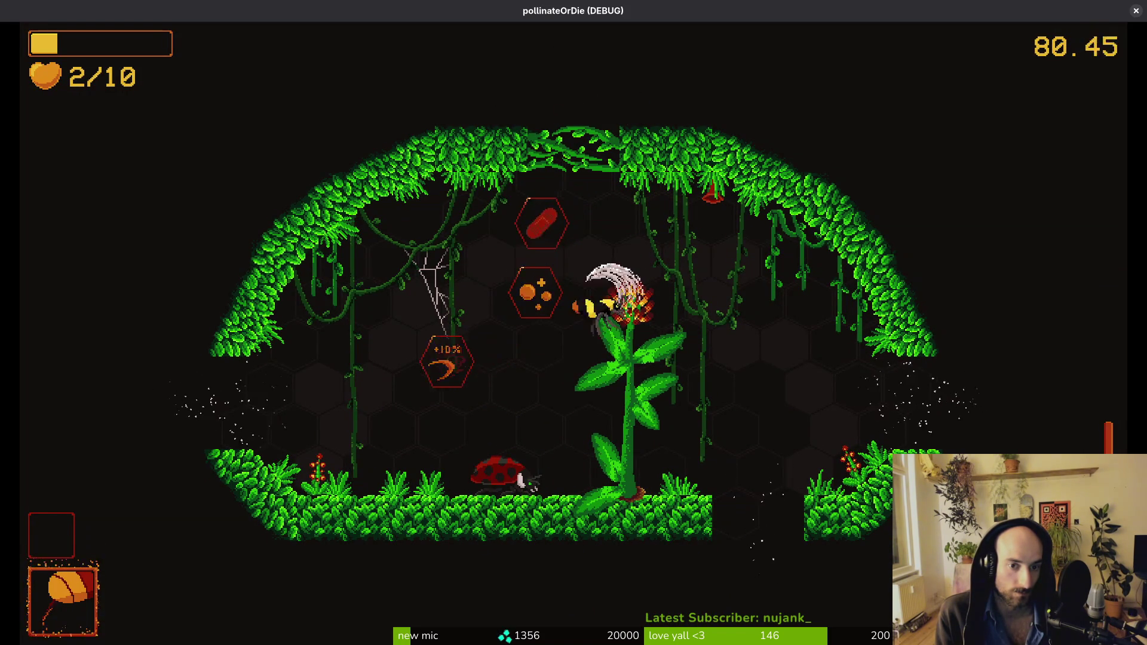
key("a")
Step: Browse the shop's protein and other items, then exit right into the central room
key("e")
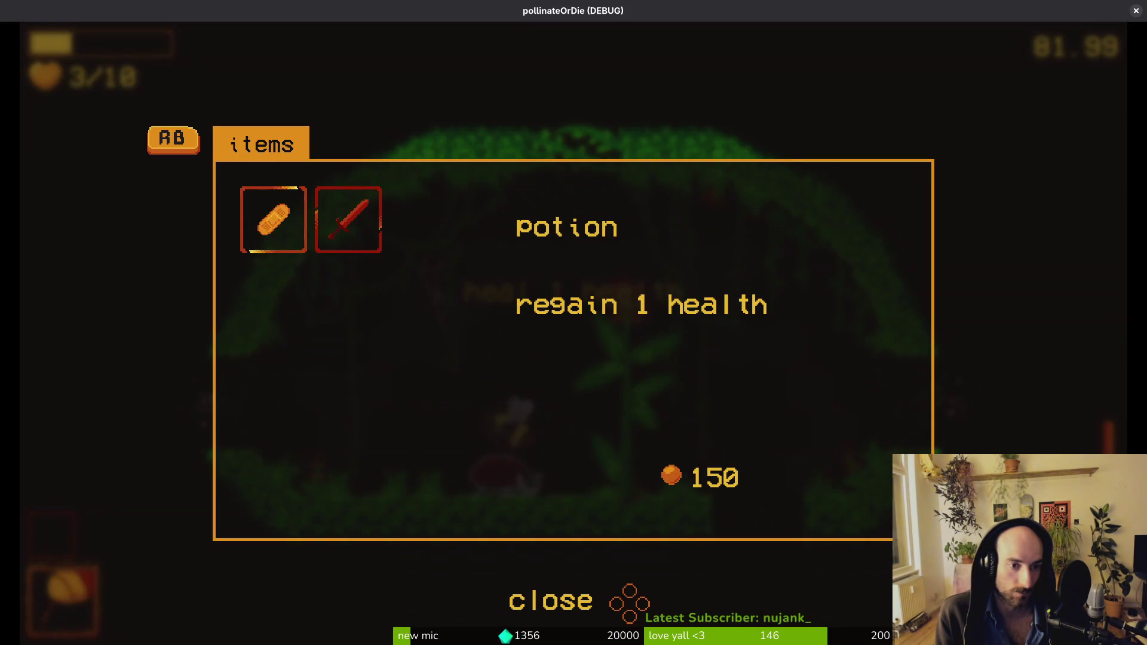
key("d")
key("e")
key("Escape")
key("d")
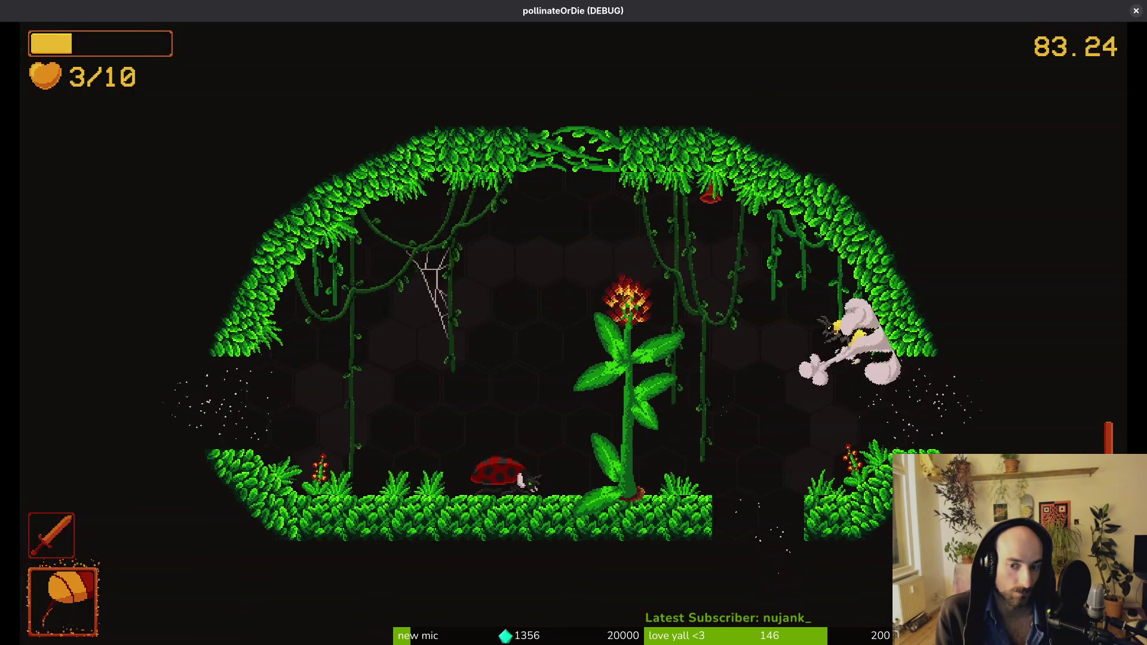
key("d")
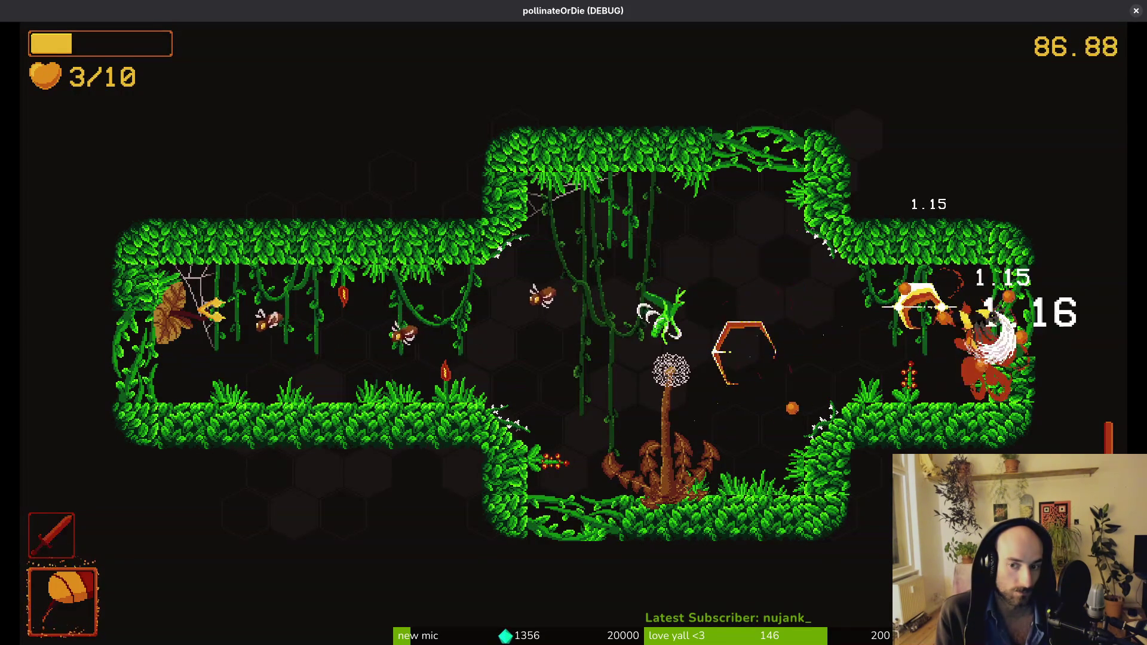
Step: Fight the enemies at the right edge and central chamber, dashing to the wasp nest and back
key("a")
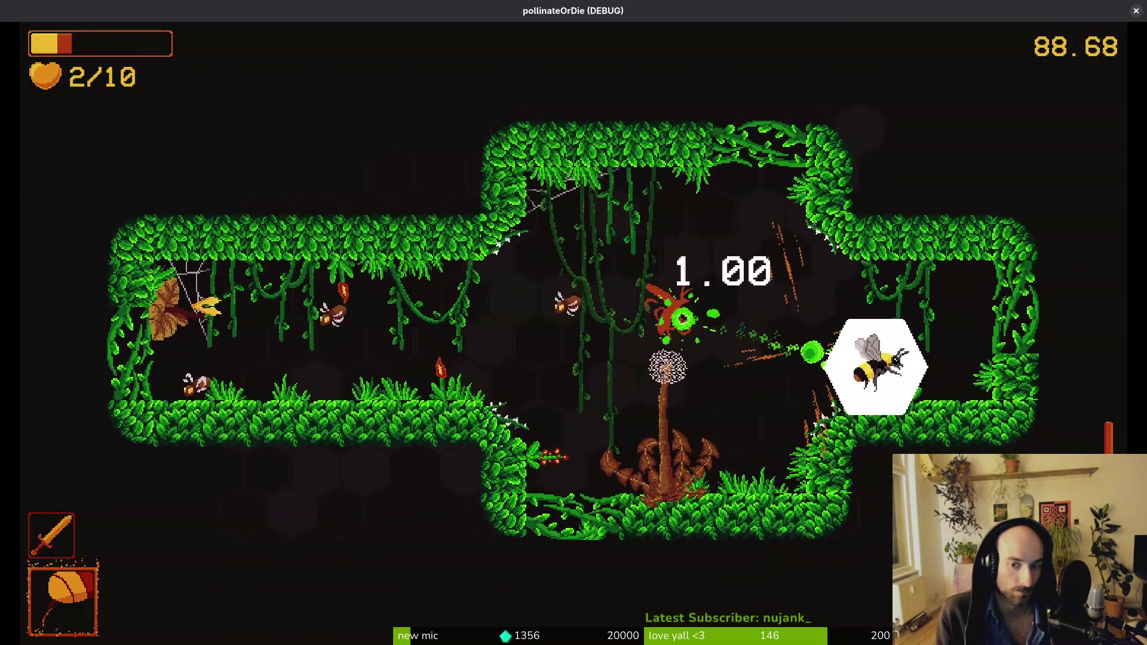
key("a")
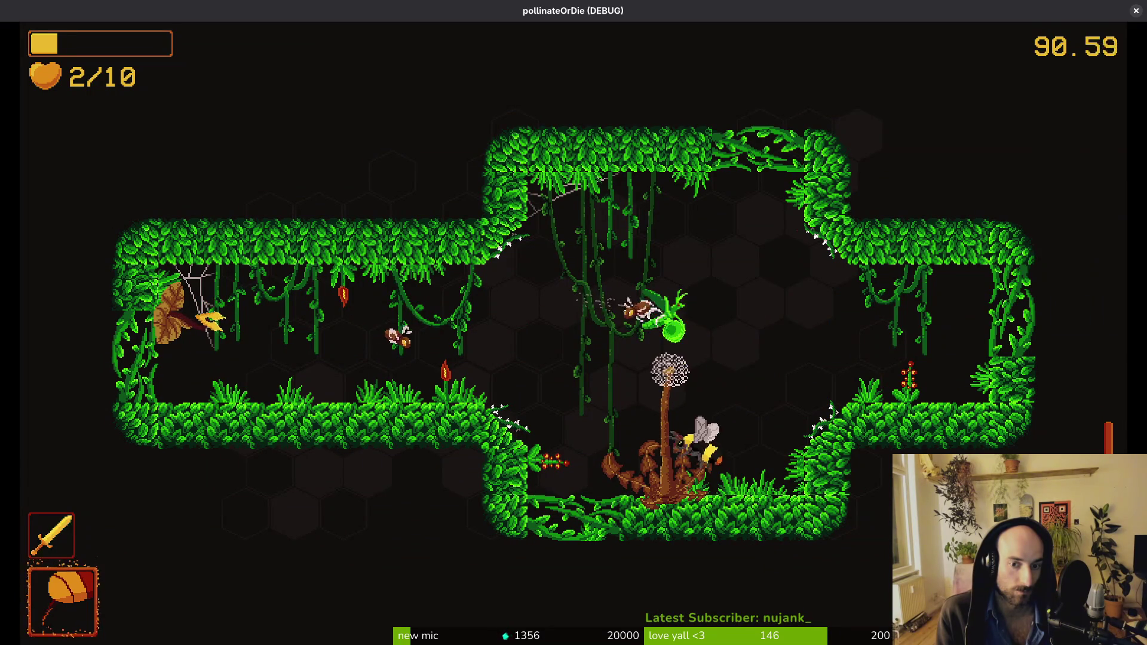
key("w")
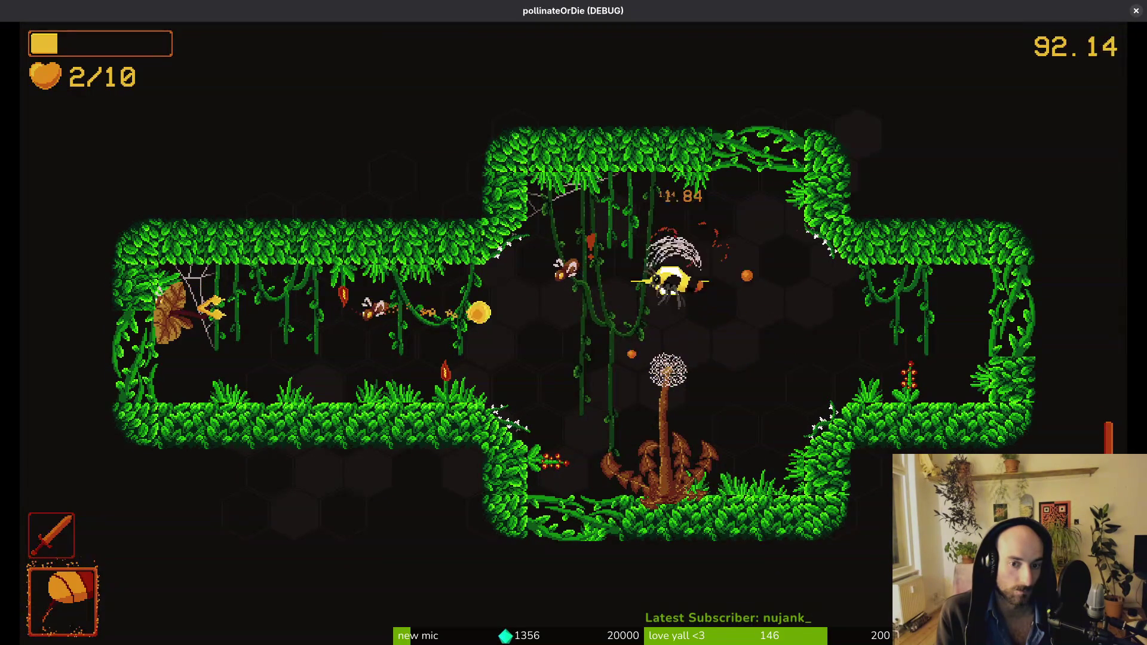
key("a")
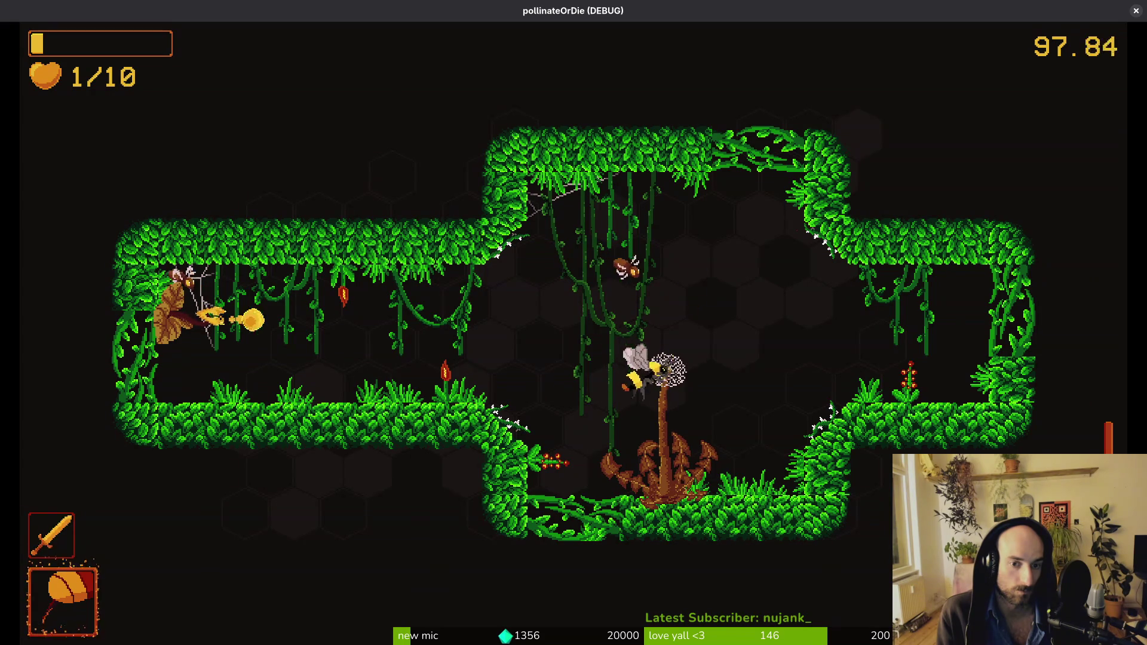
key("a")
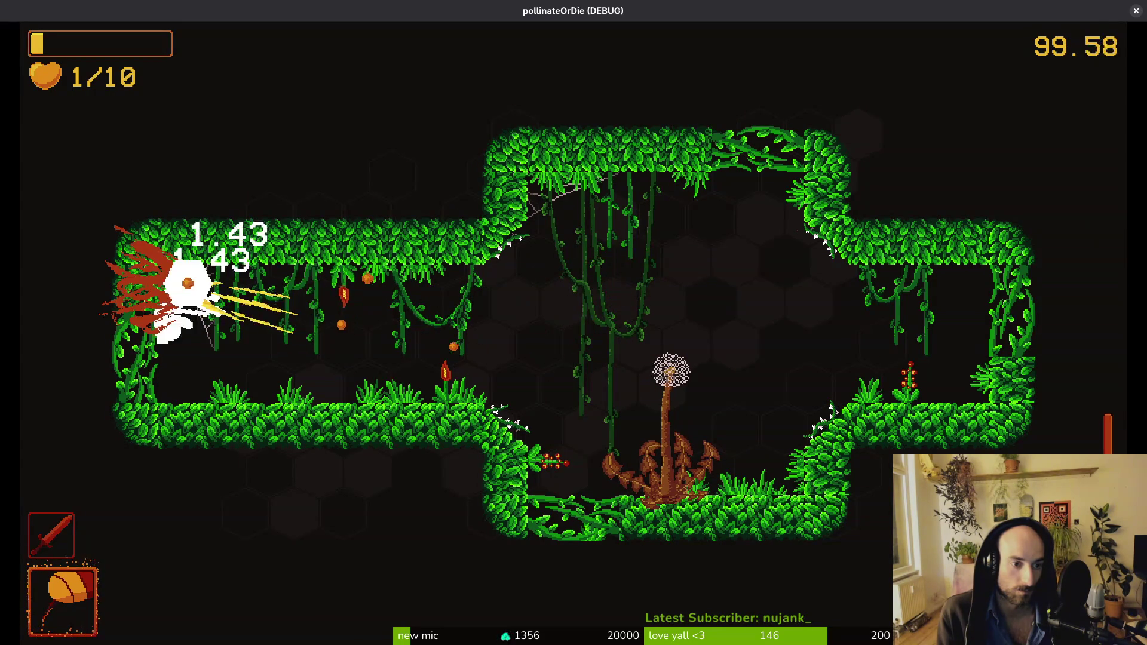
key("d")
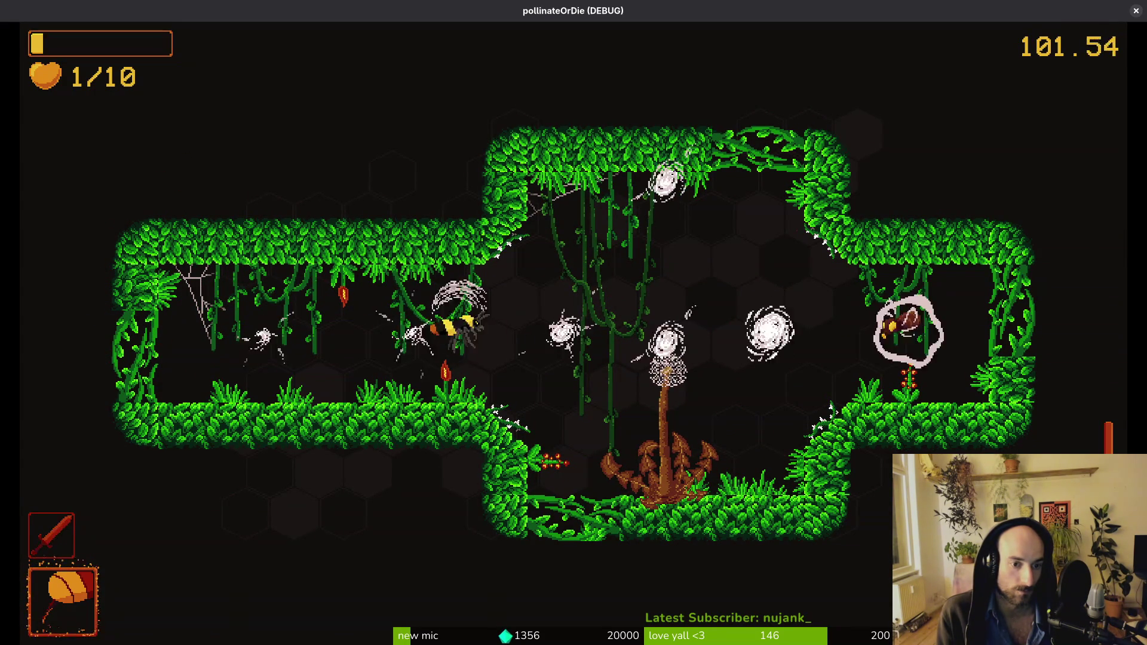
key("d")
Step: Fight in the left room until a wasp kills the bee (112.08 time, 222 pollen, 47 enemies)
key("a")
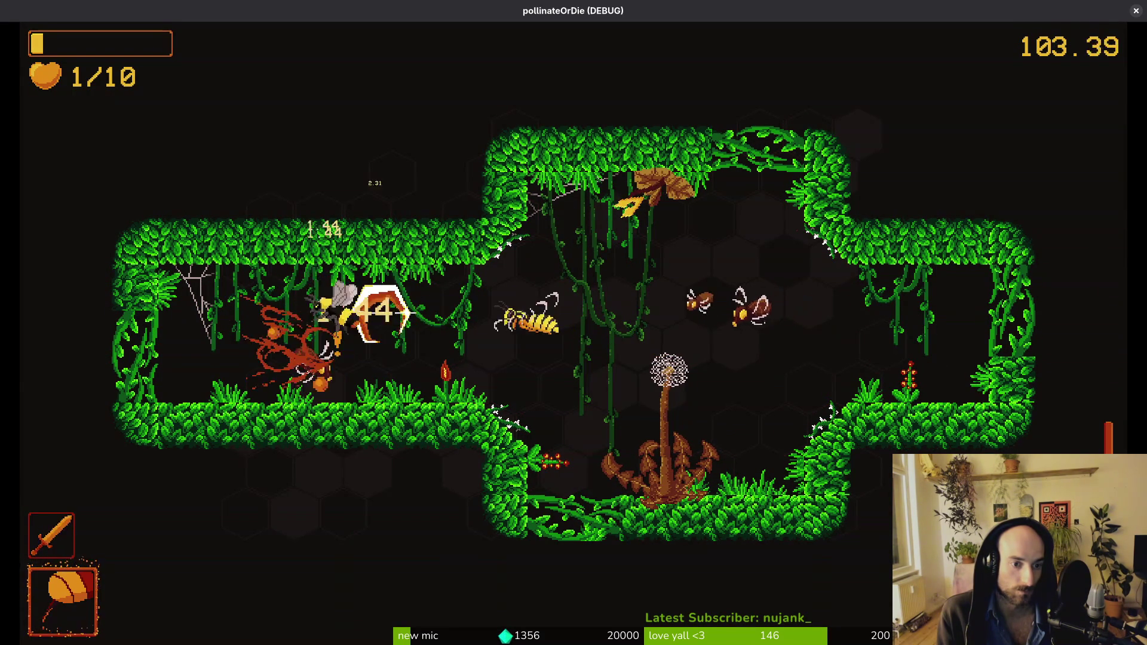
key("a")
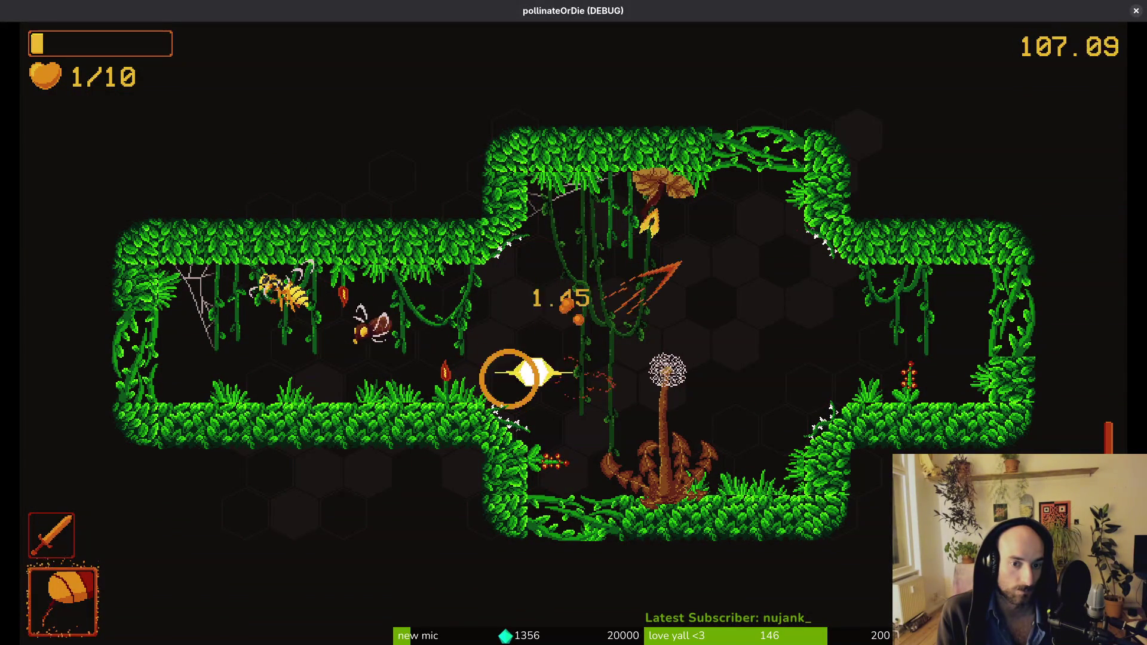
key("w")
key("a")
key("d")
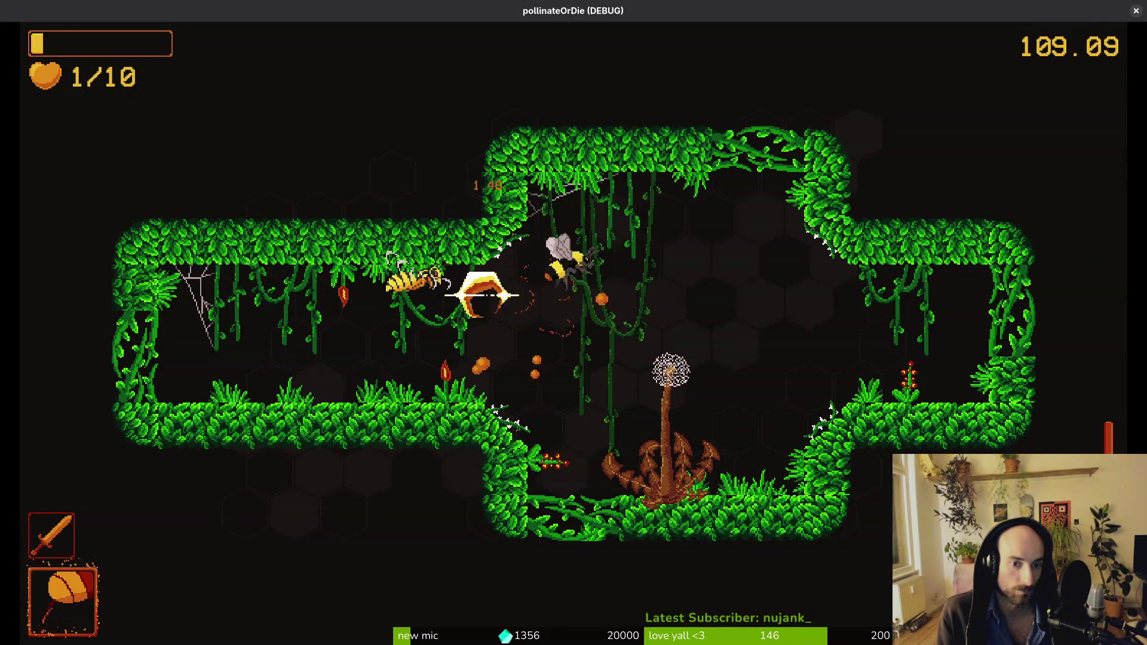
key("d")
key("a")
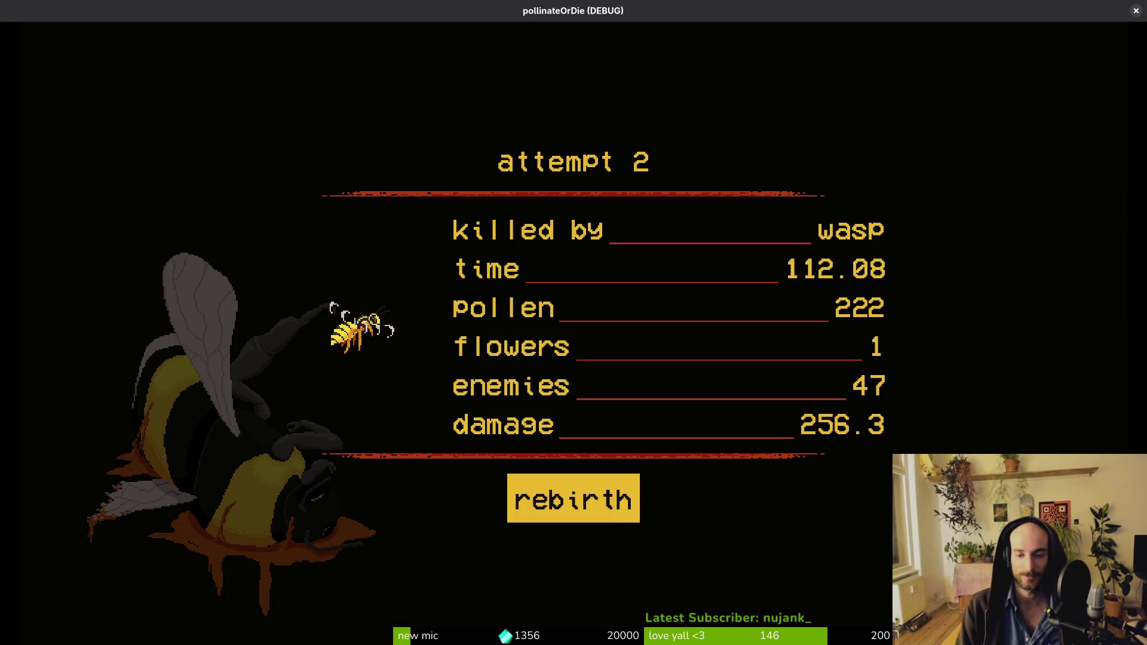
Step: Rebirth, fly up out of the hive and strike the first wasp
key("Return")
key("d")
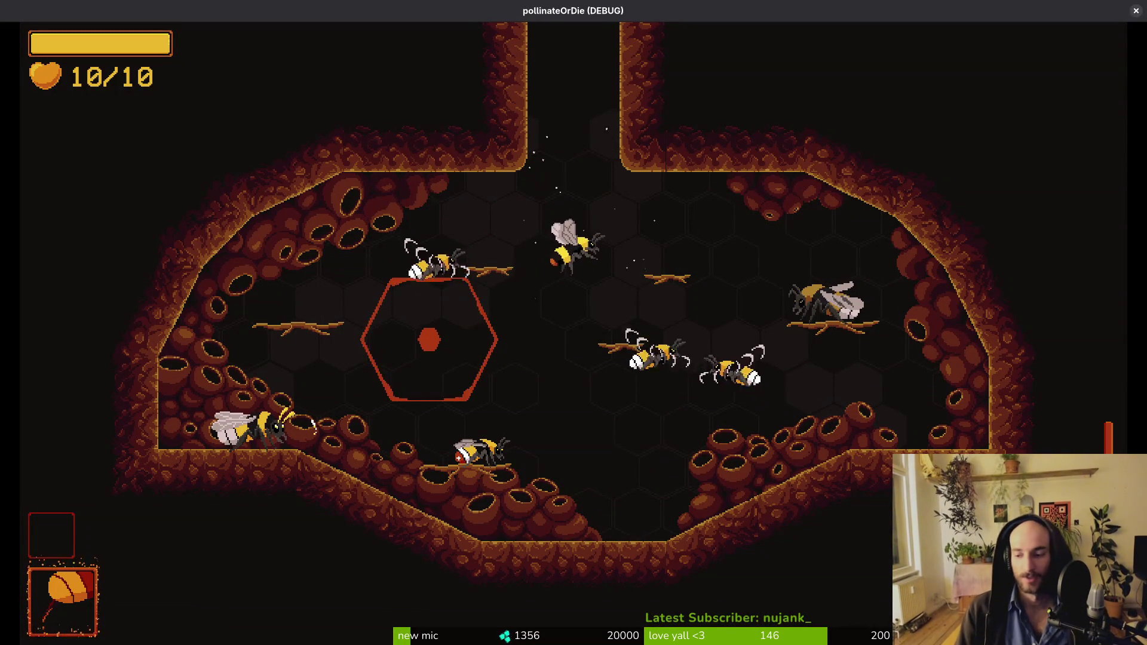
key("w")
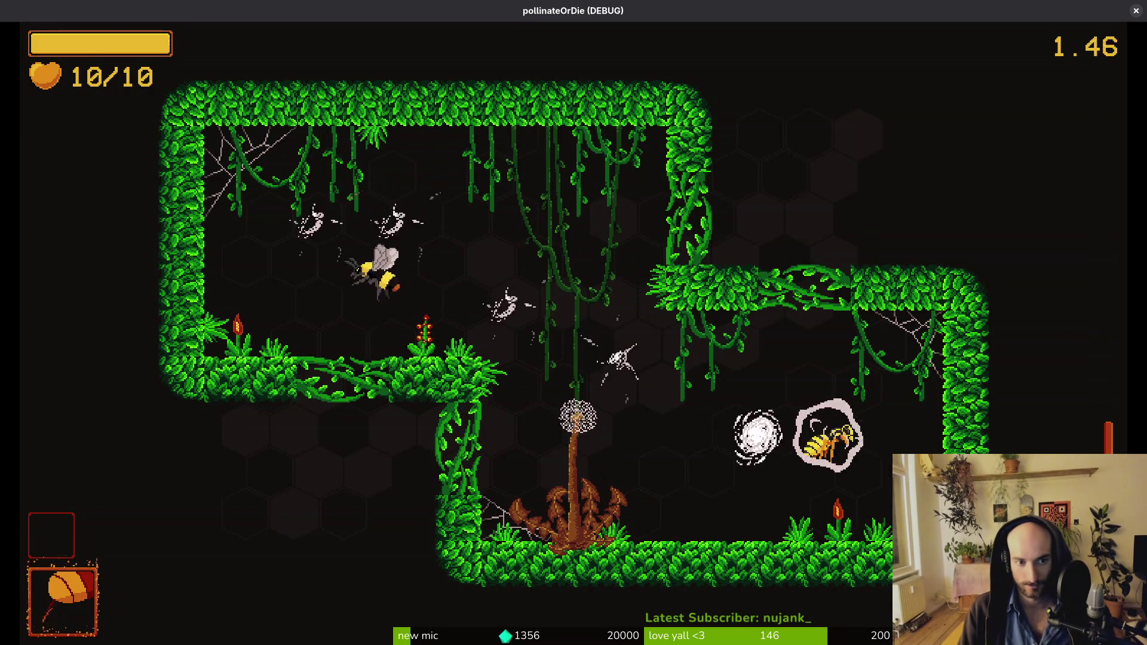
key("d")
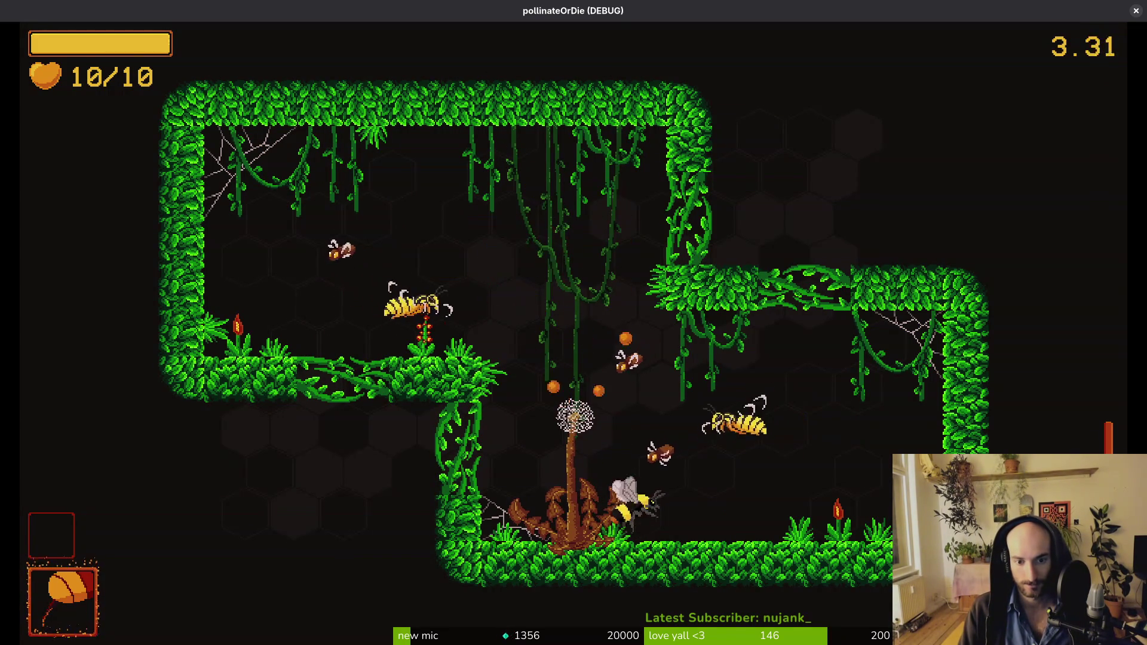
Step: Fight the wasp group, the wall enemy, the mushroom and the hexagon enemy
key("a")
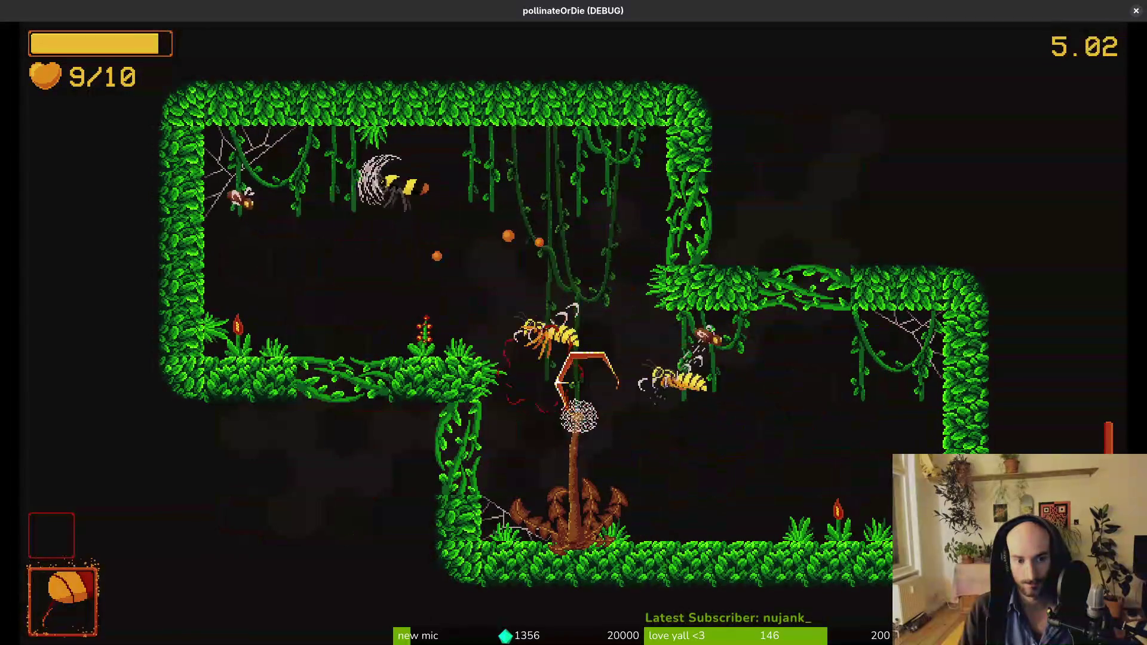
key("d")
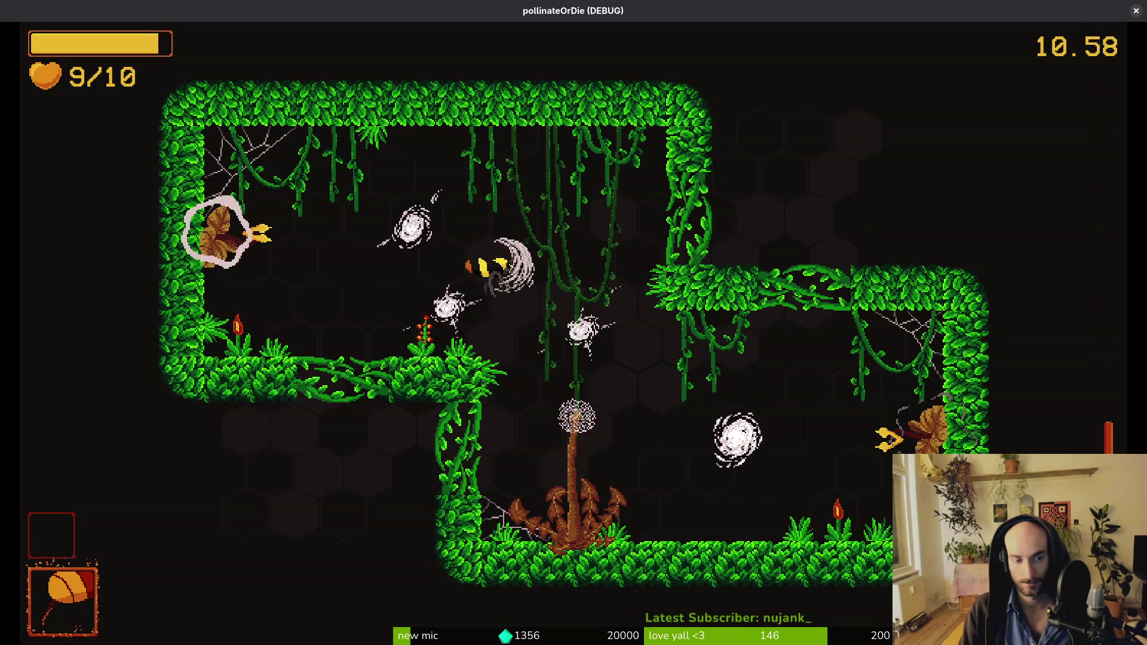
key("a")
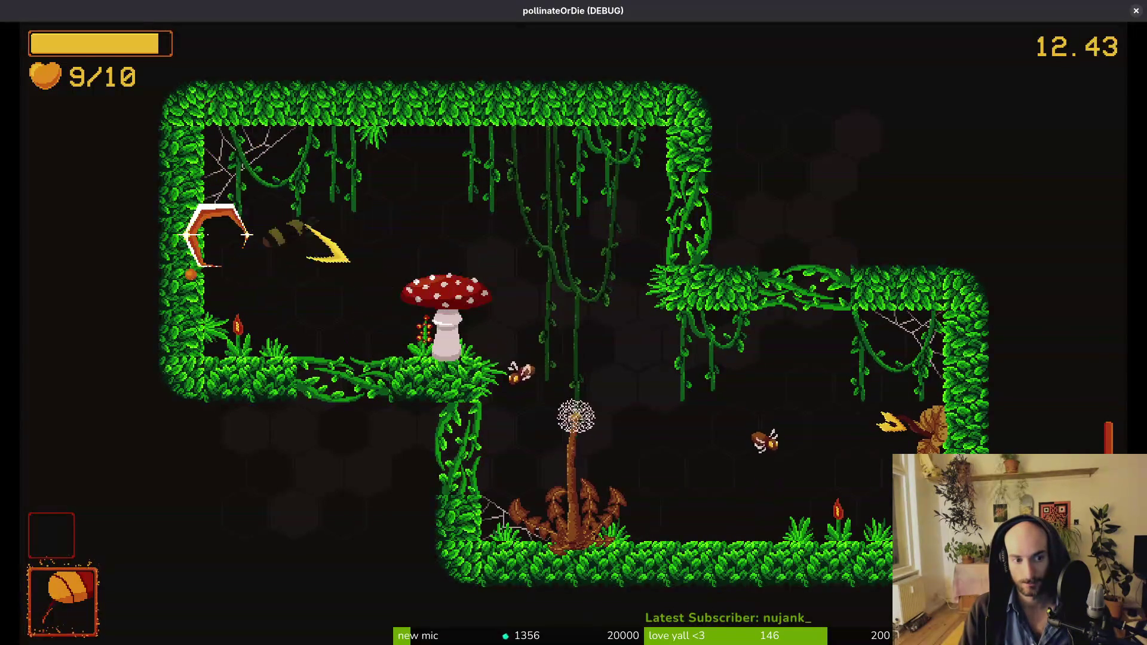
key("d")
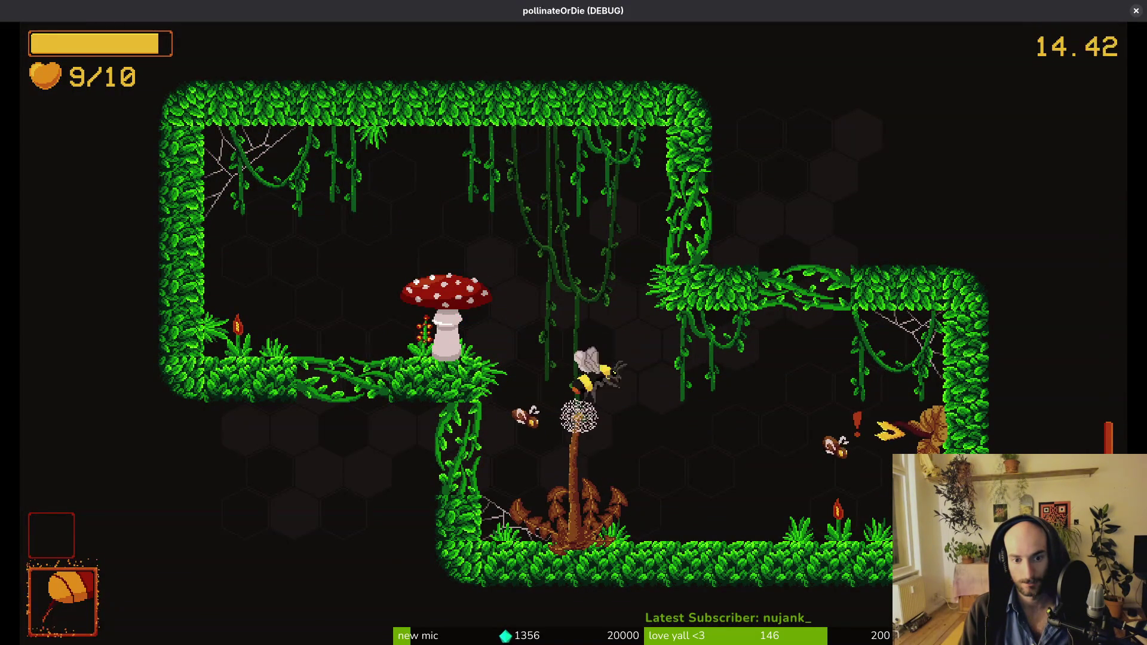
key("d")
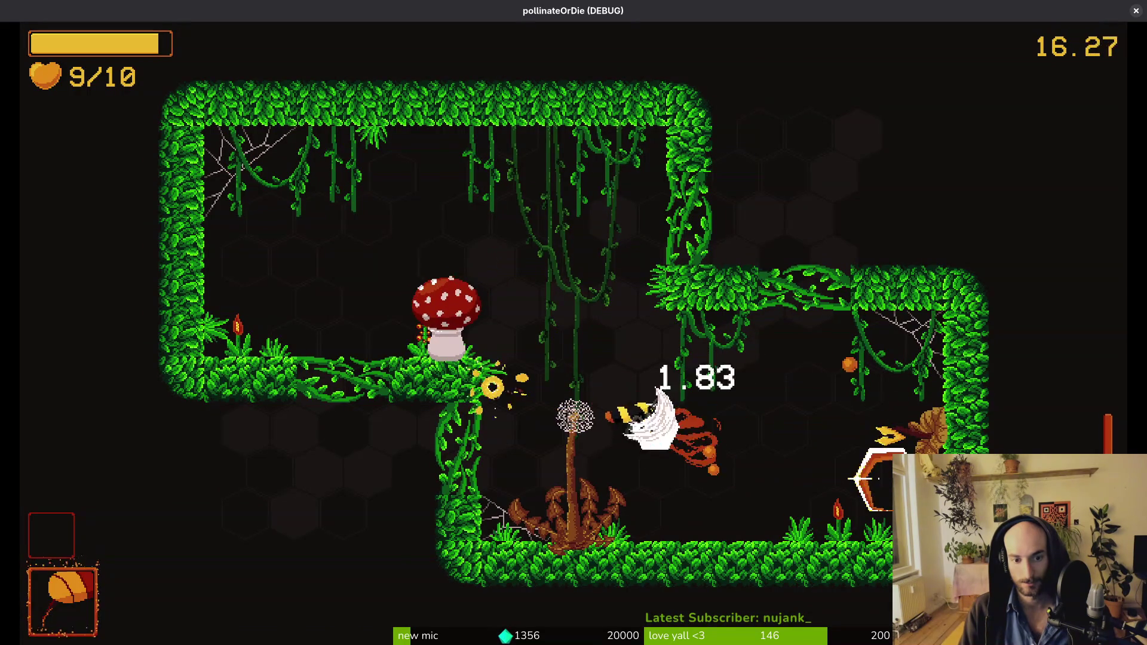
key("d")
key("a")
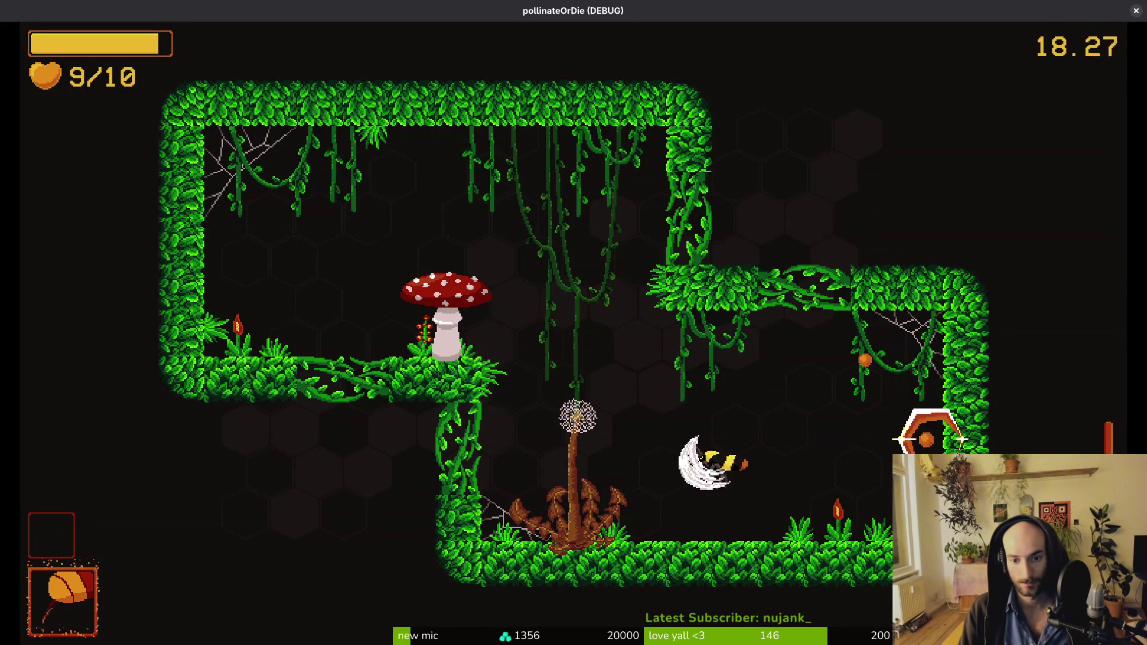
Step: Attack the red mushroom until it bursts, then head for the newly opened passage
key("w")
key("a")
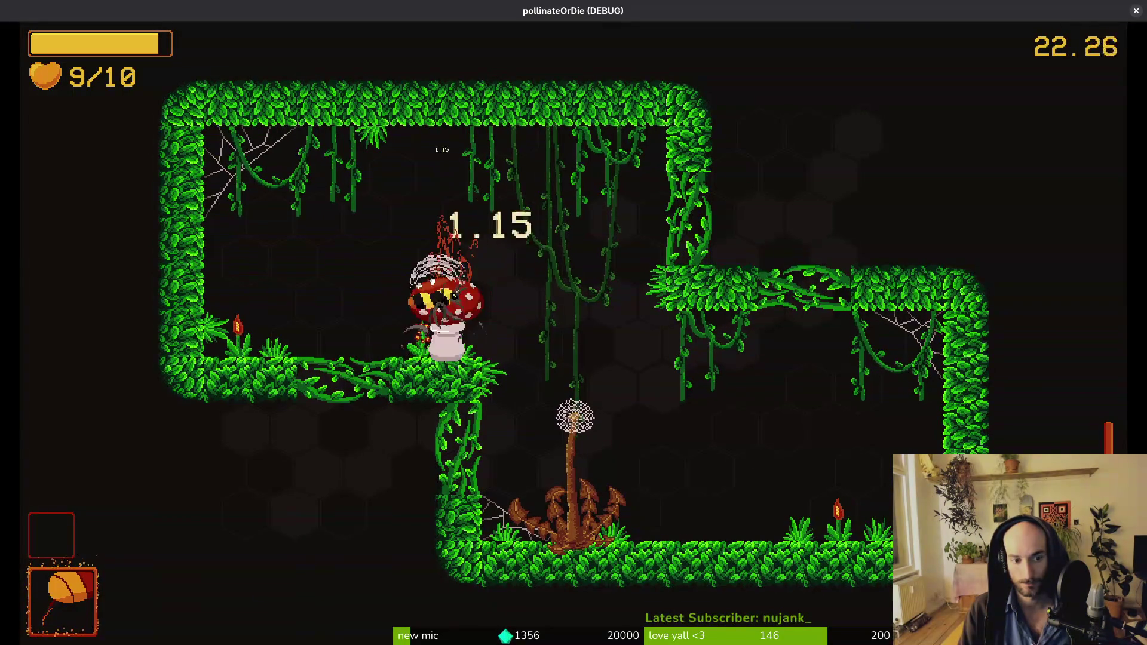
key("w")
key("a")
key("d")
key("s")
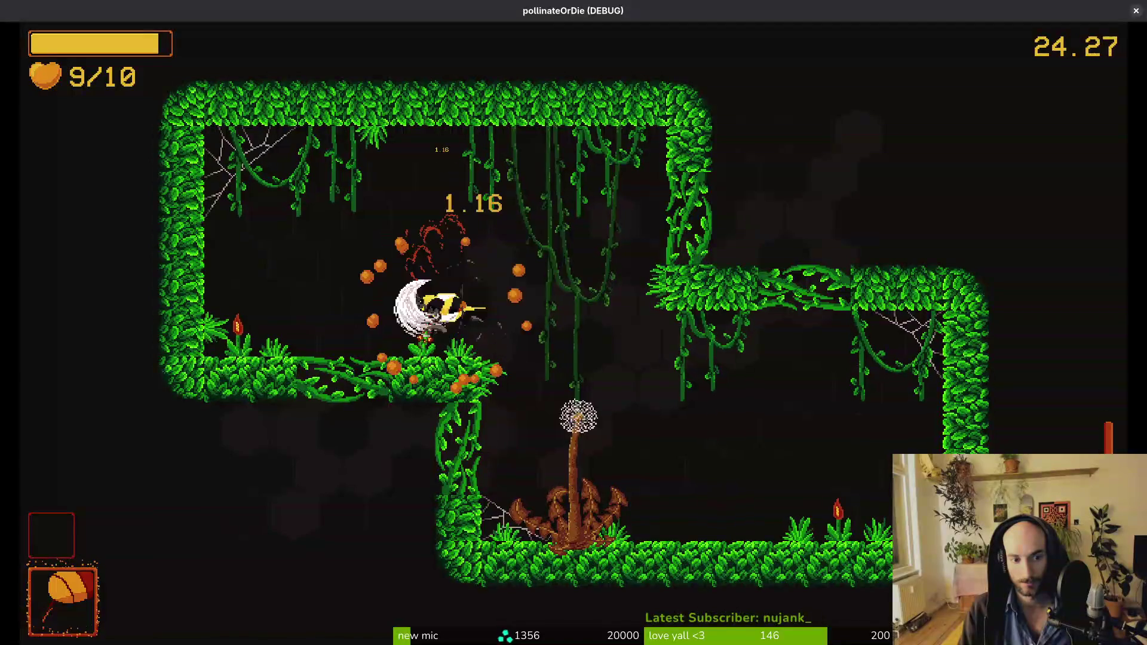
key("w")
key("d")
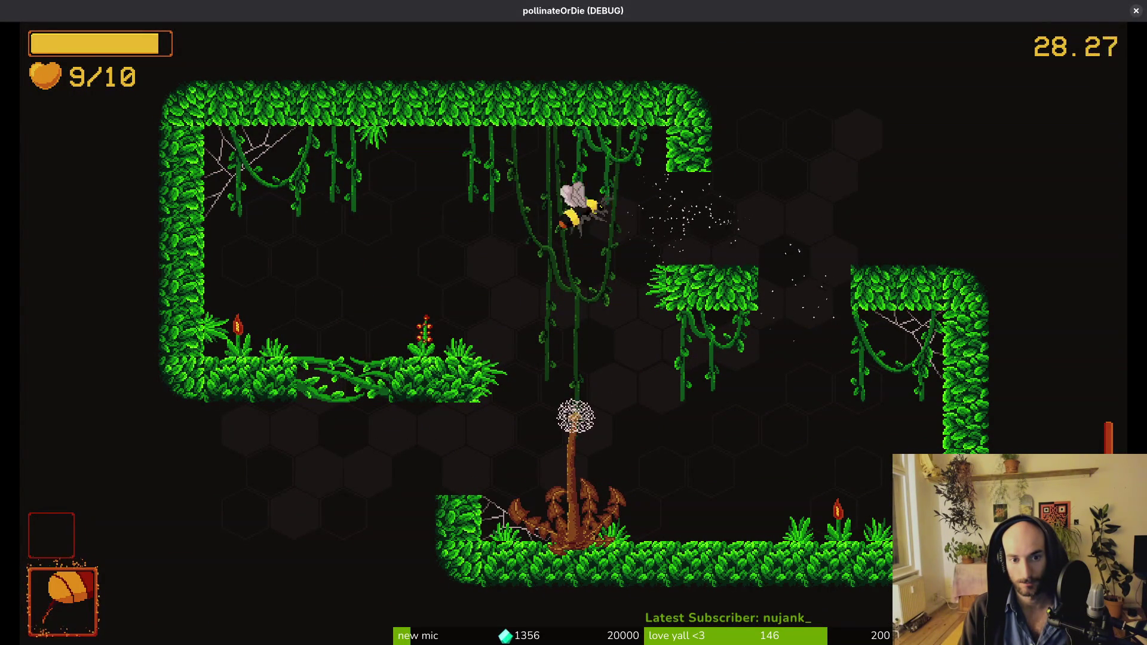
Step: Enter the mushroom cave and slash the wasps and white enemy near the ceiling vines
key("d")
key("s")
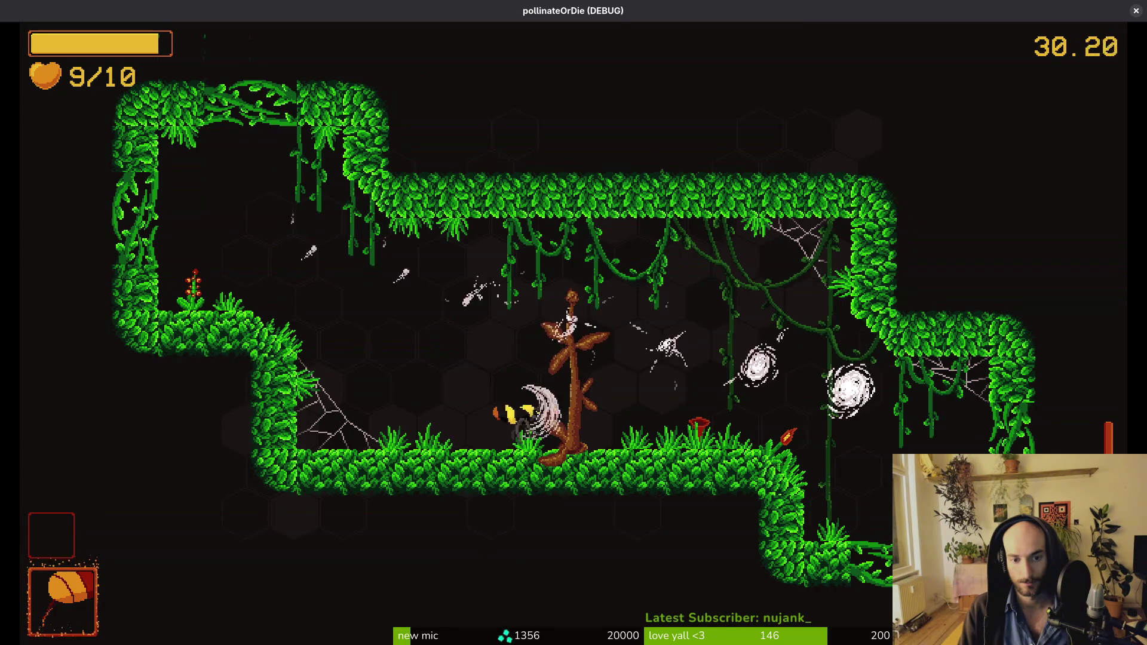
key("d")
key("w")
key("a")
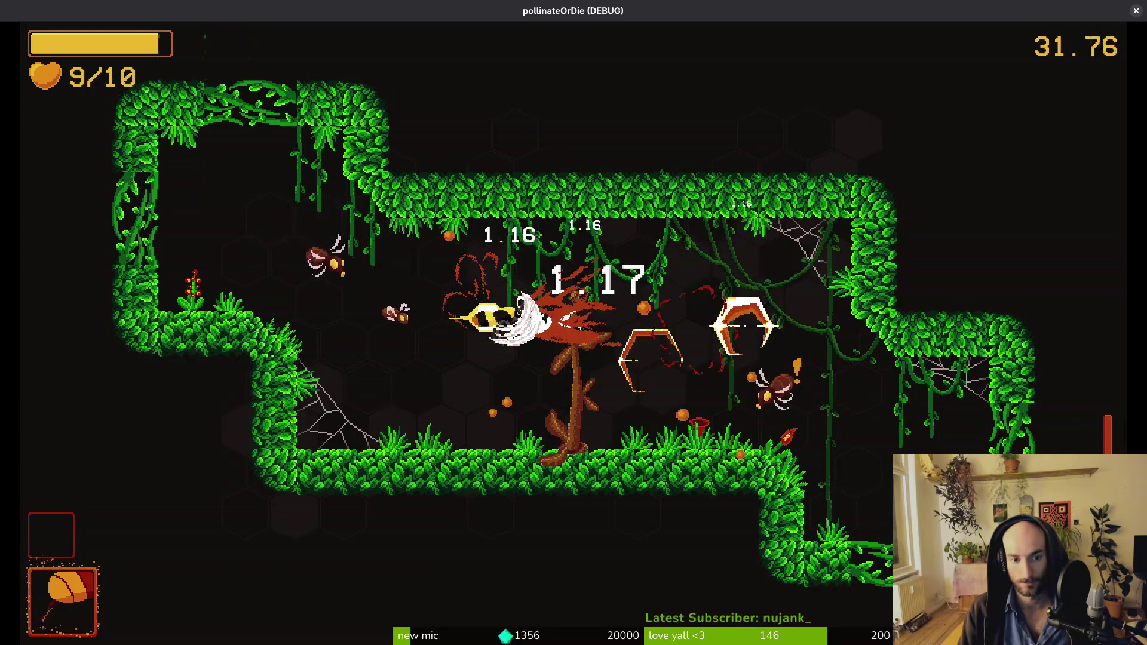
key("a")
key("w")
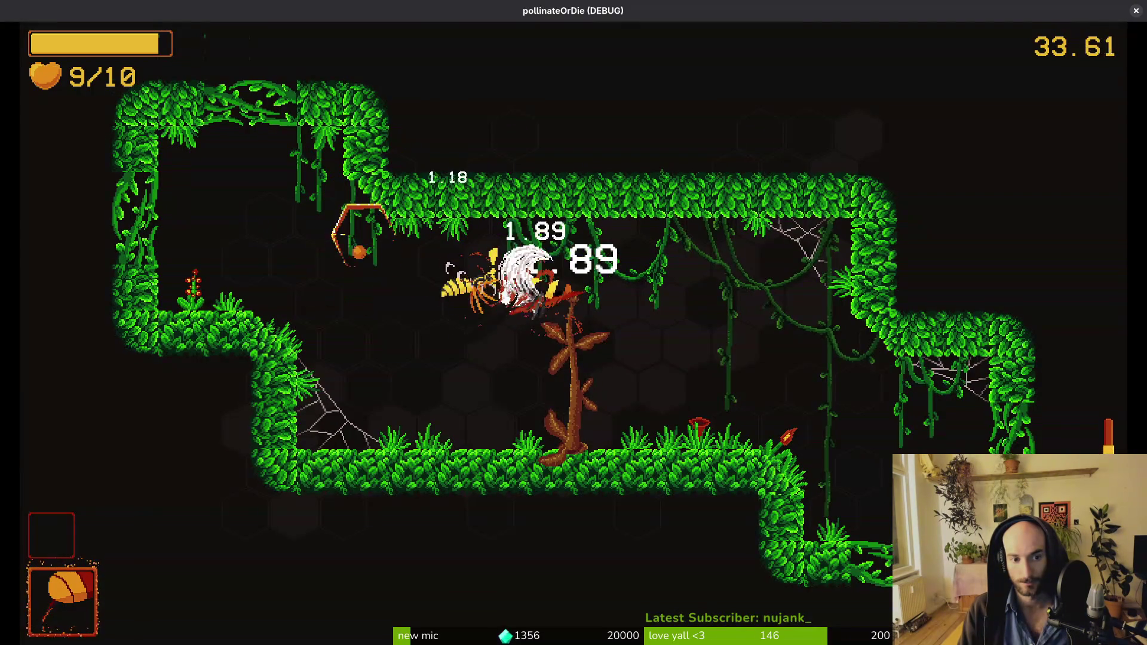
key("d")
key("a")
key("w")
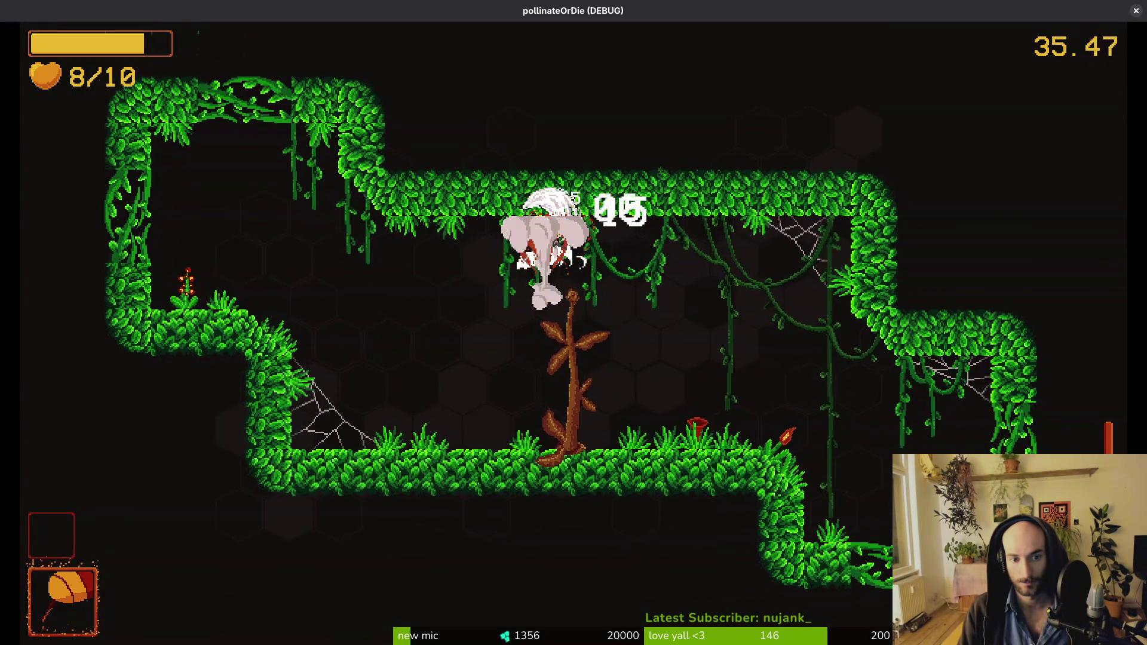
key("w")
key("a")
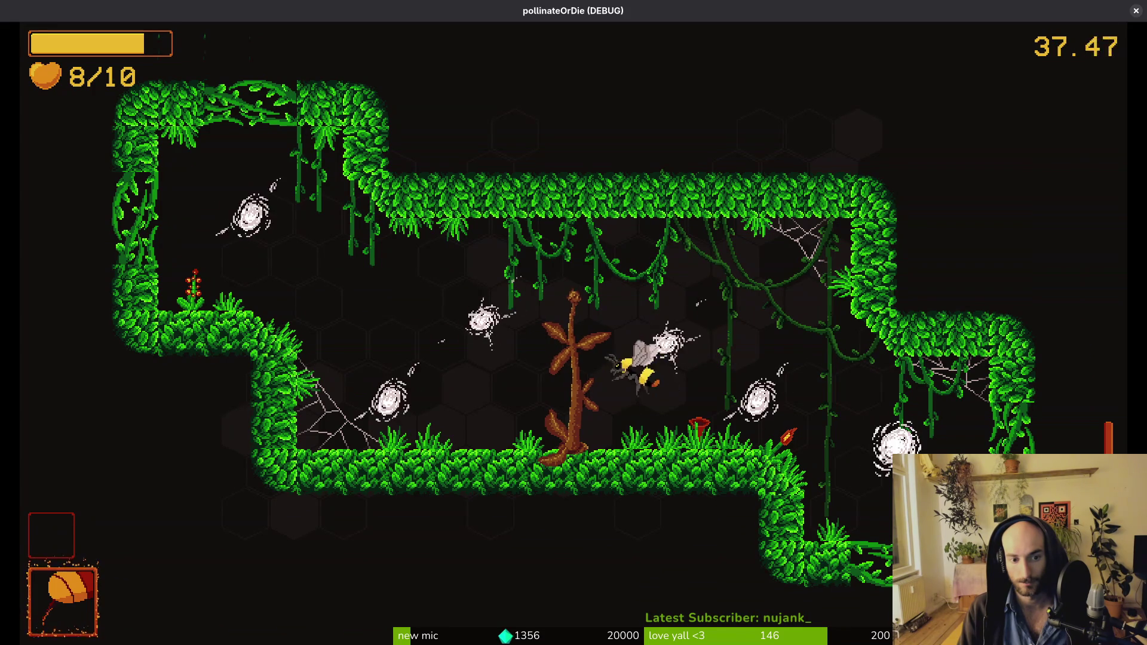
key("w")
Step: Burst the right-hand mushroom enemies into pollen and strike the flying enemies
key("d")
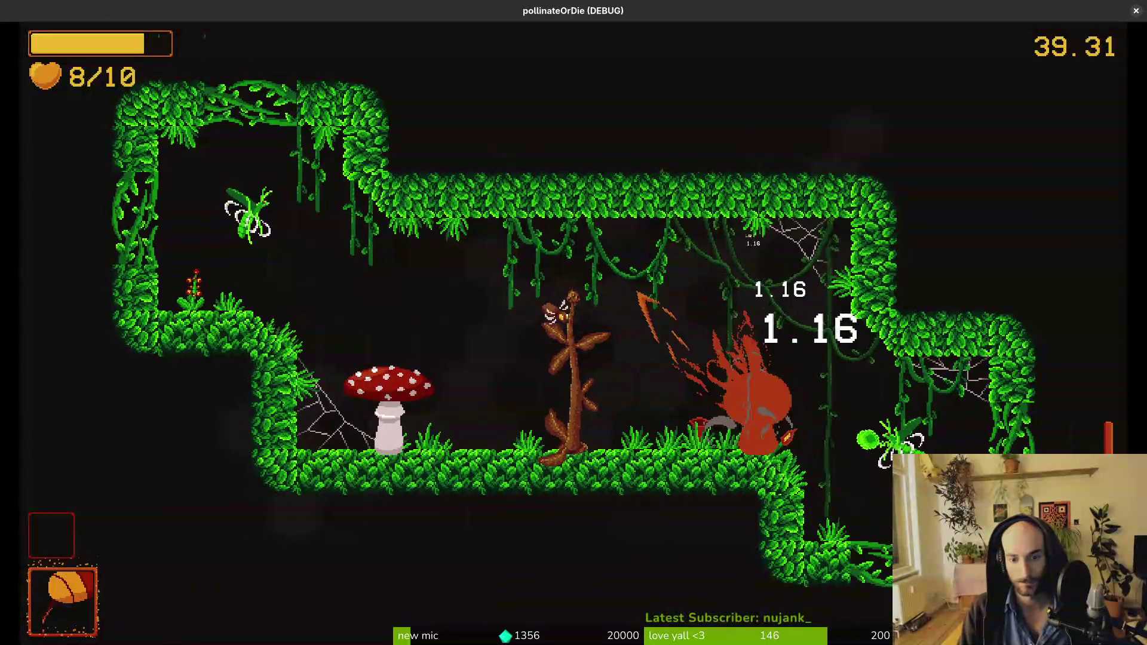
key("s")
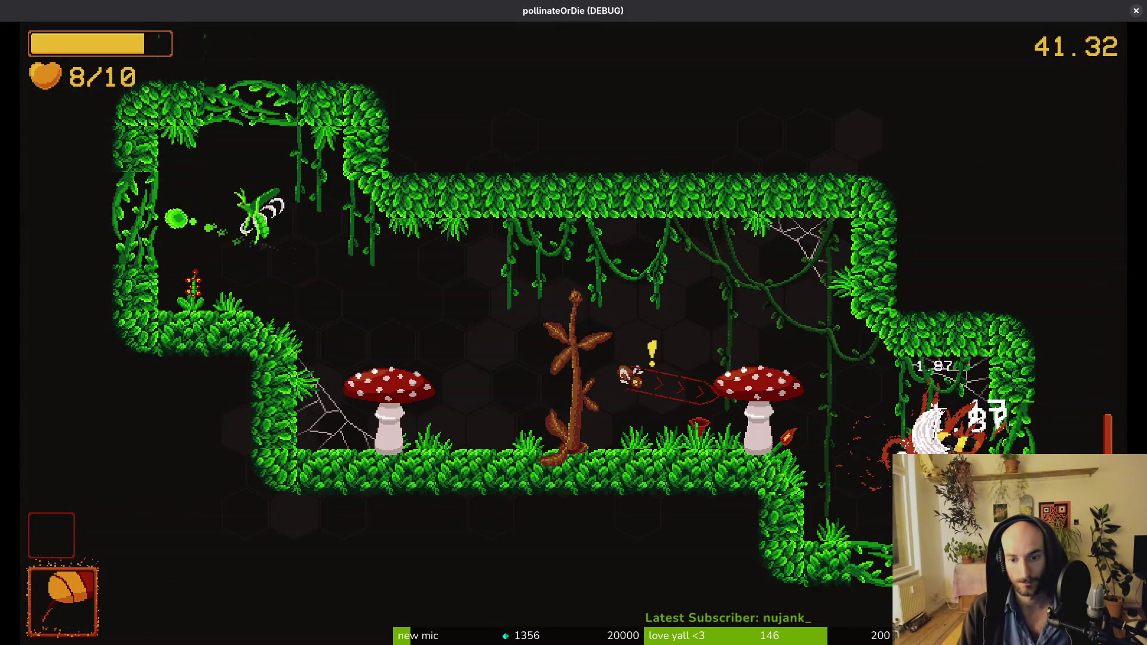
key("d")
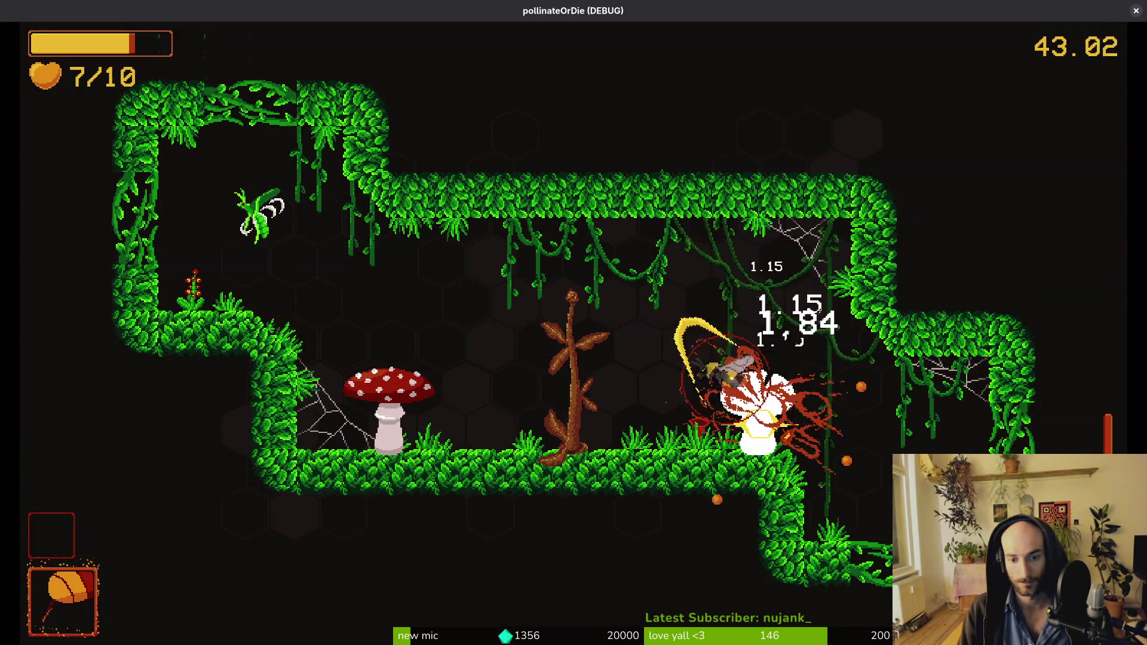
key("w")
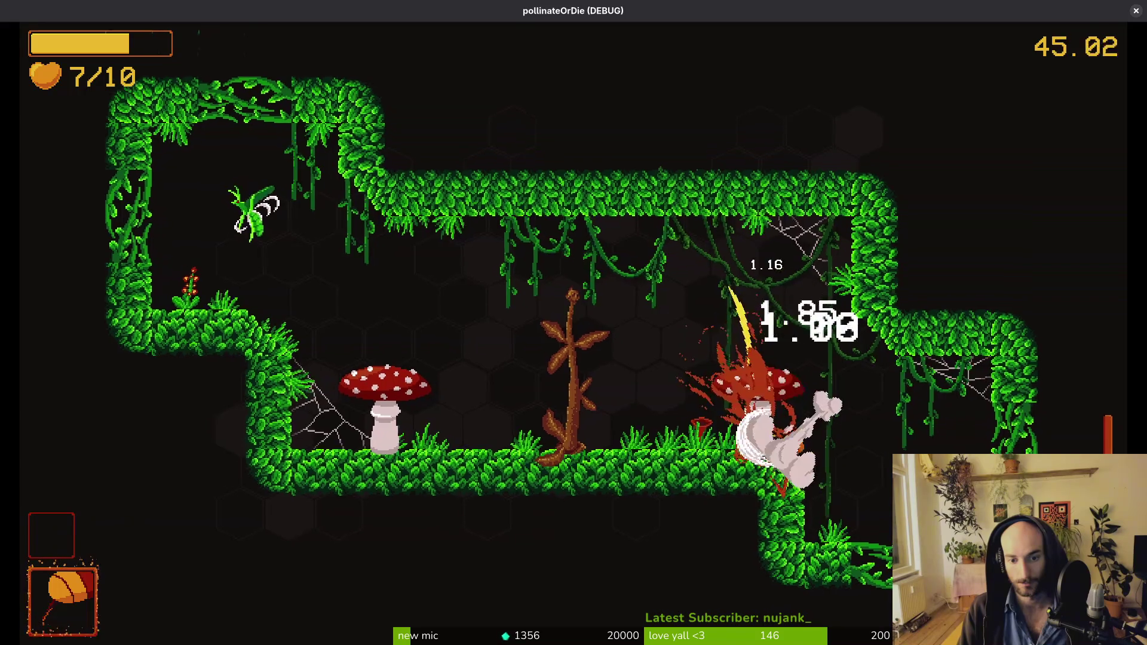
key("w")
key("s")
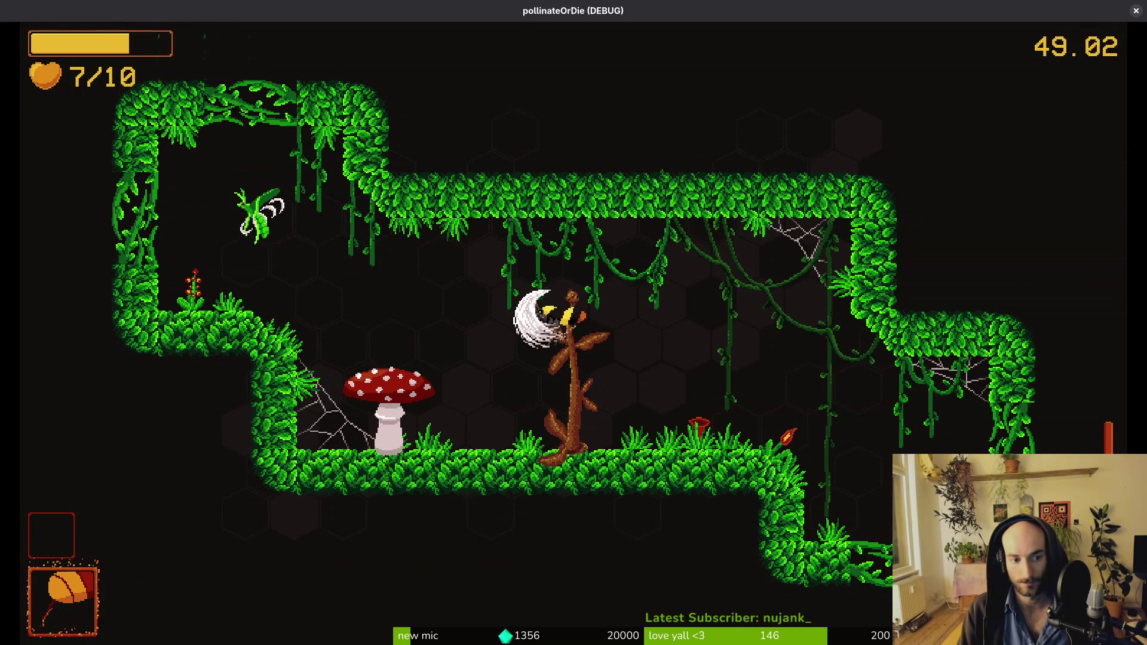
key("a")
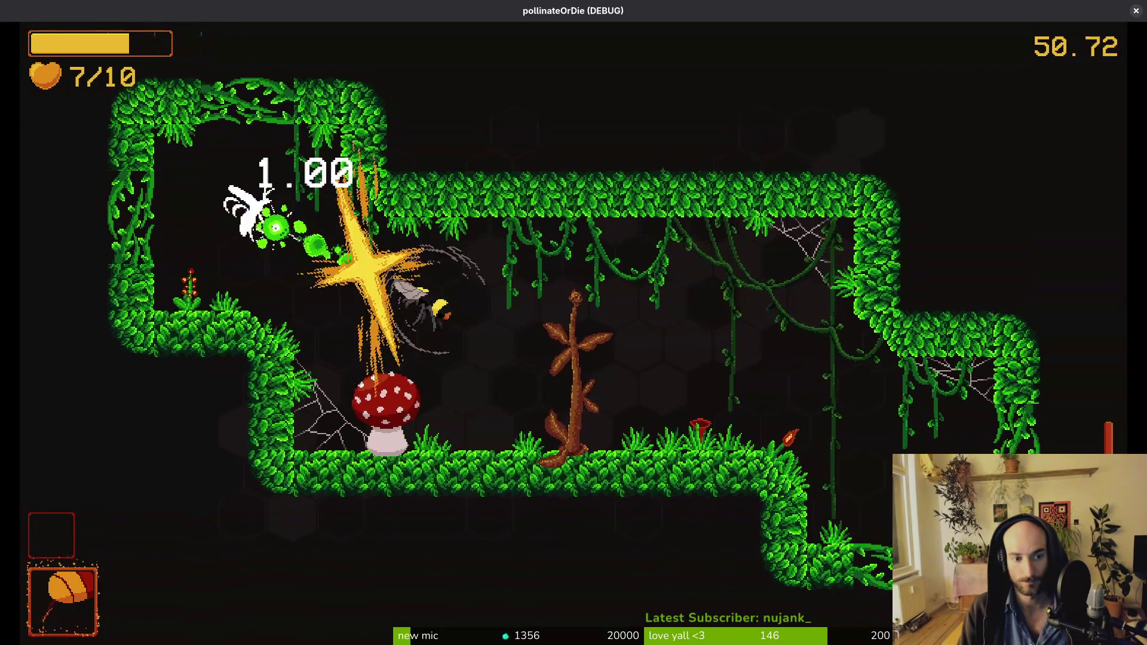
key("d")
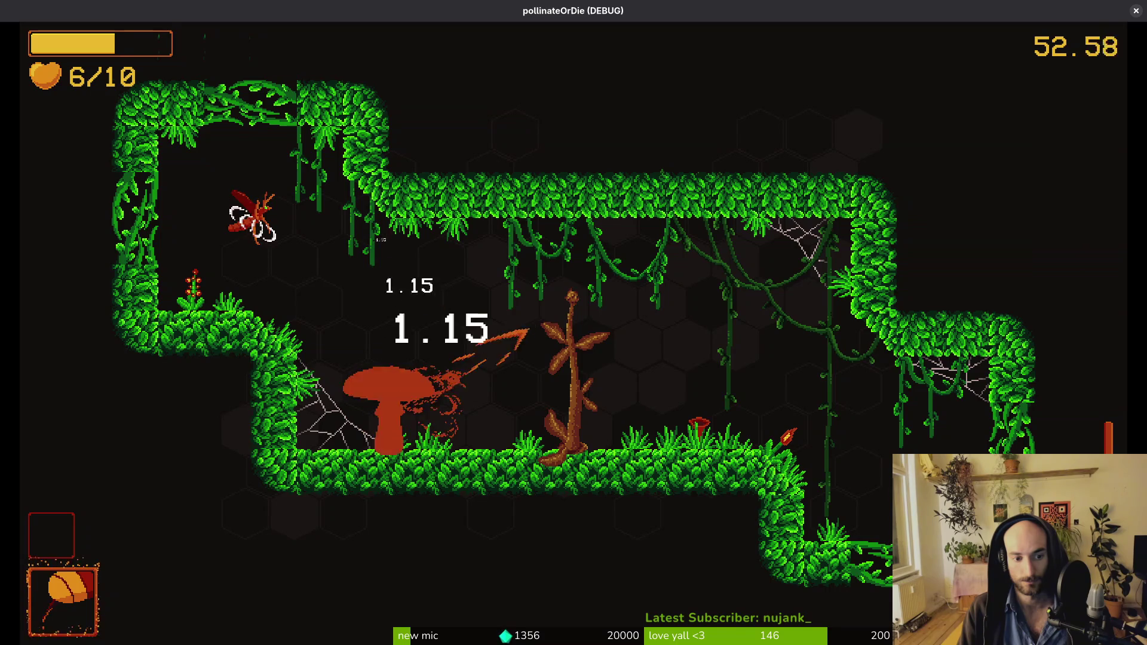
key("a")
key("d")
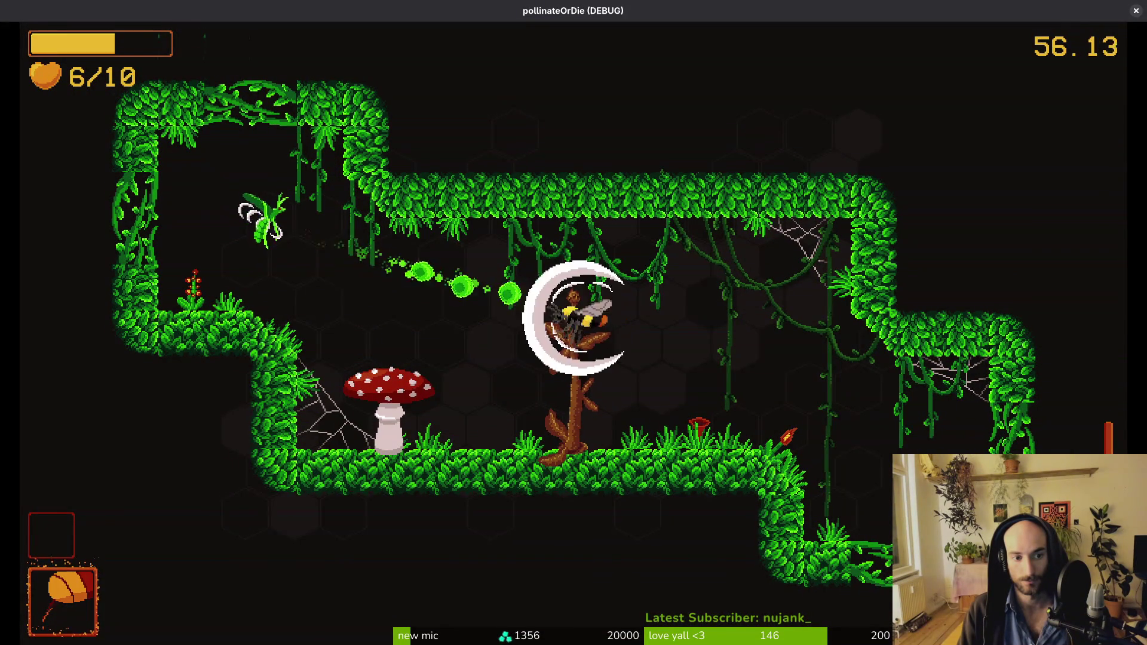
Step: Destroy the left mushroom with heavy slashes, then fire shots toward the upper-left shaft
key("a")
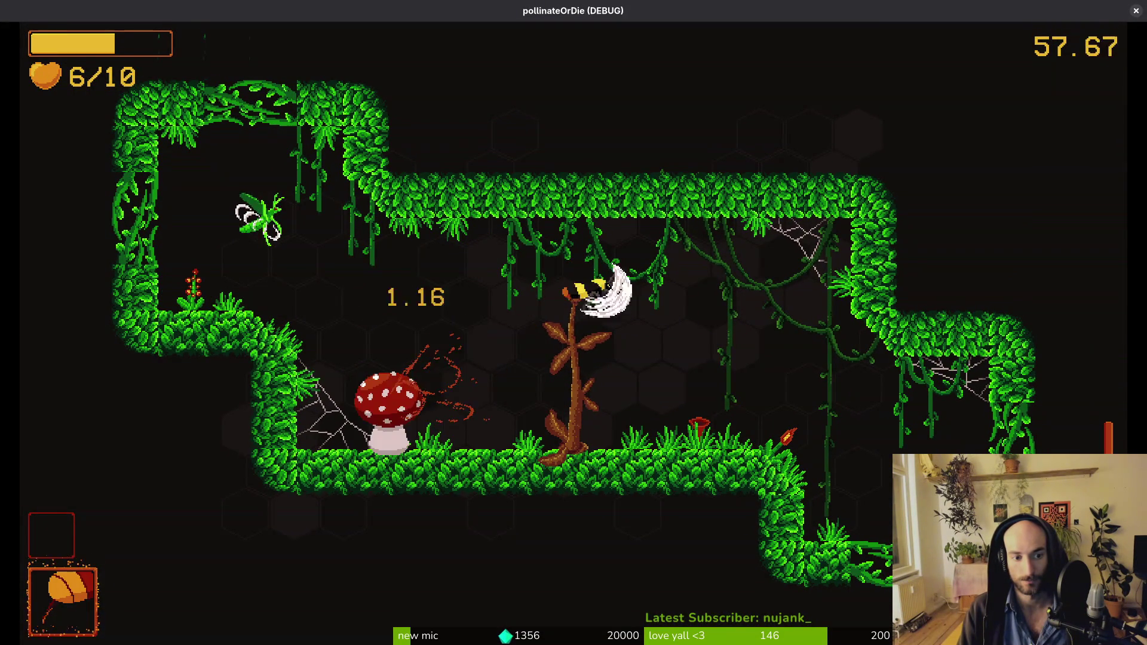
key("a")
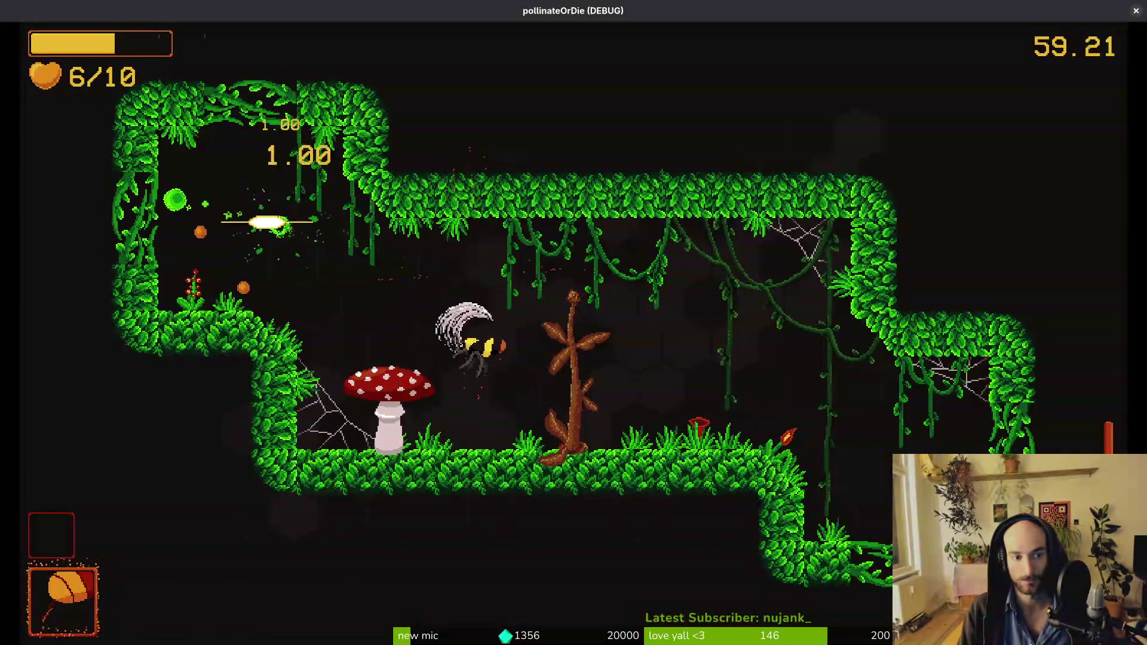
key("a")
key("d")
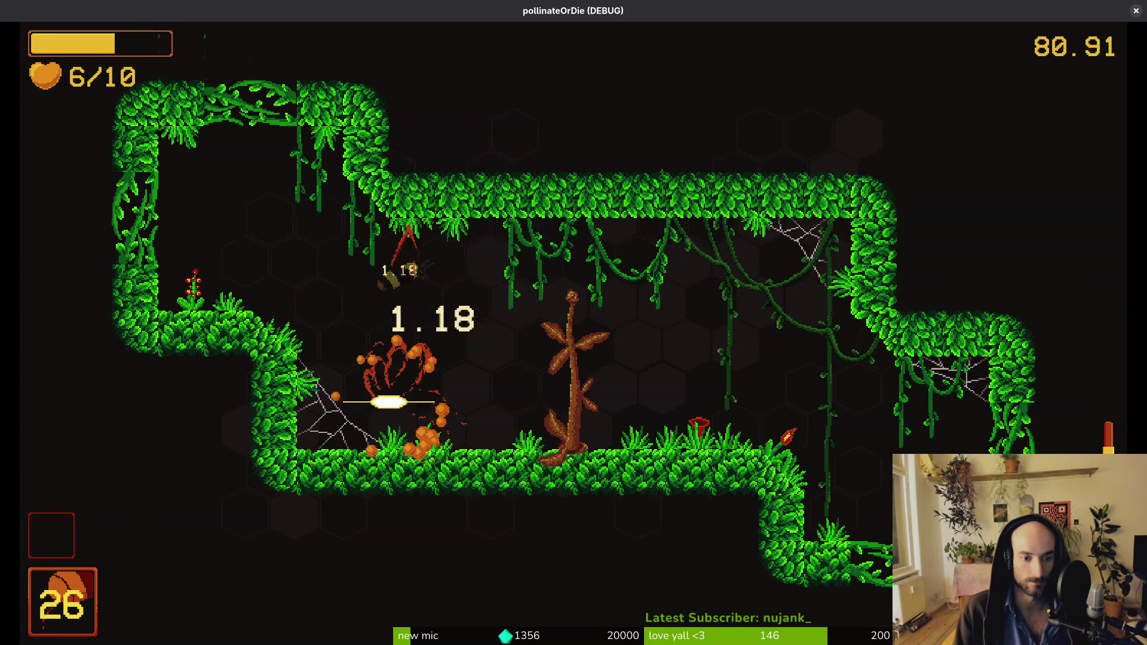
key("space")
key("space")
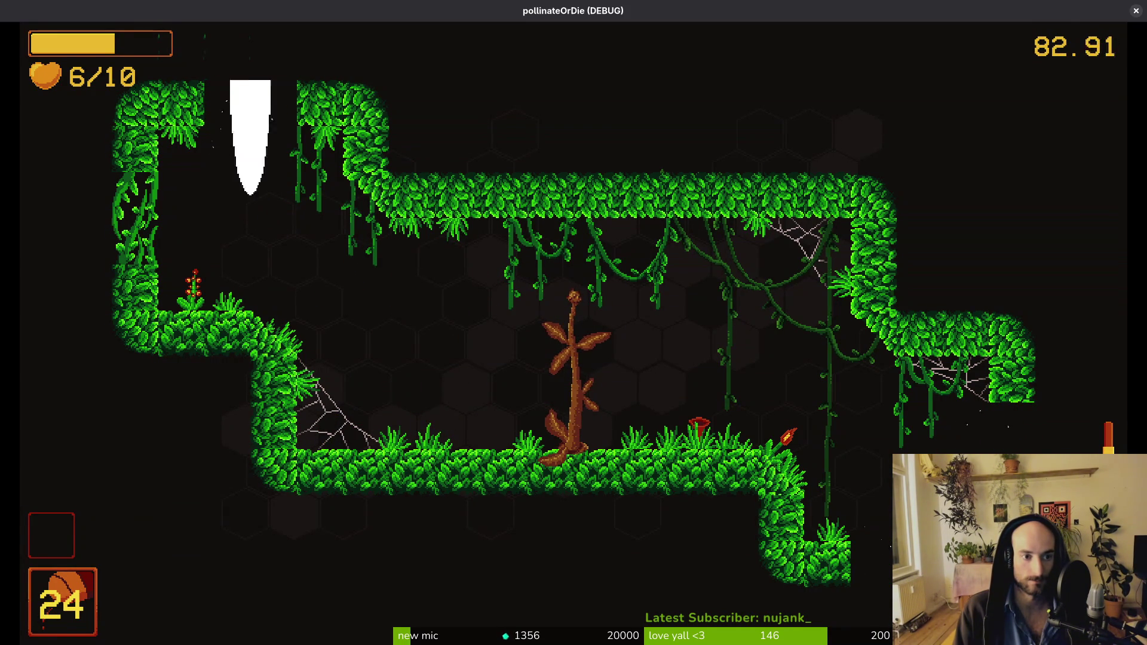
key("space")
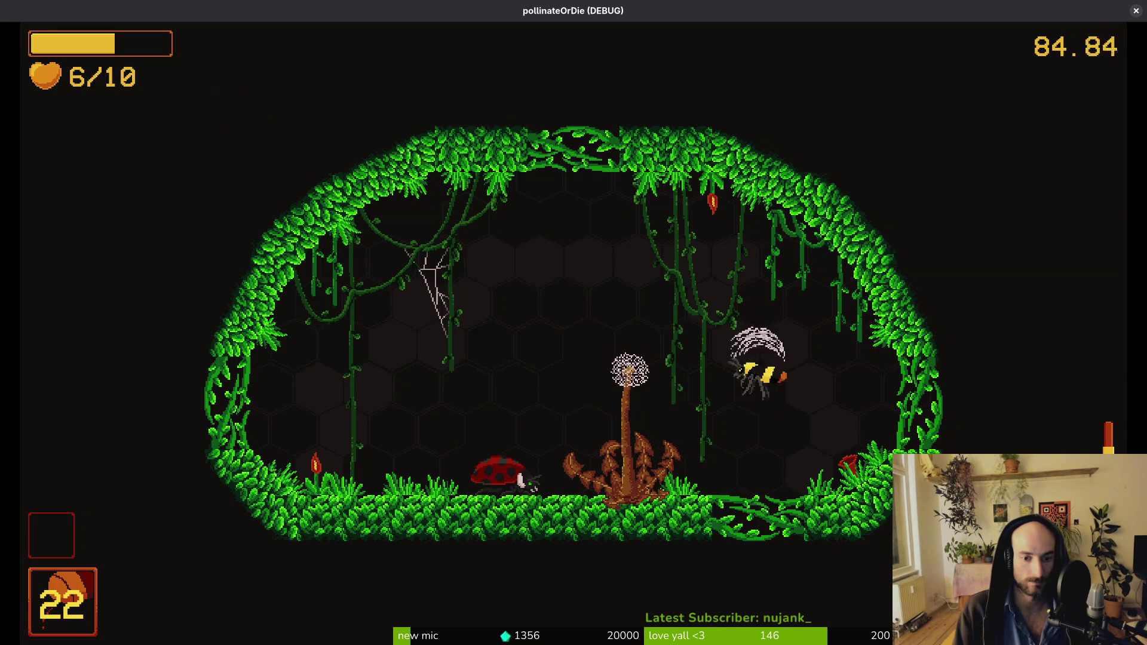
Step: Fly left into the next jungle room, facing the left side
key("space")
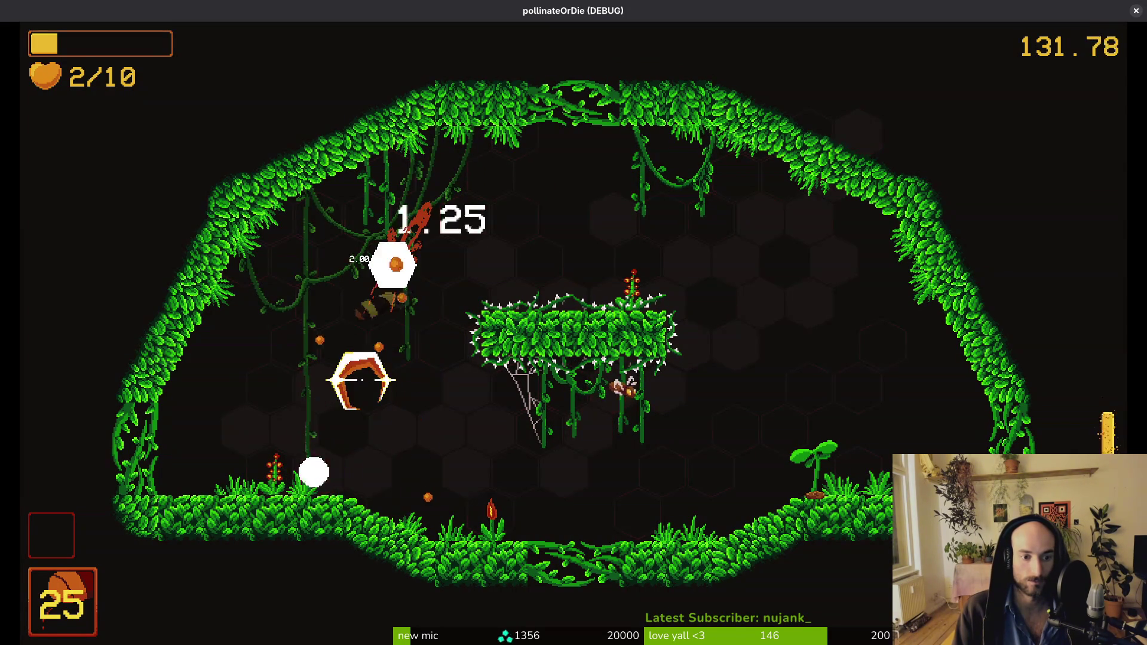
Step: Shoot at the nearby enemy in the domed jungle room
left_click(391, 266)
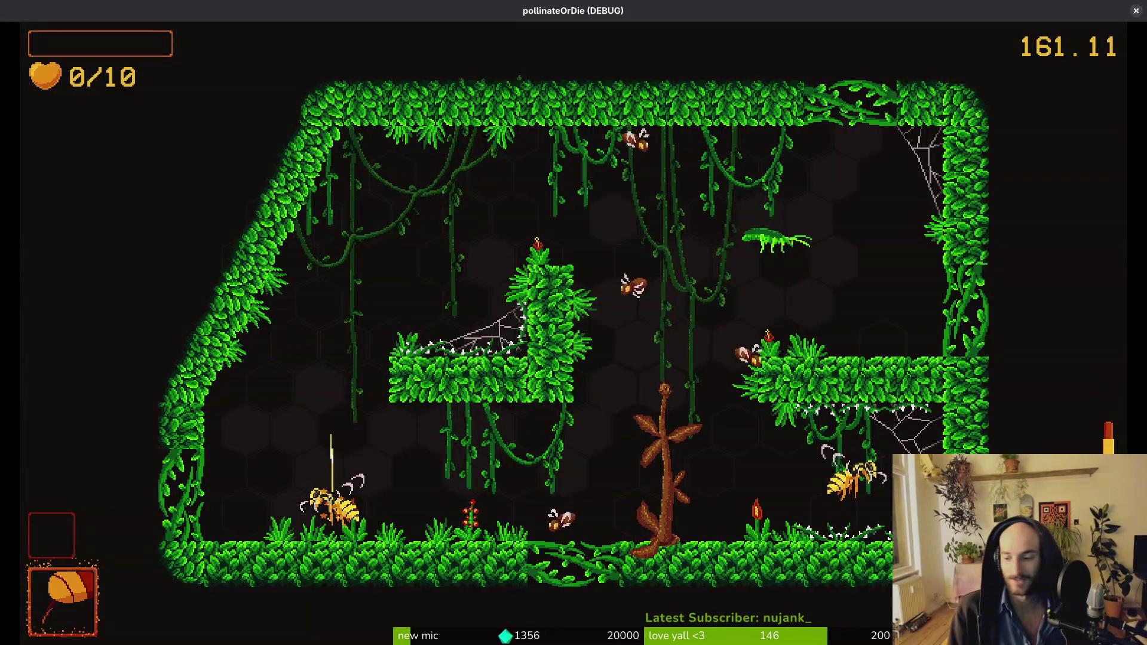
Step: Start a new run after dying and fly up the hive shaft into the jungle
key("Return")
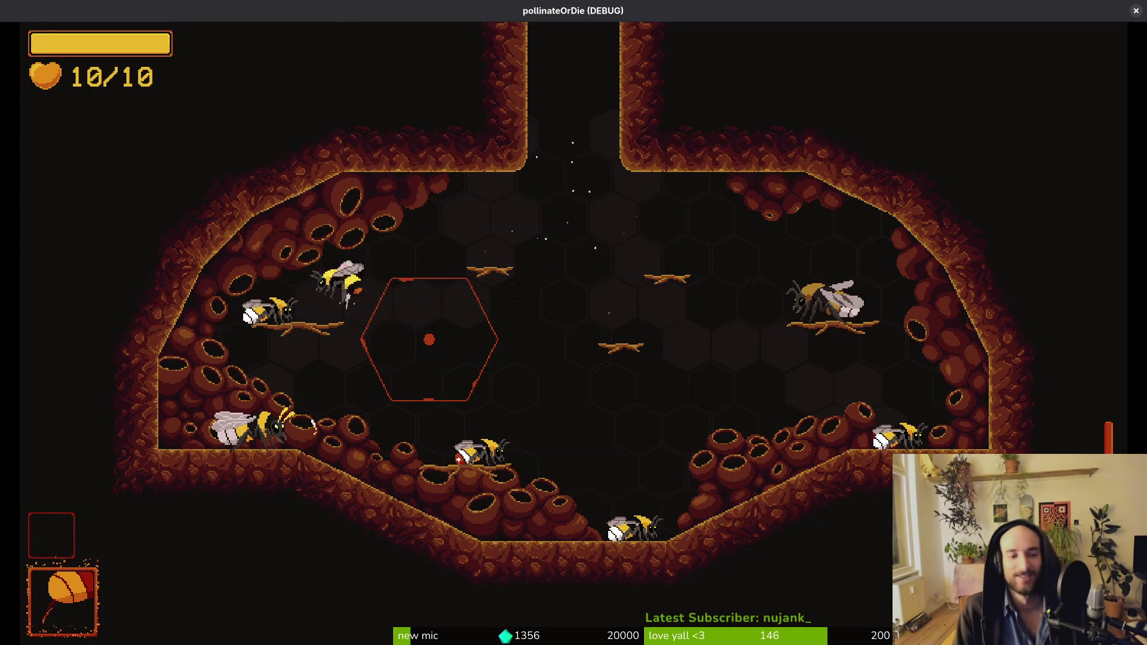
key("d")
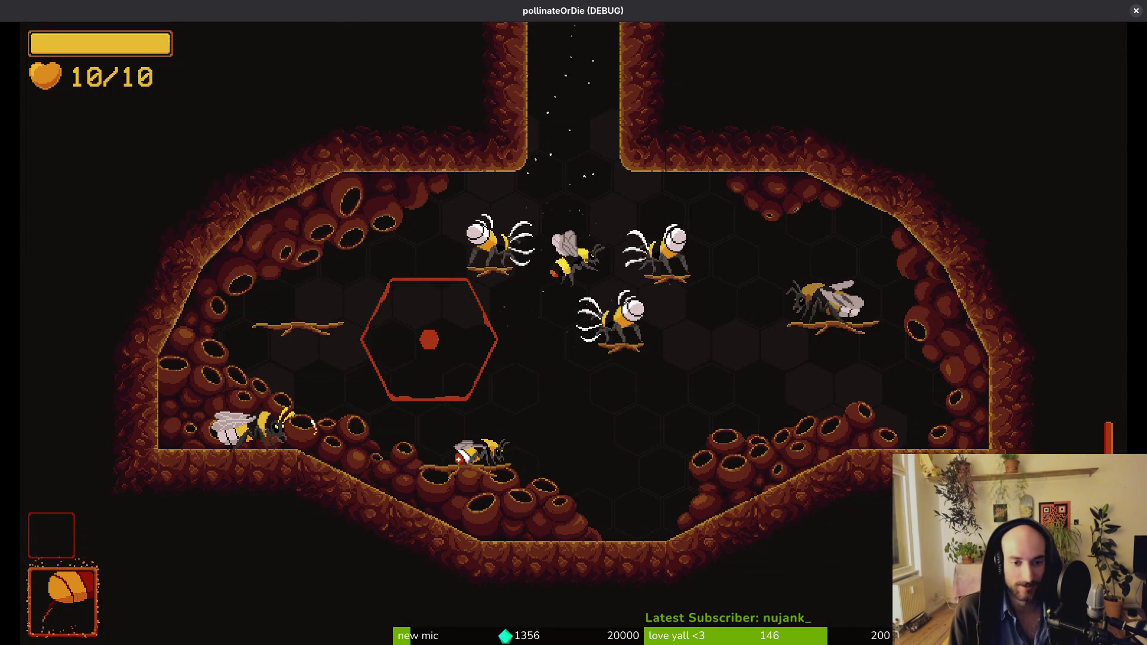
key("w")
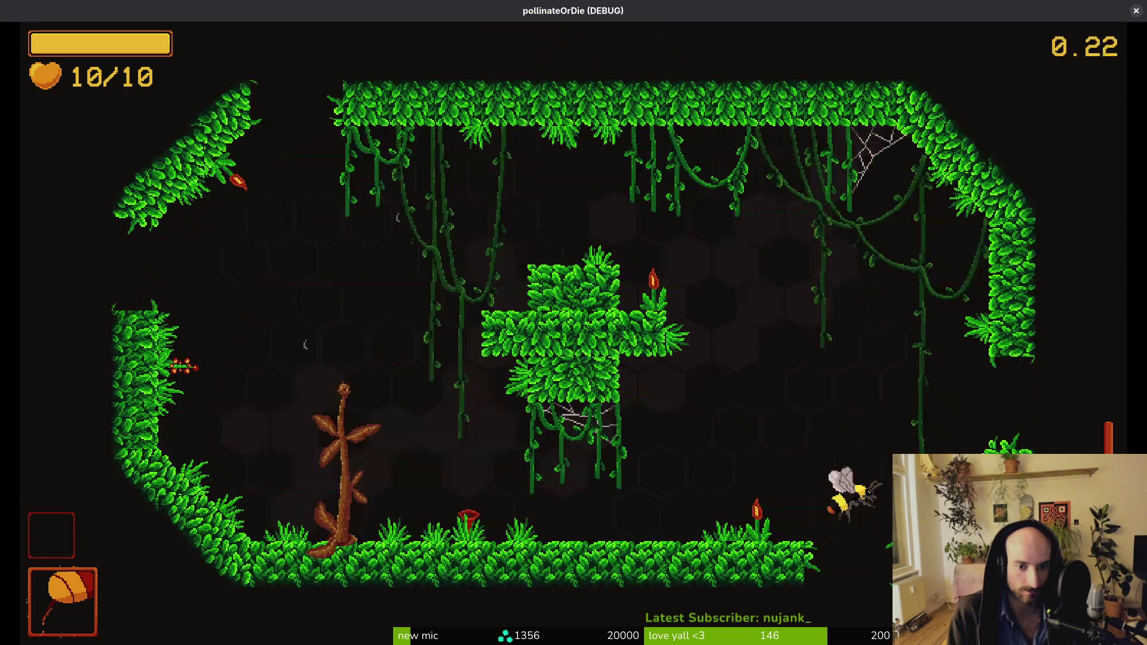
key("w")
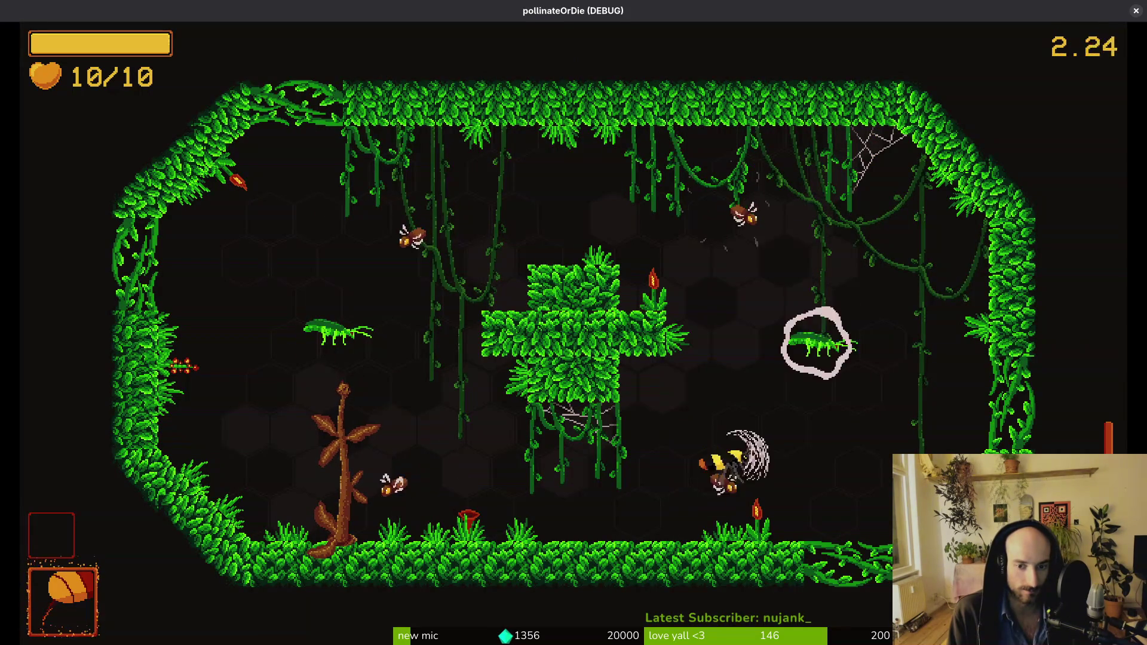
Step: Slash the spiders in the upper-left of the room
key("w")
key("w")
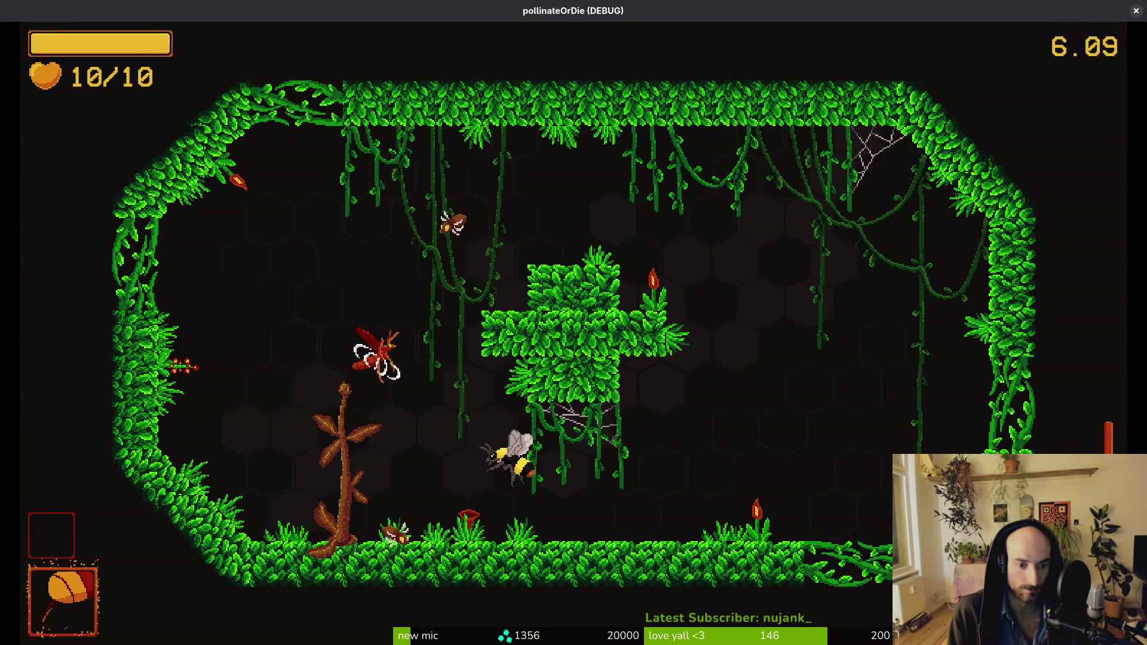
key("a")
key("w")
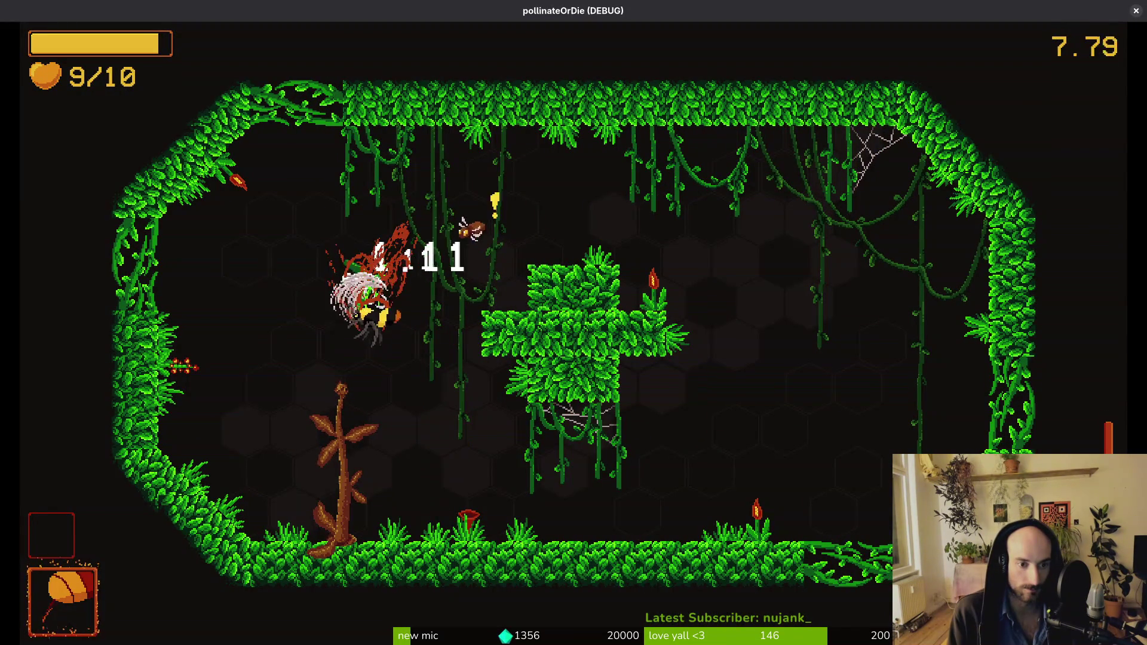
key("w")
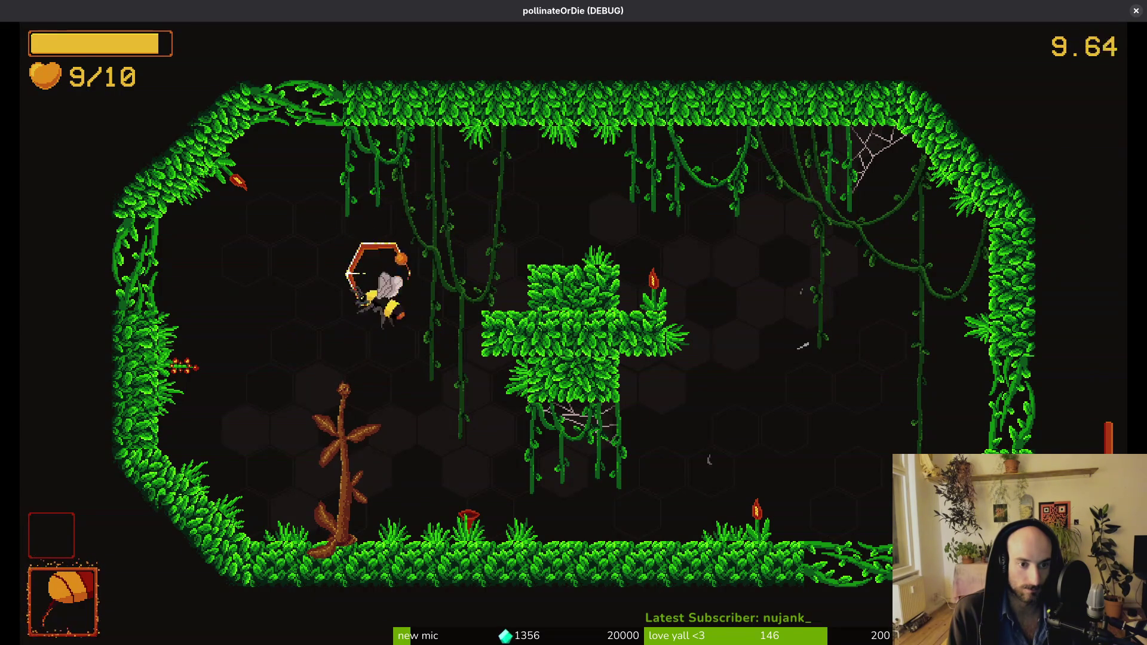
key("w")
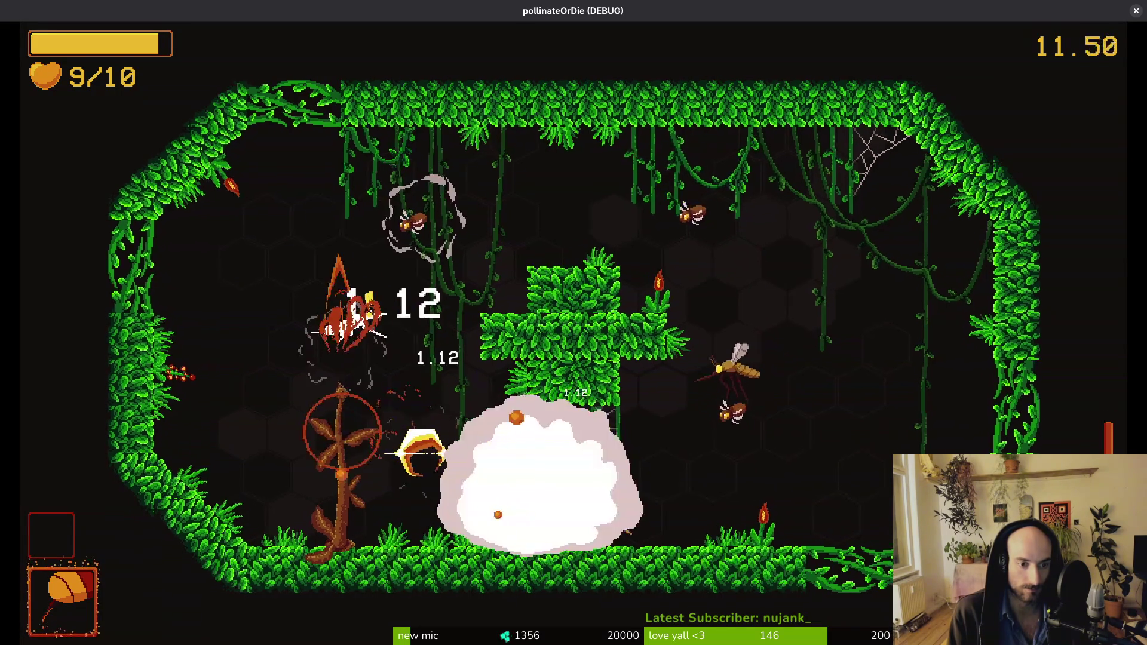
Step: Dive down and kill the beetle
key("s")
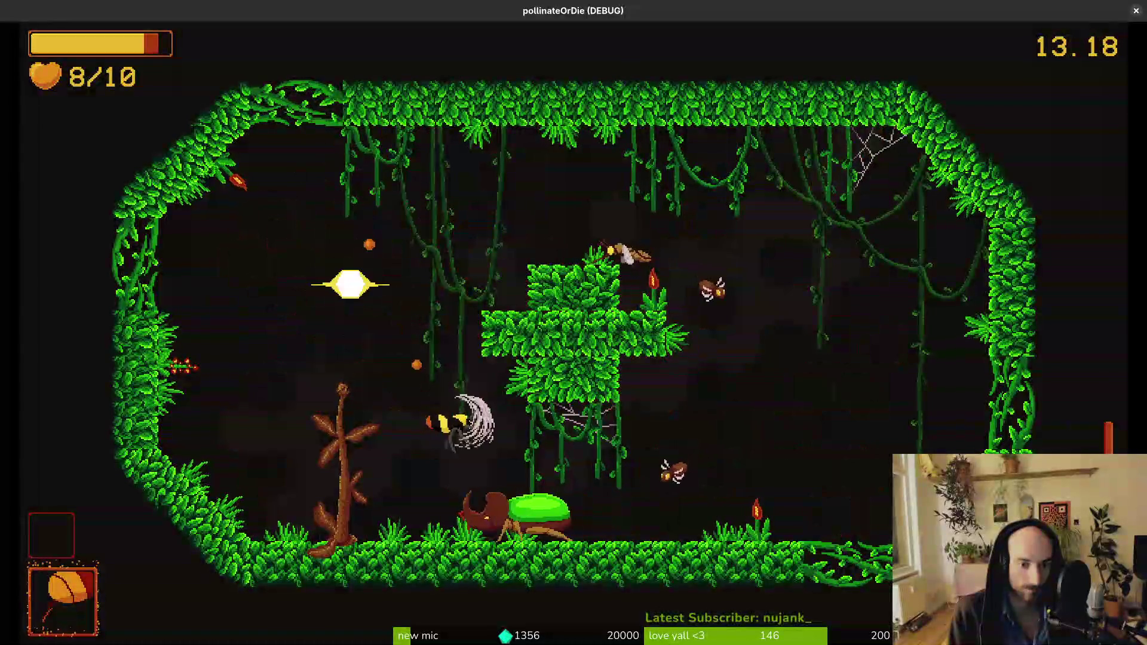
key("space")
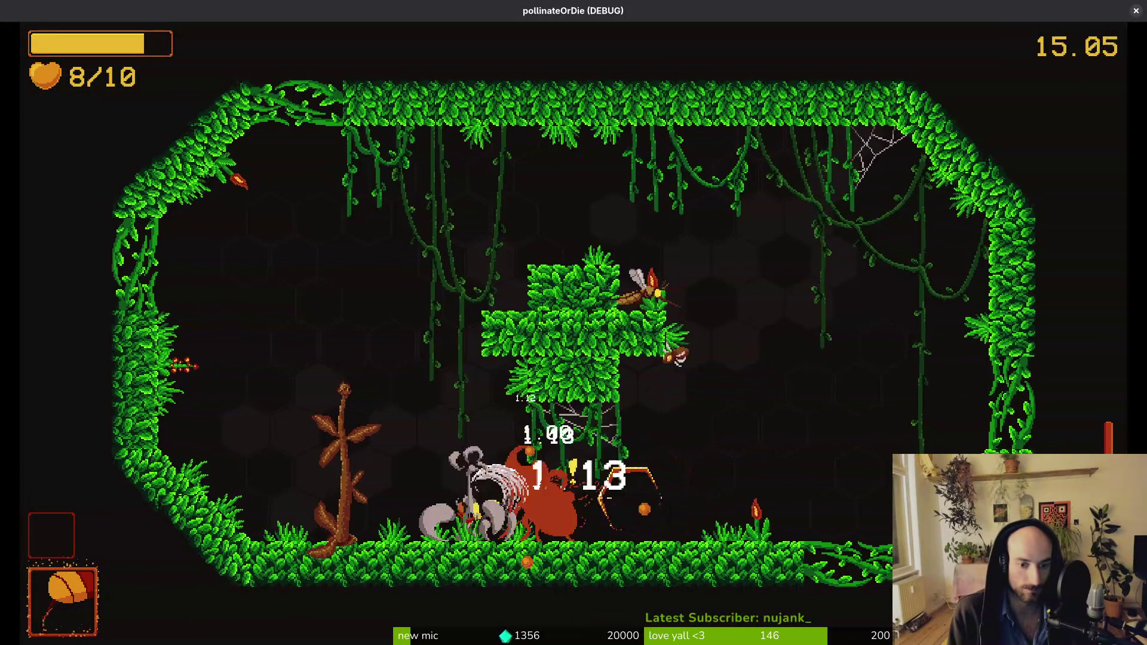
key("d")
key("a")
key("space")
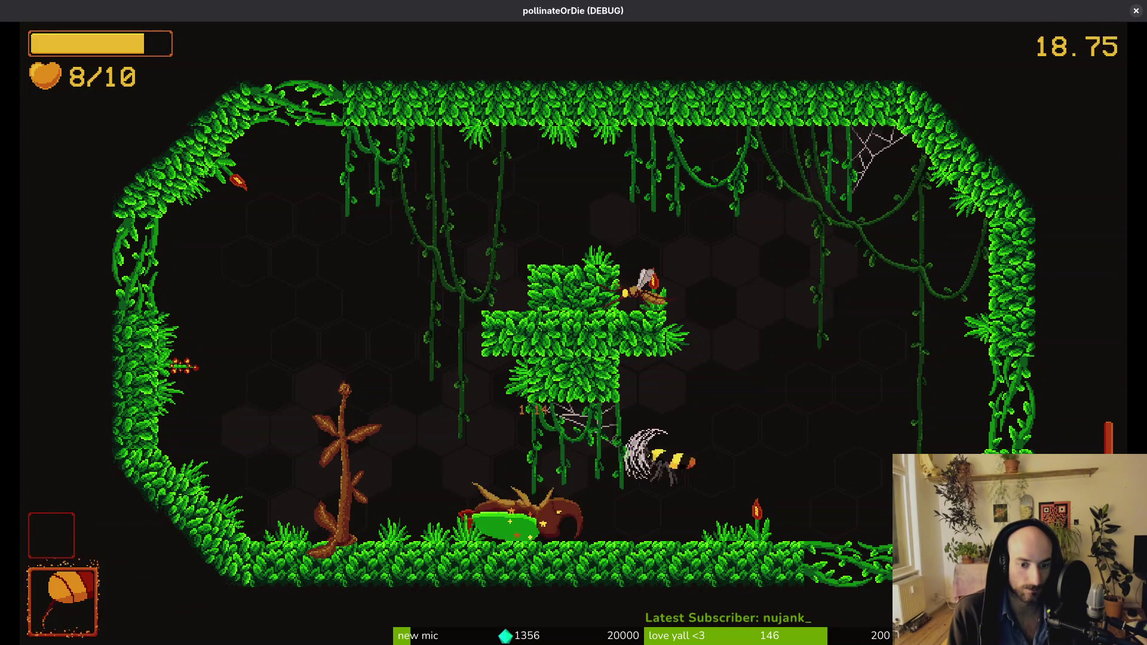
key("d")
key("space")
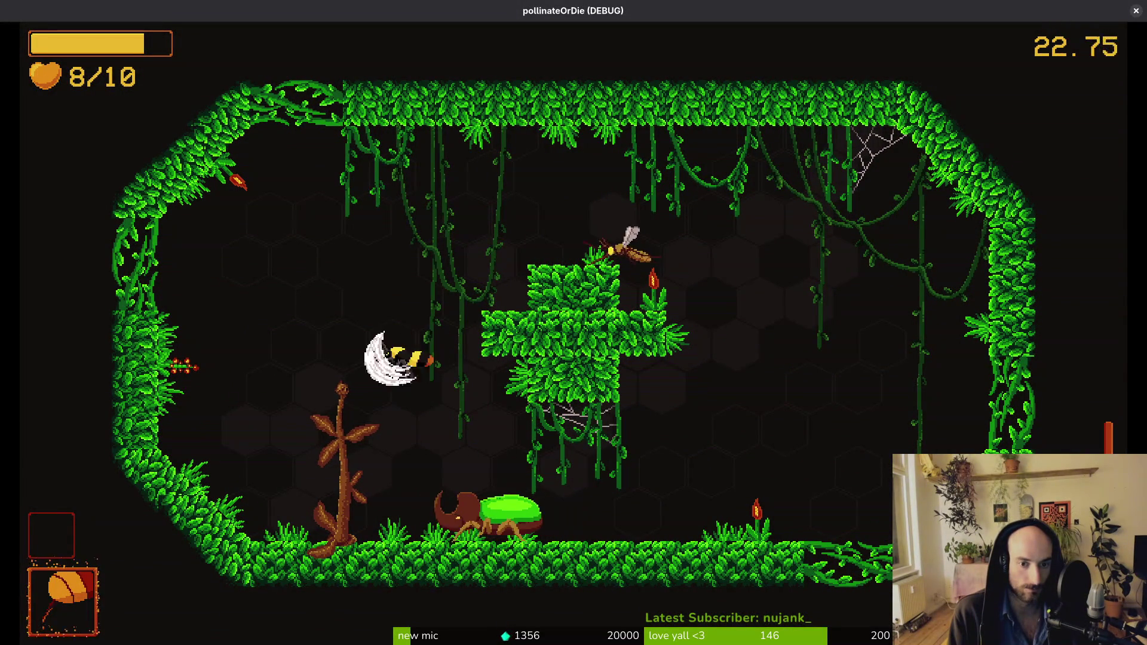
Step: Hit the mosquito, then dash right over the leafy block
key("w")
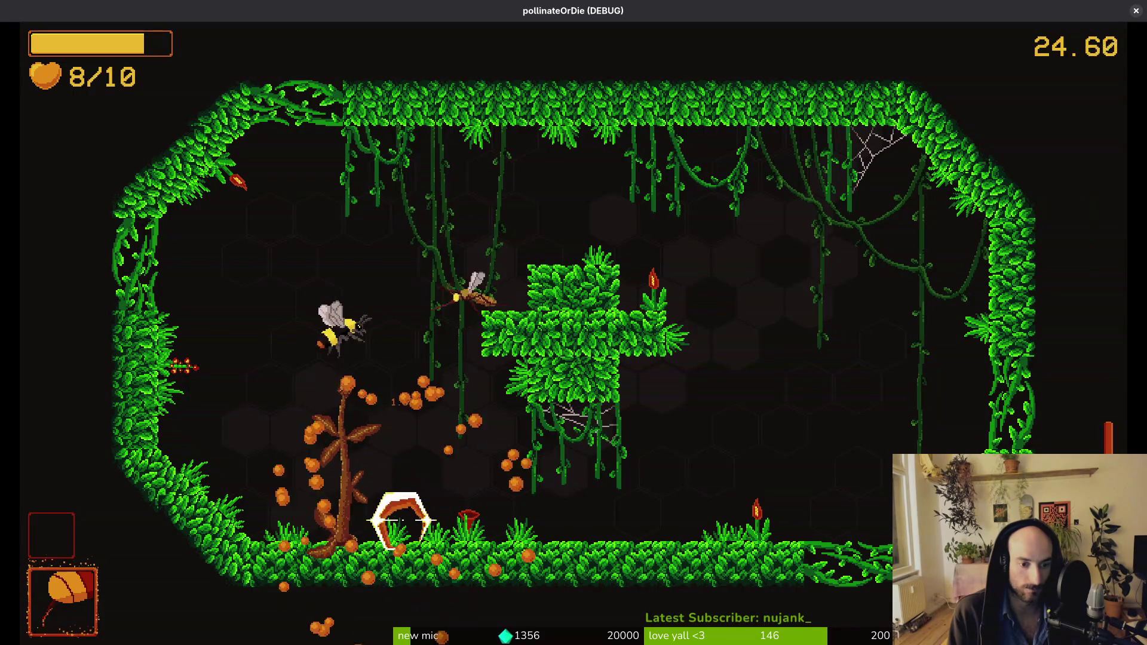
key("space")
key("d")
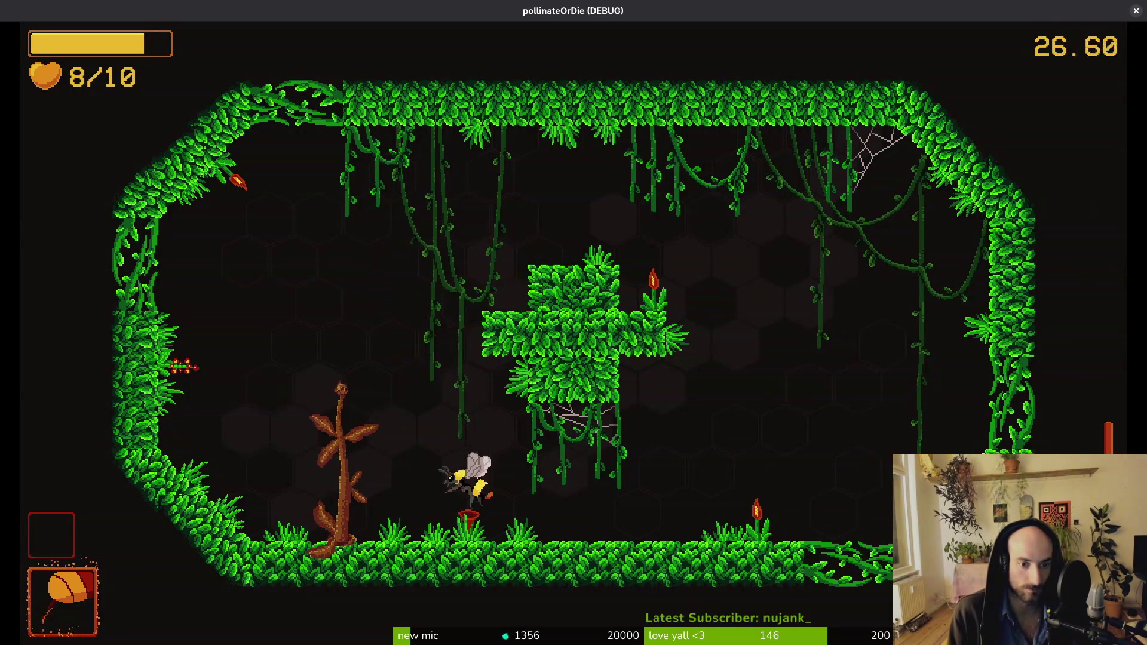
key("d")
key("w")
key("shift")
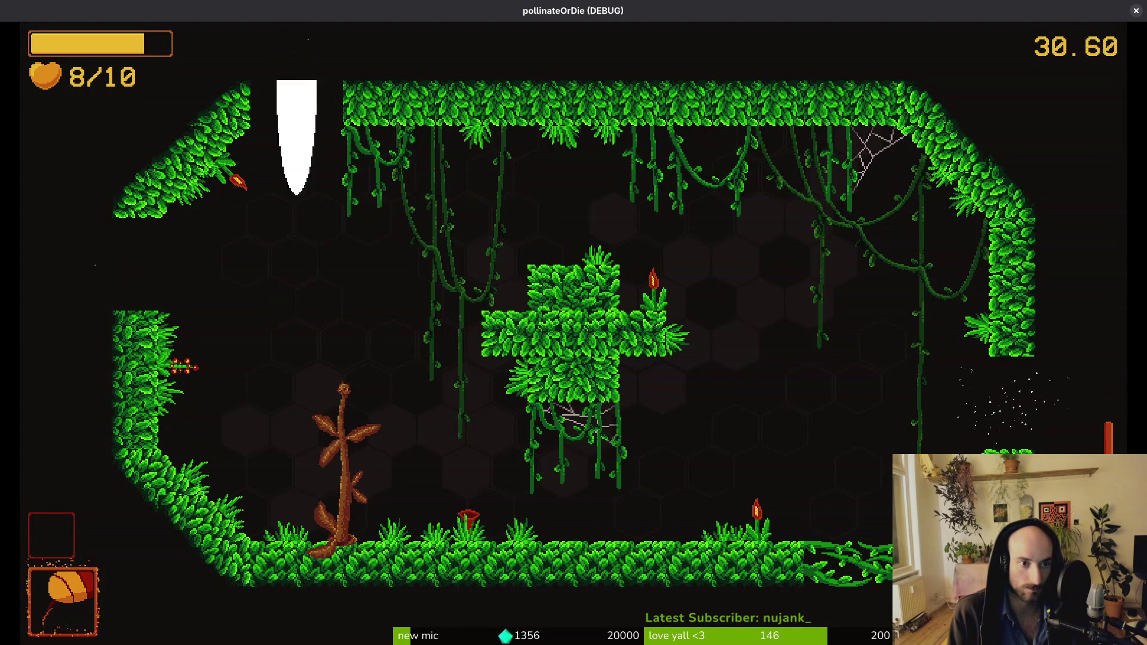
Step: Enter the dandelion cave and slash the orange and red flyers above the dandelion
key("a")
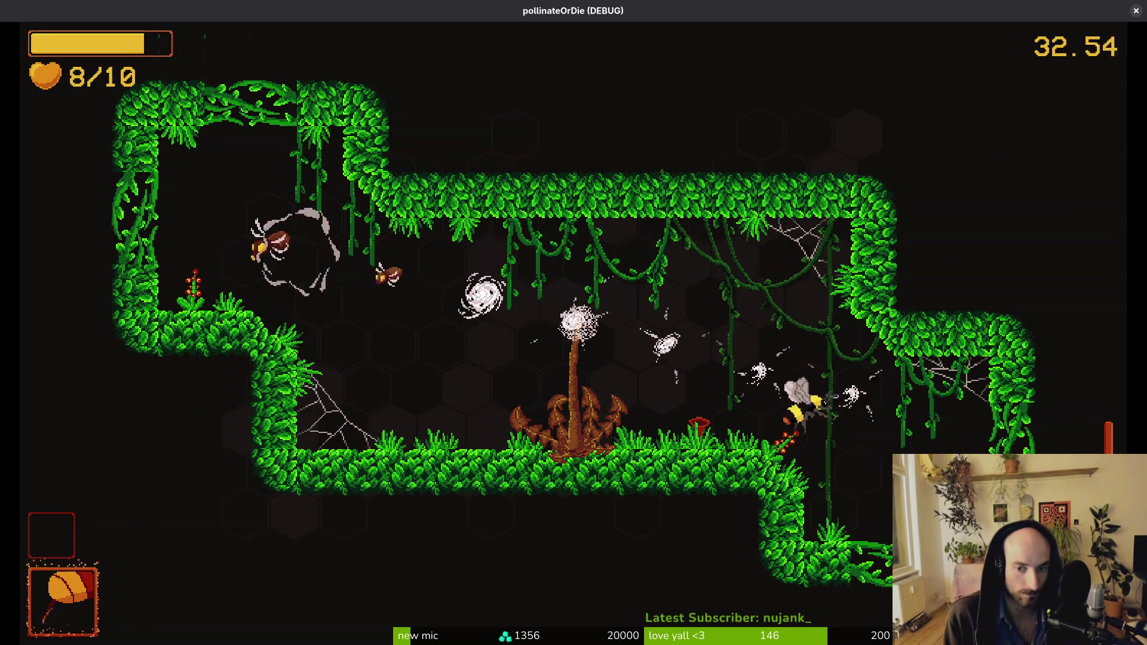
key("d")
key("space")
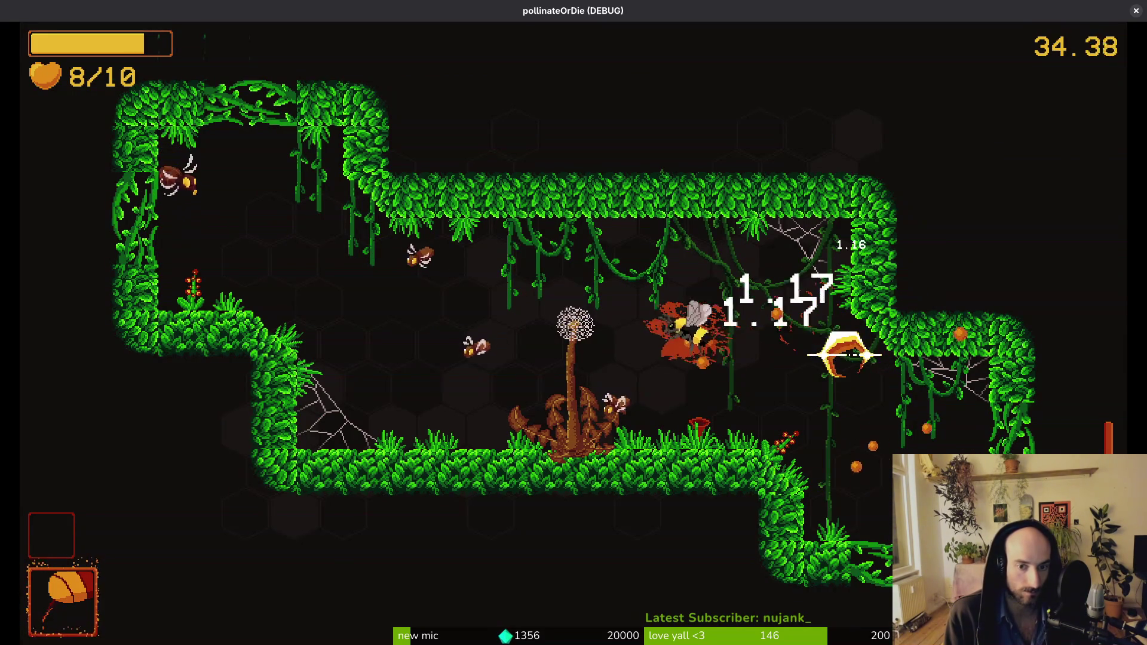
key("a")
key("w")
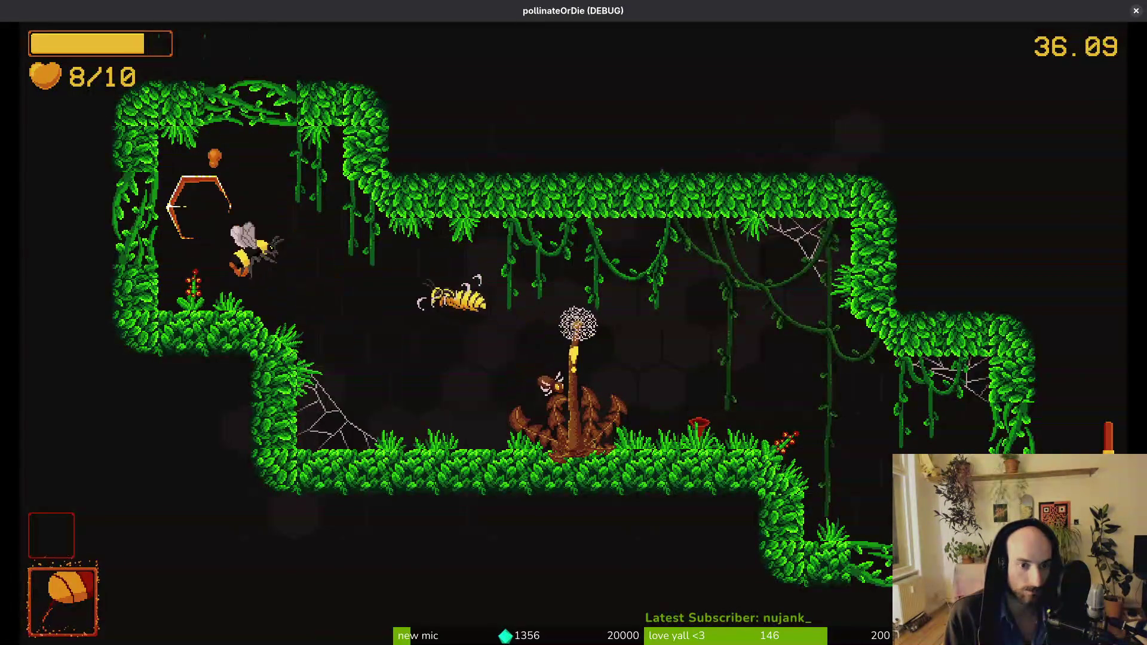
key("d")
key("space")
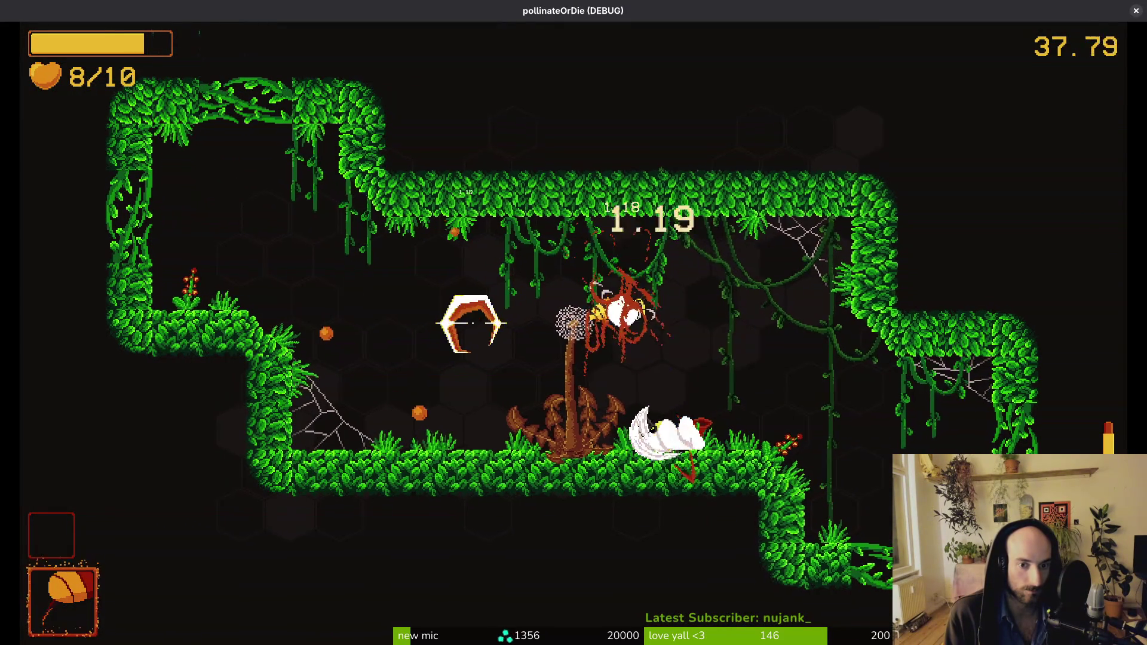
key("space")
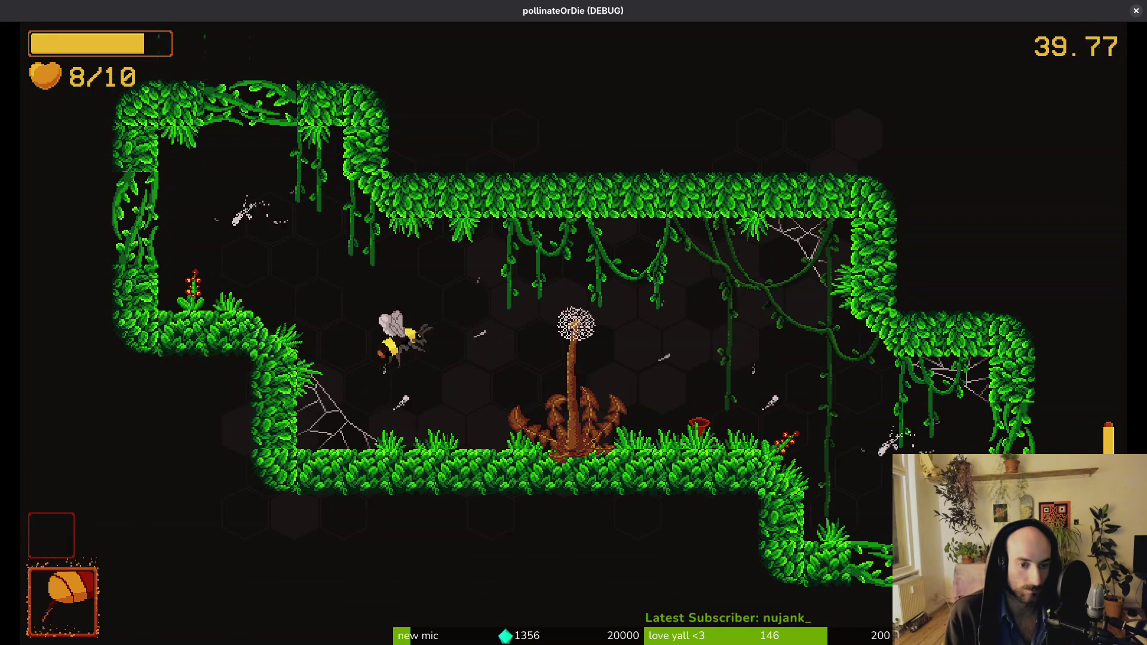
key("a")
key("space")
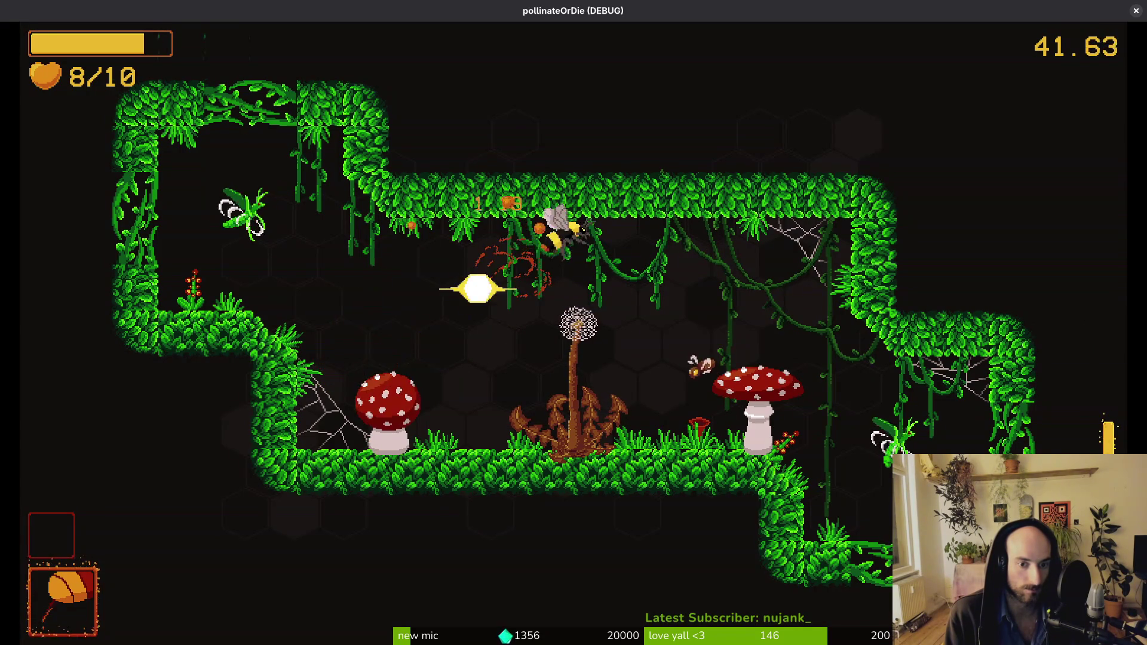
Step: Trade slashes with both mushroom enemies and the flyers around the dandelion
key("d")
key("space")
key("a")
key("space")
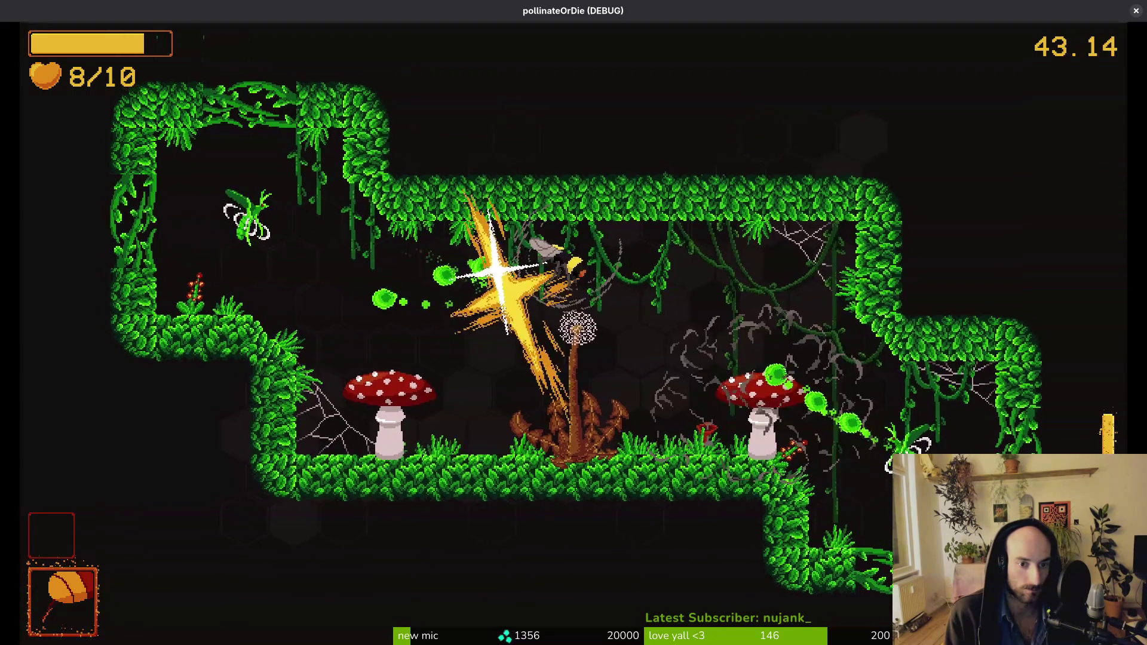
key("a")
key("space")
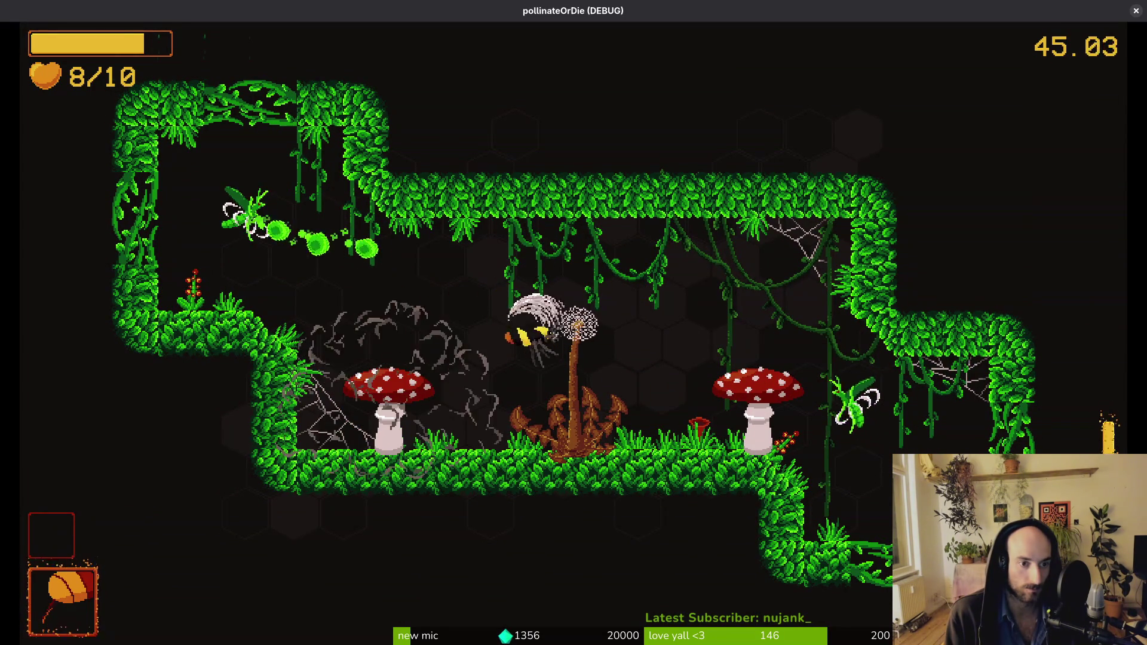
key("space")
key("w")
key("space")
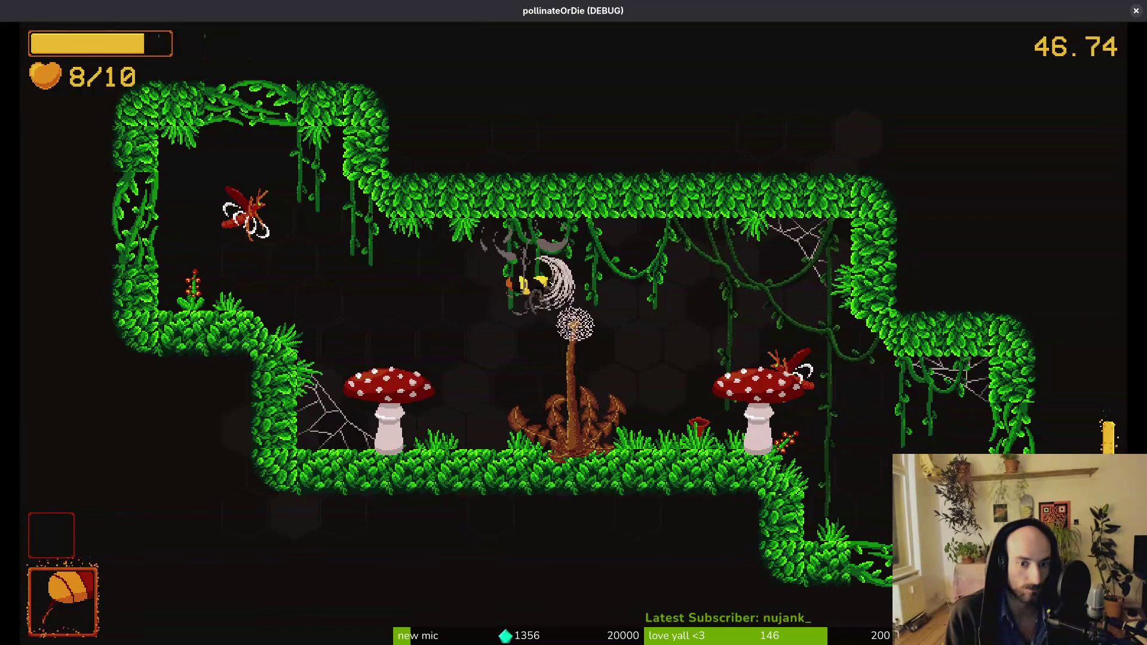
key("space")
key("w")
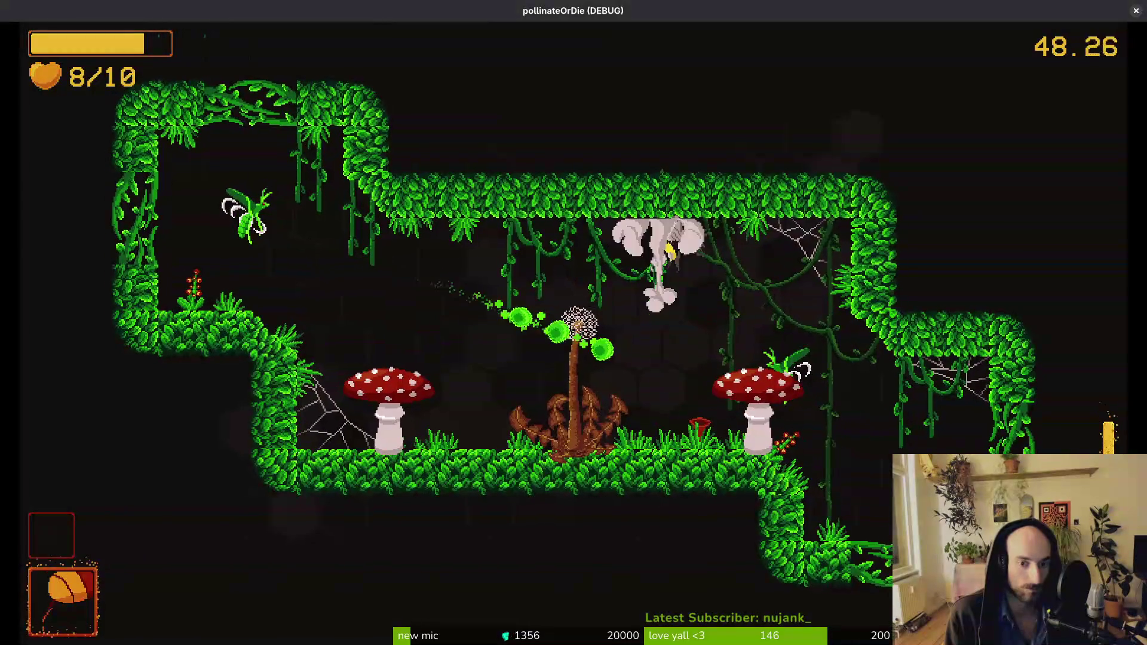
key("space")
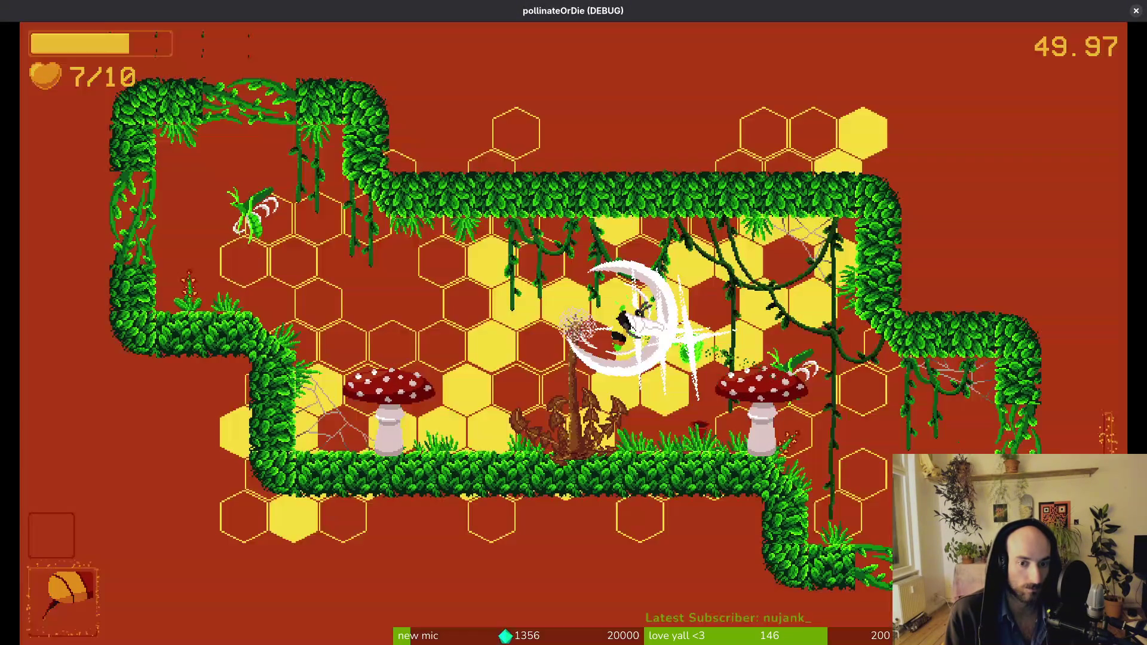
Step: Finish off the right mushroom, green flyer and left mushroom until the room clears
key("space")
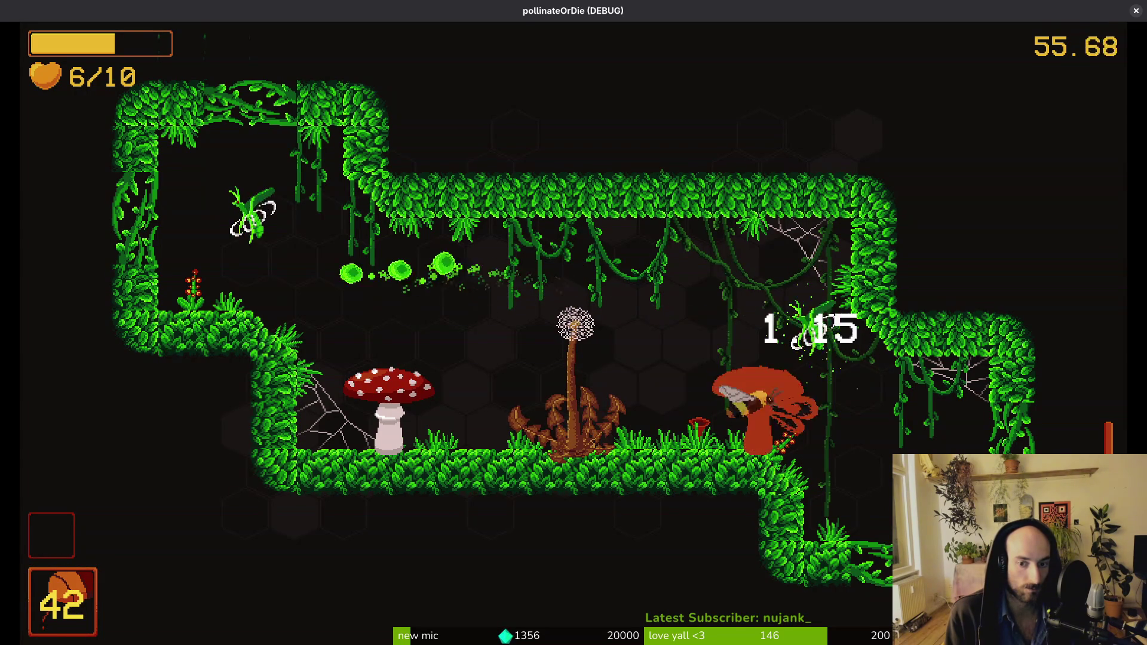
key("space")
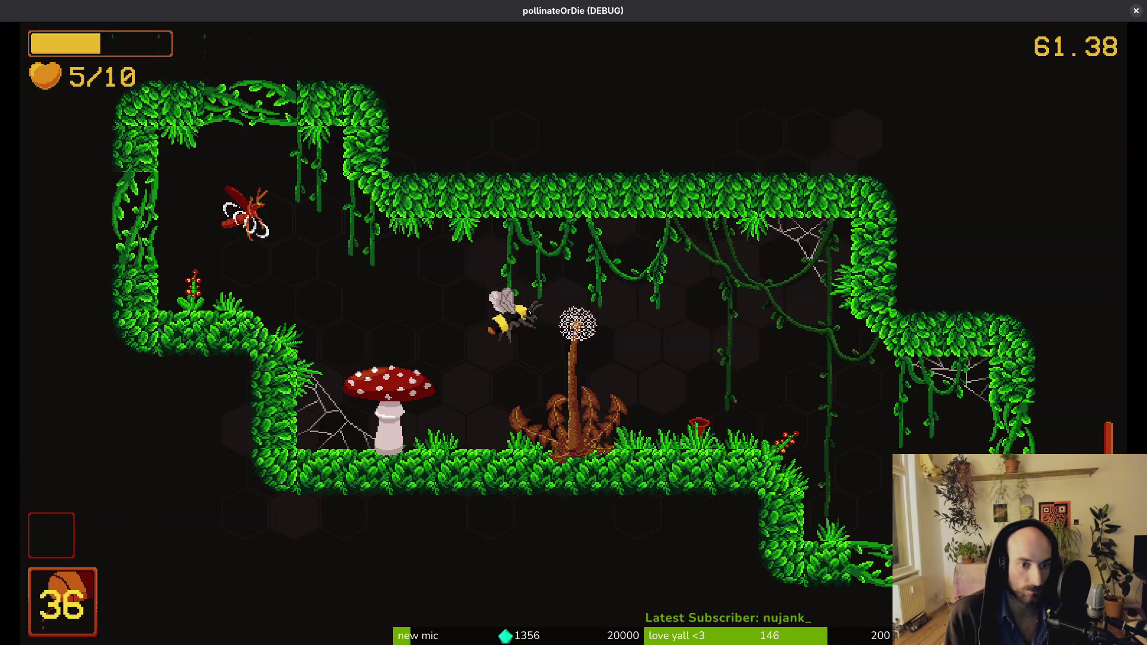
key("space")
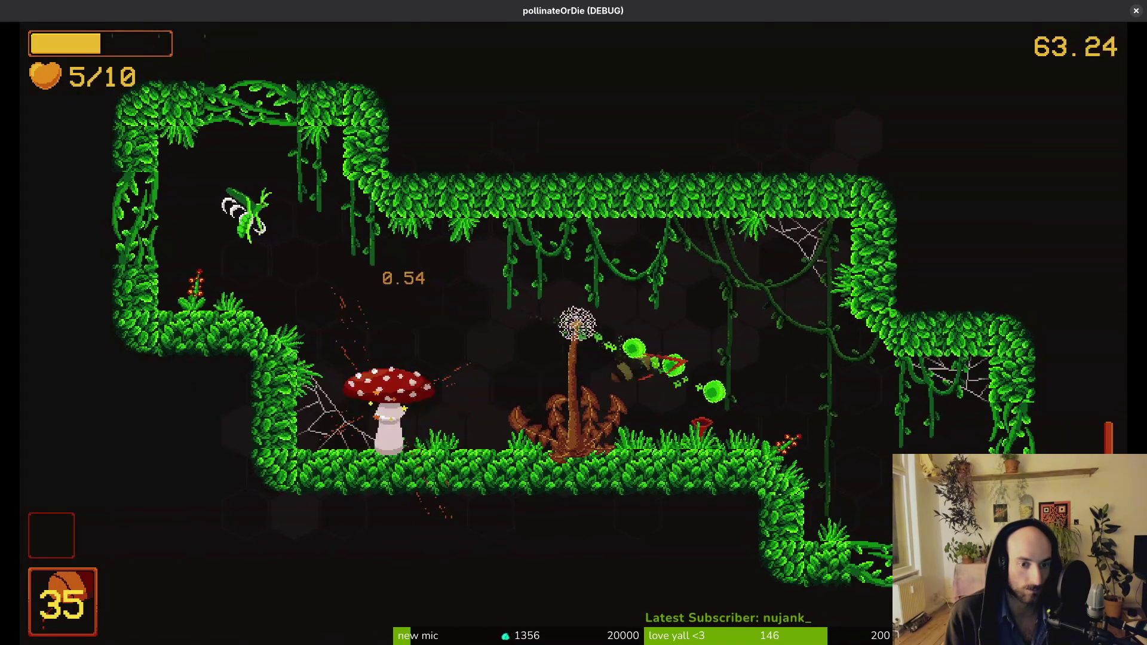
key("space")
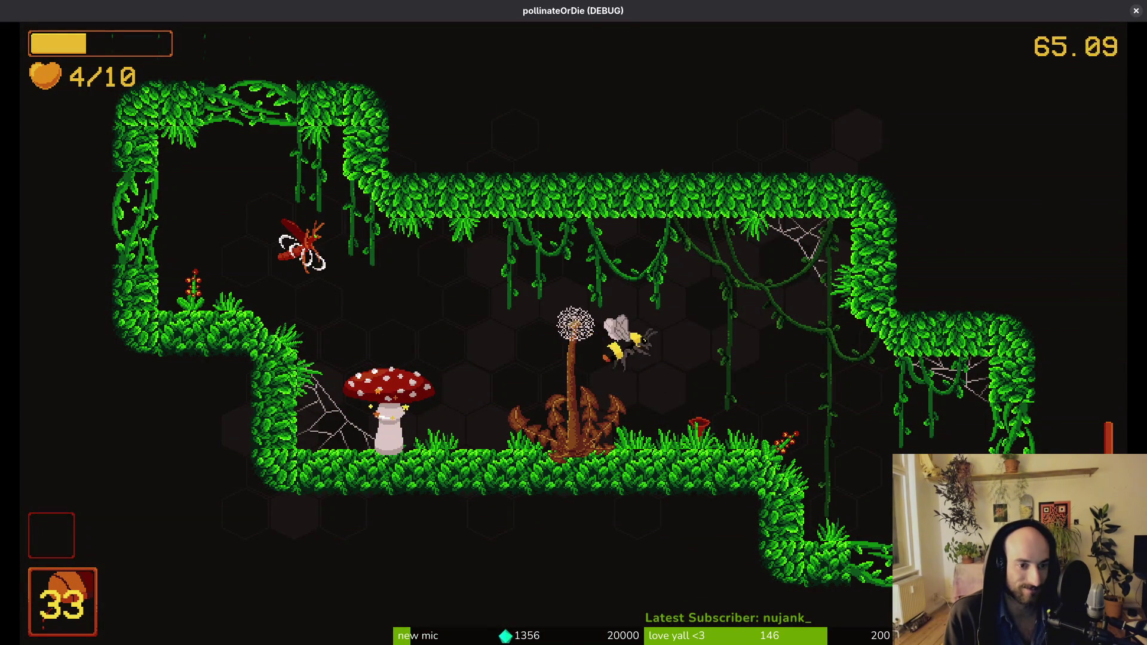
key("space")
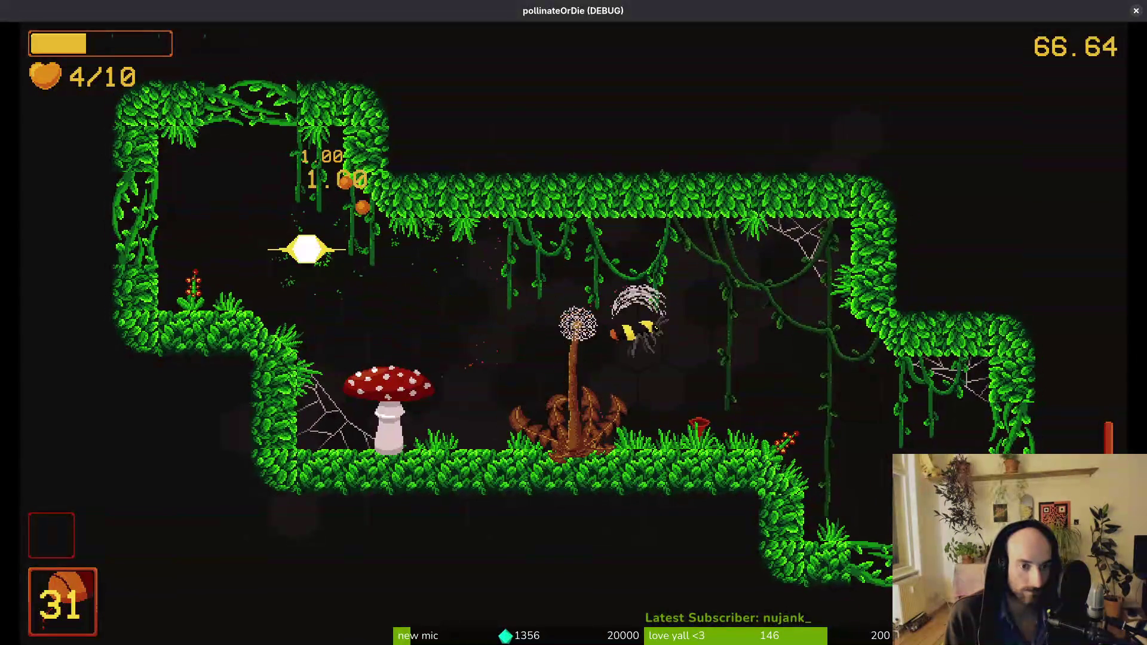
key("space")
key("space")
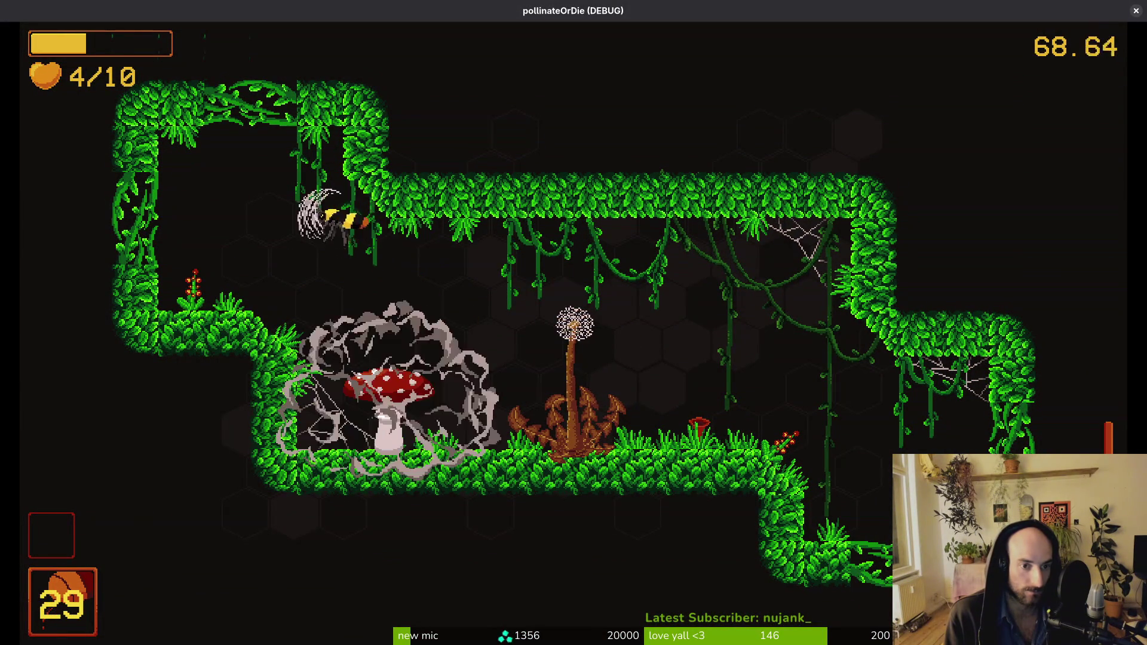
key("space")
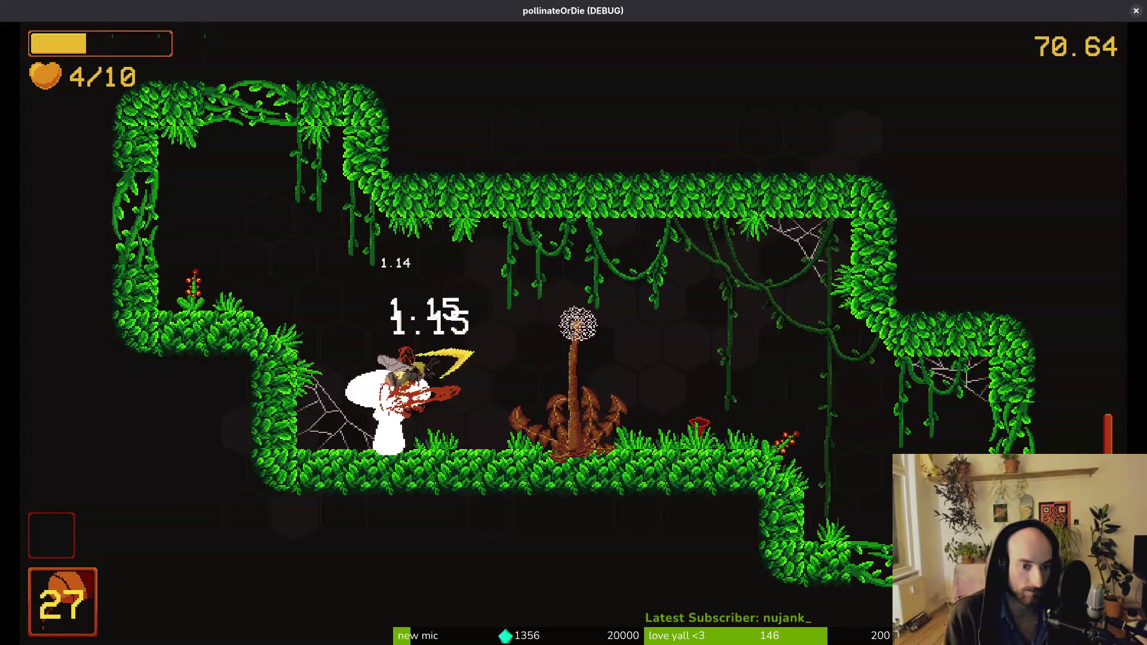
key("space")
key("space")
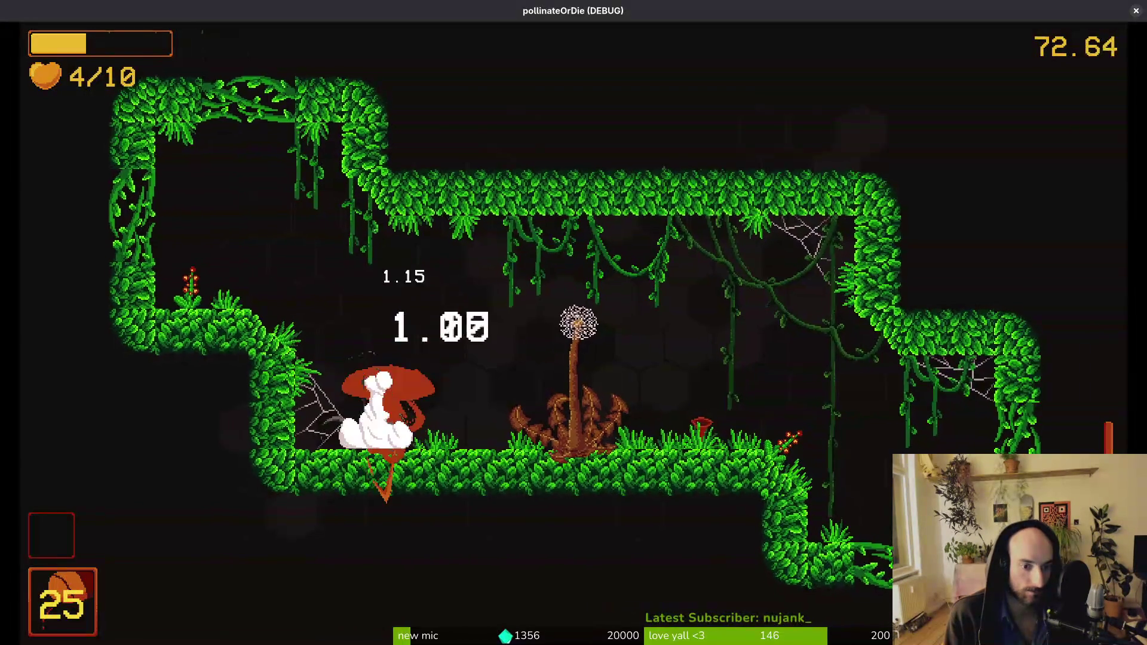
key("space")
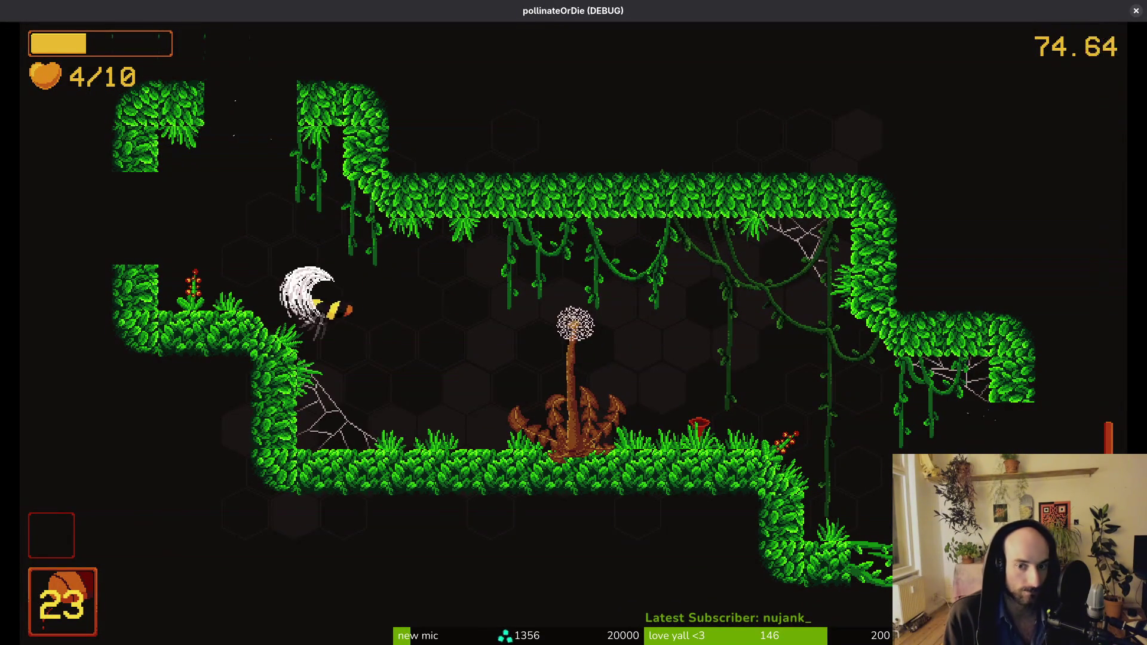
key("space")
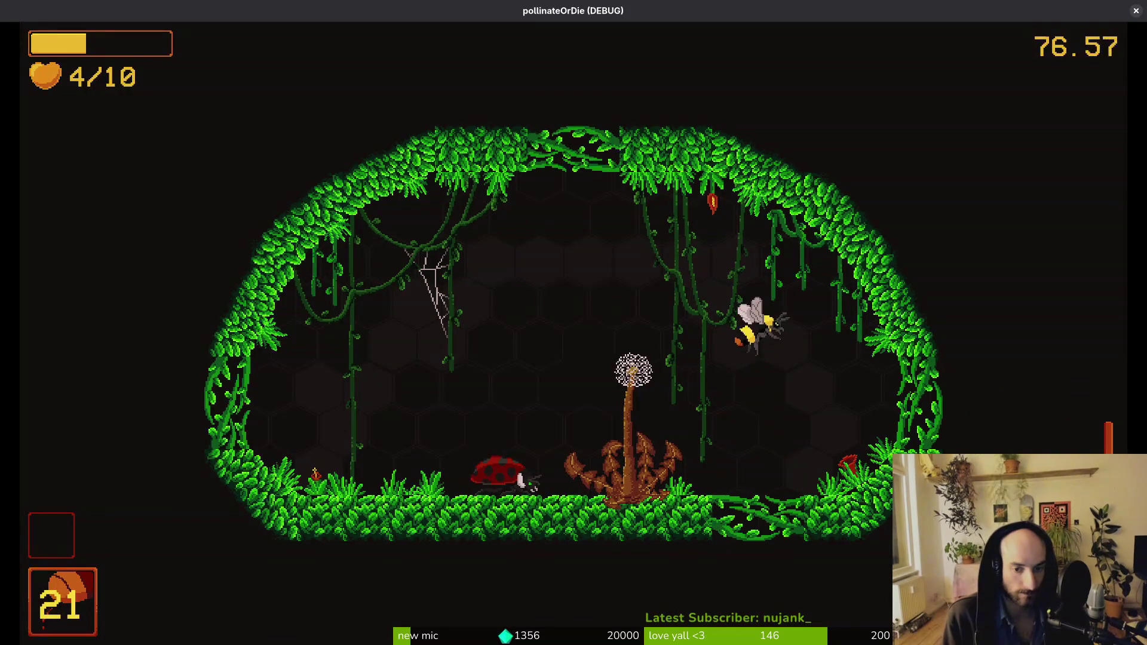
Step: Buy a health potion (to 5/10) and the protein damage boost from the ladybug
key("e")
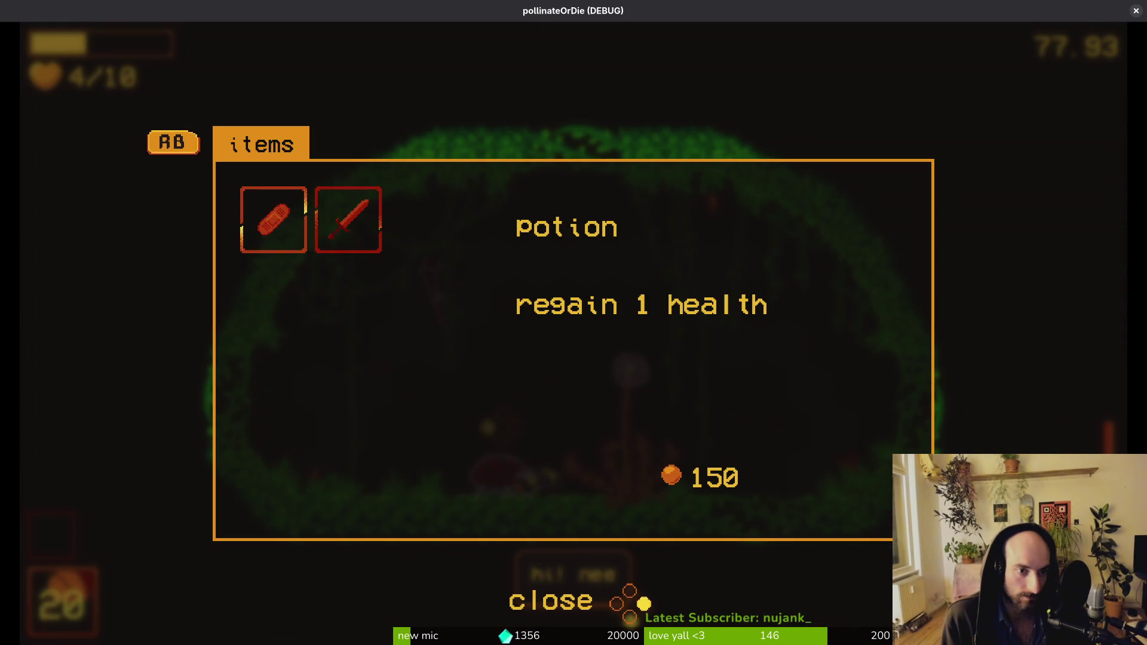
key("space")
key("e")
key("Right")
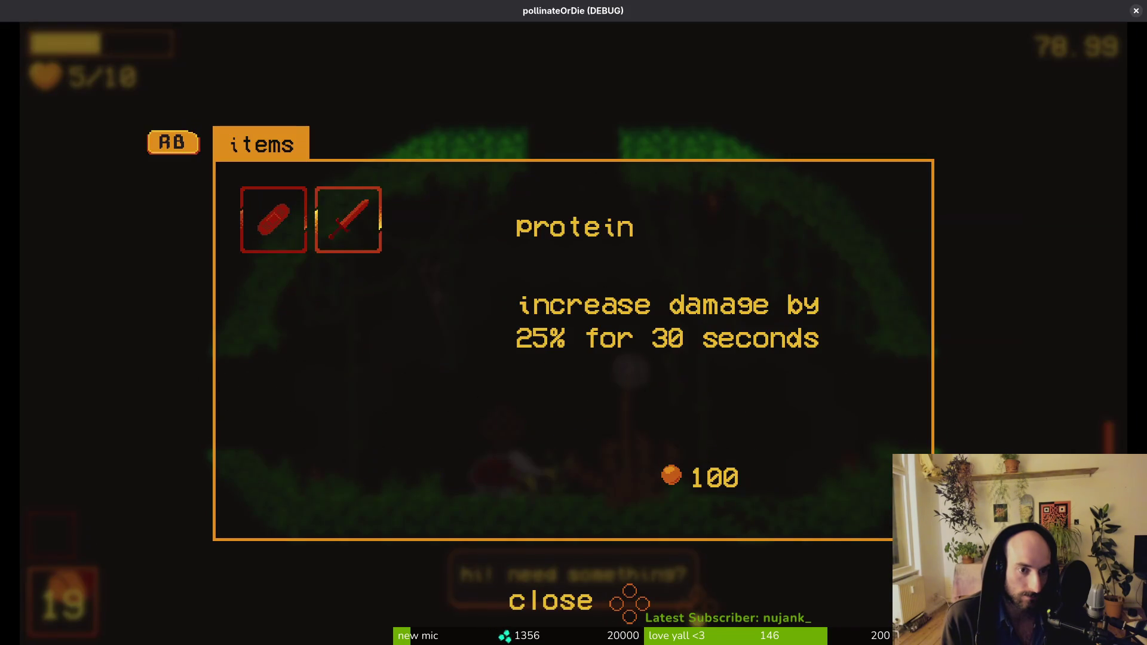
key("space")
Step: Exit right and kill the enemies in the left shaft and below
key("Right")
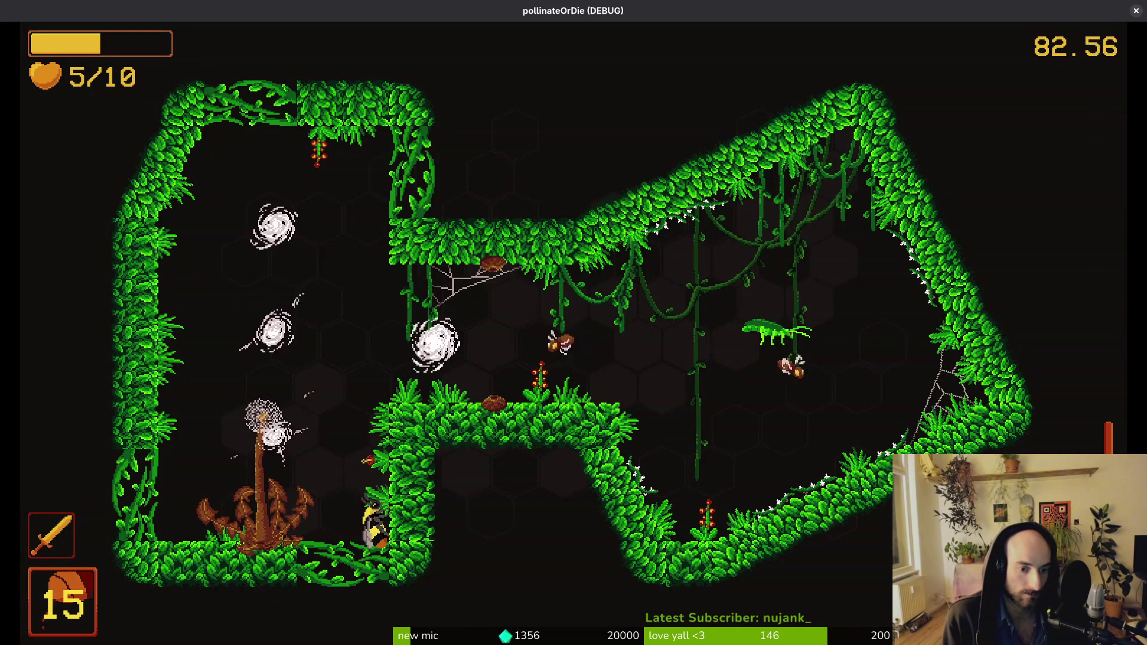
key("Up")
key("space")
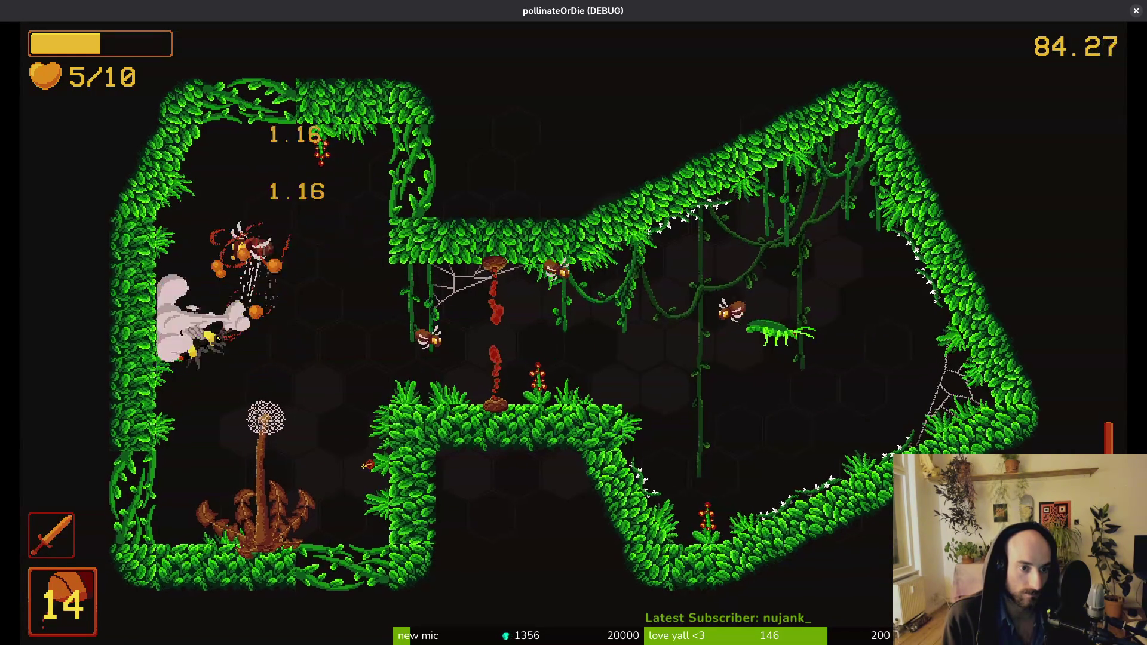
key("Down")
key("space")
key("space")
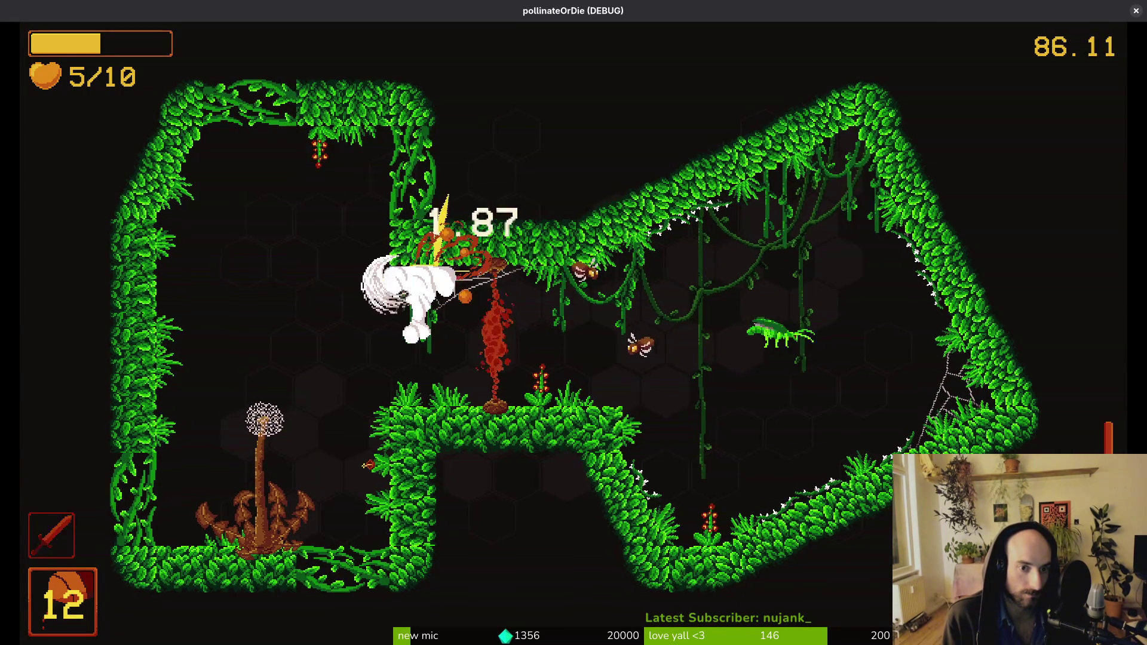
Step: Close in on the mantis, repeatedly slashing and dashing at it until health runs out
key("Right")
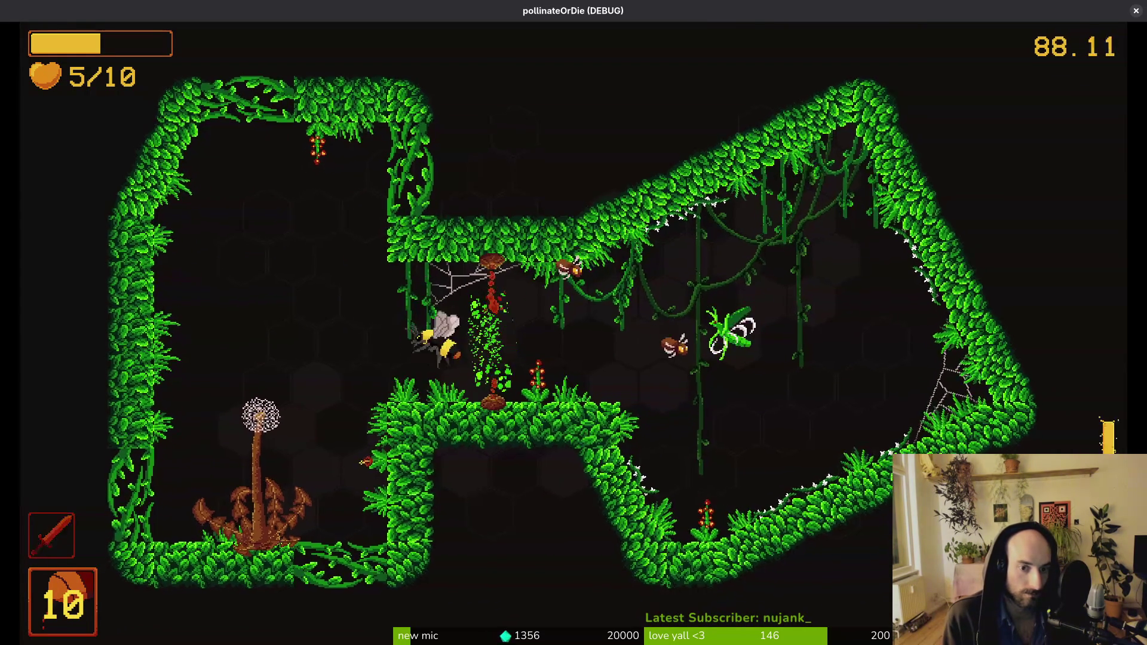
key("space")
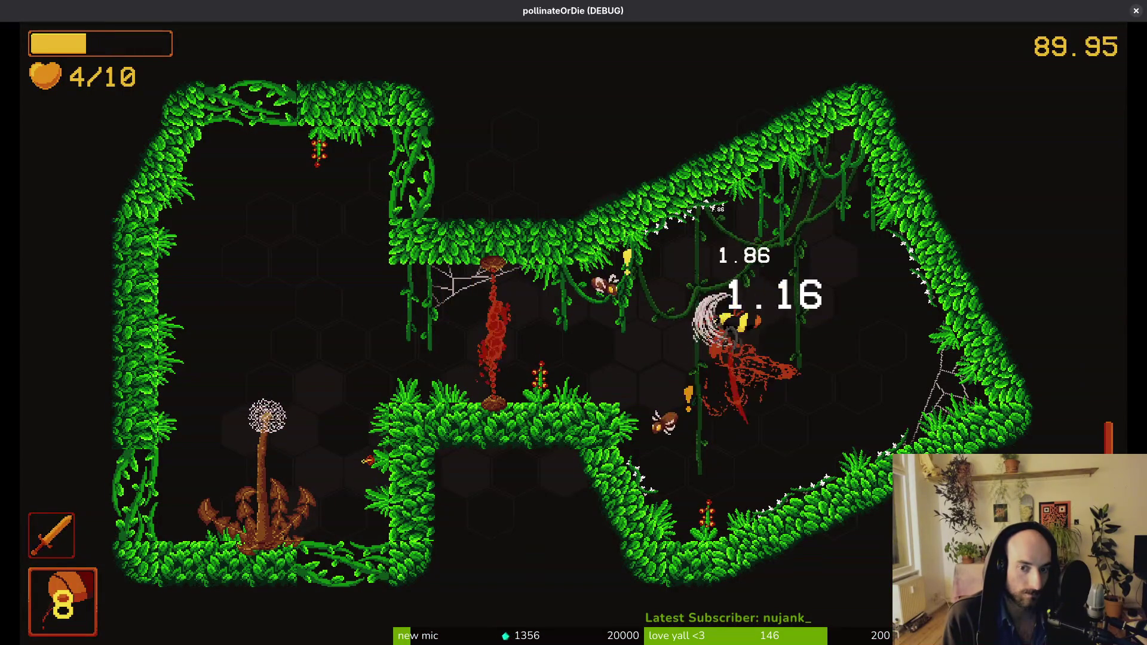
key("space")
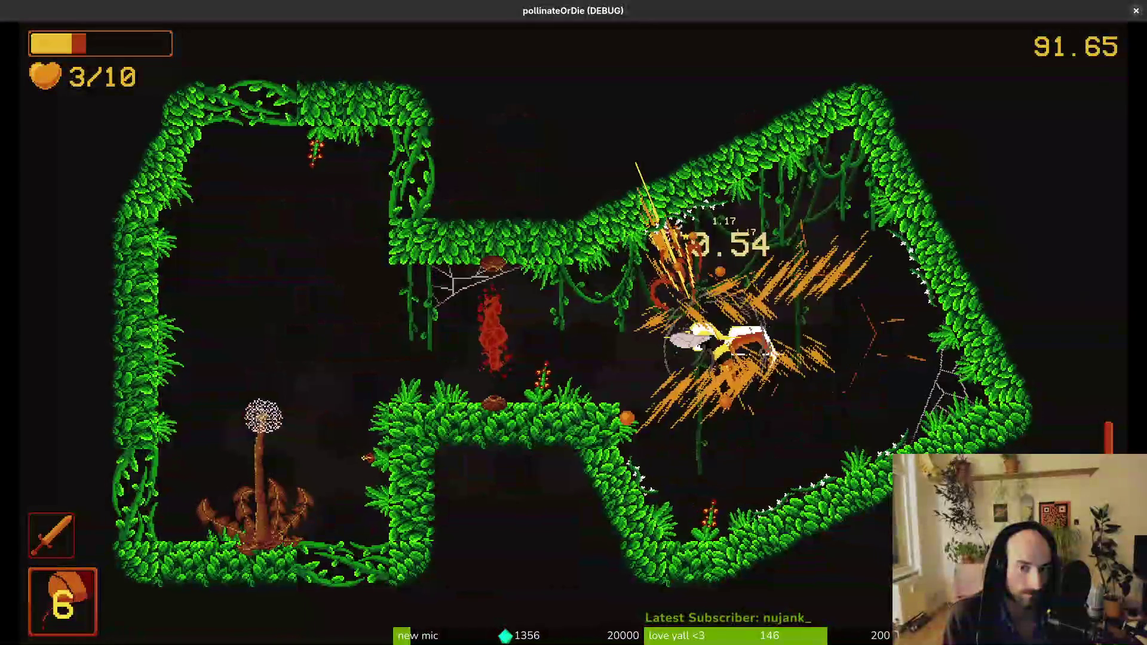
key("space")
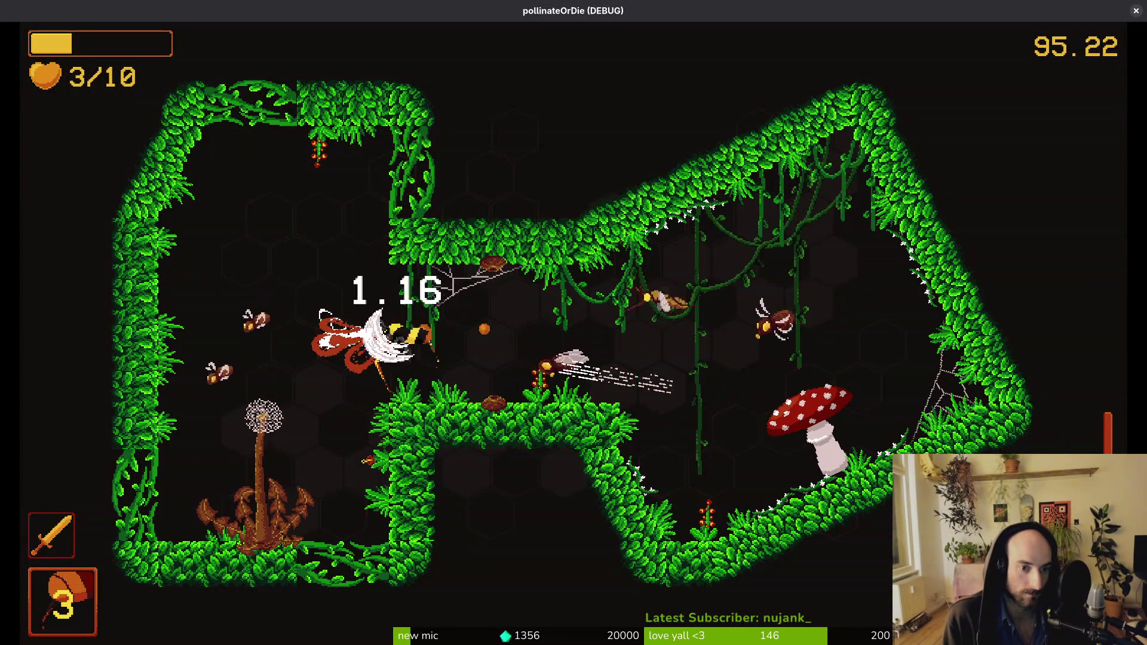
key("Right")
key("e")
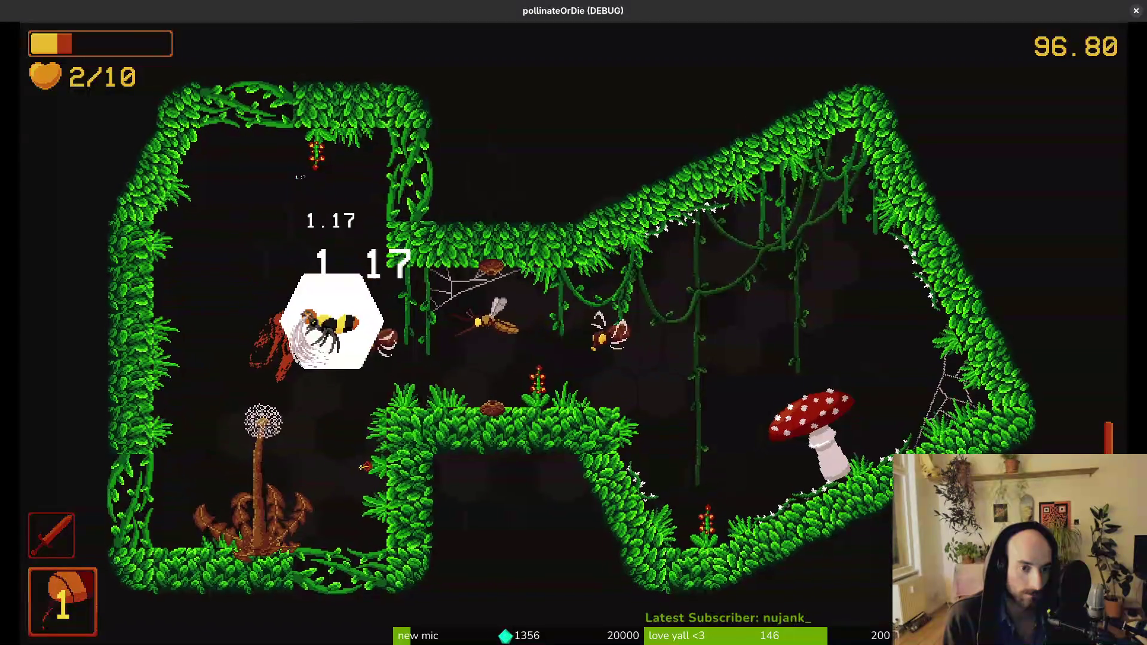
key("space")
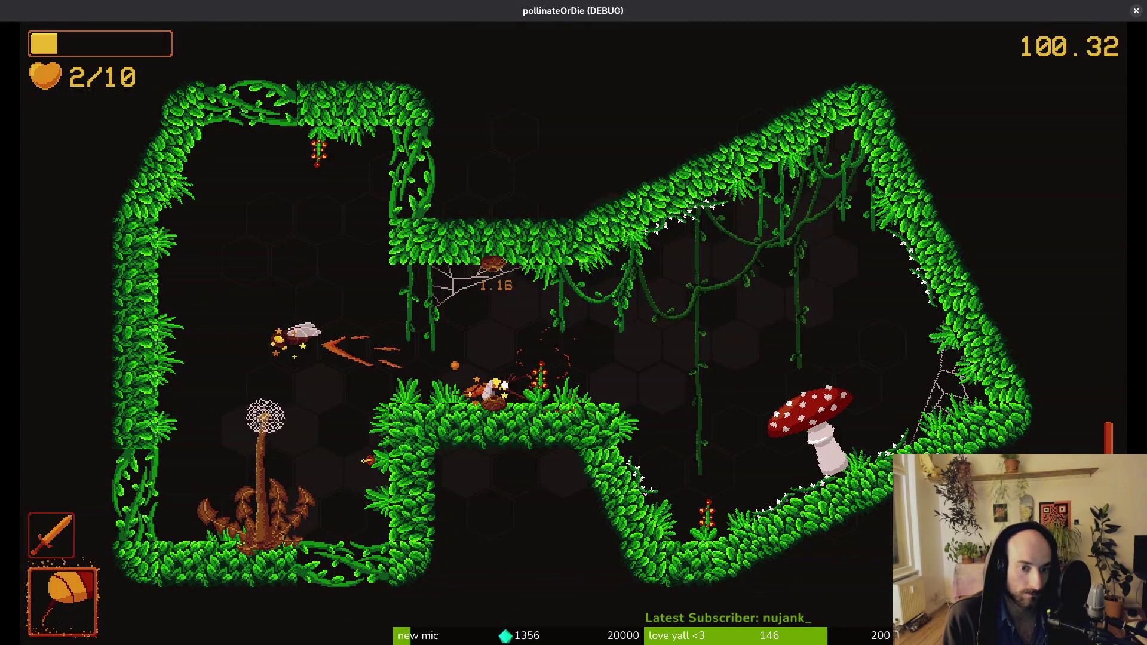
key("space")
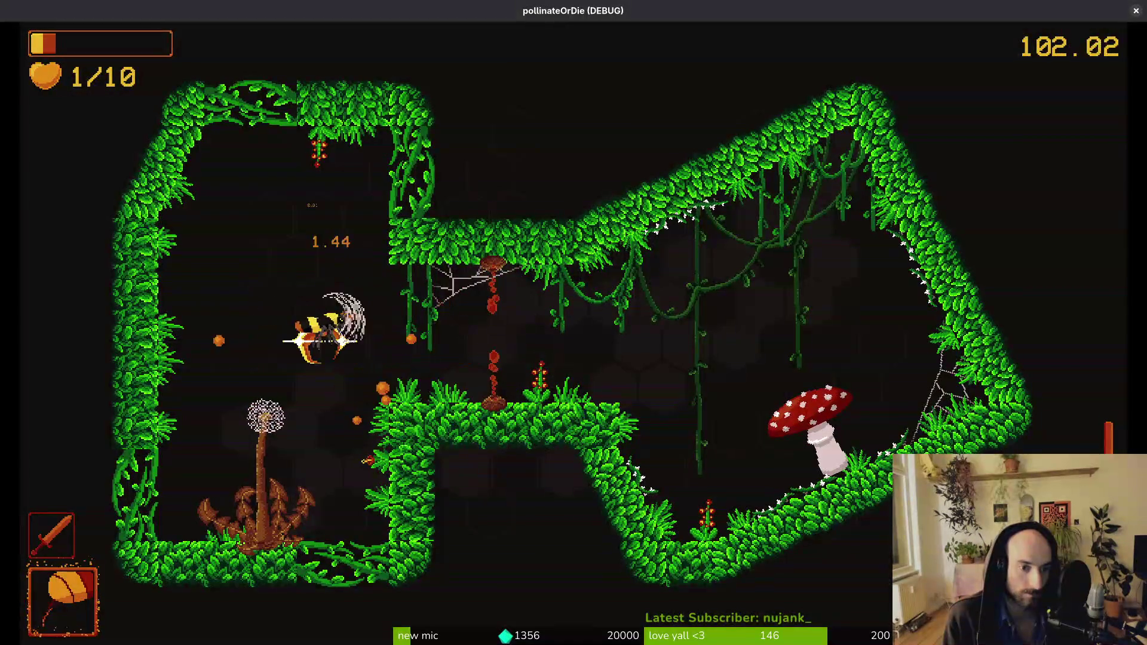
key("space")
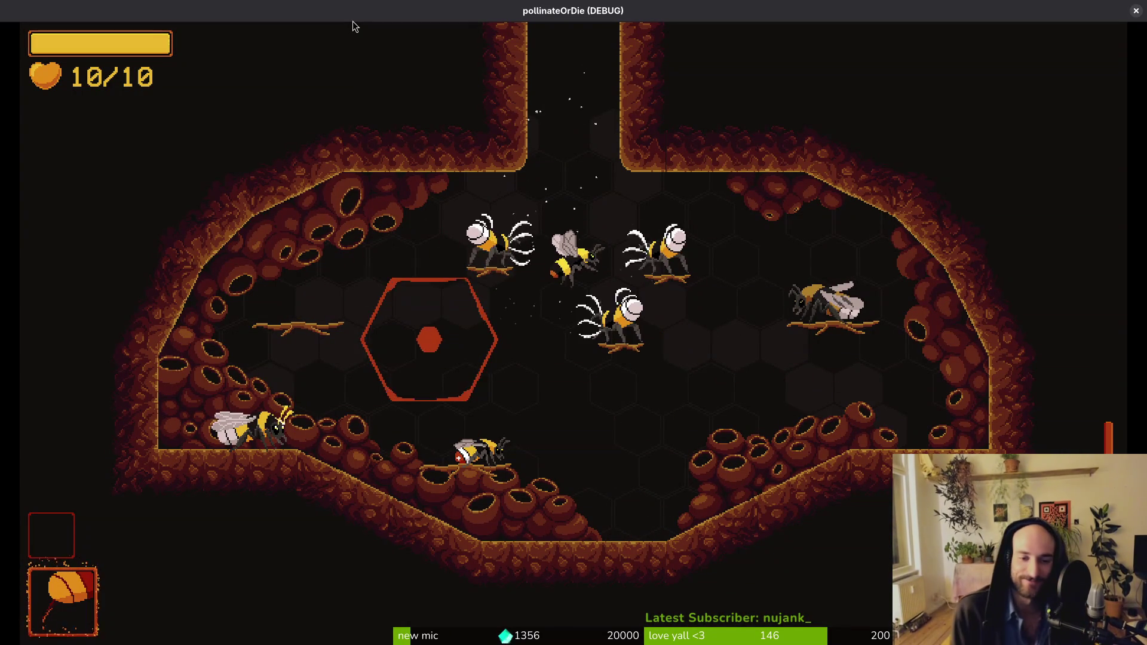
Step: Fly up out of the hive into the jungle room and slash the enemy bees
key("w")
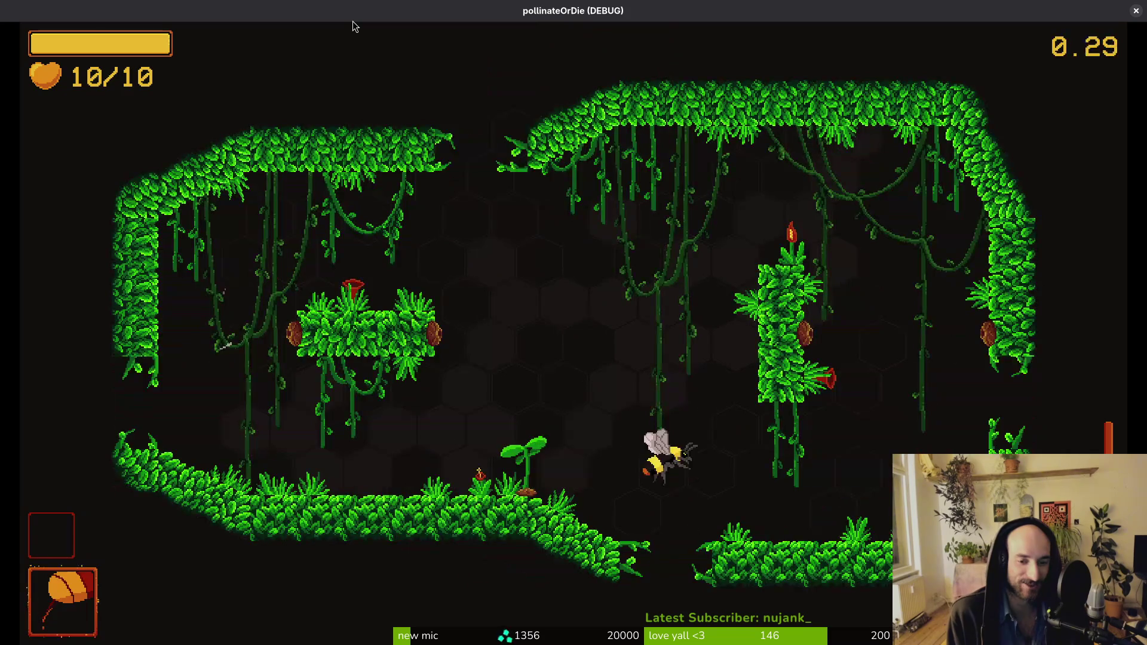
key("w")
key("a")
key("d")
key("space")
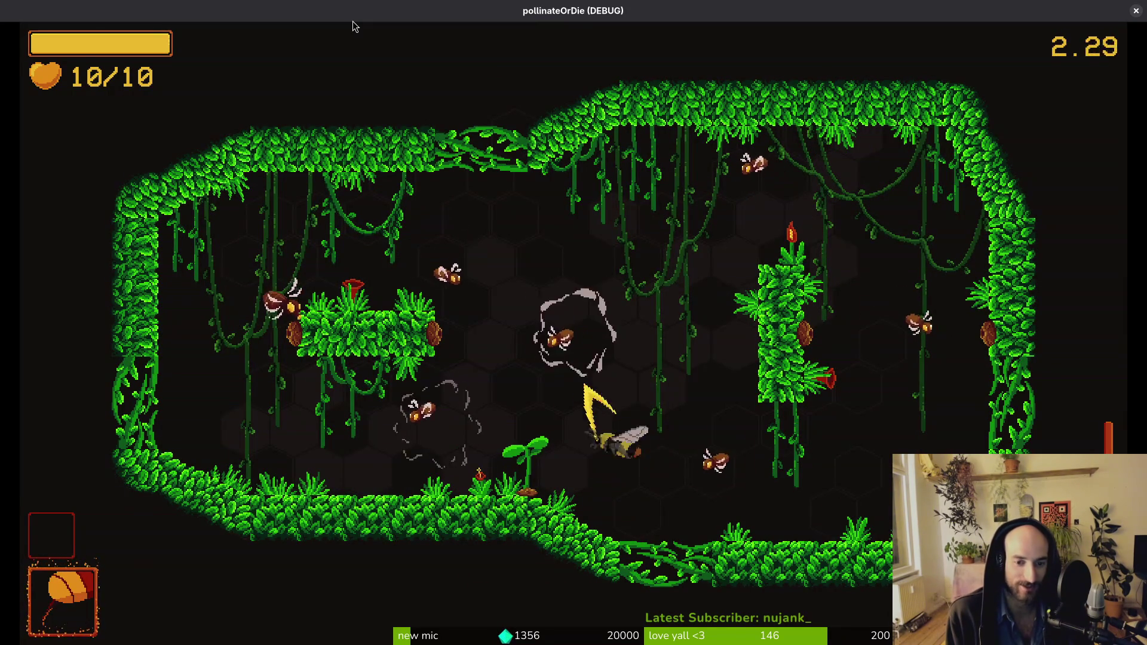
key("w")
key("a")
key("space")
Step: Dash around the sprout, hitting enemies below and to the left
key("d")
key("s")
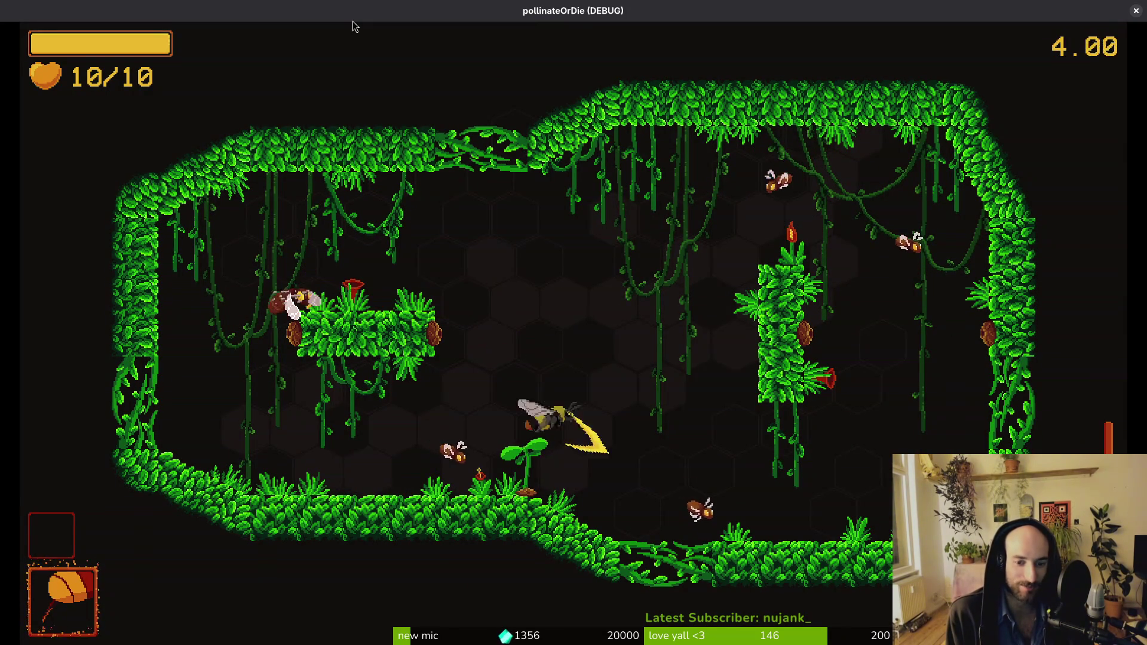
key("space")
key("a")
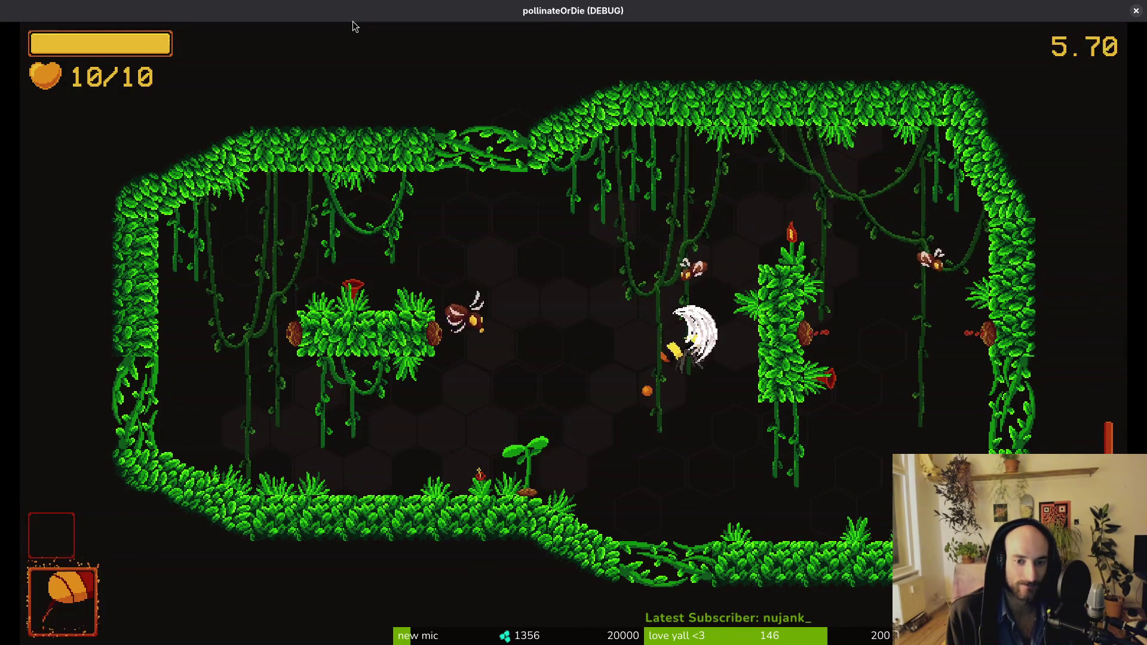
key("w")
key("a")
key("space")
key("d")
key("space")
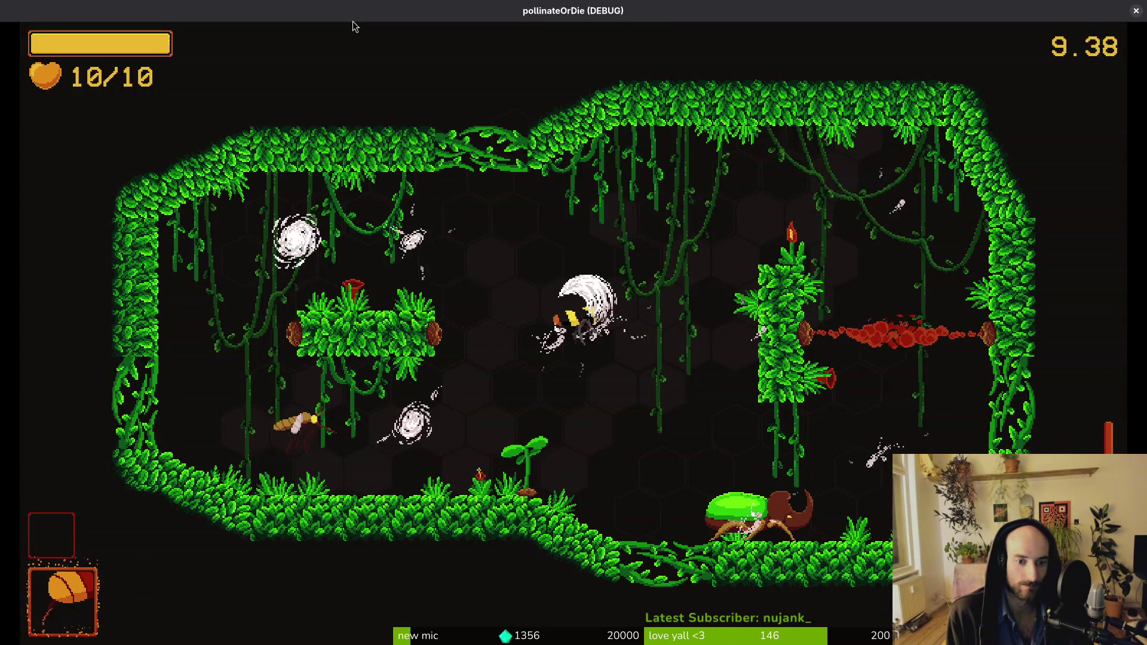
Step: In the pause settings, turn music nearly off and raise sound effects volume
key("Escape")
key("Down")
key("Down")
key("Return")
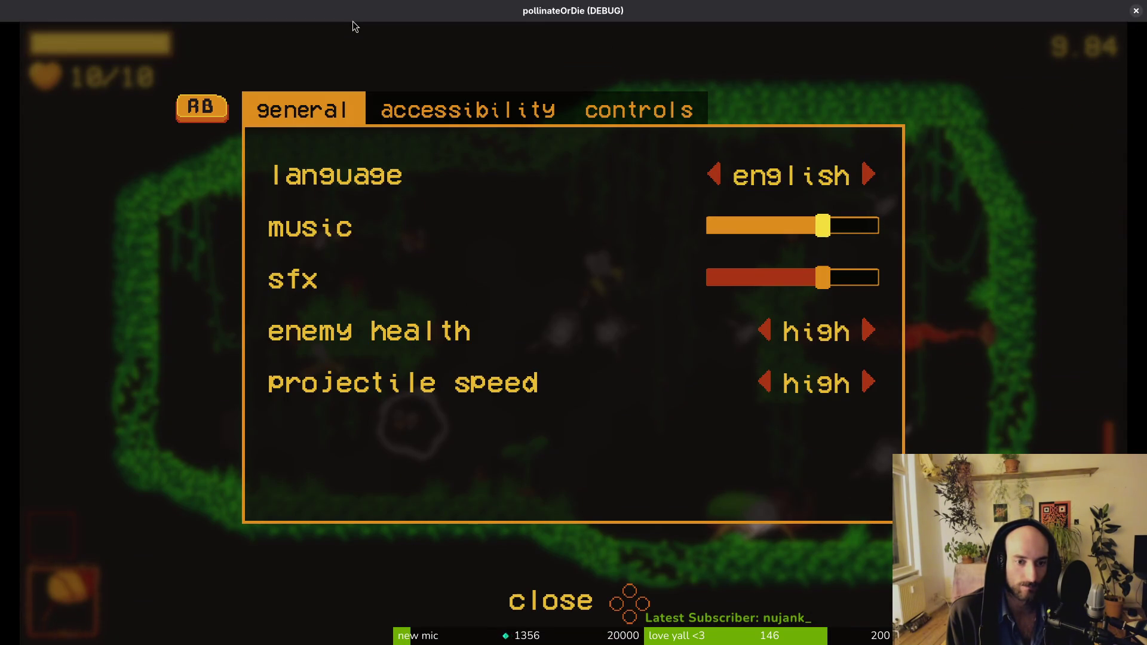
key("Left")
key("Left")
key("Left")
key("Left")
key("Left")
key("Down")
key("Right")
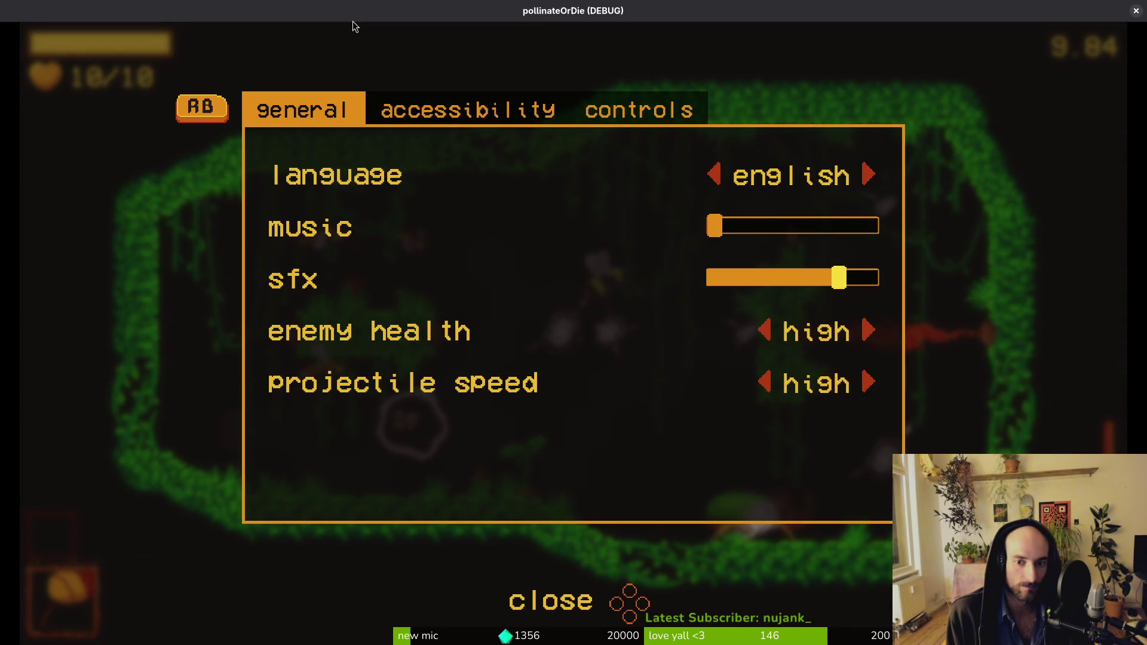
key("Right")
key("Escape")
key("Up")
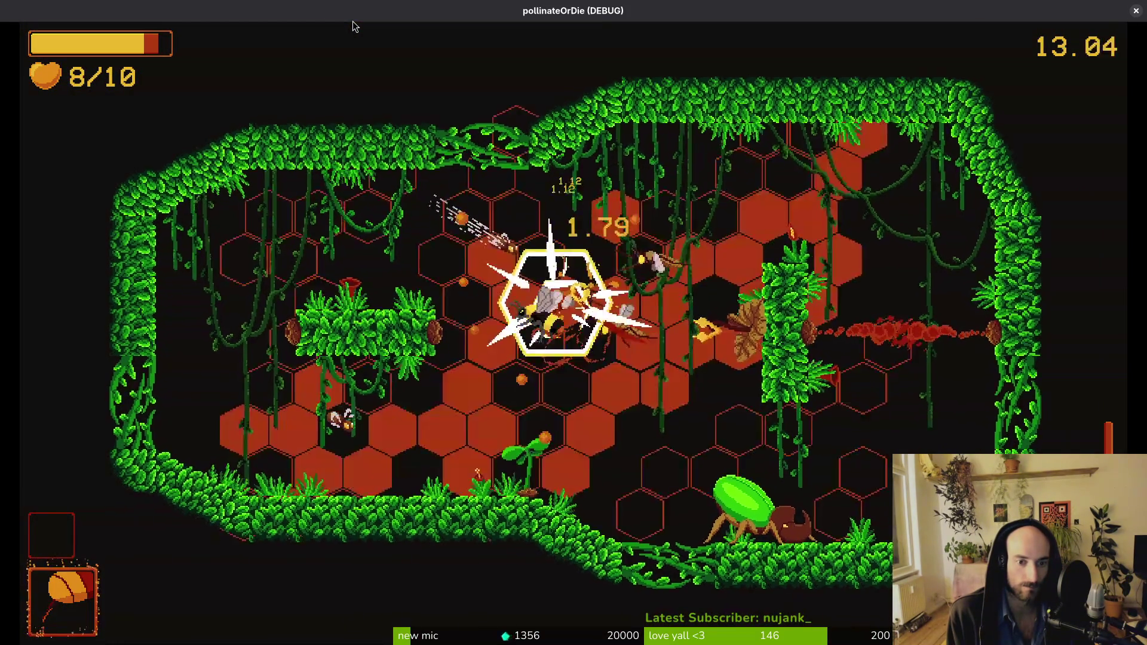
Step: Fight off the wasps, then dive down-right onto the beetle and attack it
key("Up")
key("Right")
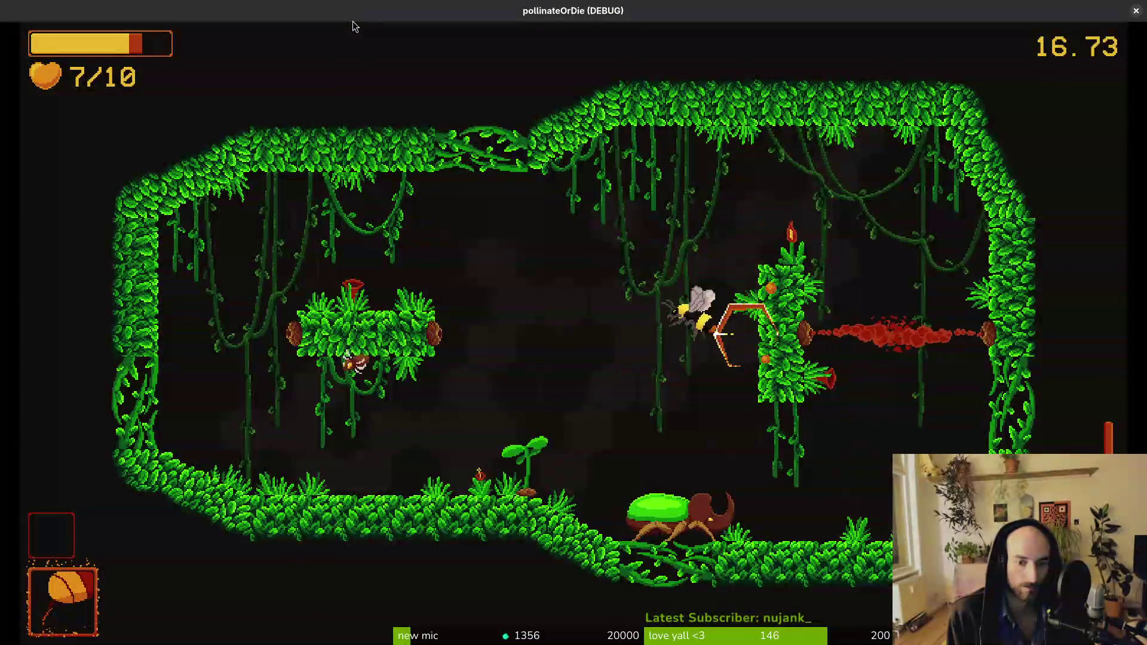
key("Down")
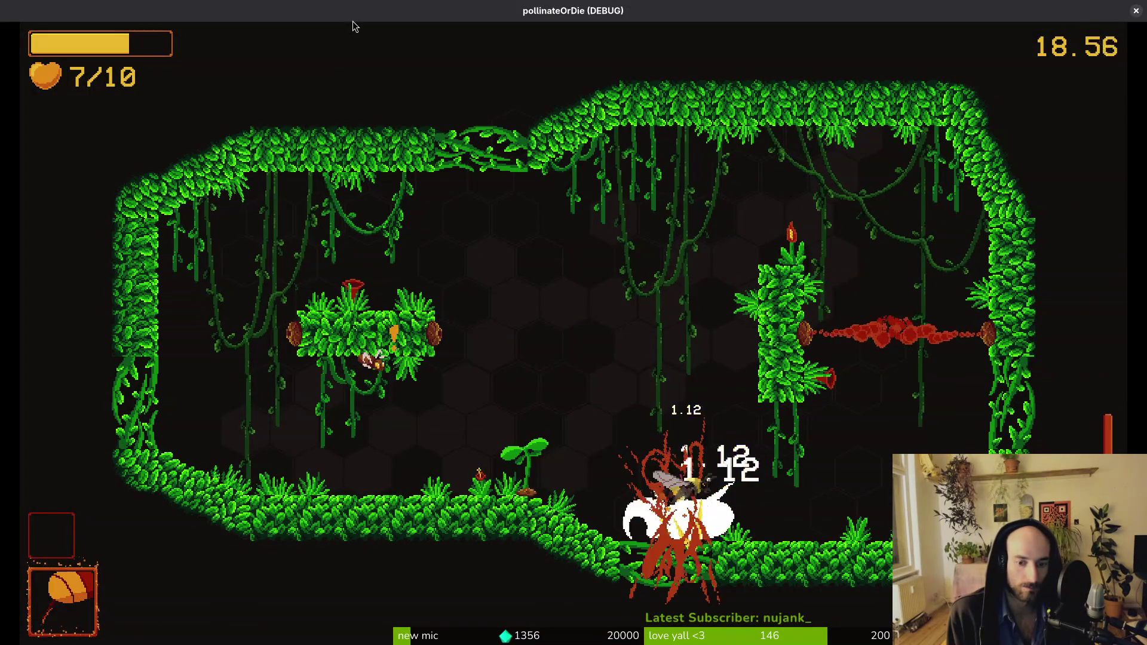
key("Right")
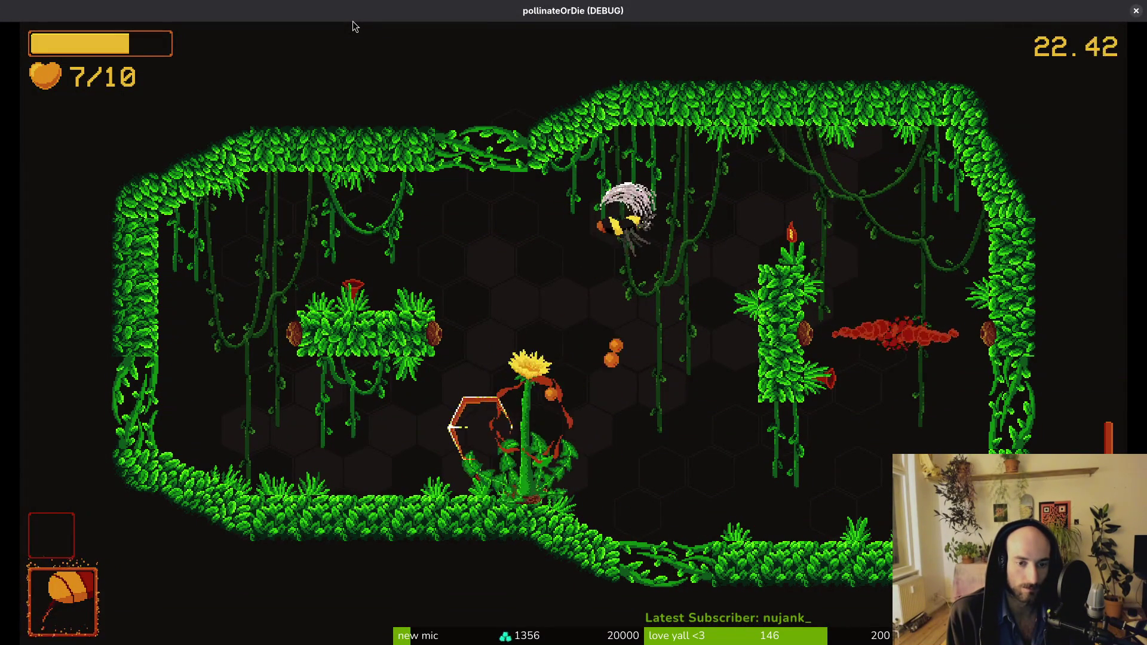
Step: Pollinate the dandelion, take the +10% slash damage upgrade and fly out the top gap
key("Down")
key("Left")
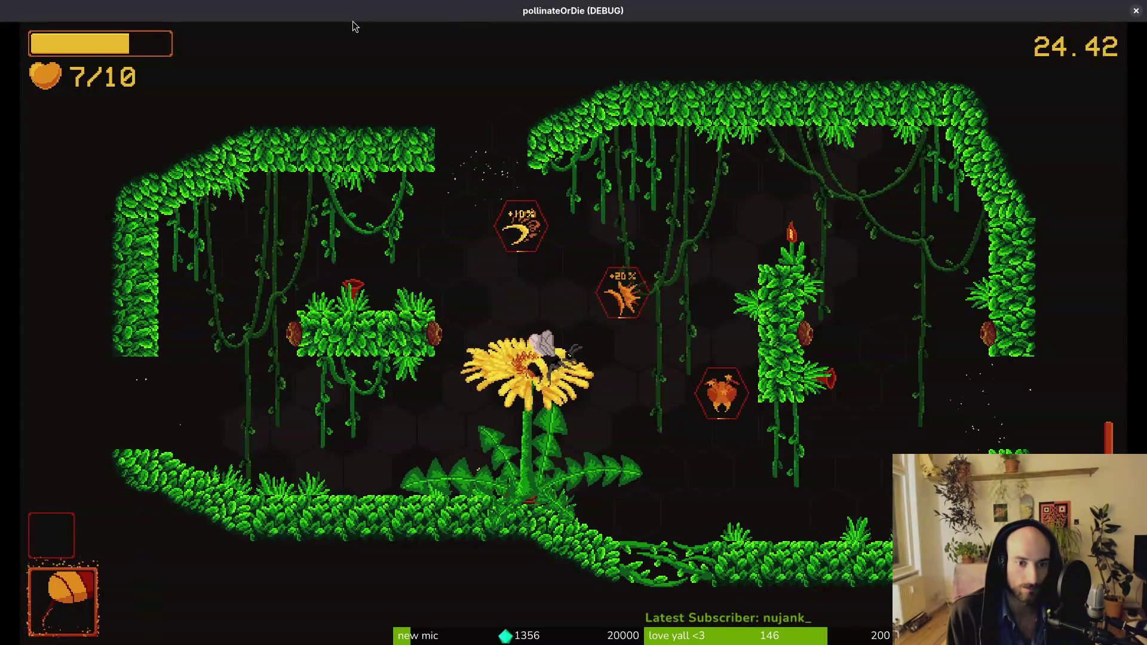
key("Up")
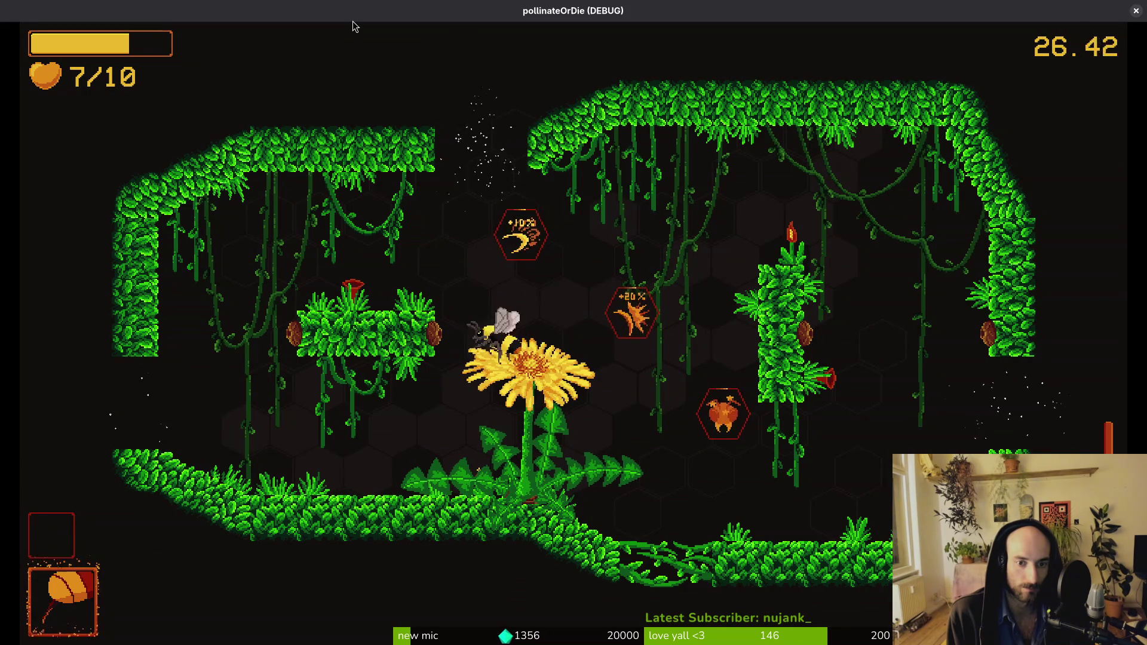
key("Right")
key("Left")
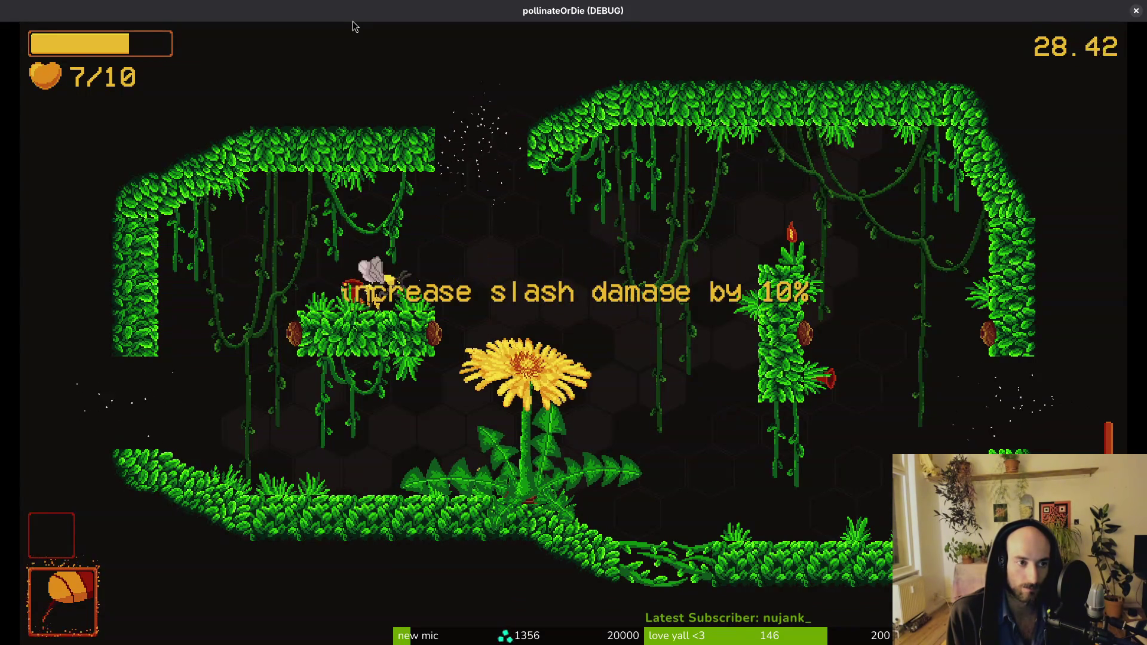
key("Right")
key("Up")
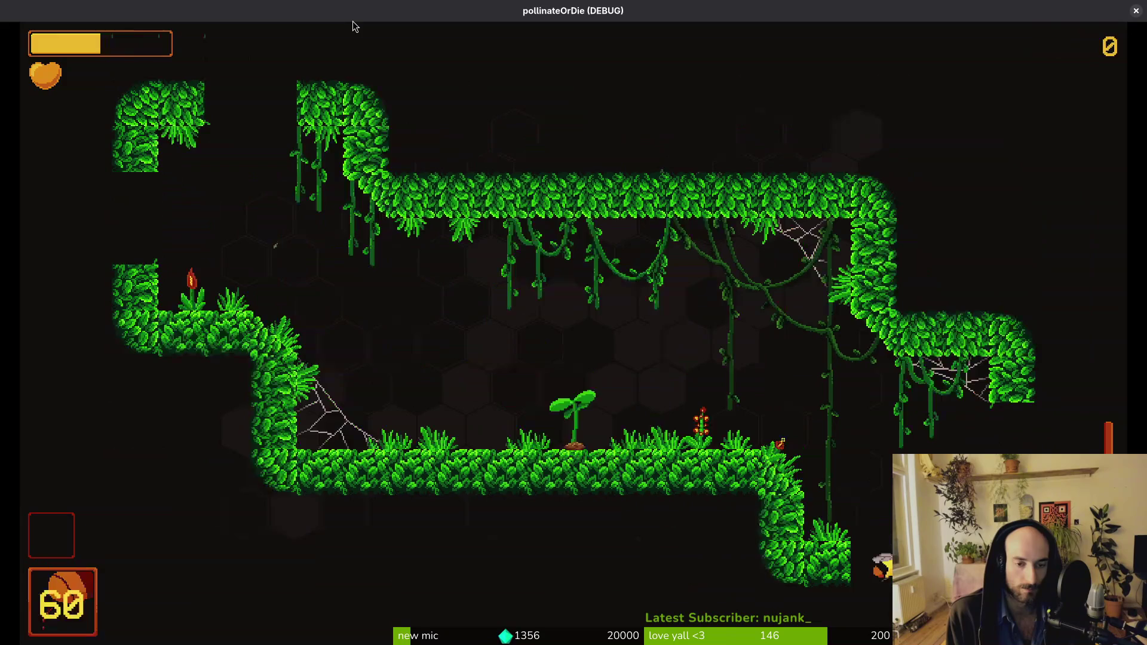
Step: Slash through the enemies down to the dandelion and pollinate it
key("Left")
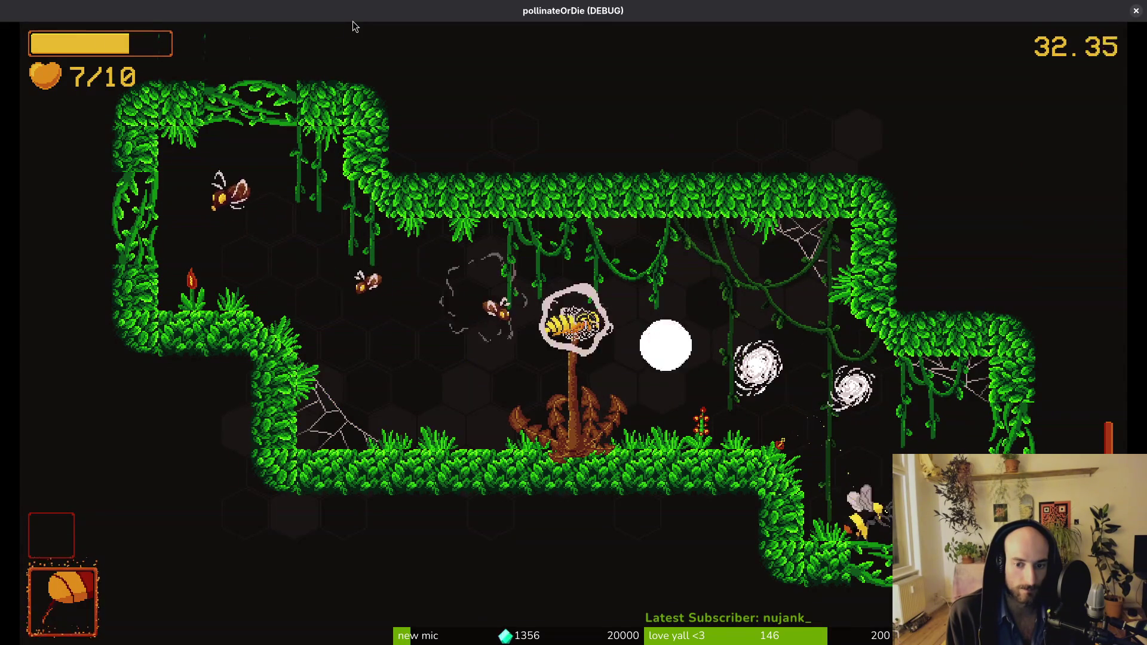
key("Right")
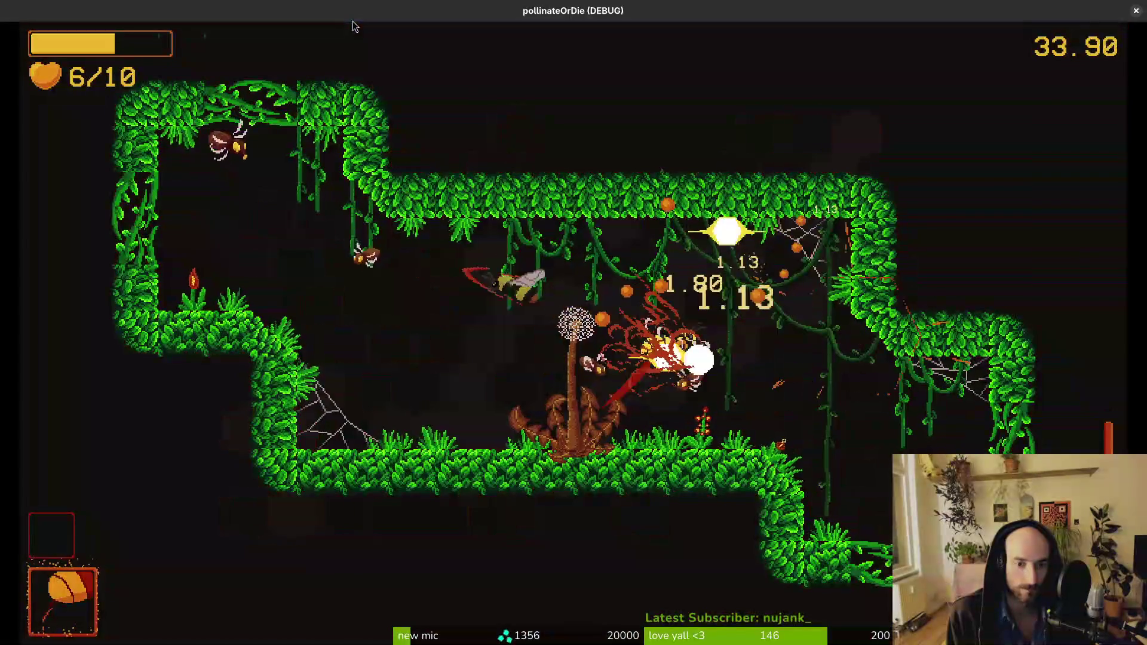
key("Left")
key("Up")
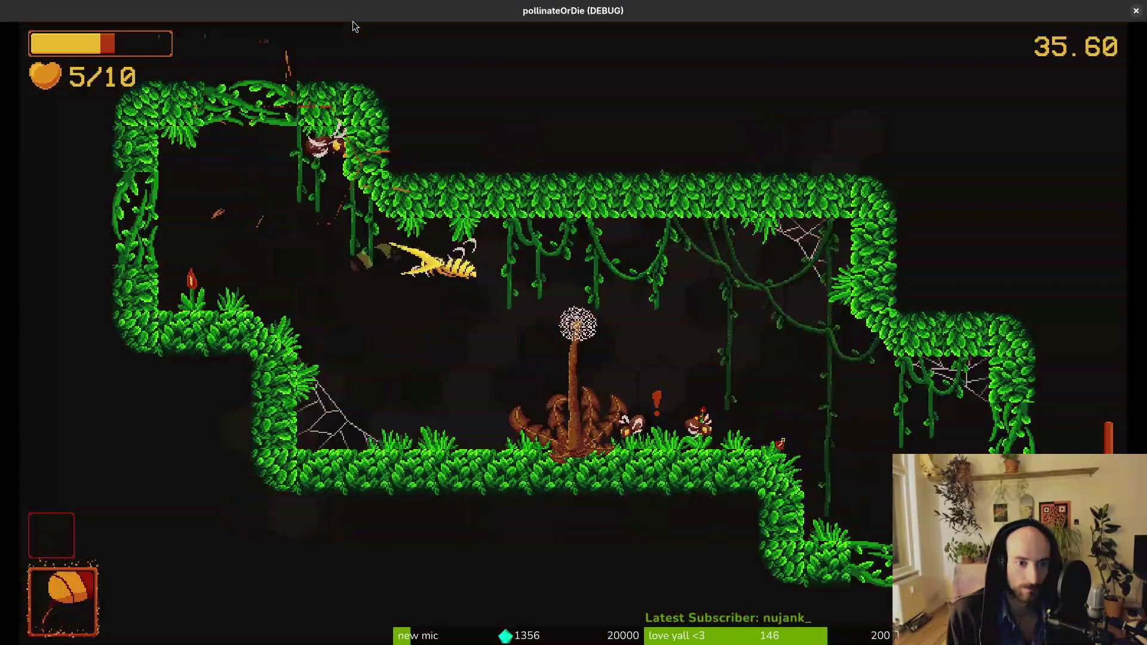
key("Right")
key("Down")
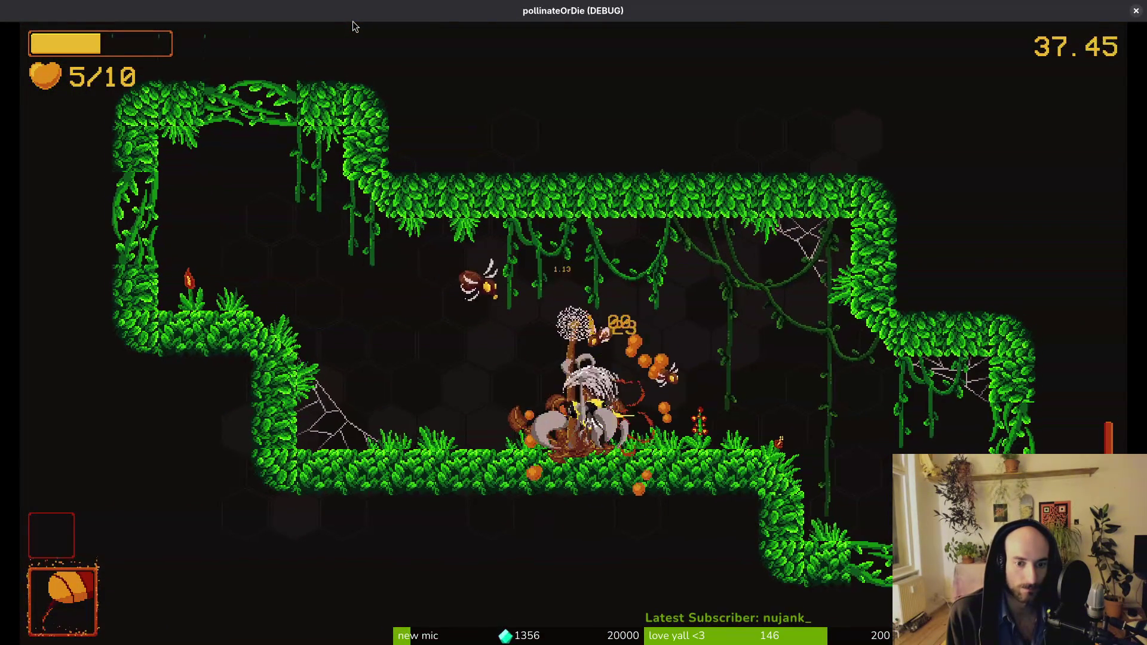
key("Up")
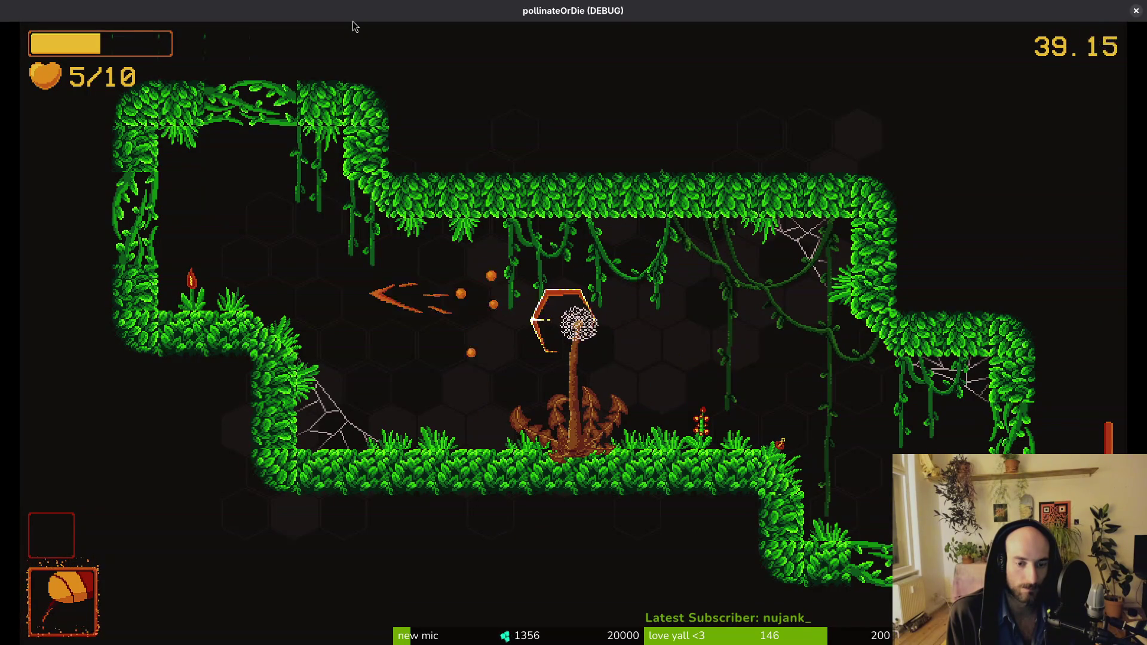
Step: Attack the enemies in the lower right, top-left corner and far right mushroom
key("Right")
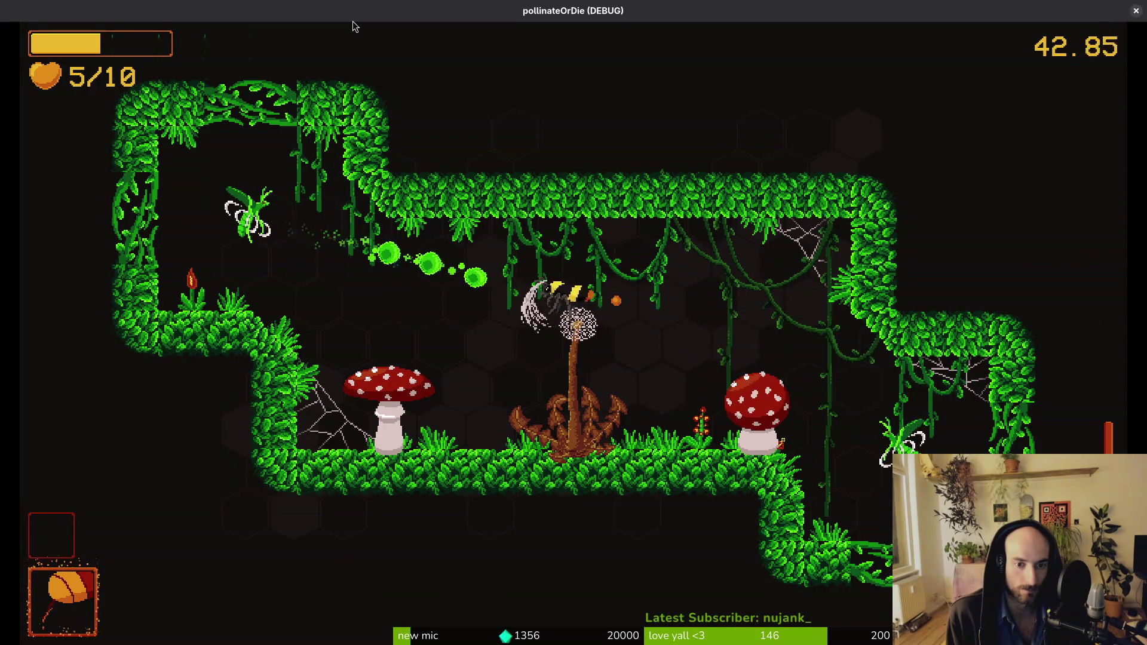
key("Left")
key("Up")
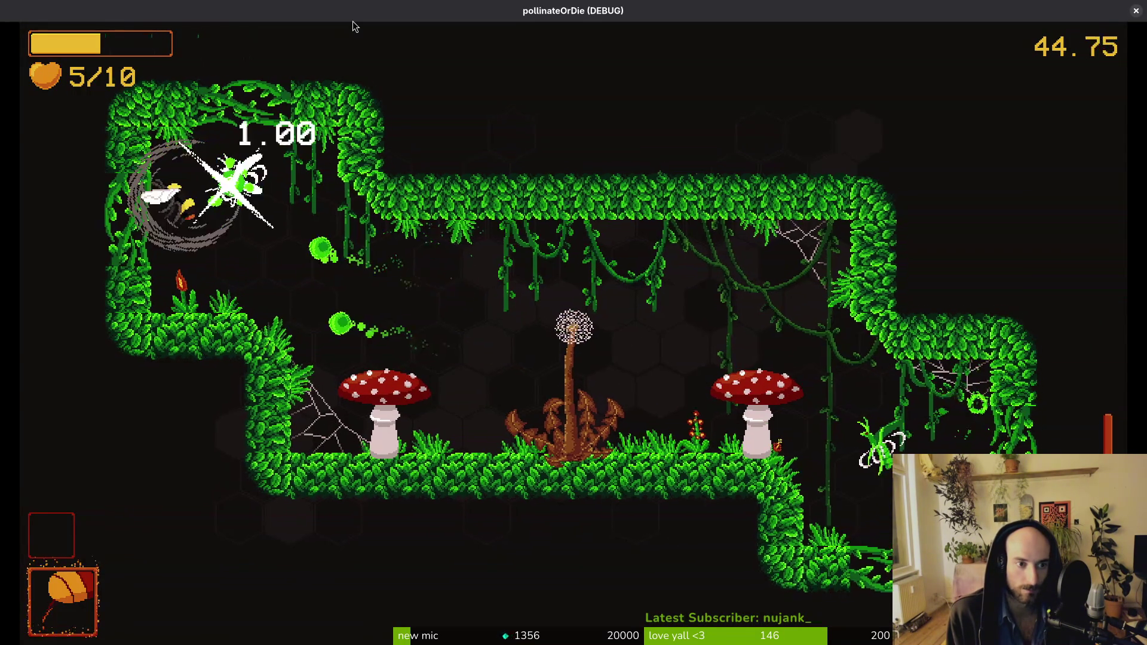
key("Right")
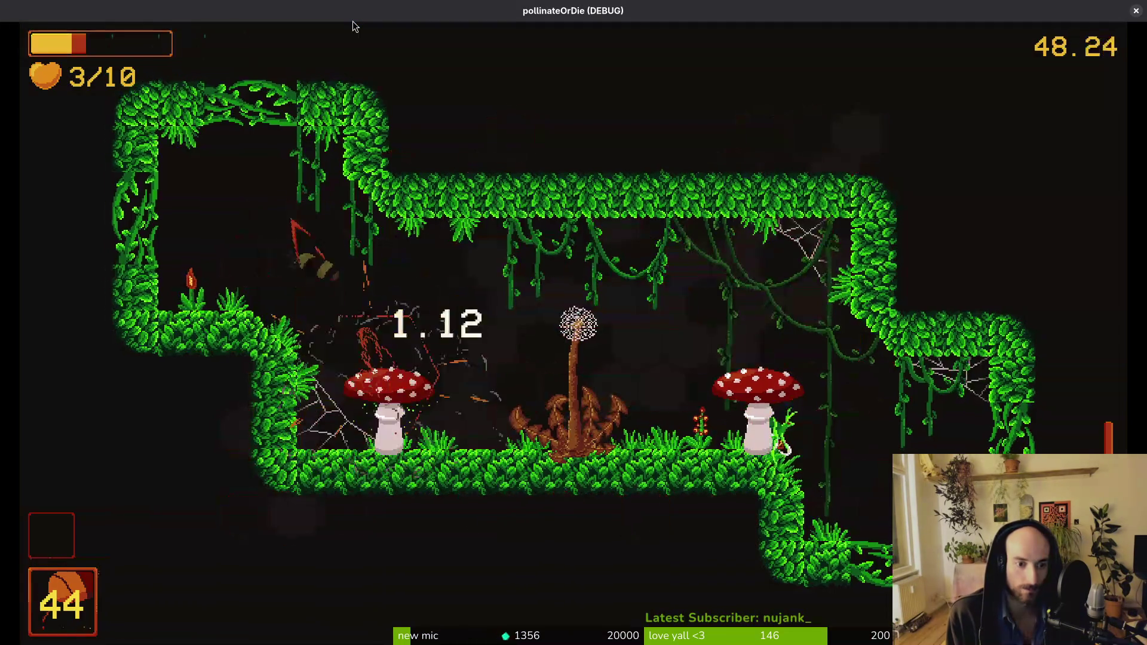
key("Right")
key("Left")
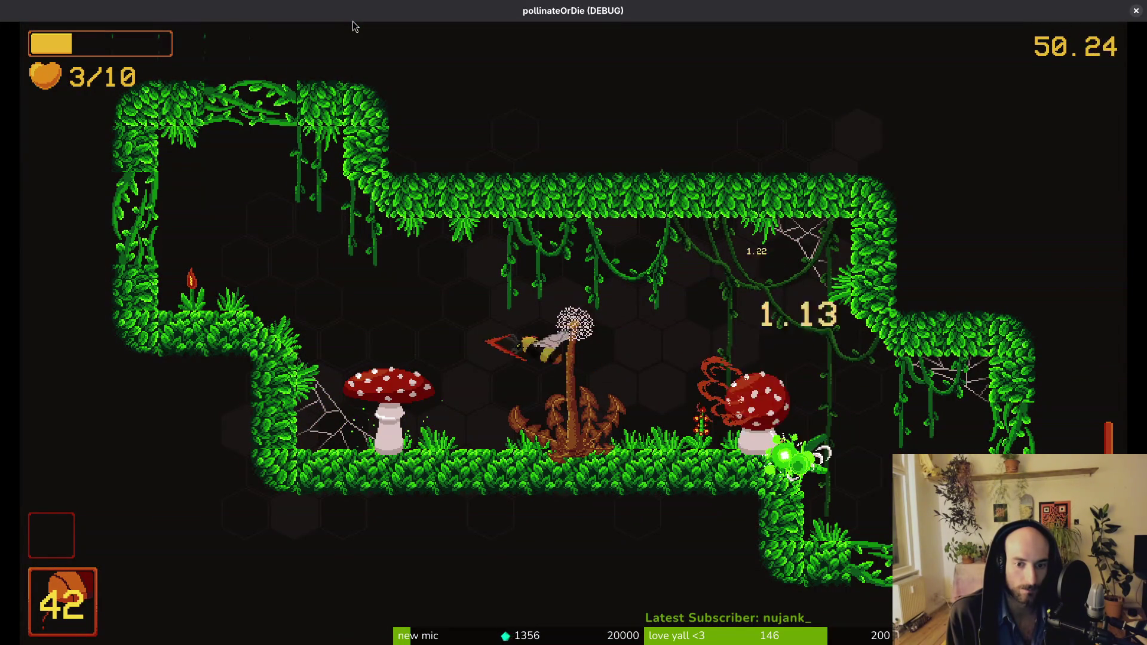
key("Right")
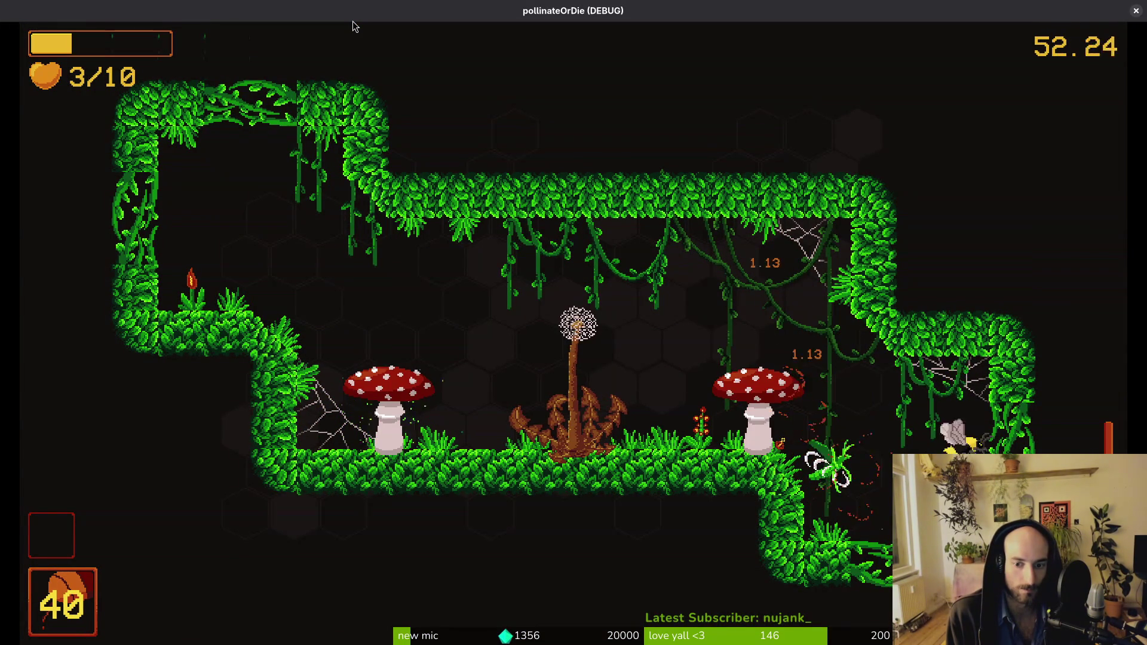
Step: Destroy both red mushrooms and dash right into the next cave room
key("Left")
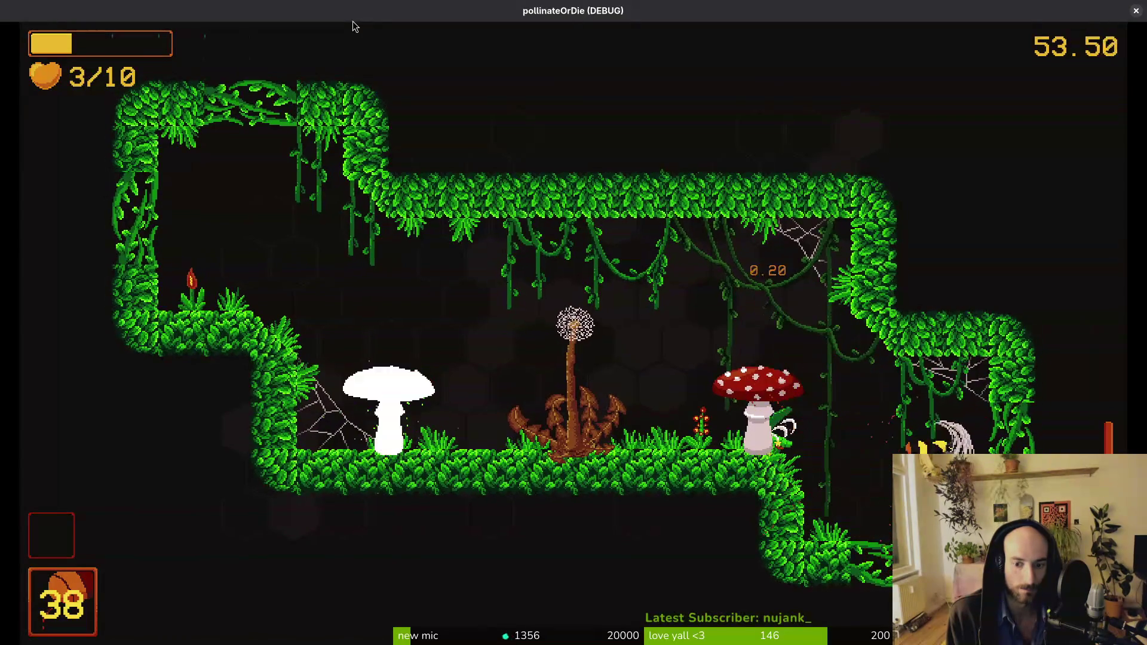
key("Left")
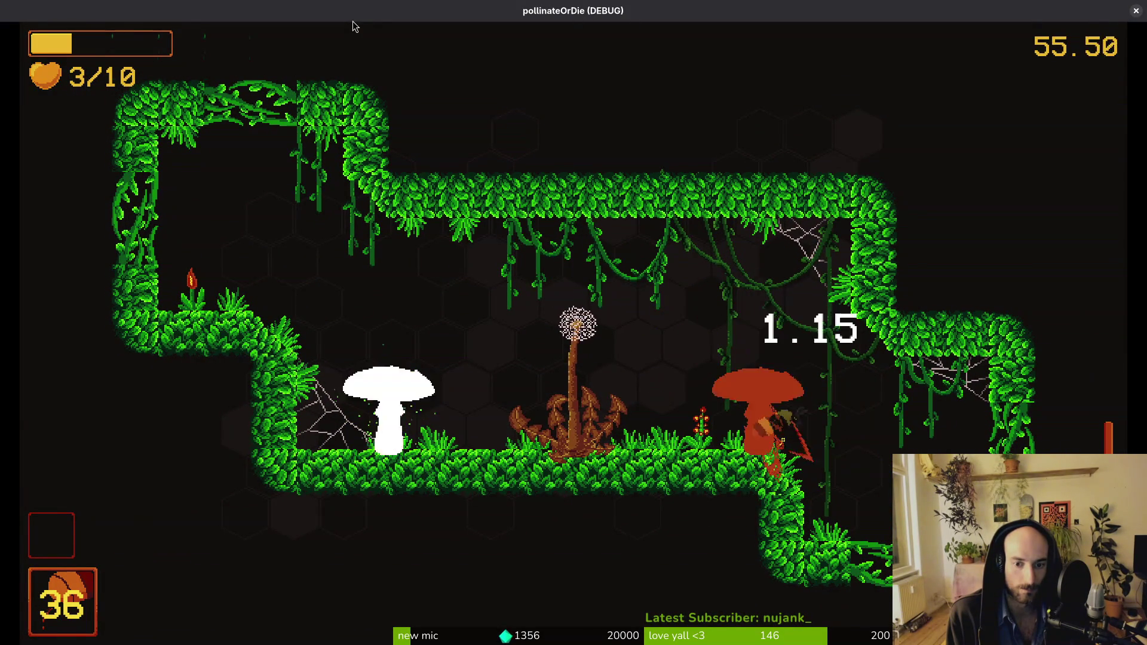
key("Left")
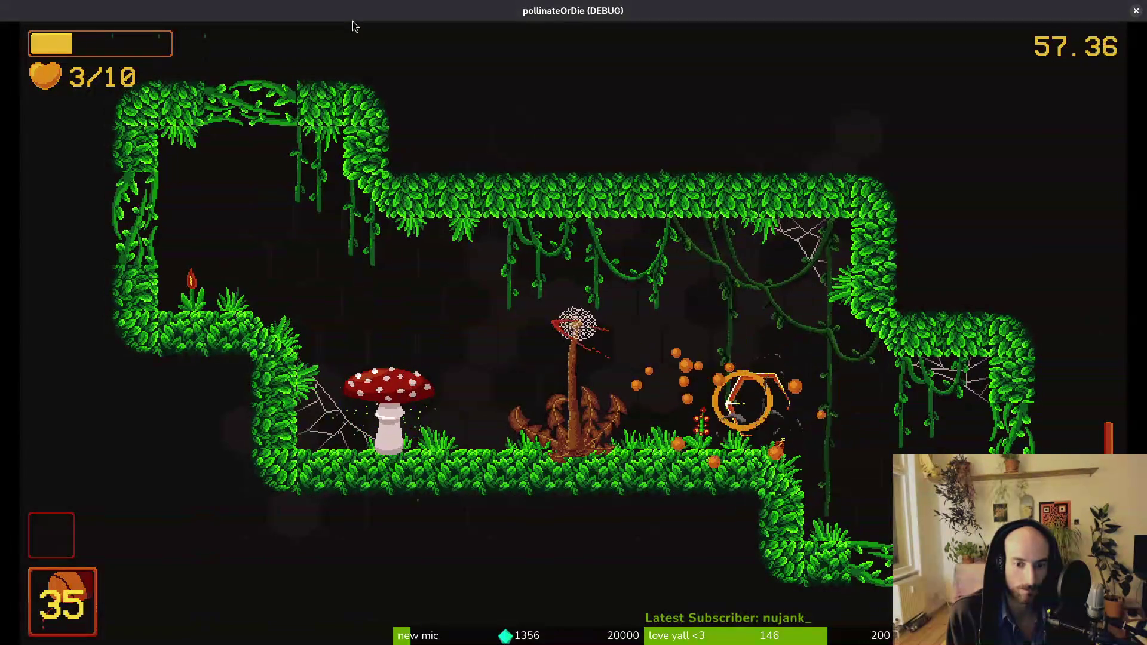
key("Left")
key("Left")
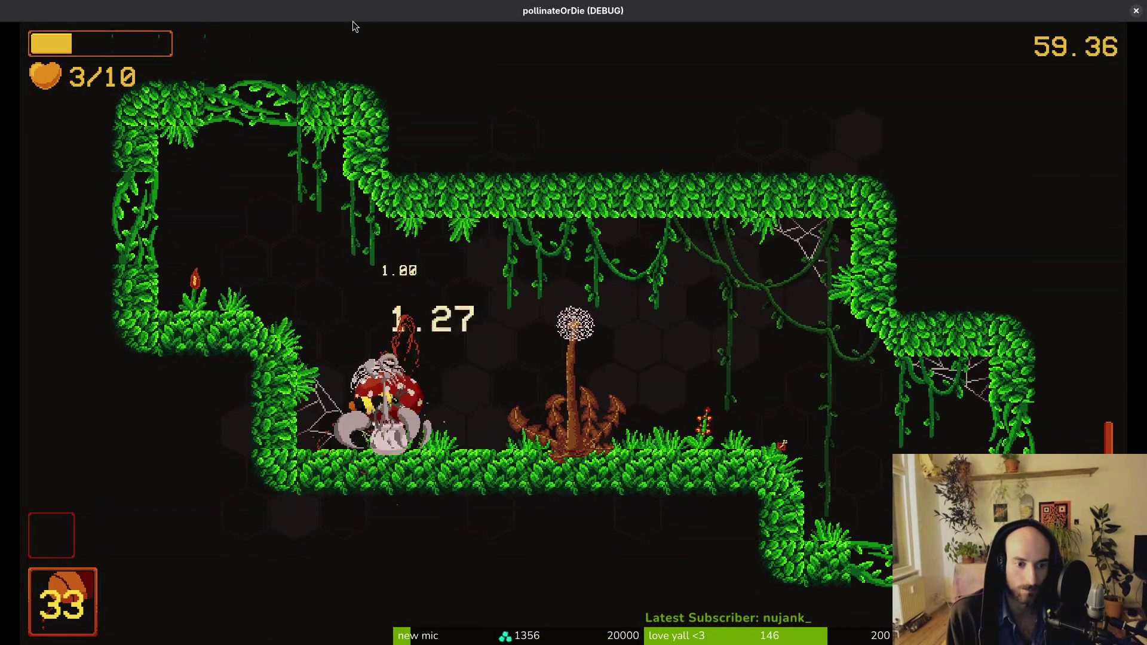
key("Left")
key("Left")
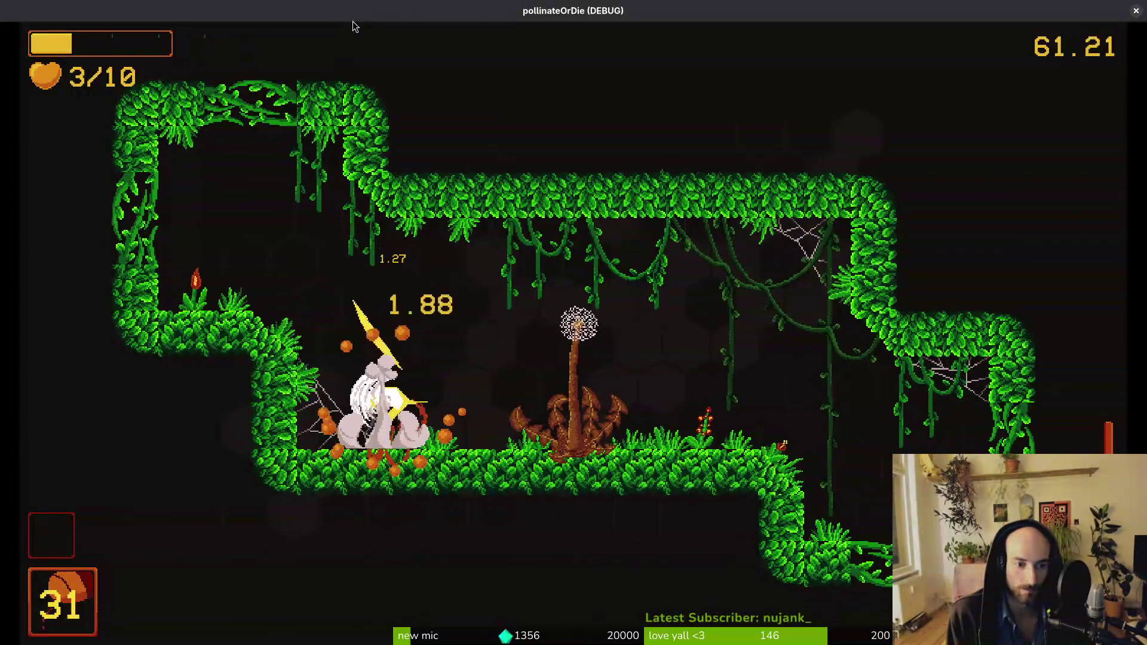
key("Right")
key("Right")
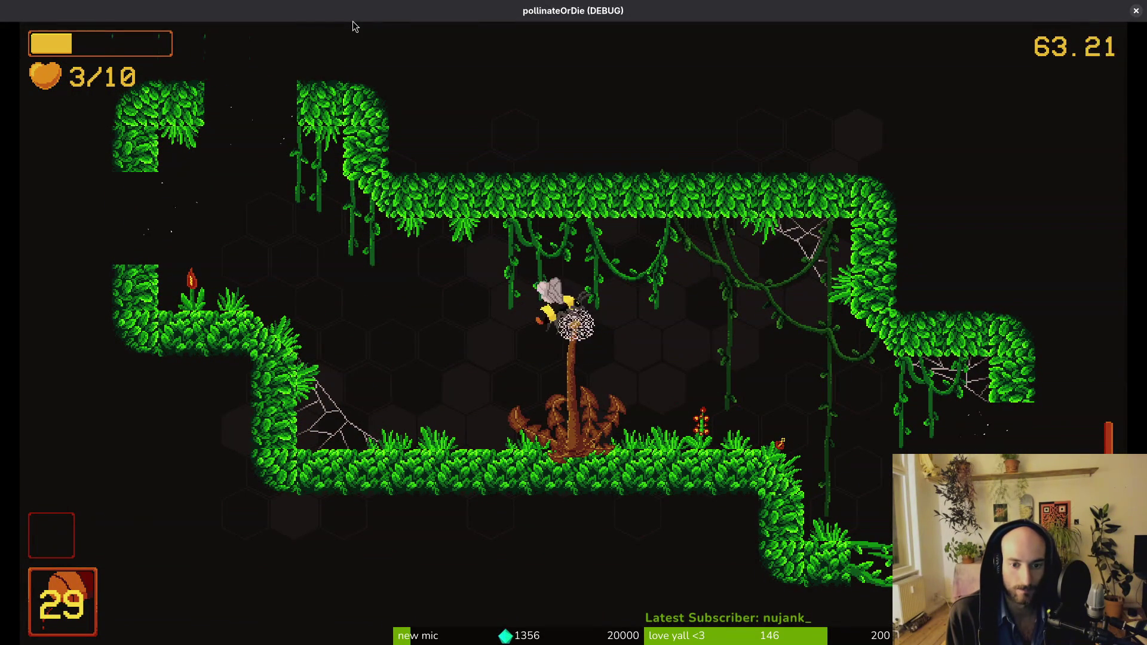
key("Right")
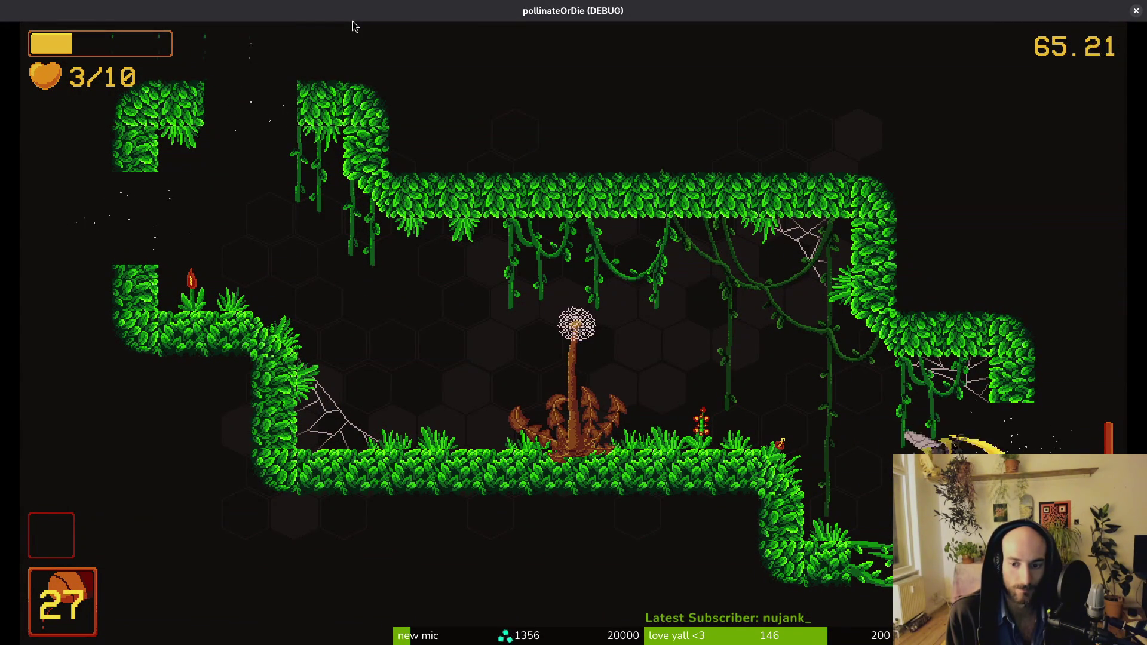
key("Right")
key("Right")
Step: Buy the potion from the ladybug's items shop, raising health to 4/10
key("e")
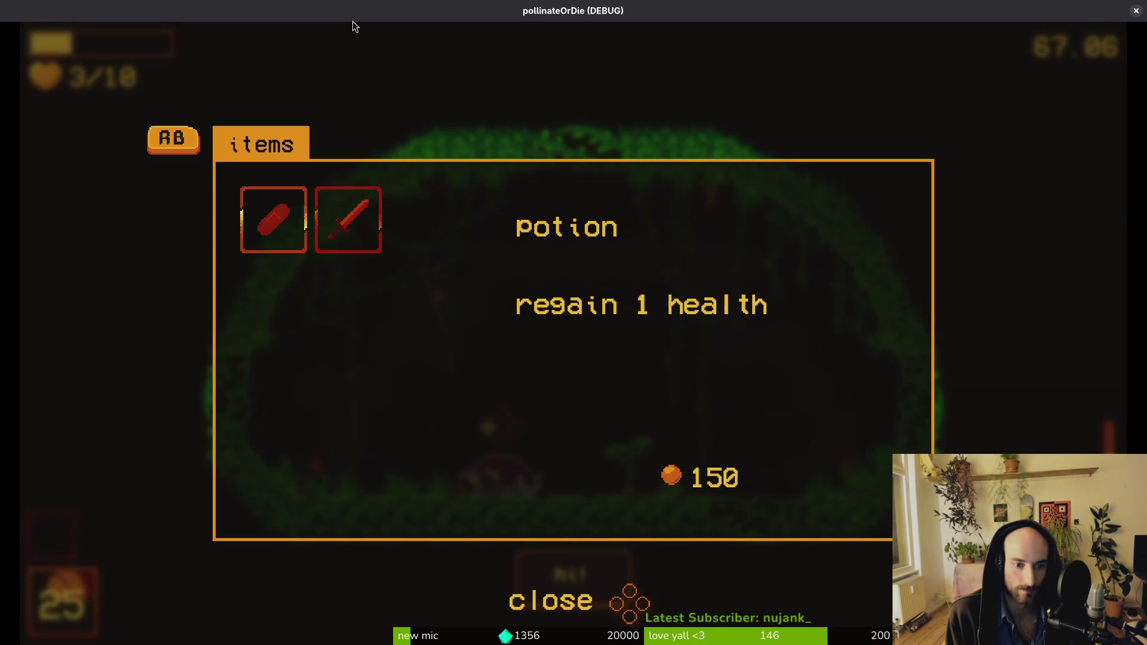
key("e")
key("space")
key("e")
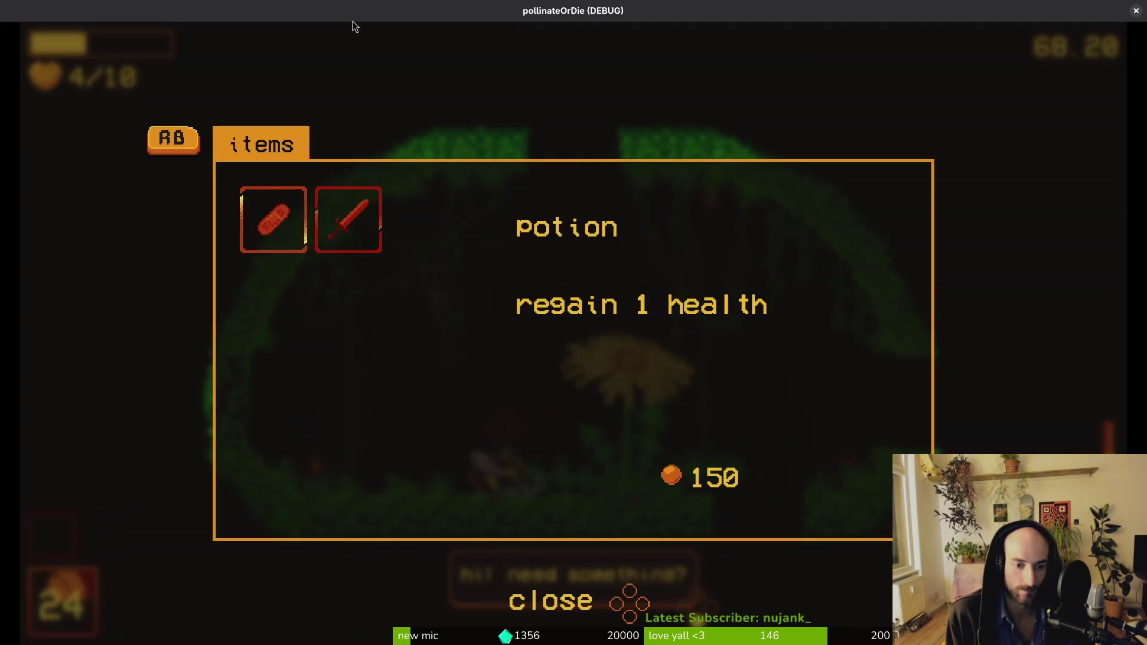
key("Right")
key("Left")
key("e")
Step: Pollinate the dandelion twice, then pause and resume the game
key("space")
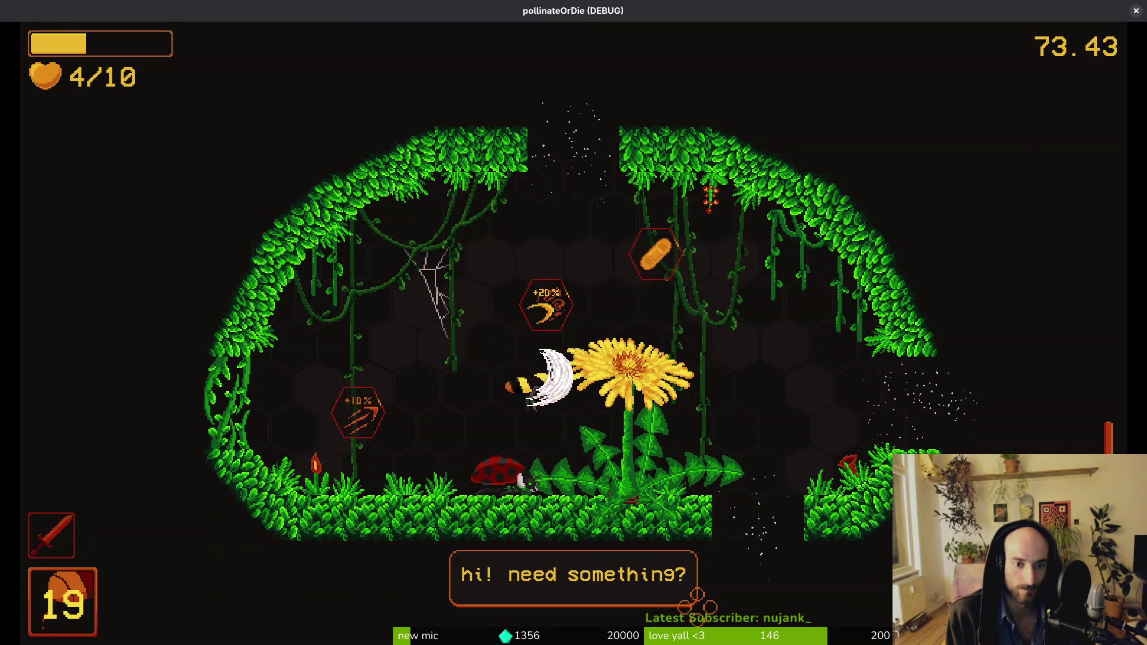
key("space")
key("Escape")
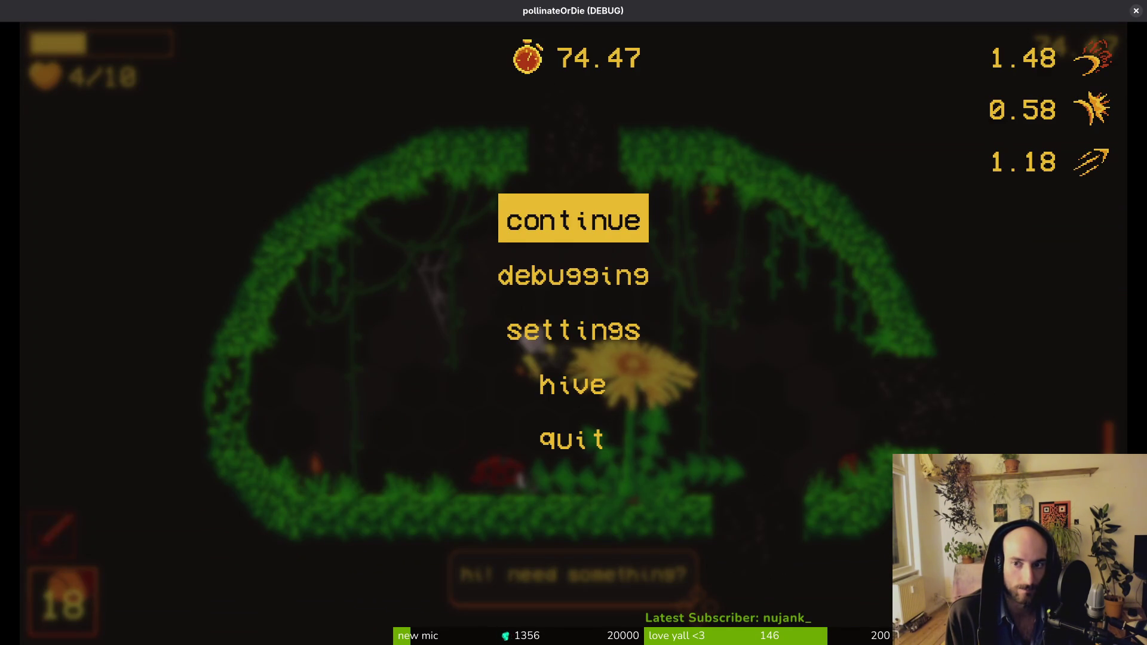
key("Escape")
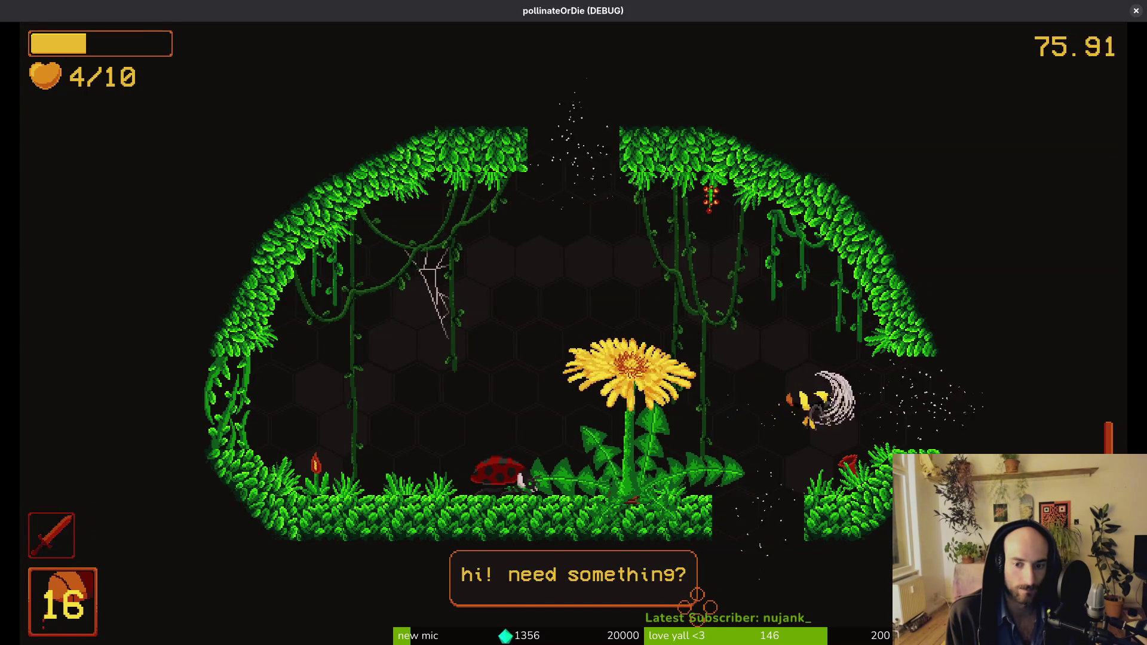
Step: Enter the next cave room, fight the spawning wasps and slash the mushroom
key("Right")
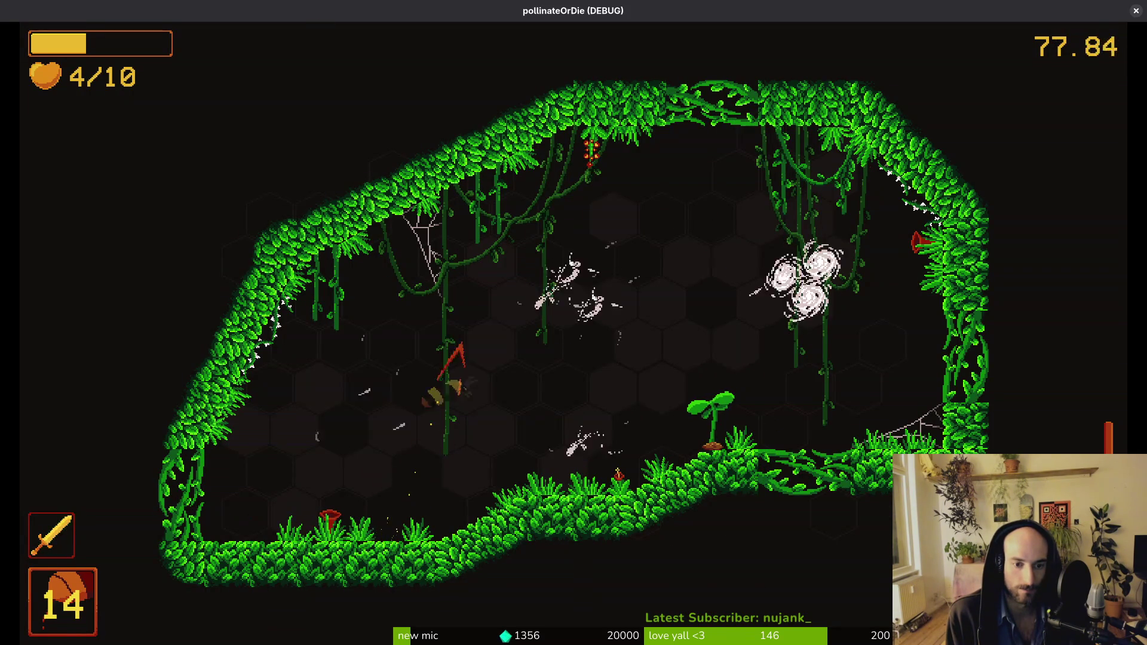
key("space")
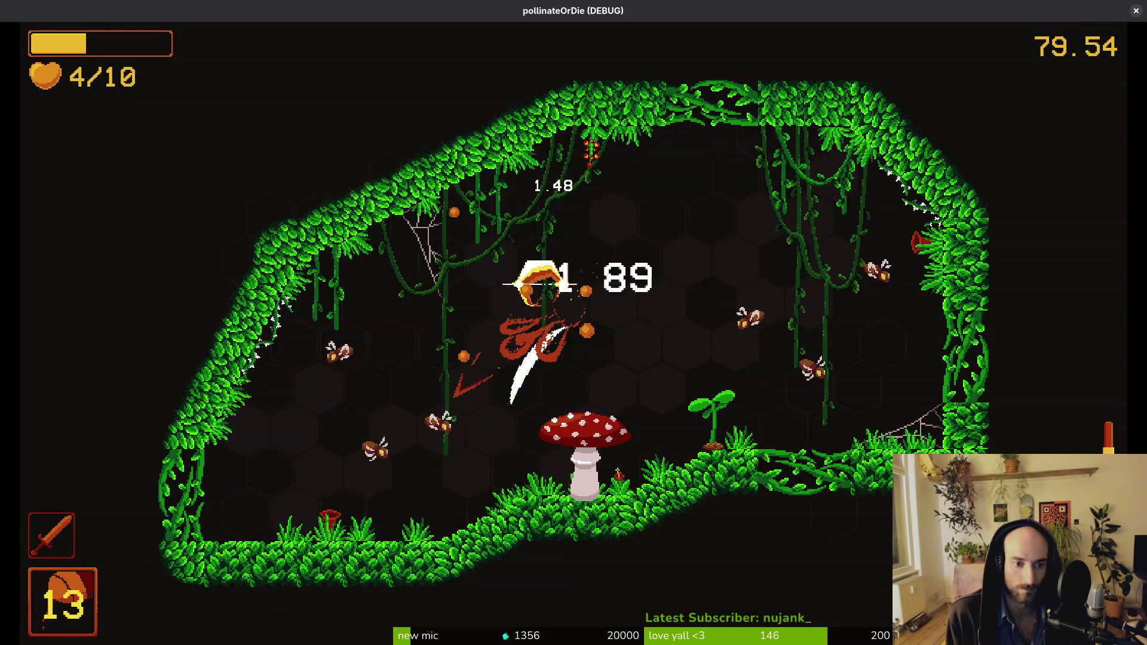
key("space")
key("space")
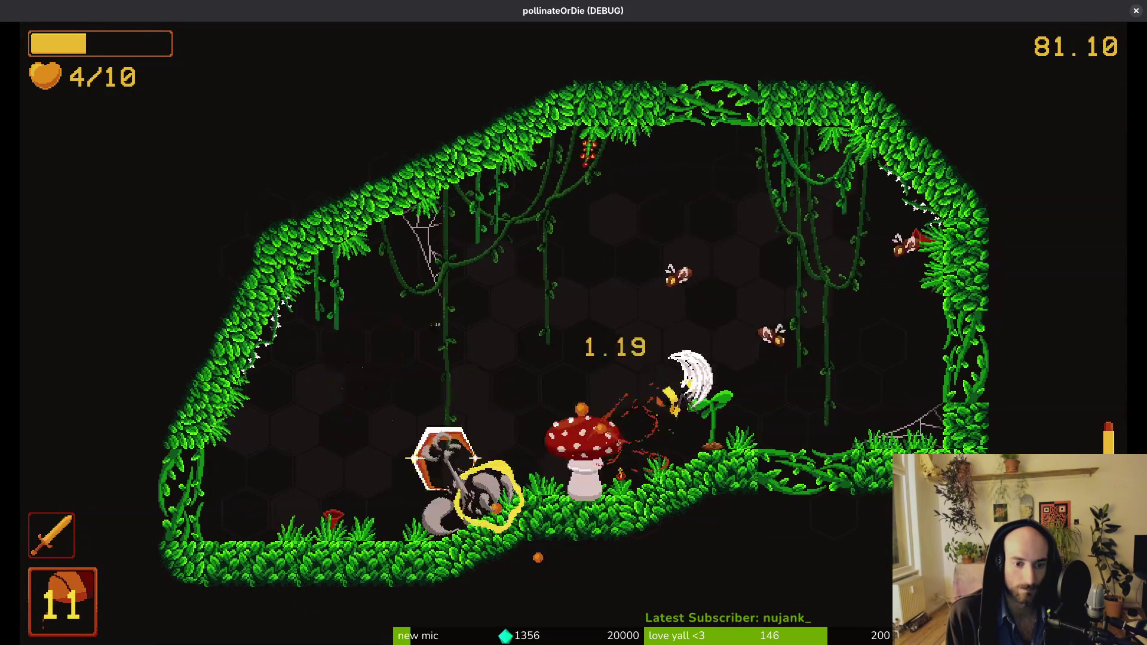
key("space")
key("space")
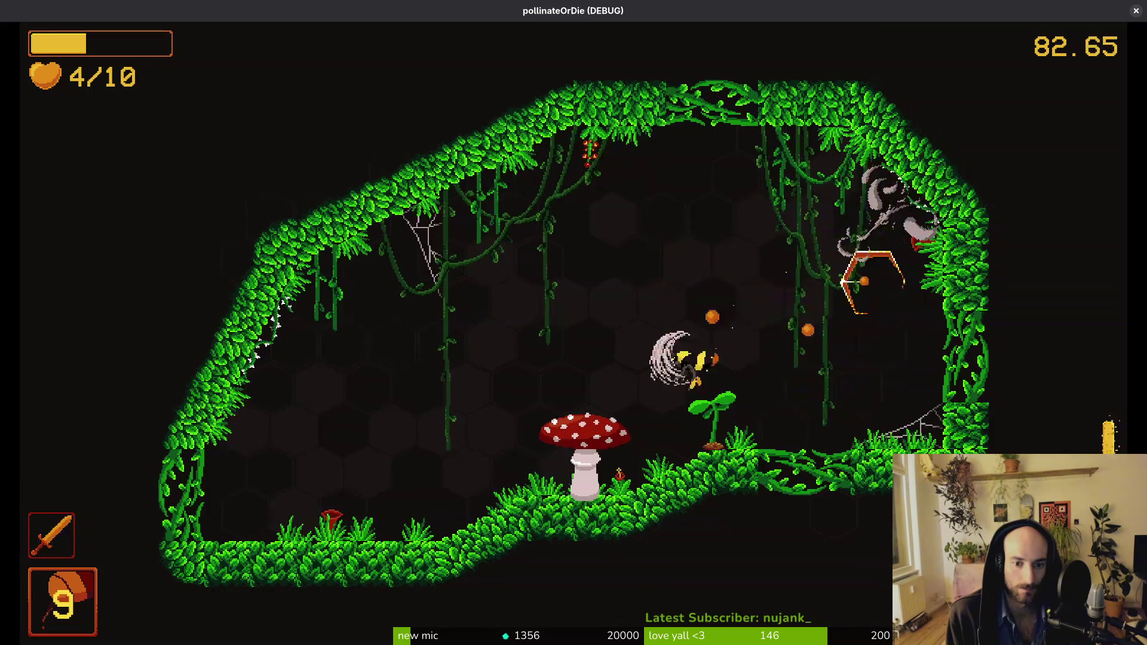
key("space")
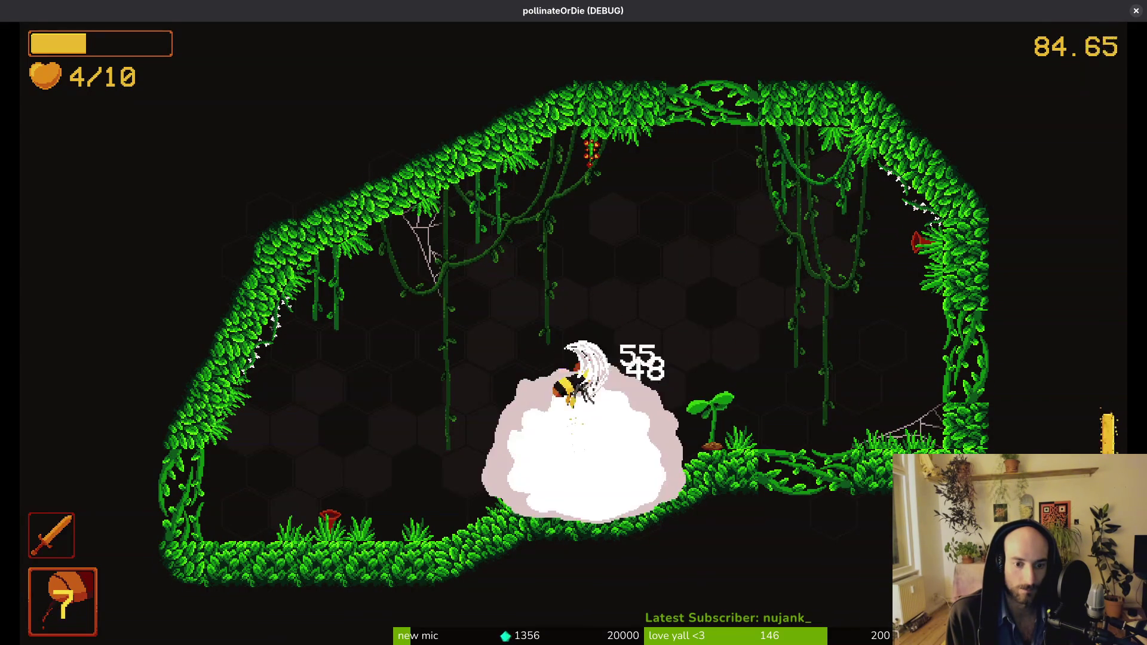
key("space")
key("space")
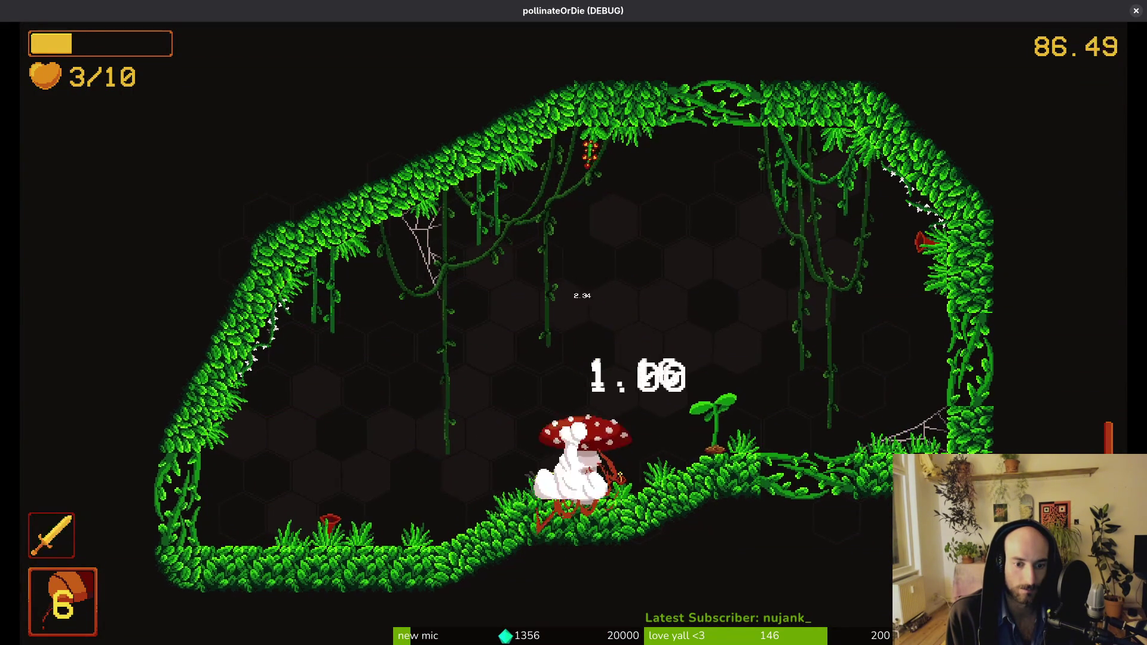
key("space")
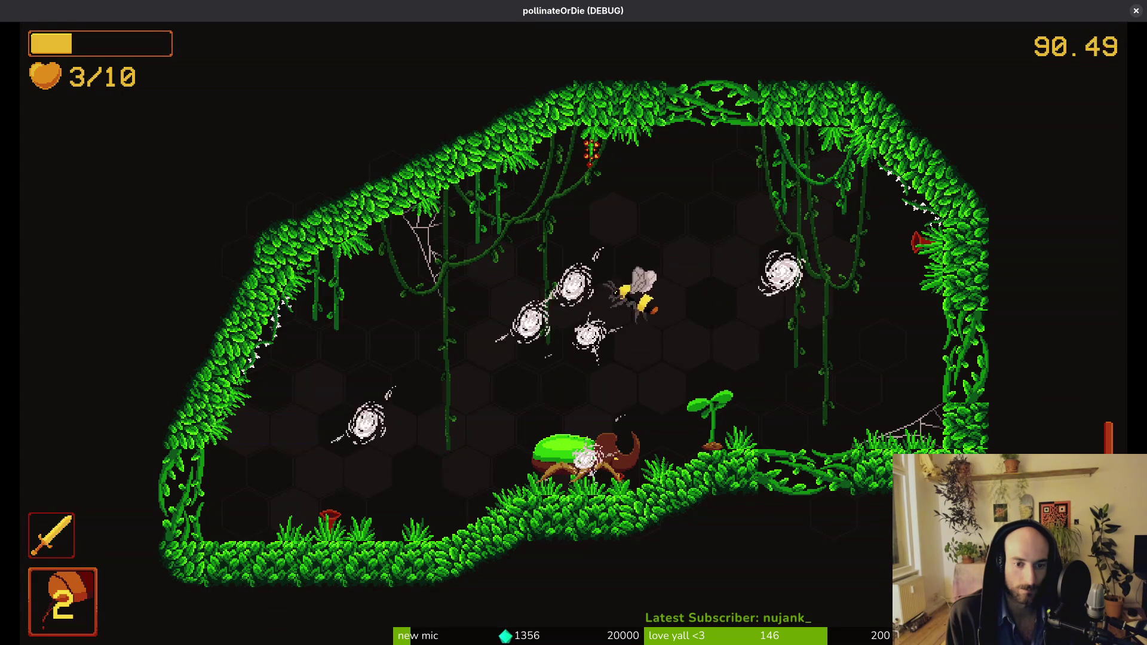
Step: Kill the enemies to the right and finish off the beetle
key("space")
key("space")
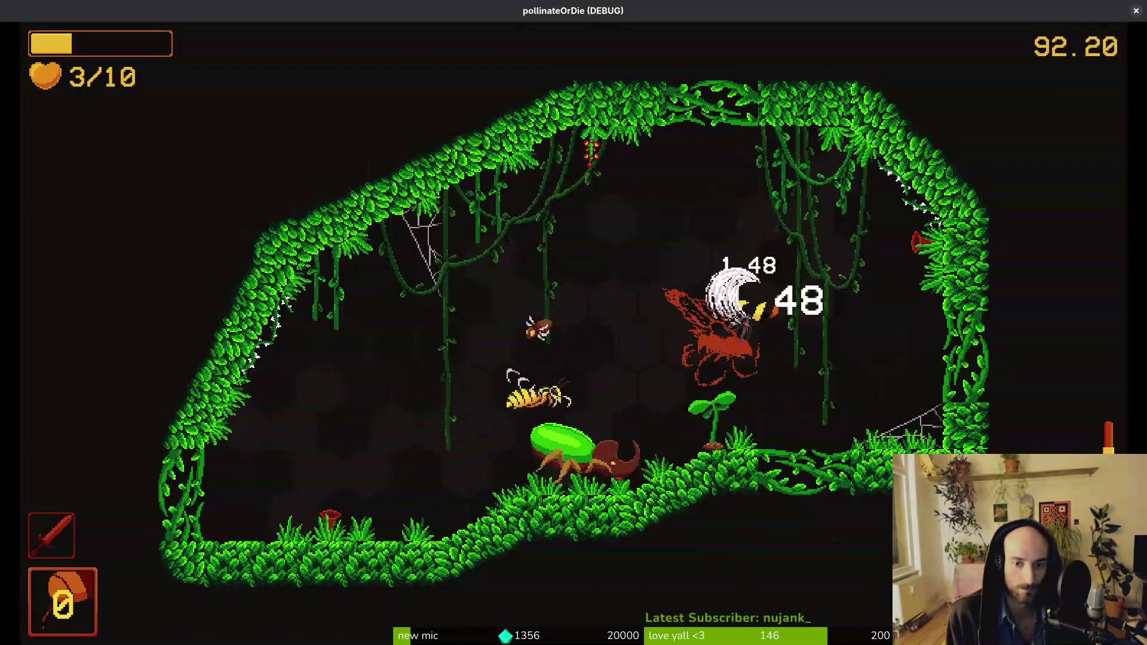
key("space")
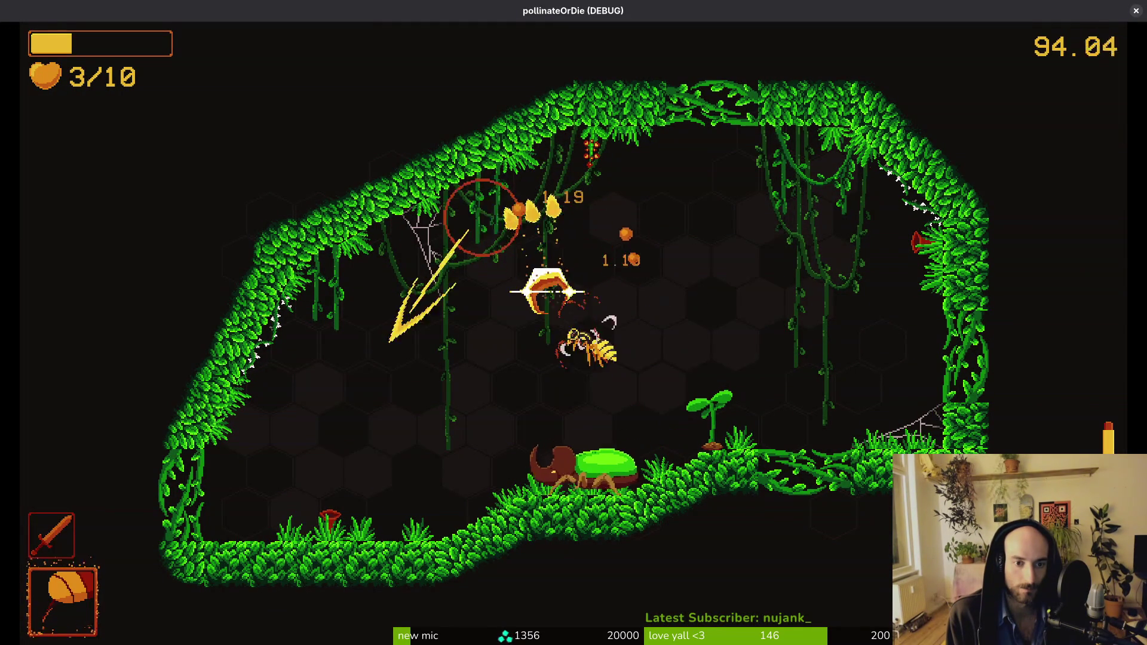
key("space")
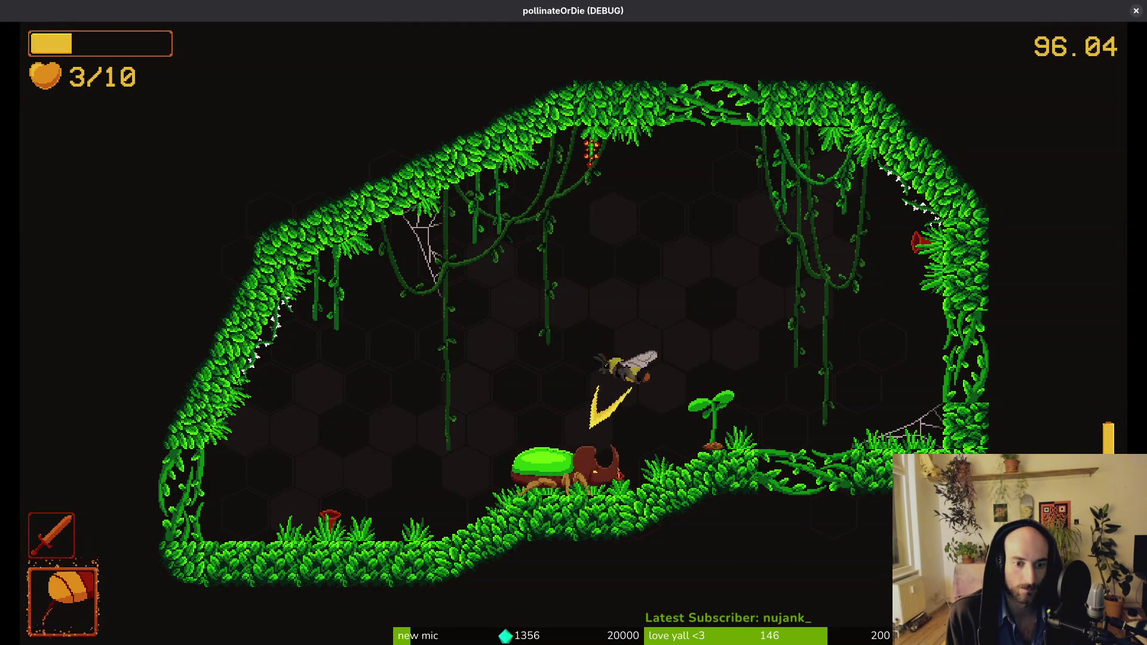
key("space")
key("space")
key("space")
key("space")
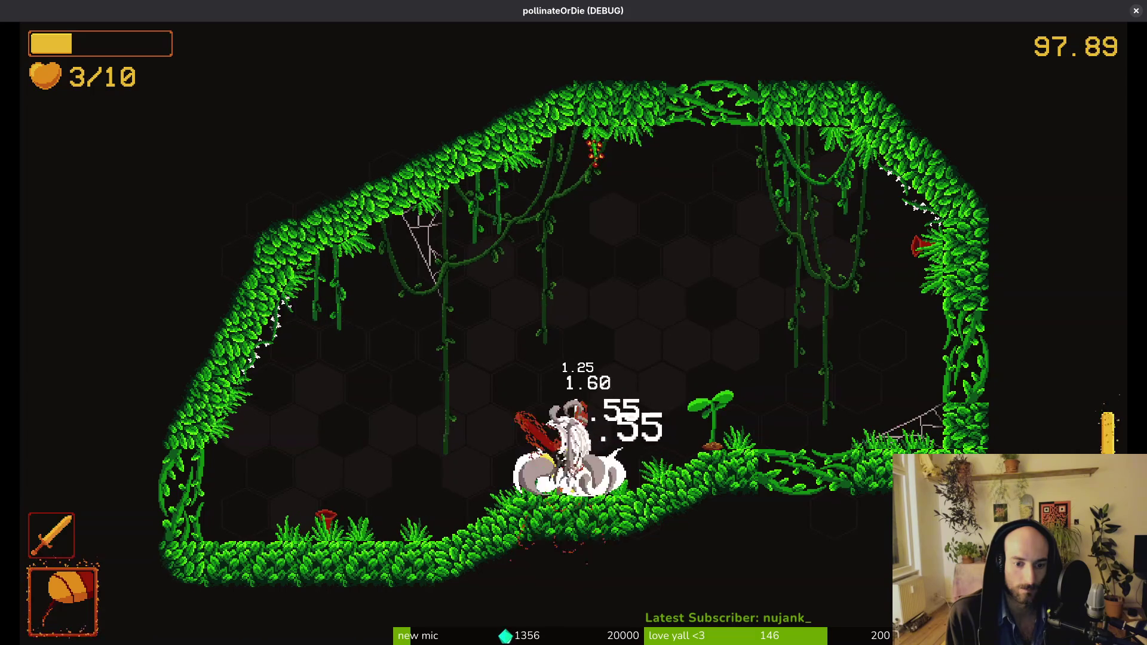
key("space")
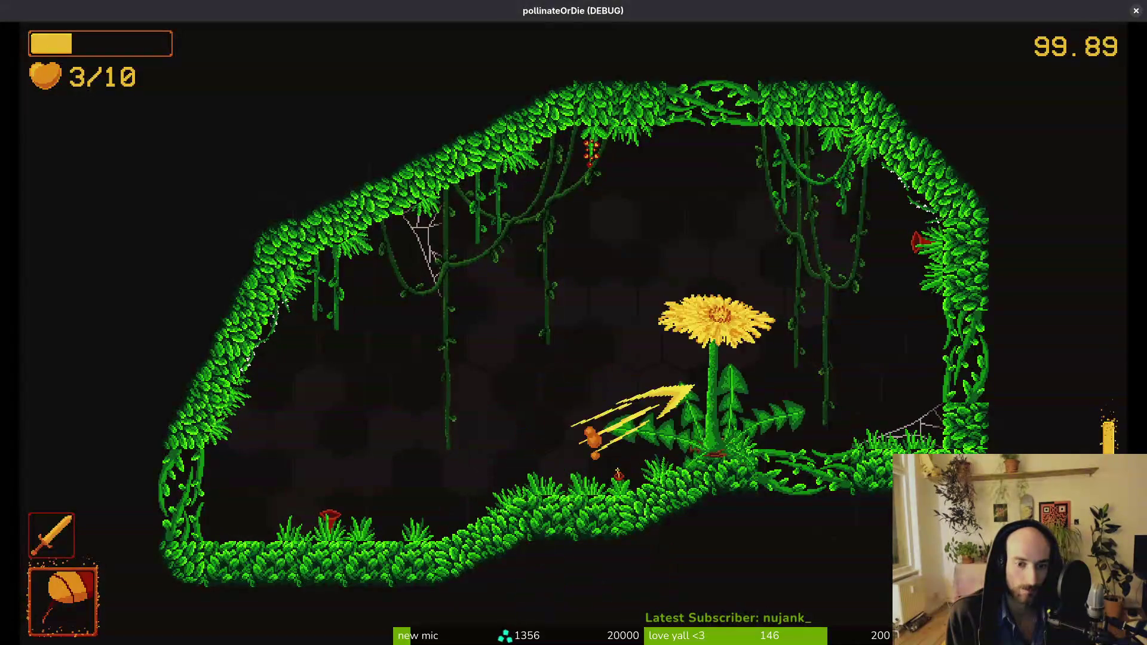
key("space")
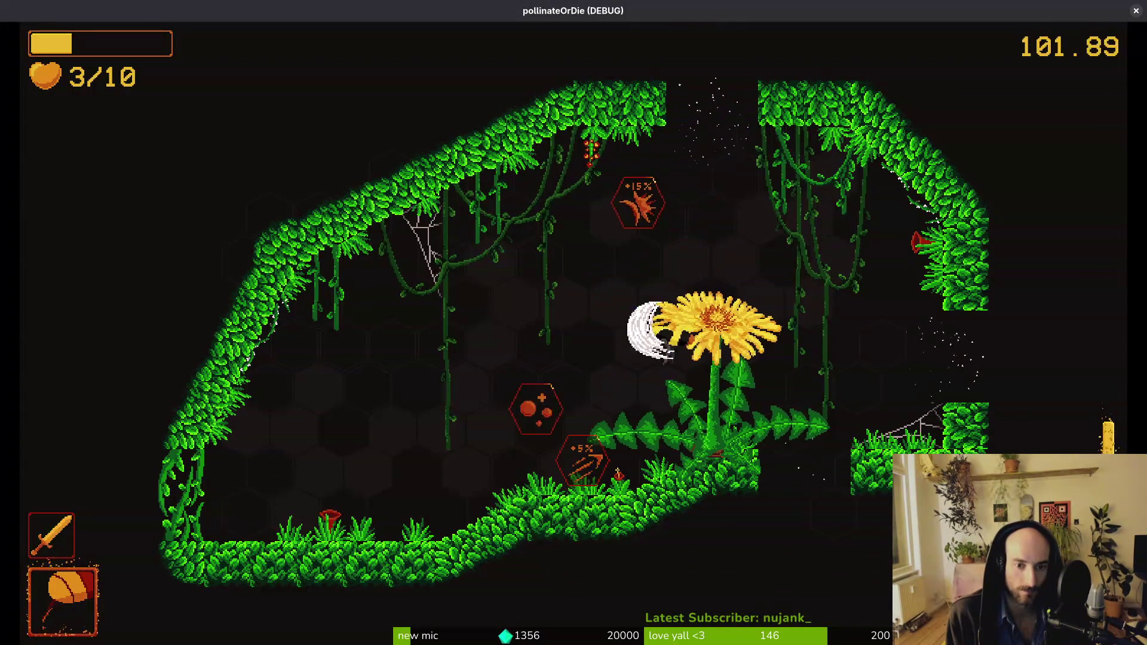
Step: Pick up the +15% smash damage hex, then pause and resume the game
key("w")
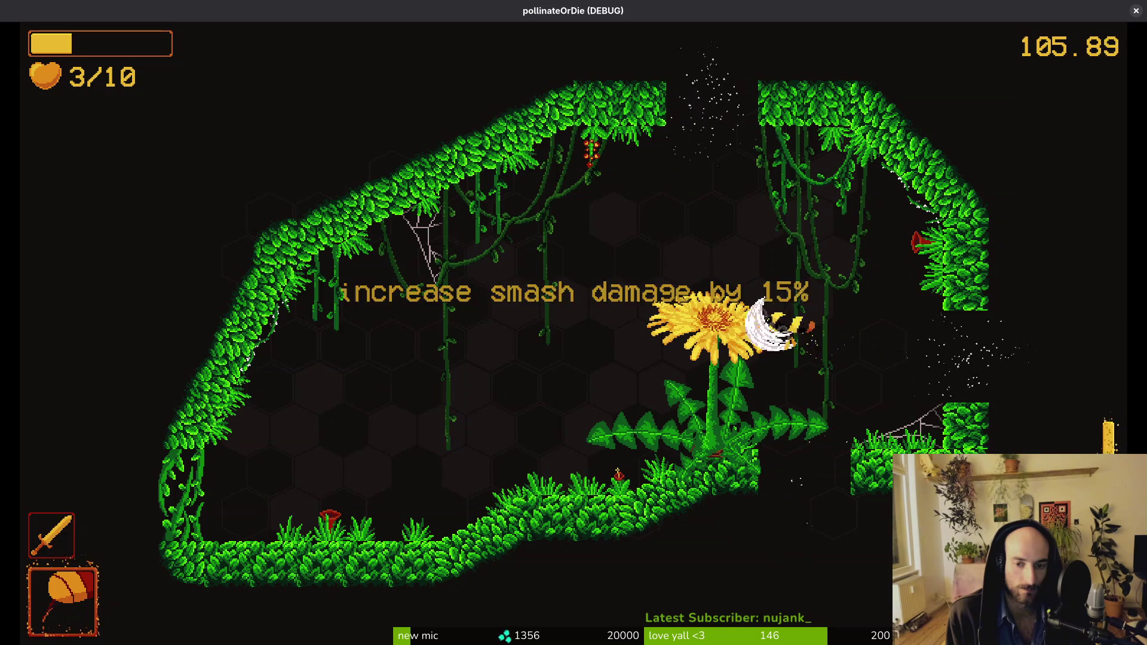
key("Escape")
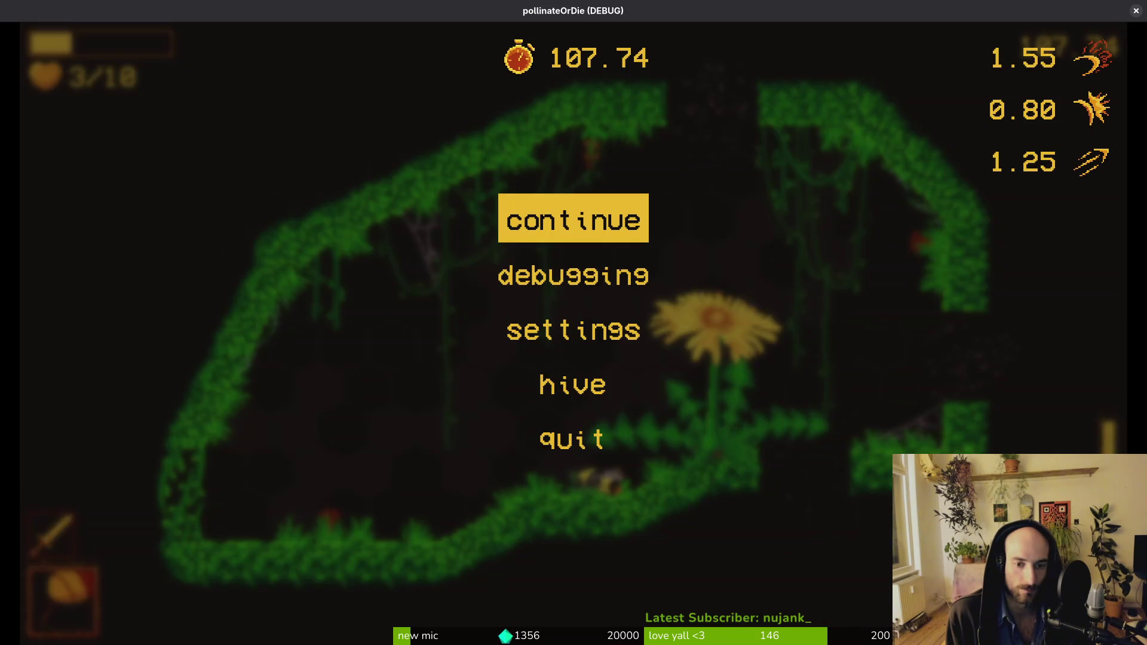
key("Escape")
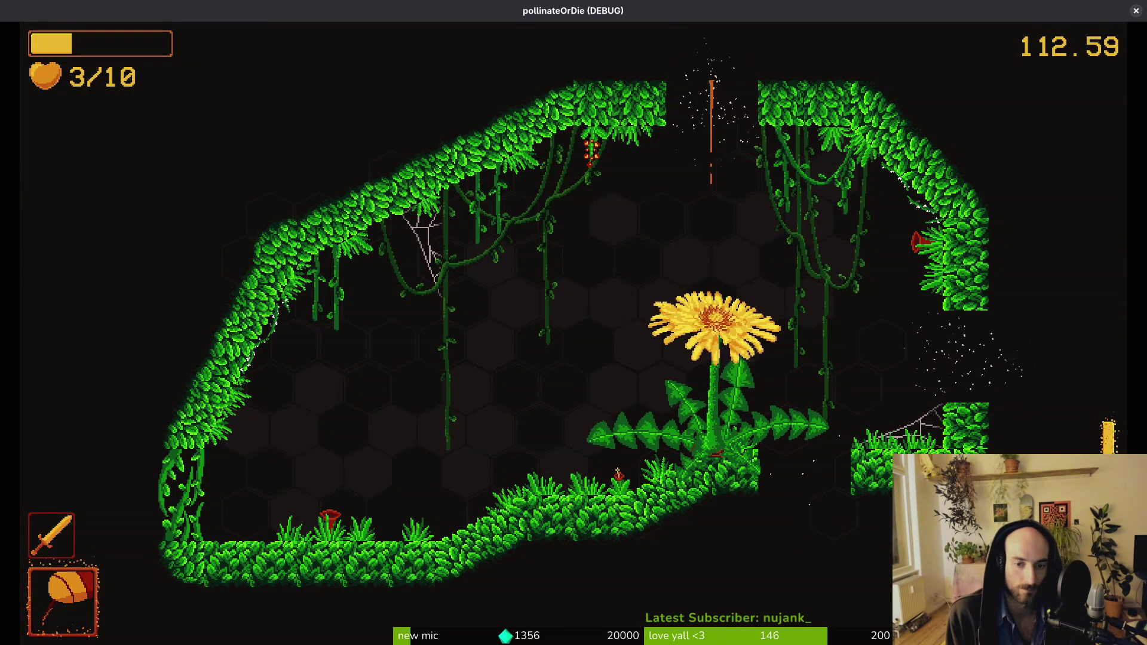
Step: Fly into the new room and slash the enemy inside the white swirl
key("a")
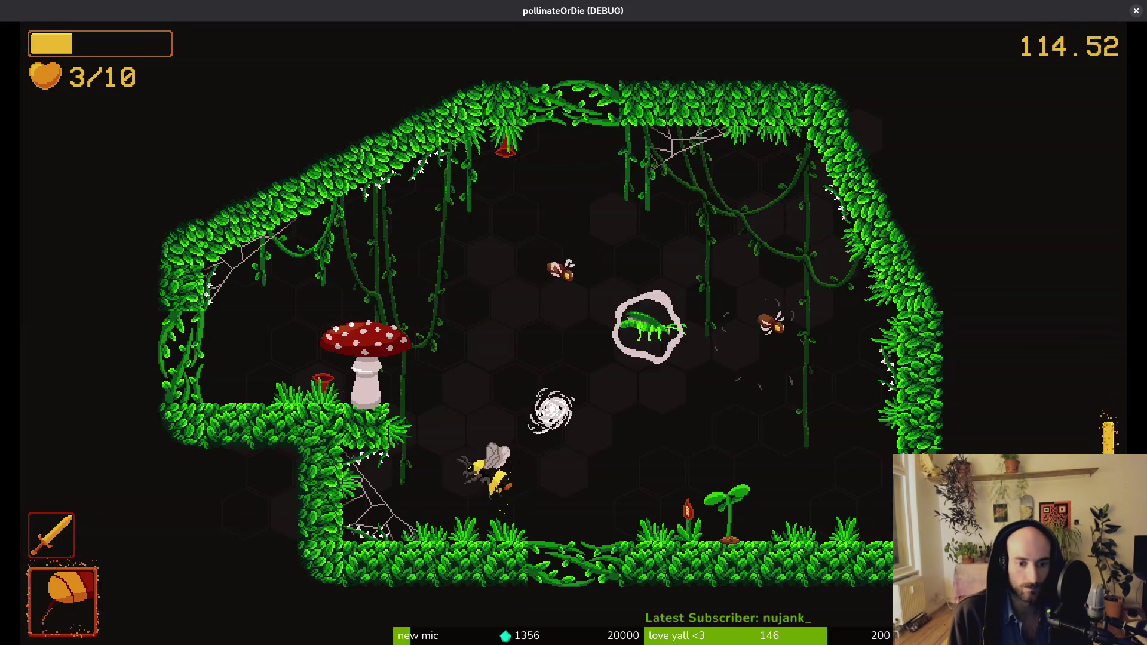
key("space")
key("d")
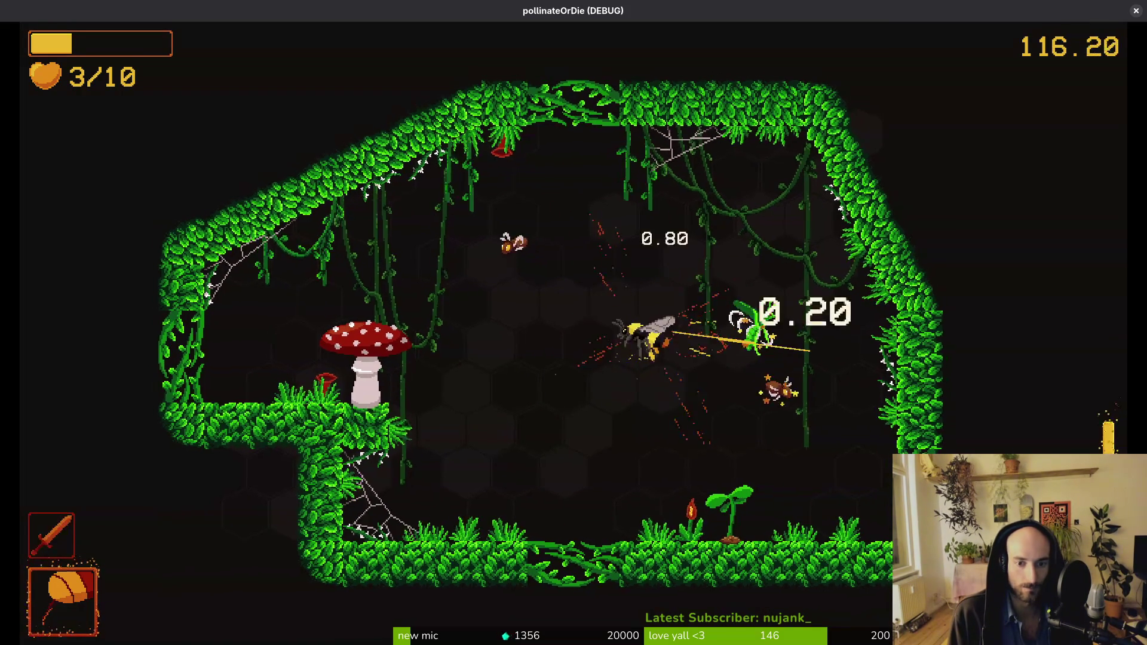
key("space")
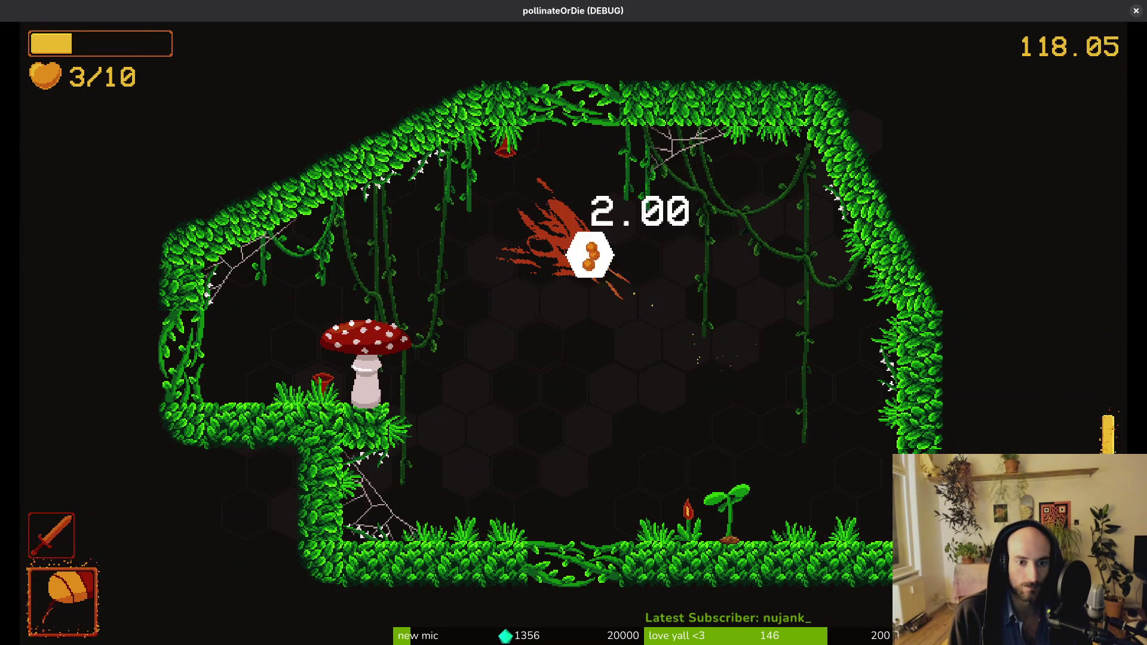
Step: Dart in and out slashing the mushroom enemy until it dies
key("a")
key("space")
key("d")
key("a")
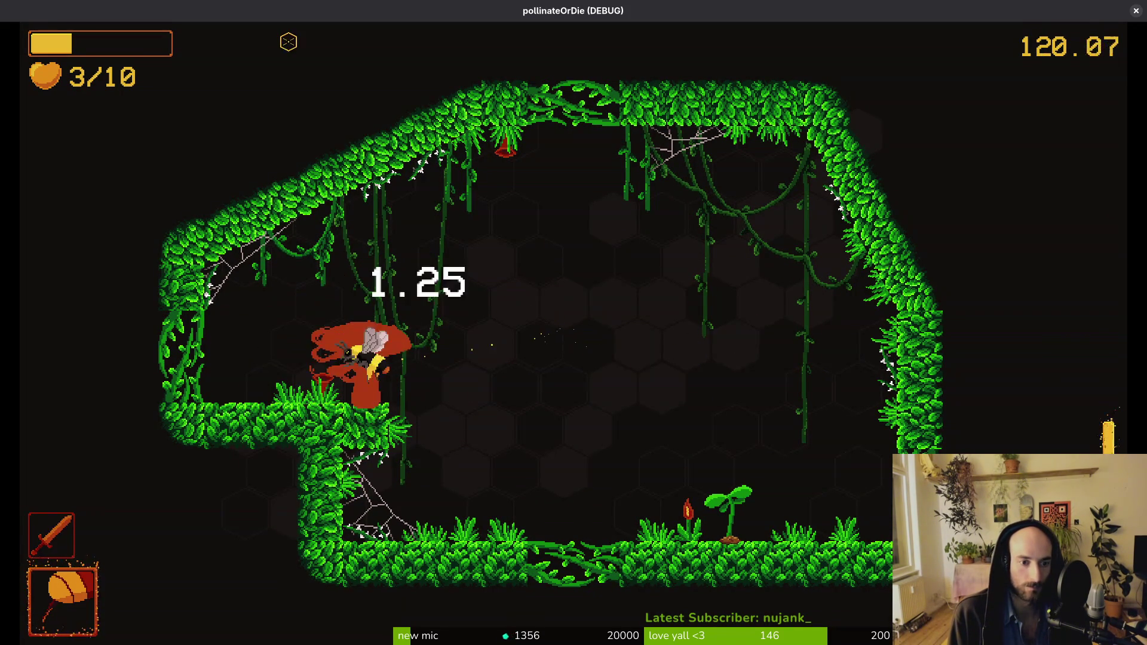
key("space")
key("d")
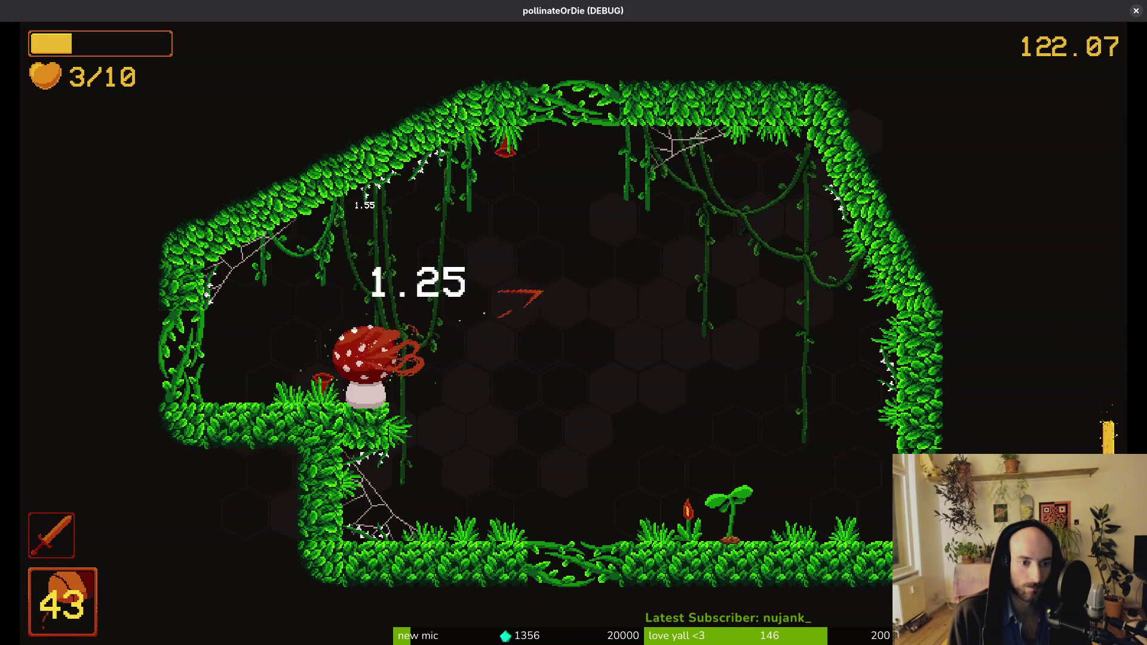
key("a")
key("space")
key("space")
key("space")
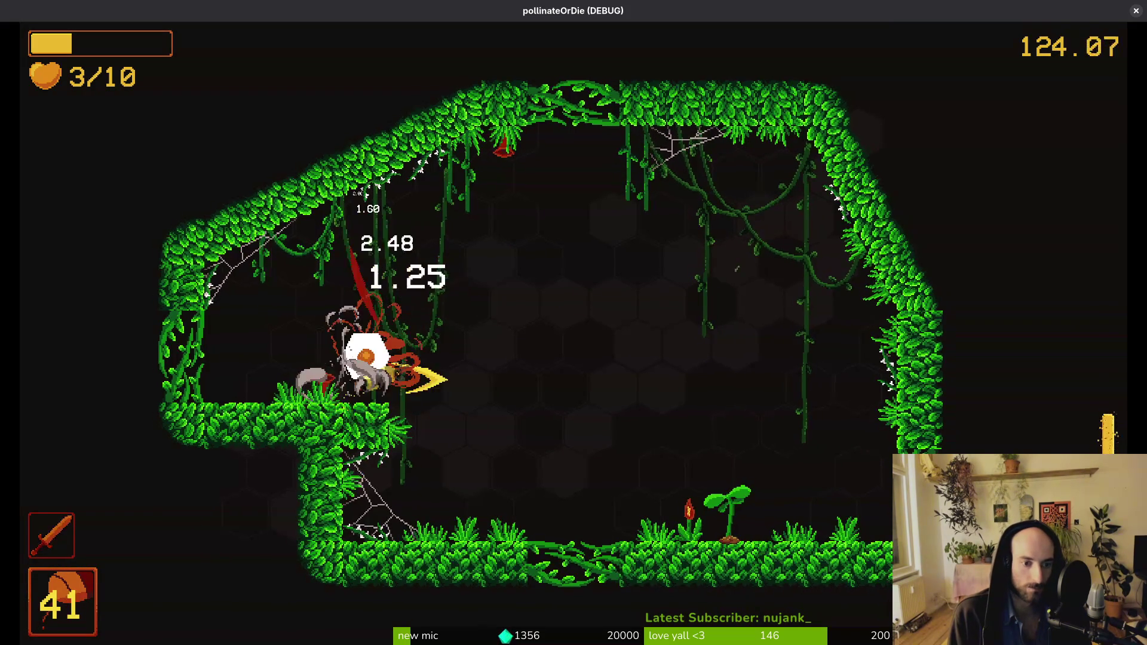
key("d")
Step: Dash left and right slashing until all the wasps are dead
key("space")
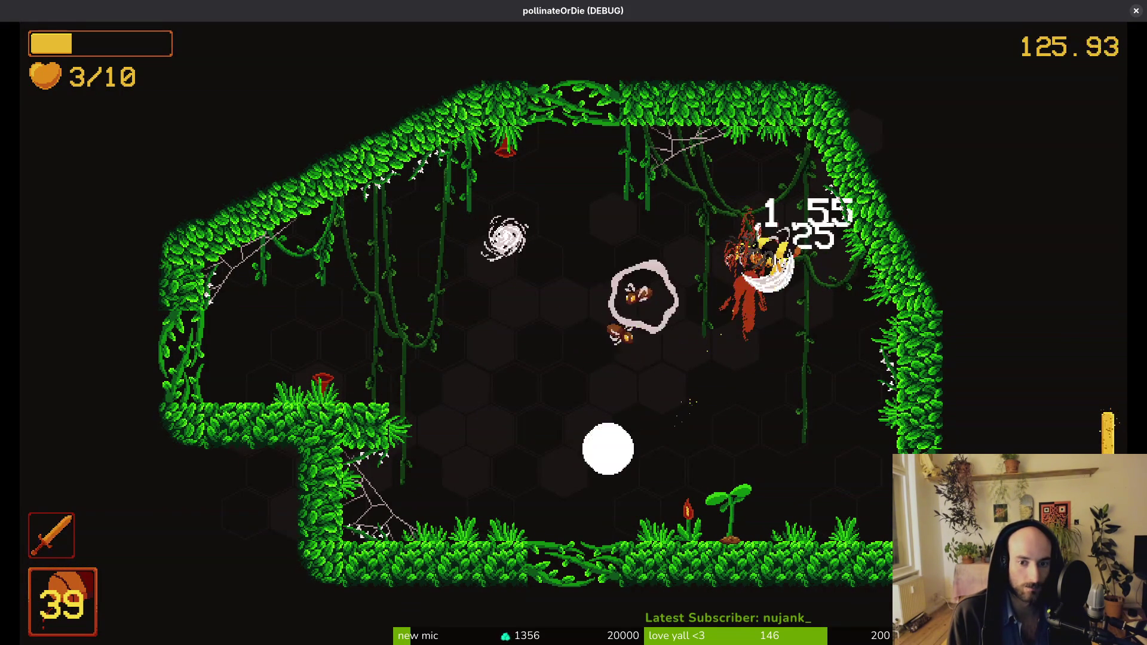
key("space")
key("a")
key("space")
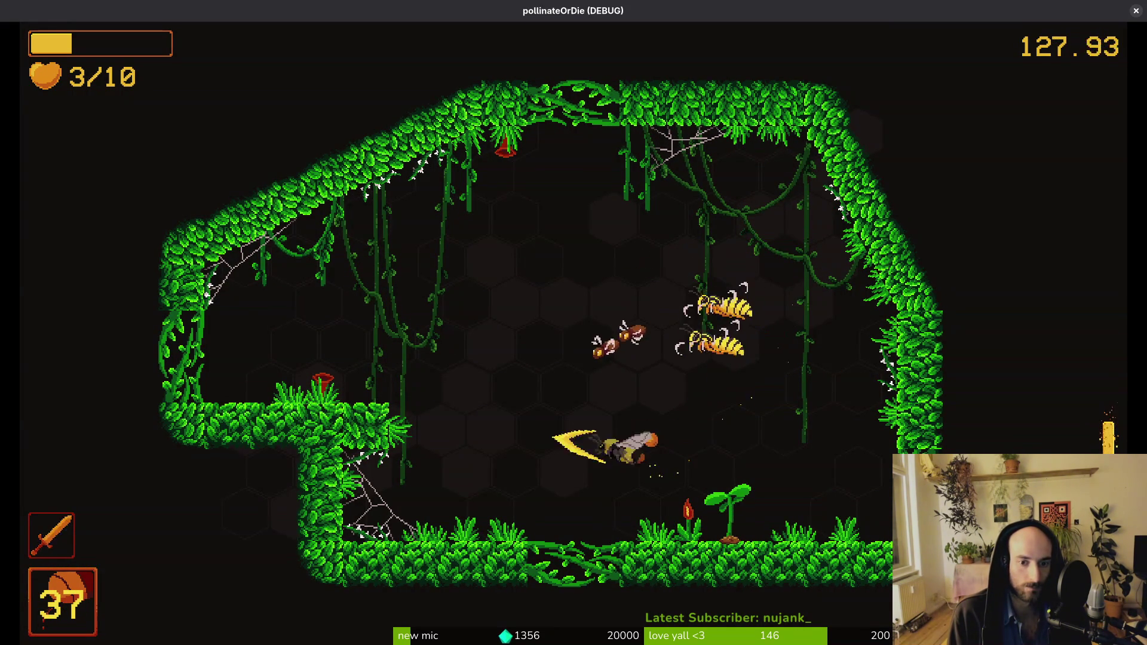
key("space")
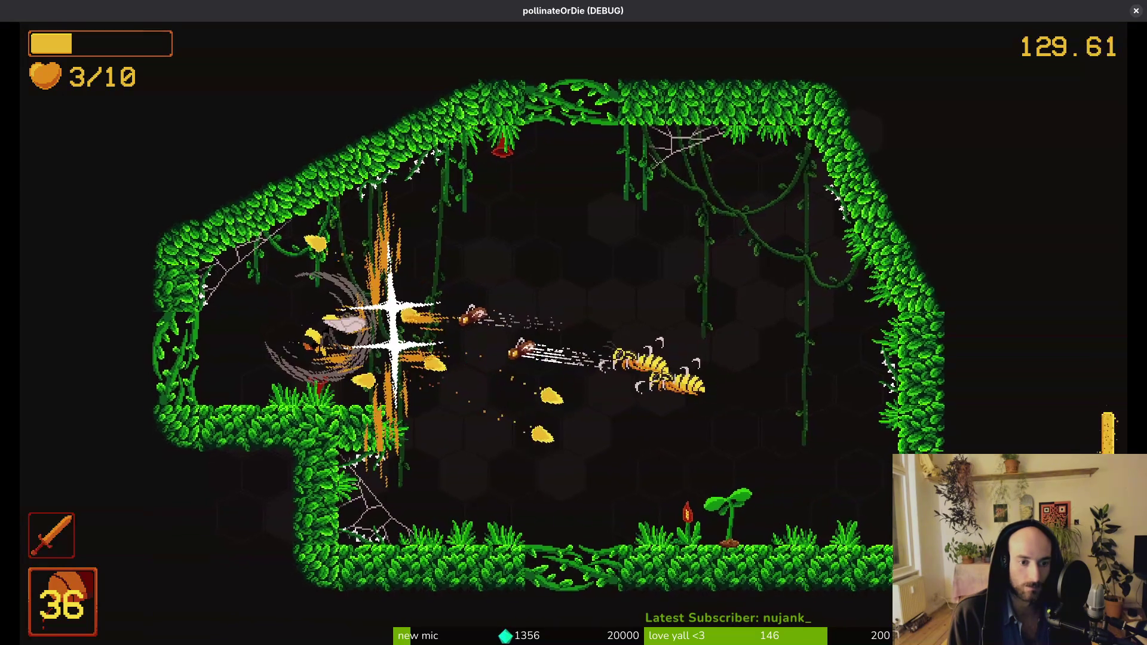
key("space")
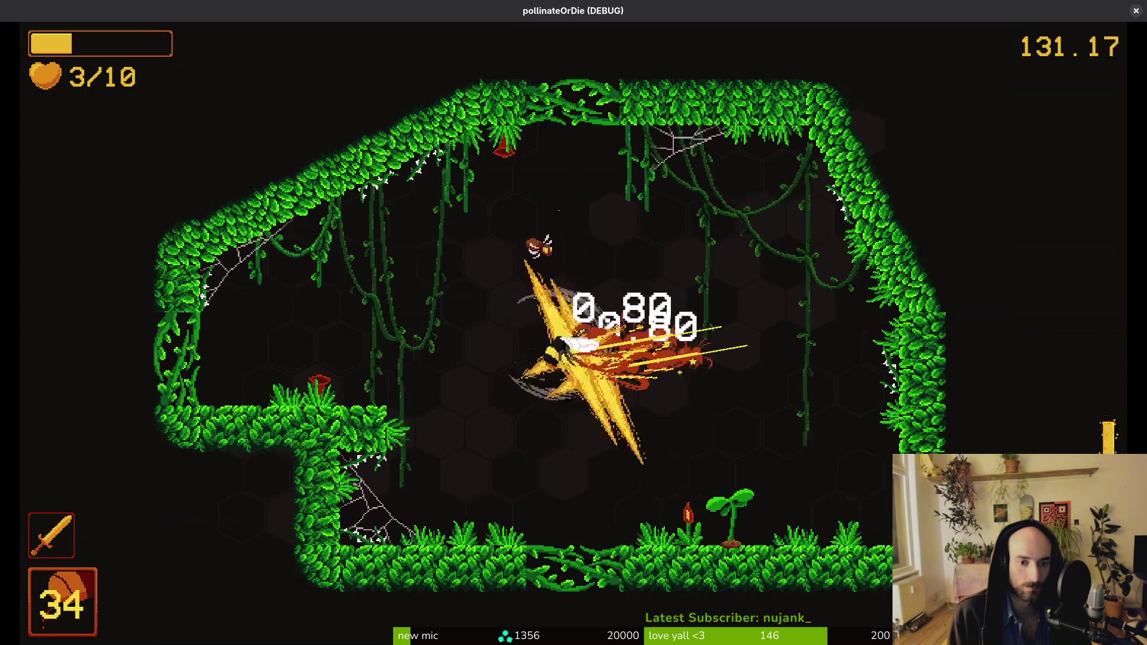
key("space")
key("space")
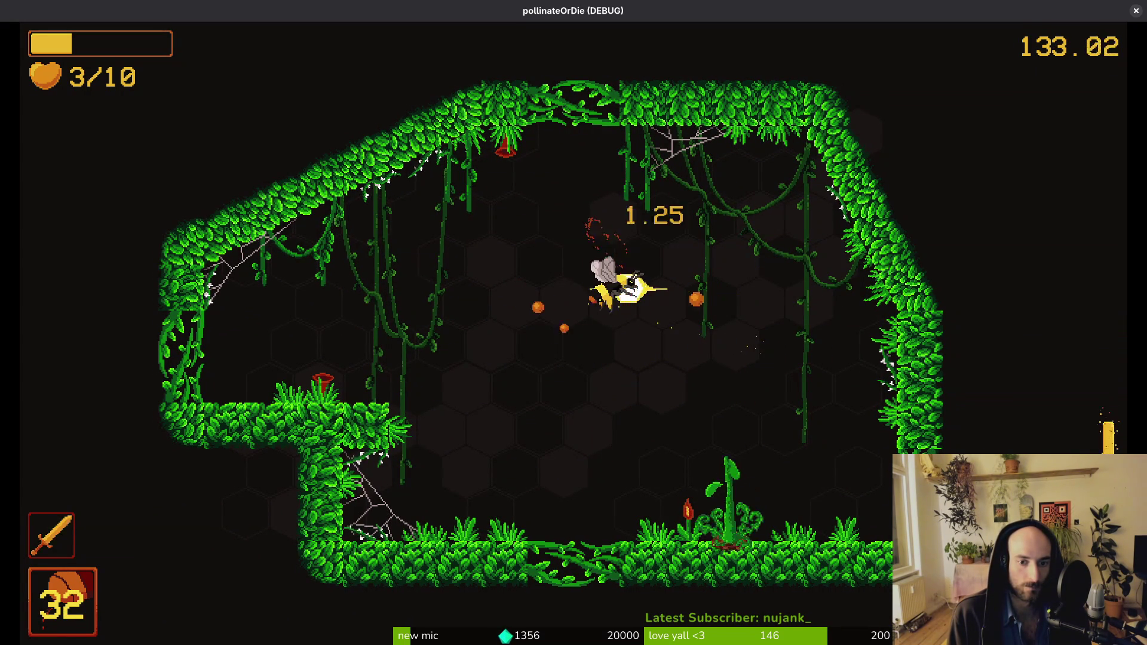
key("s")
Step: Grow the sprout into a dandelion, take the +25% slash upgrade, and exit left
key("space")
key("space")
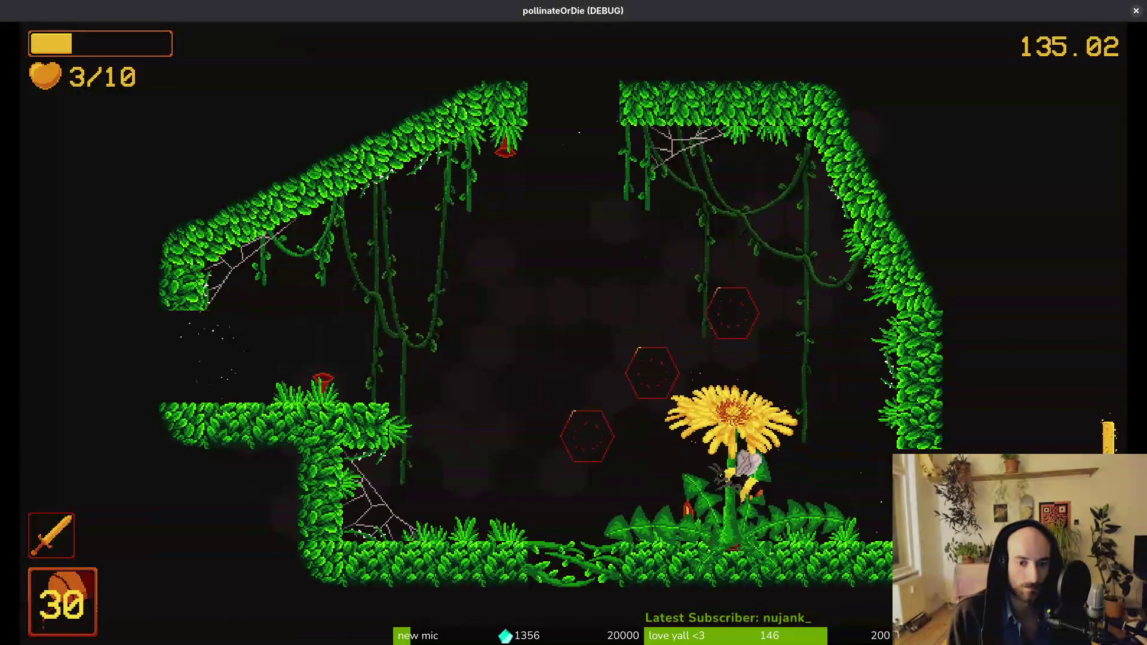
key("space")
key("a")
key("space")
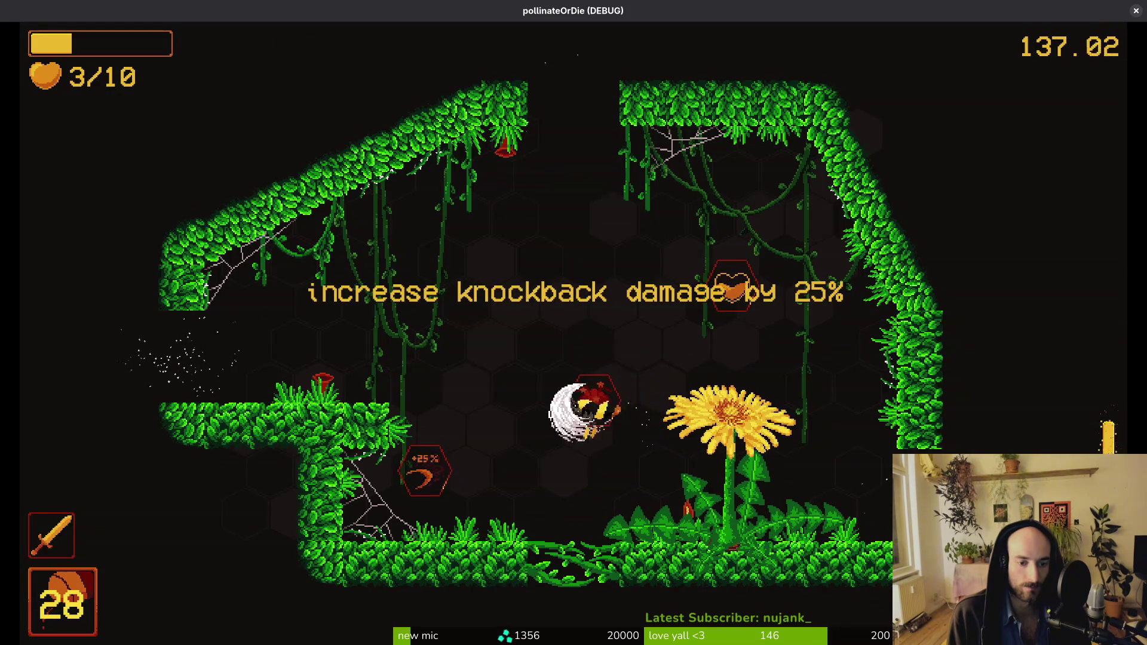
key("space")
key("s")
key("space")
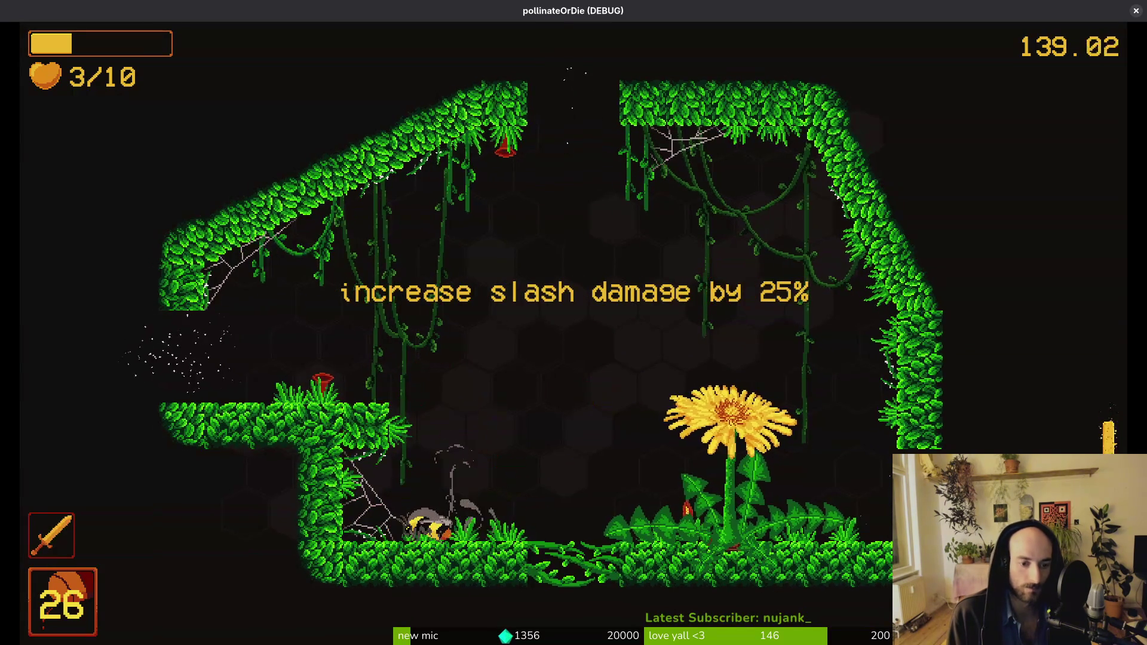
key("Escape")
key("Escape")
key("space")
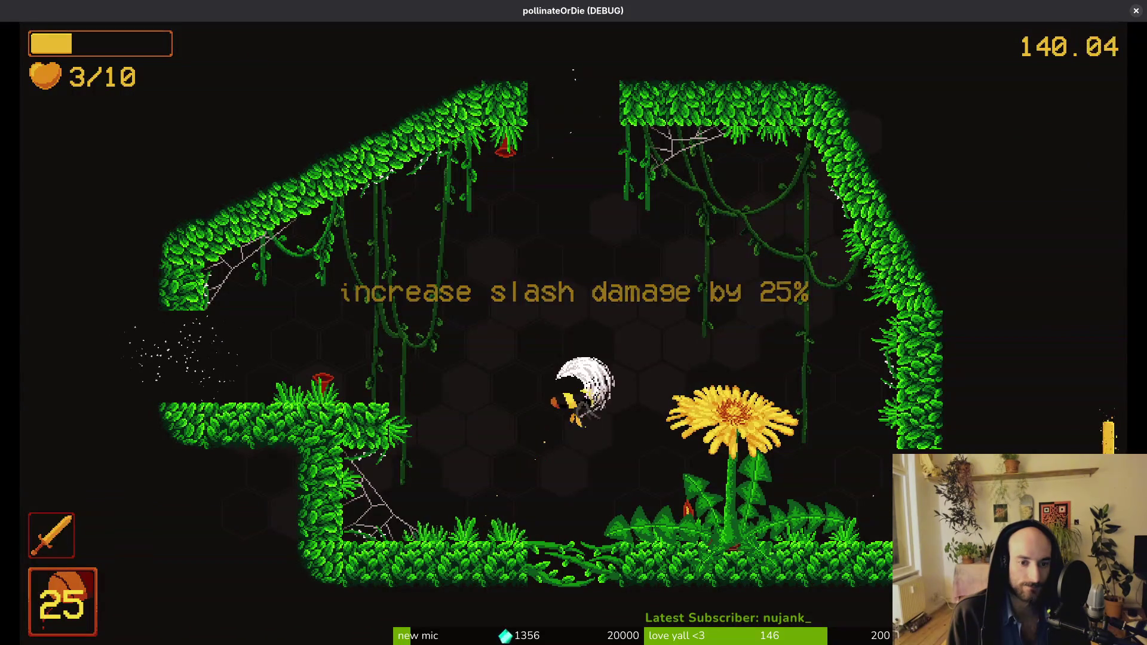
key("space")
key("a")
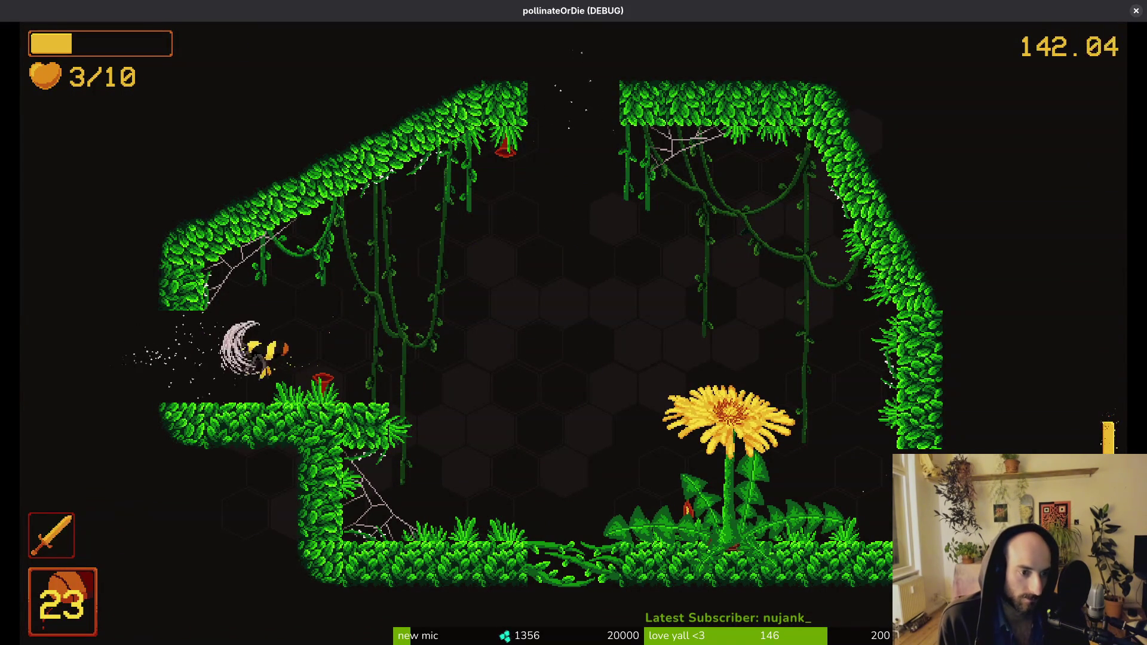
key("a")
key("space")
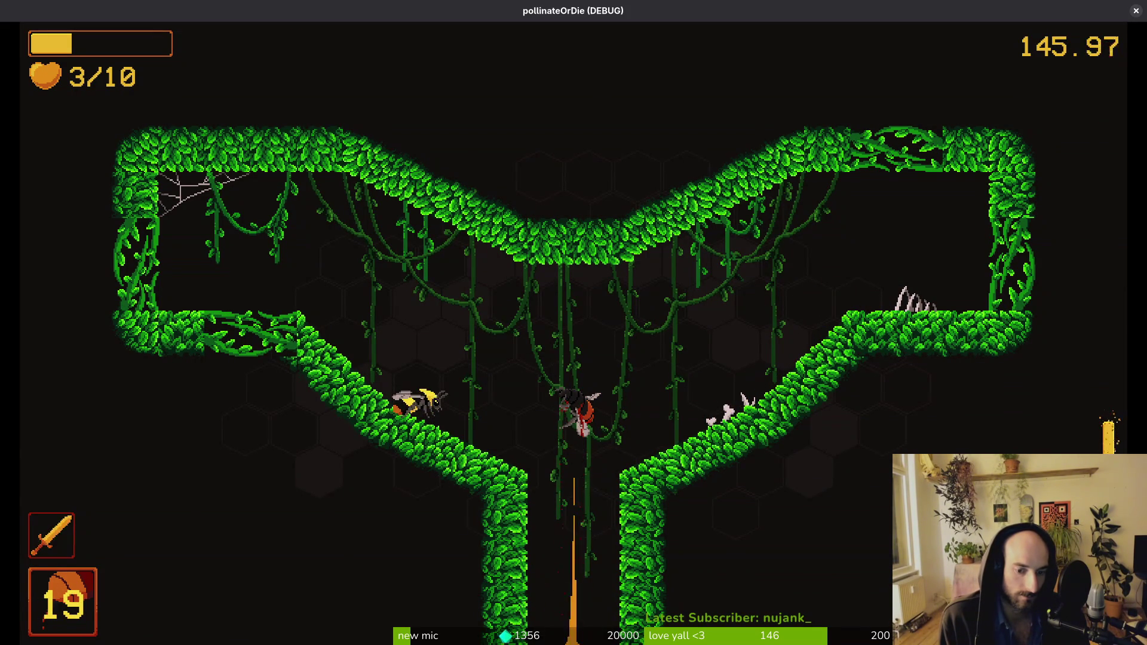
Step: Drop into the flower boss room and attack the flower to summon the Mantis
key("s")
key("space")
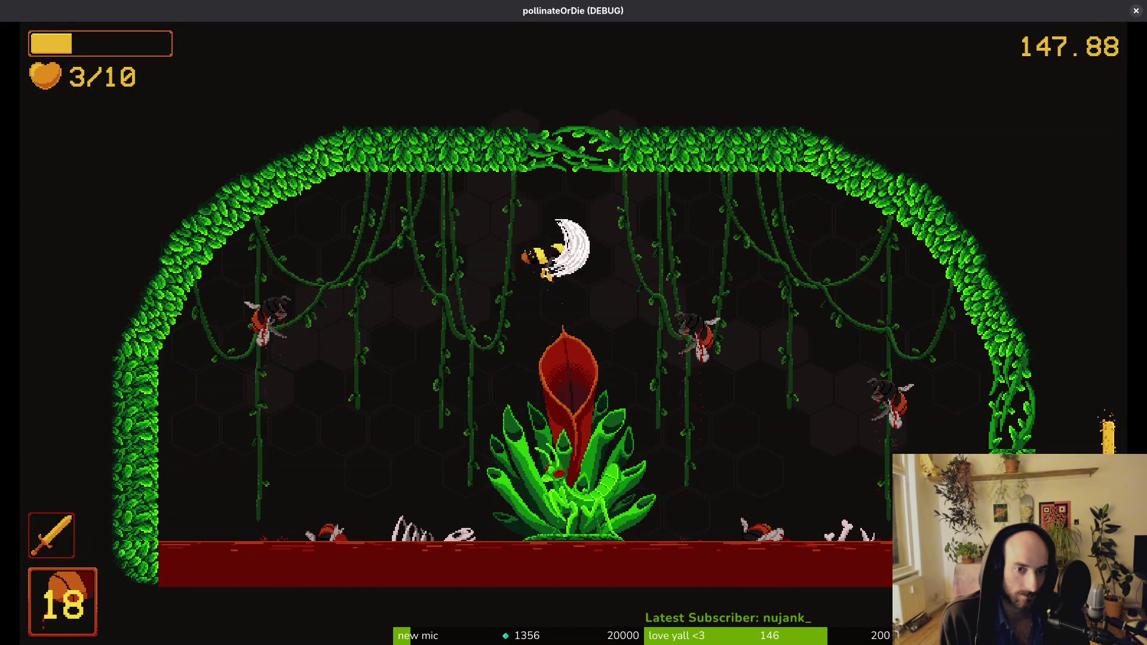
key("d")
key("space")
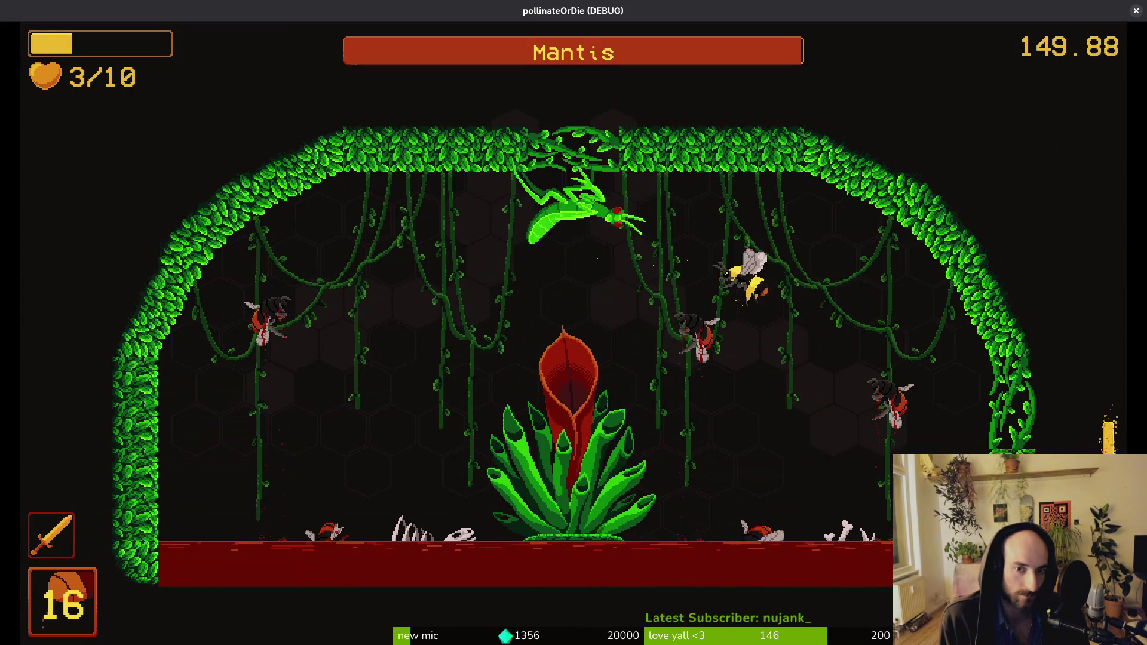
key("space")
key("a")
key("space")
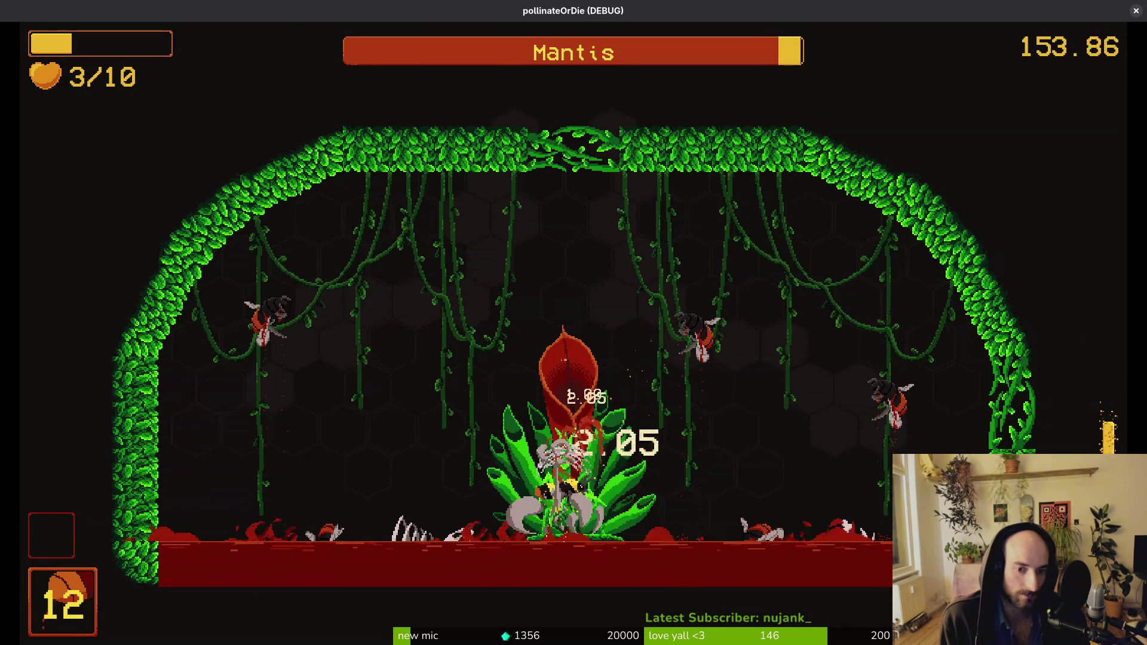
Step: Climb clear of the thorn attack, then dive and slash the Mantis at the left wall
key("space")
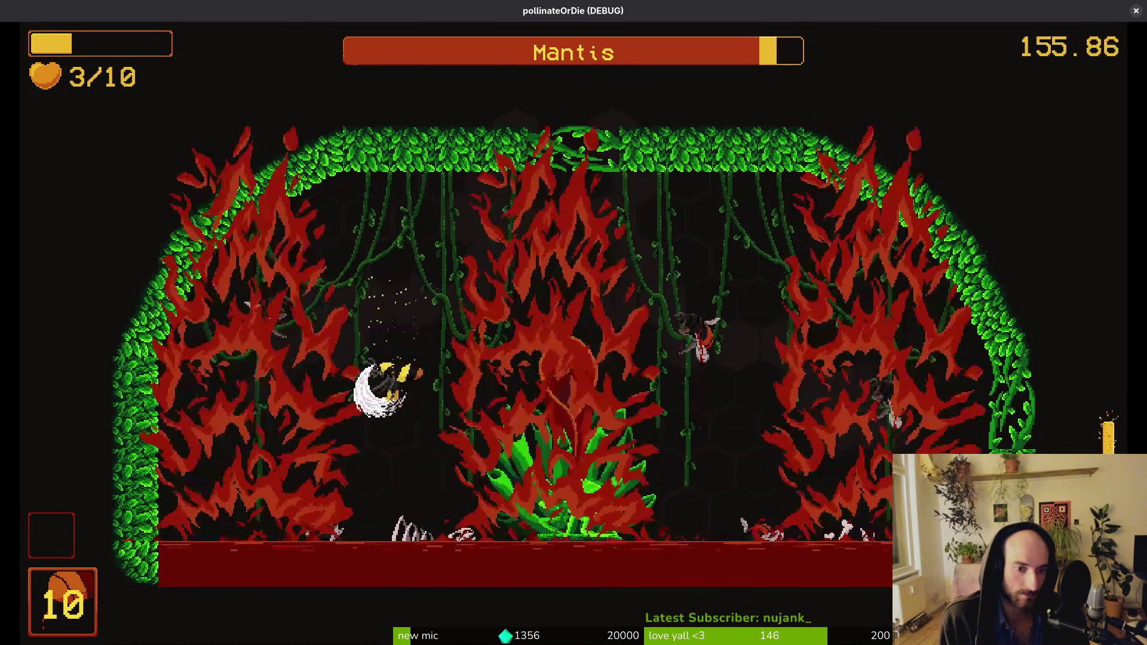
key("space")
key("space")
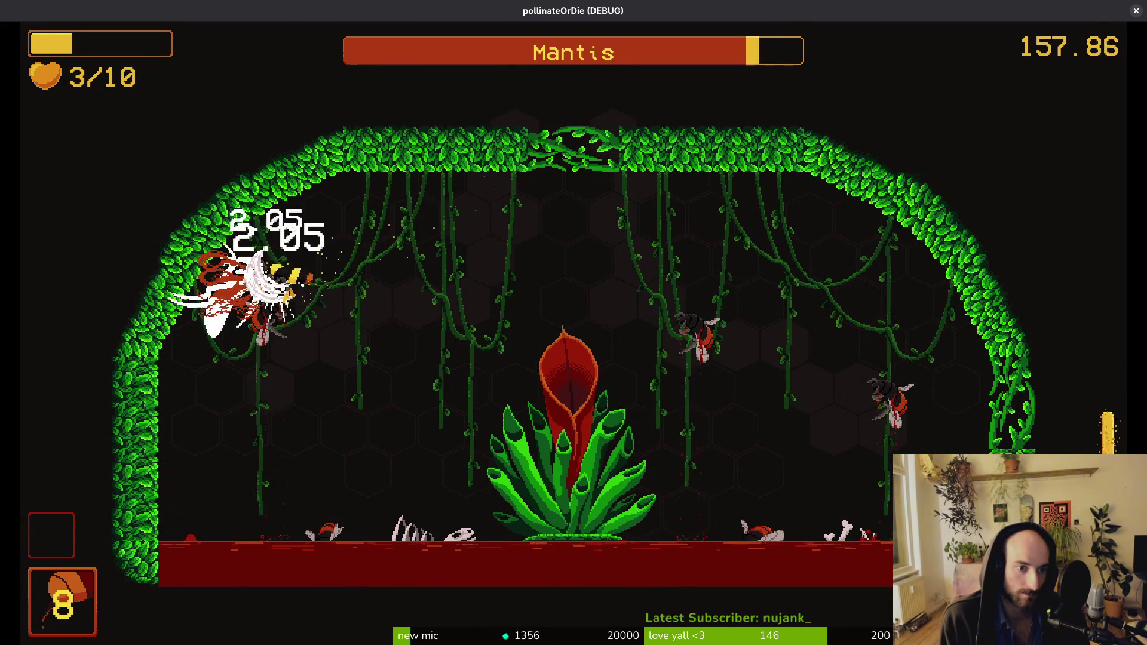
key("space")
key("space")
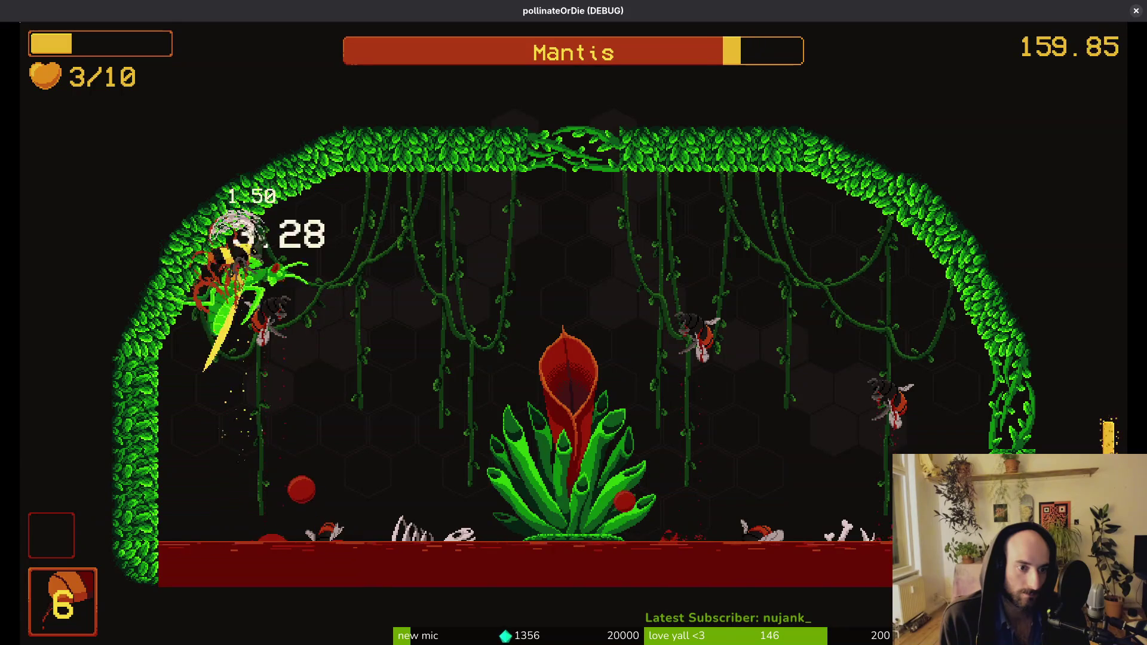
key("space")
key("space")
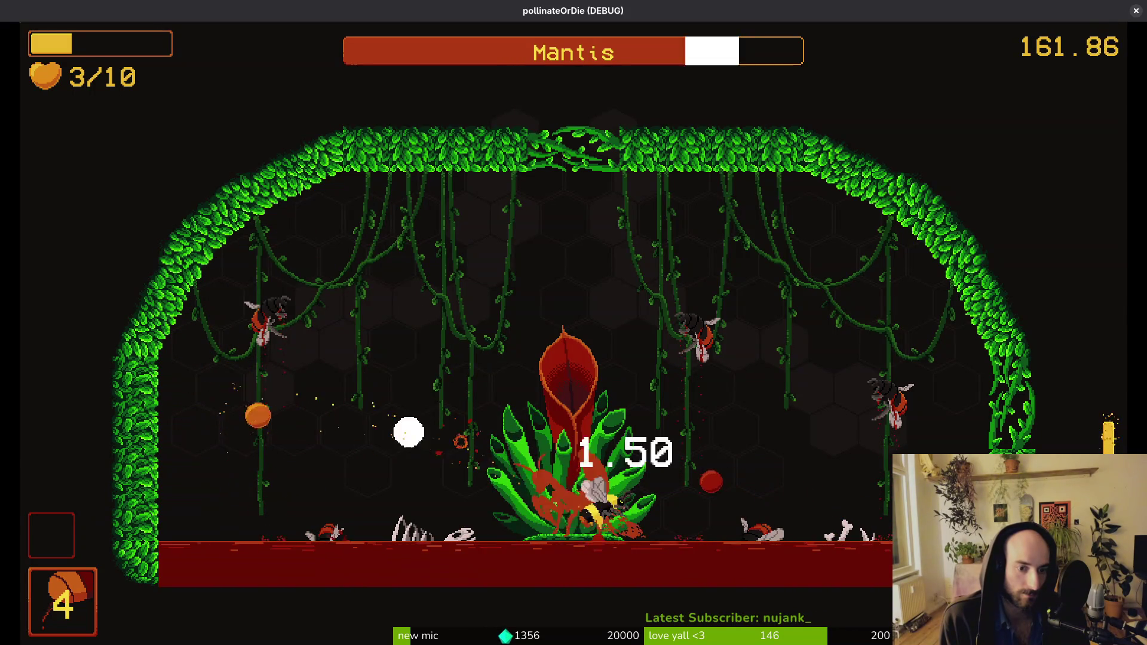
key("space")
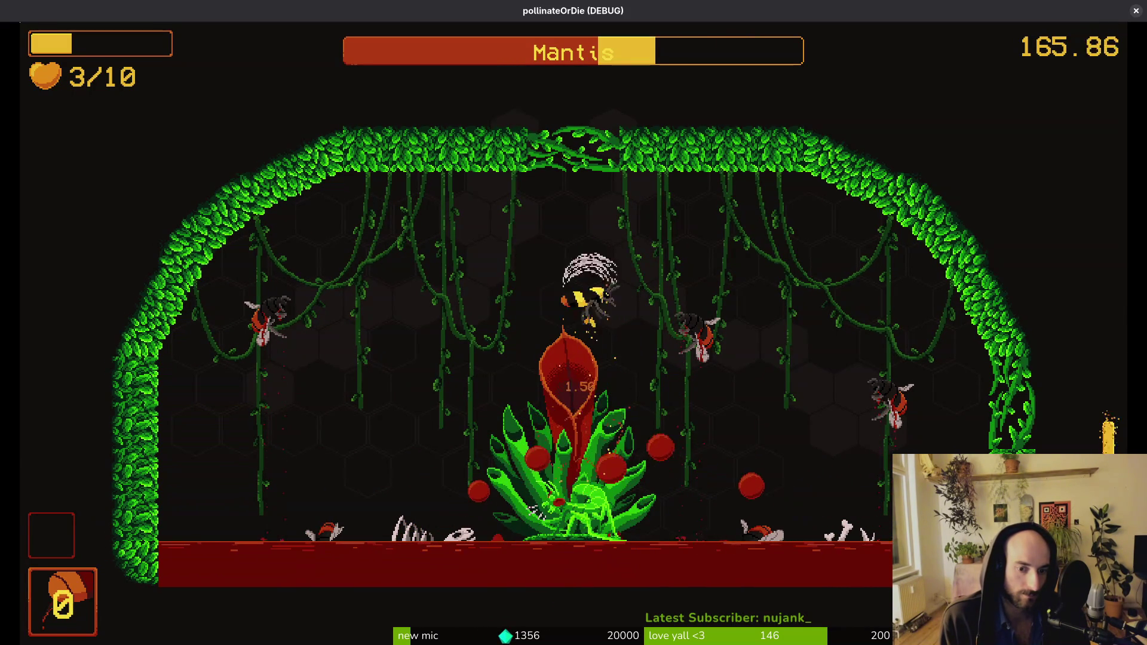
Step: Keep slashing the Mantis down to about a quarter health
key("space")
key("space")
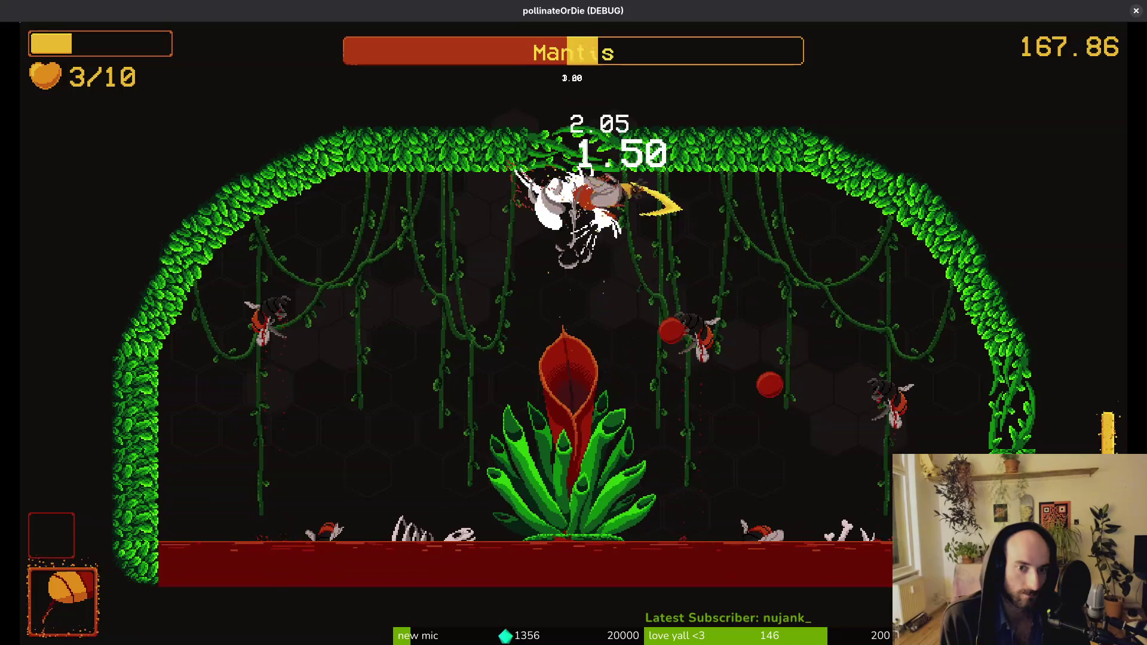
key("space")
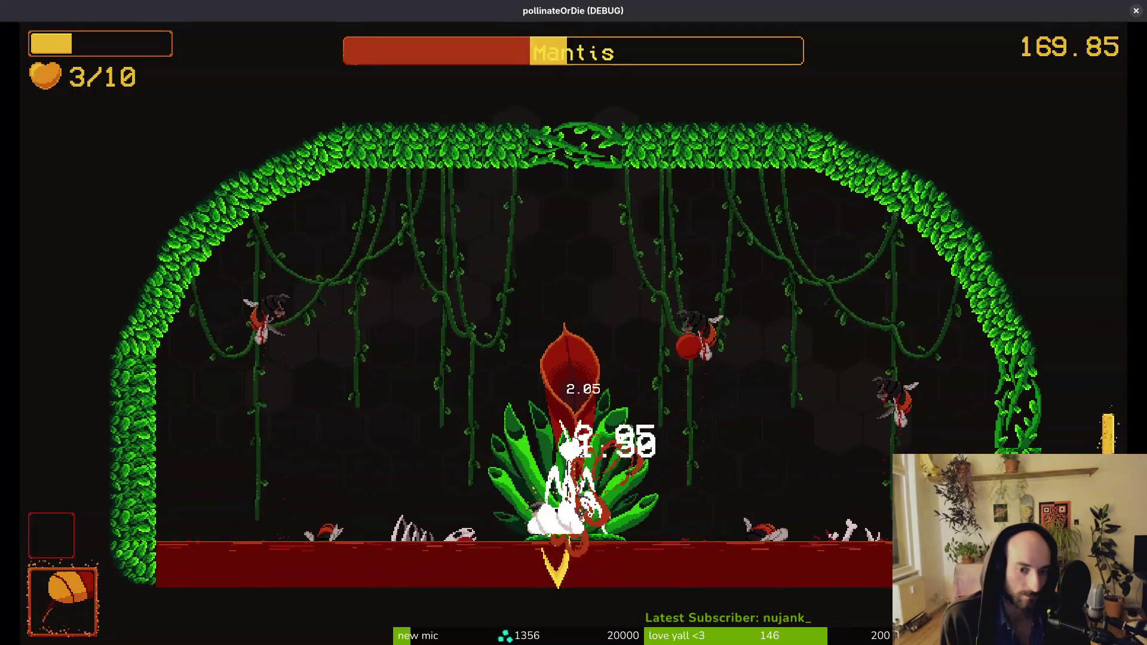
key("space")
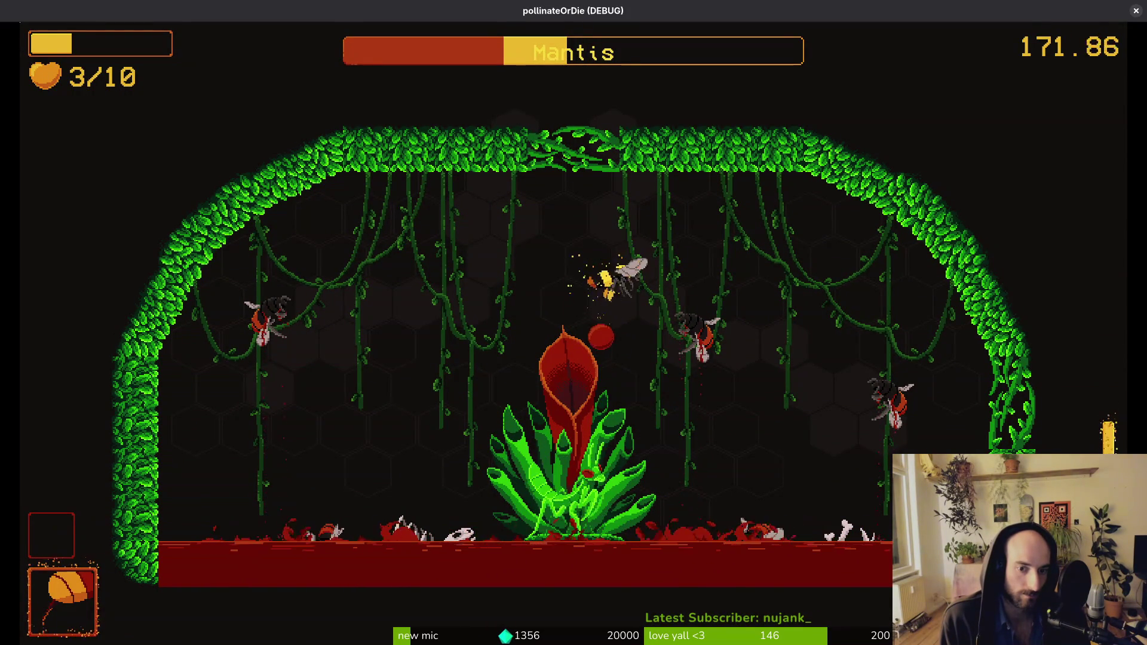
key("space")
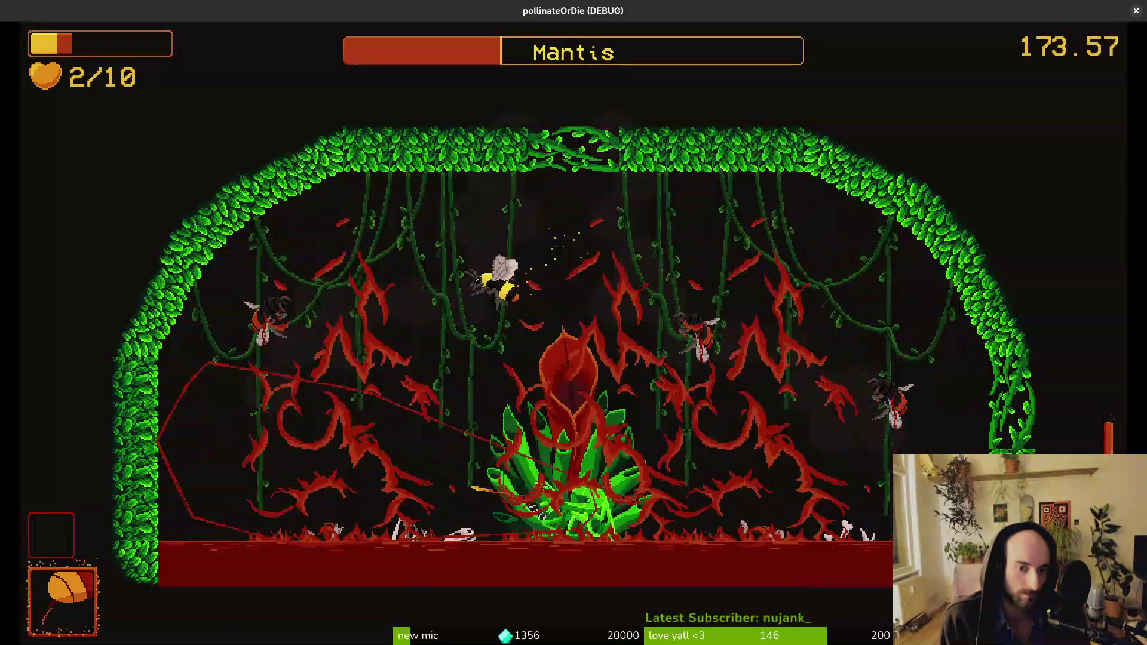
key("space")
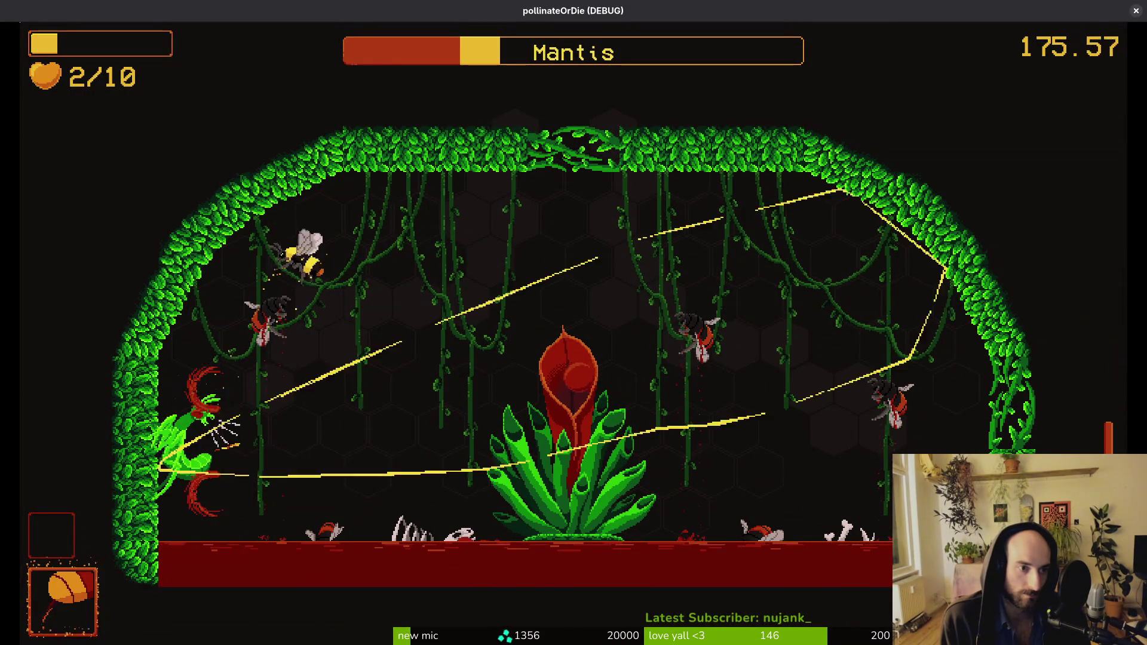
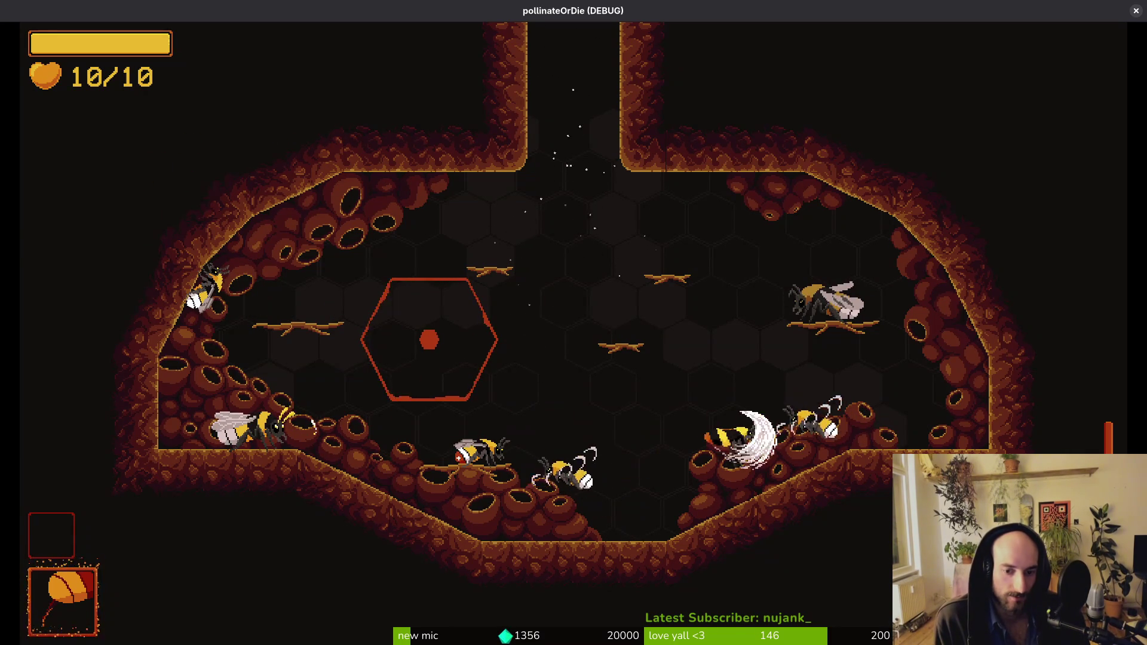
Step: Browse the shop's bee skins tab to the Bombus terrestris skin
key("Tab")
key("e")
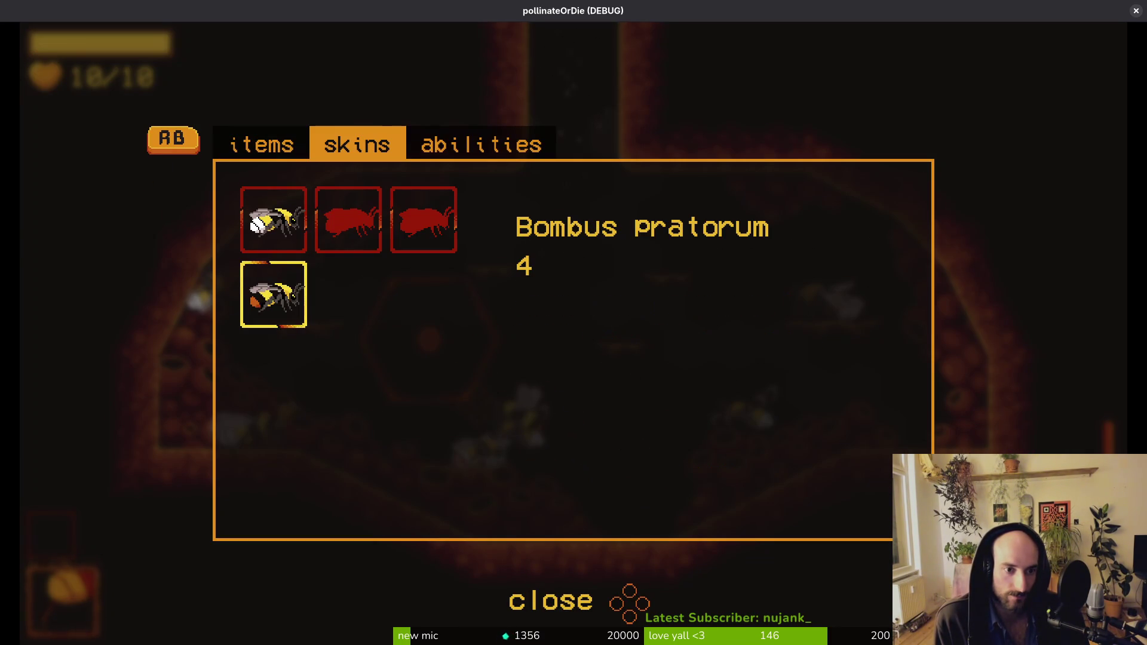
key("Up")
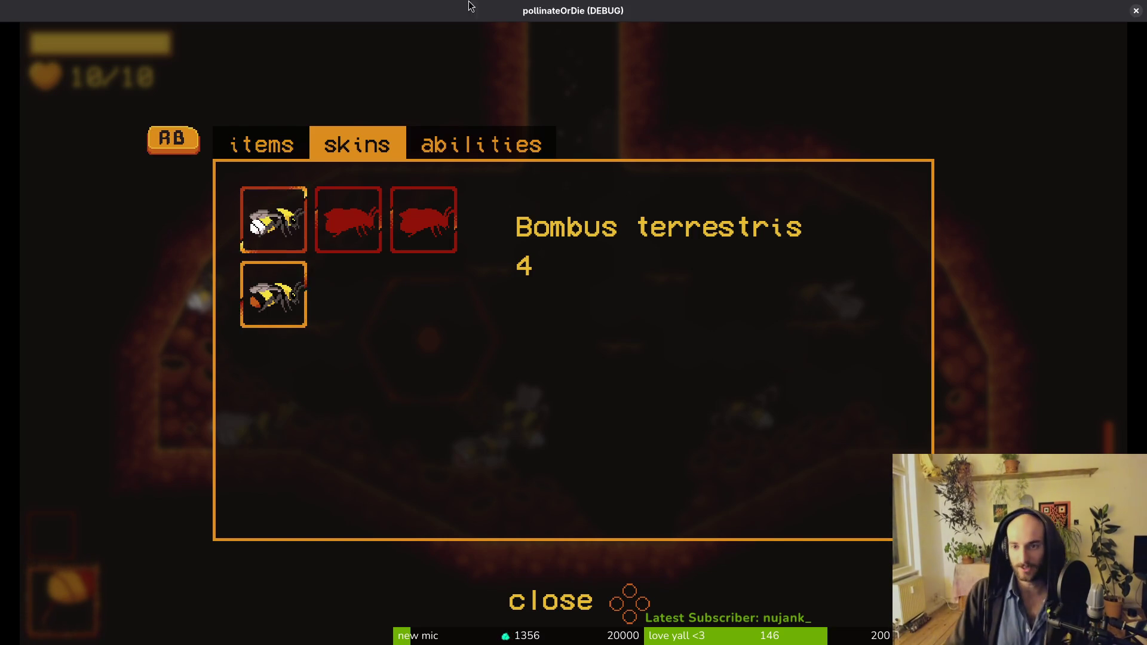
Step: Close the debug game, then save and quit player.manager.gd with :wq
left_click(1135, 11)
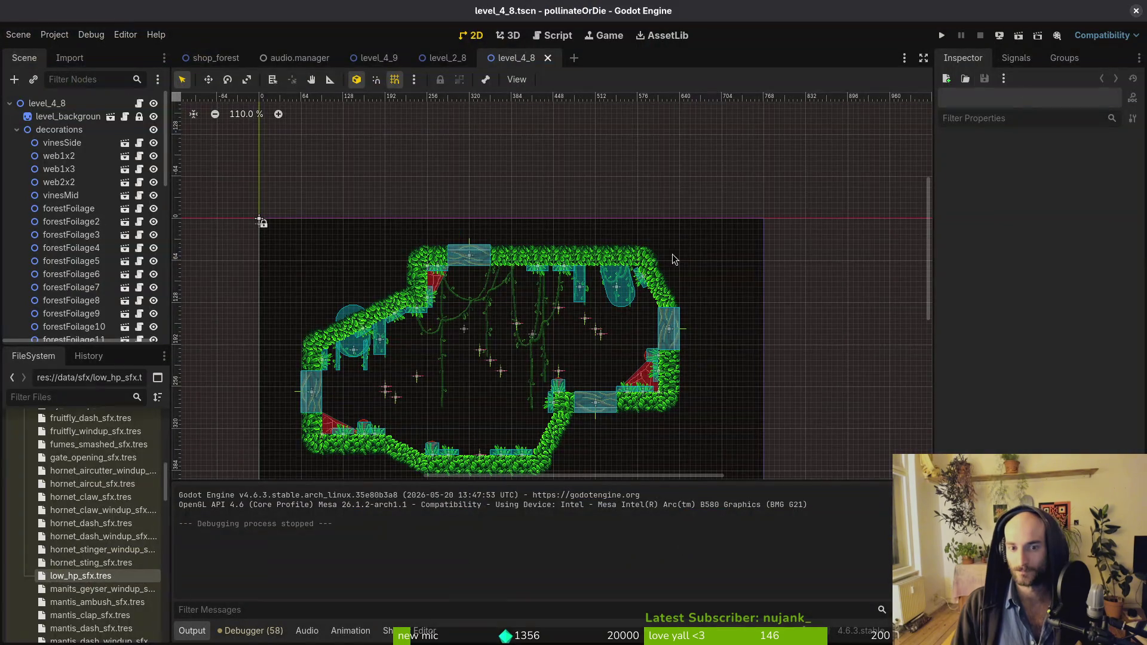
key("alt+Tab")
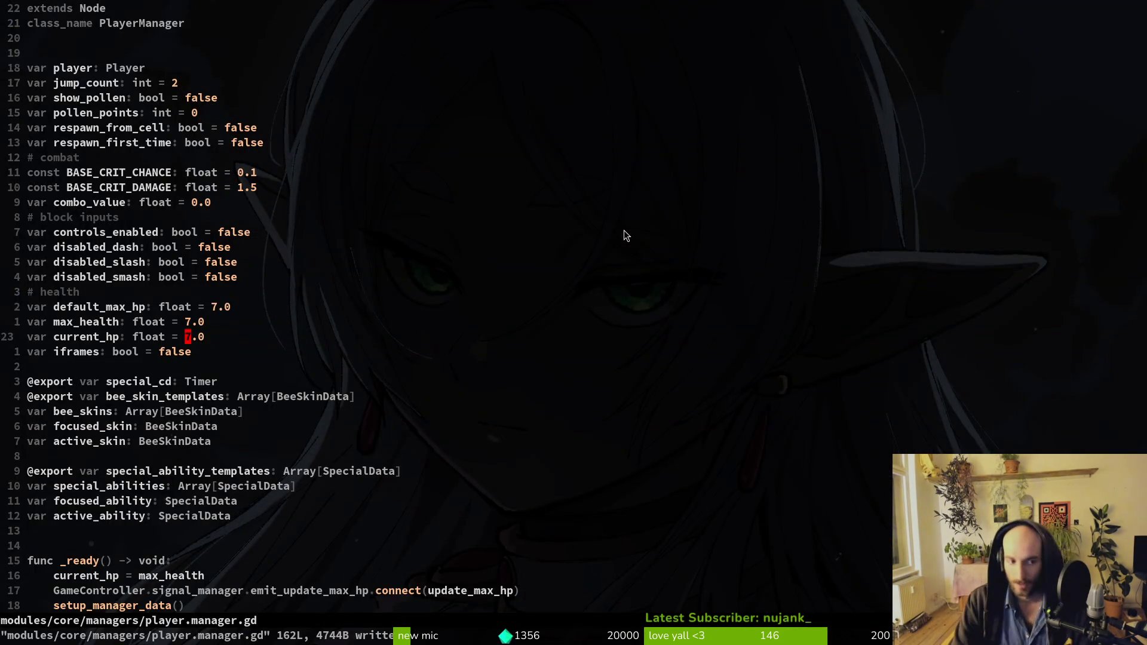
type(":wq")
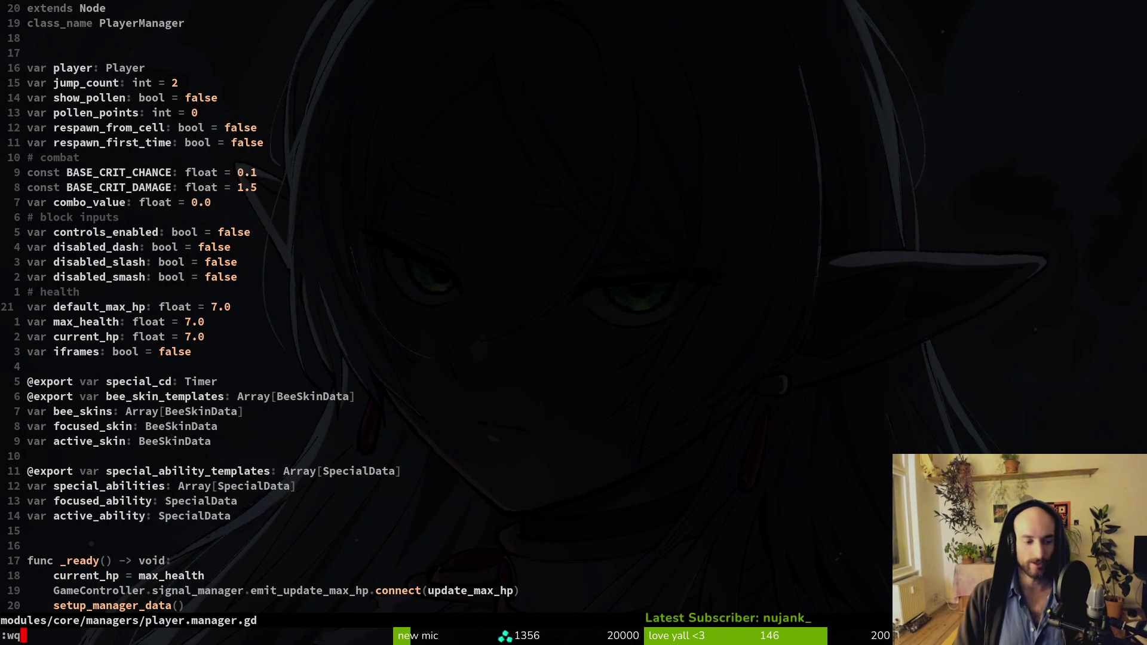
key("Return")
Step: Review the data/save_data.gd diff in tig
type("tig")
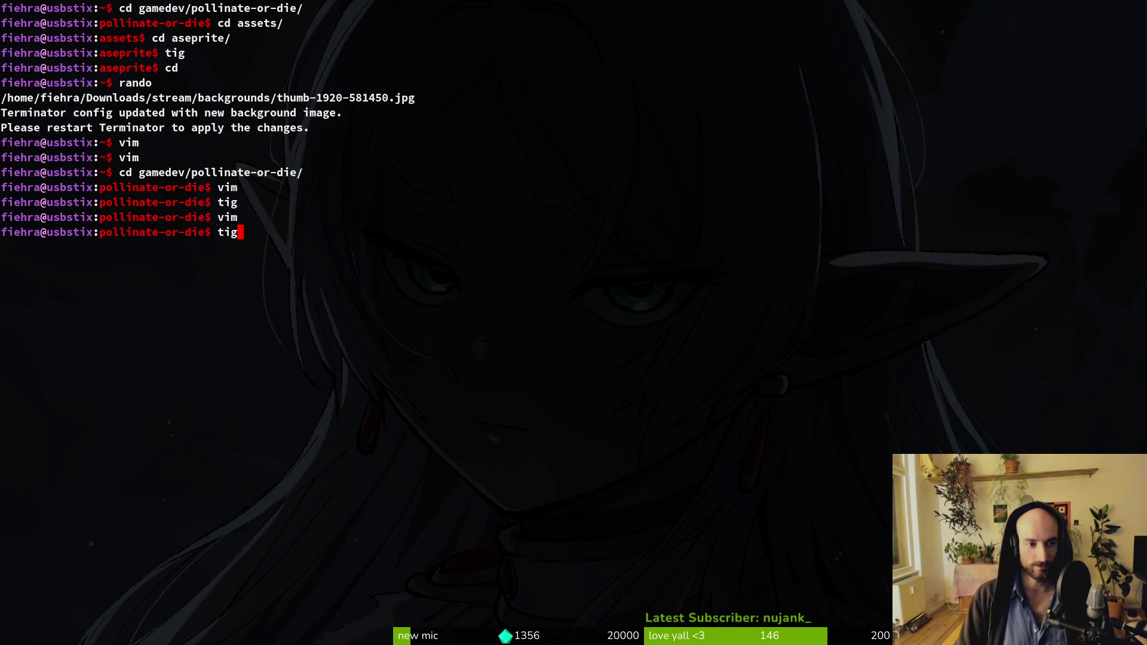
key("Return")
key("Down")
key("Down")
key("Down")
key("Up")
key("Return")
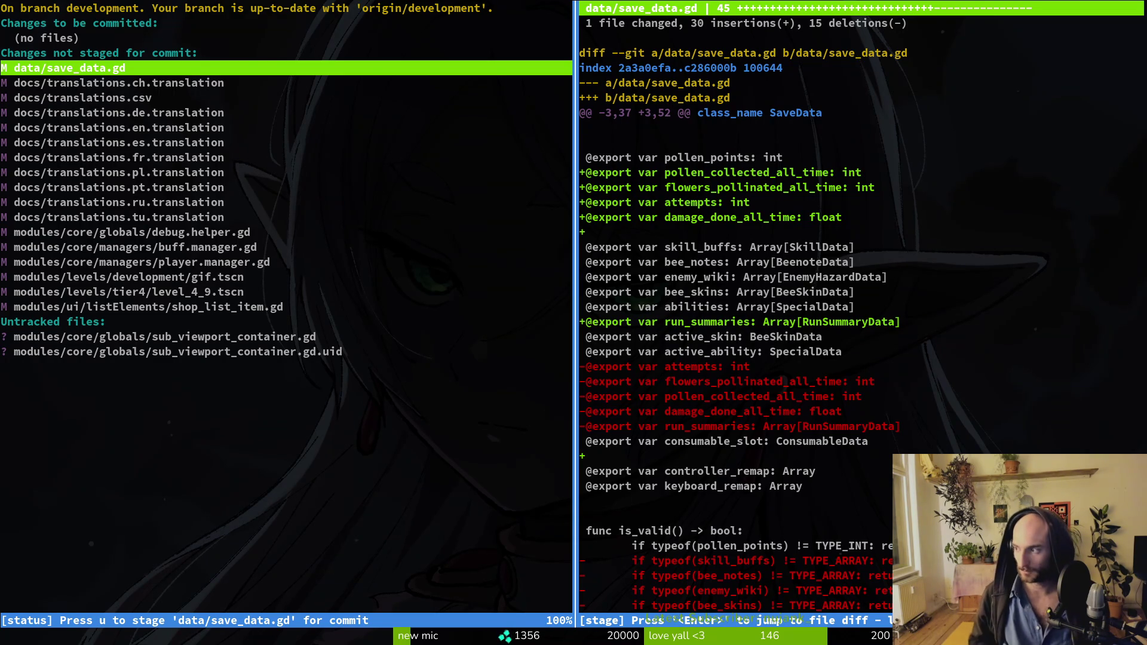
key("q")
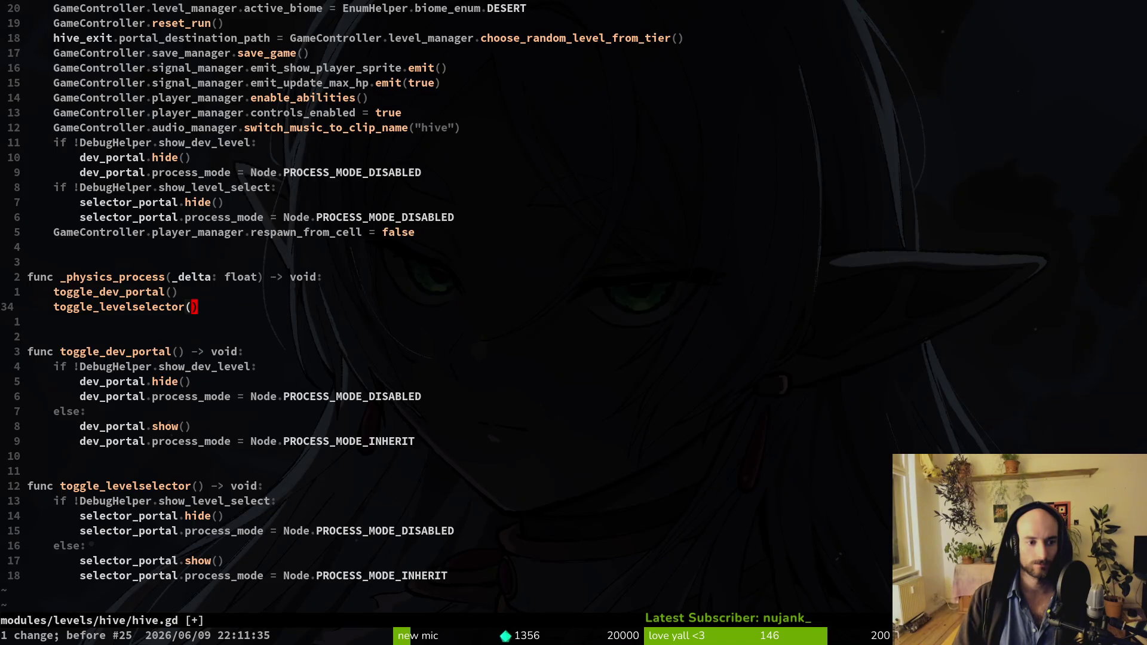
Step: Undo the recent hive.gd edits, save the file and quit Vim
key("u")
left_click(392, 546)
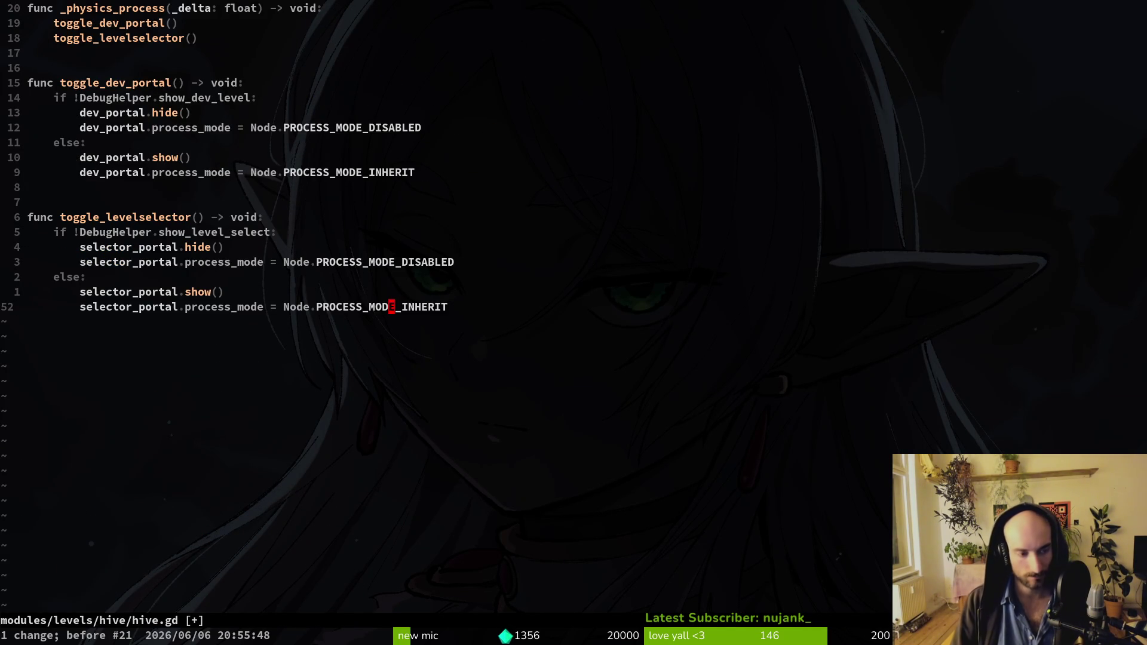
type(":w")
key("Return")
type(":q")
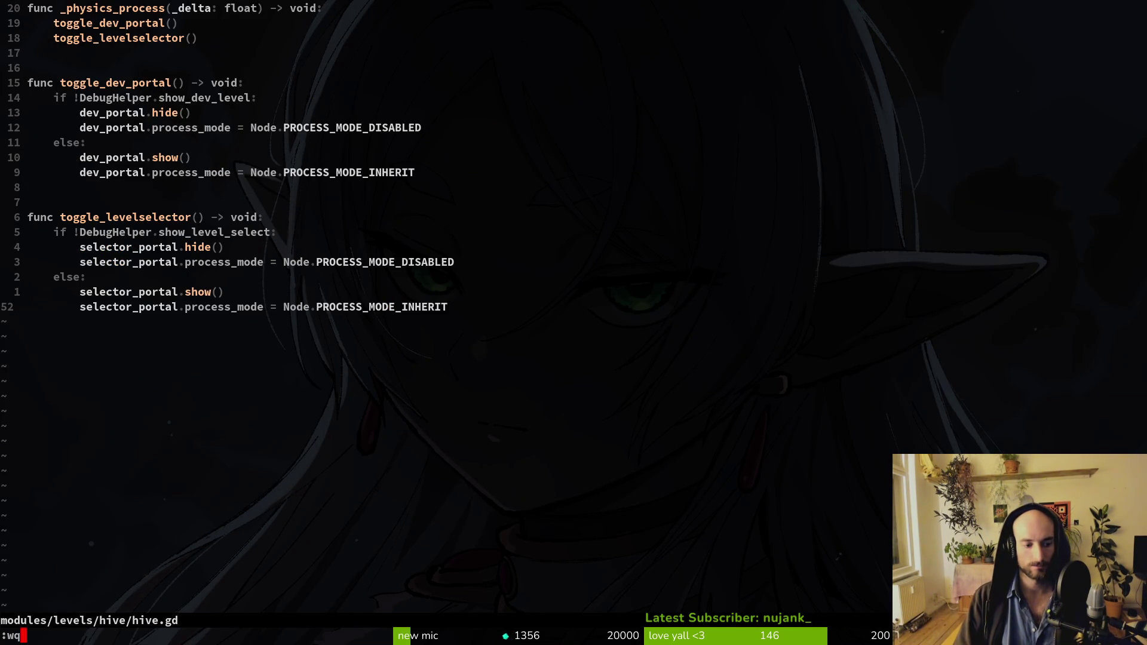
key("Return")
Step: Check the hive.gd diff in tig, showing biome FOREST changed to DESERT, then relaunch Vim
type("tig")
key("Return")
key("j")
key("j")
key("j")
key("j")
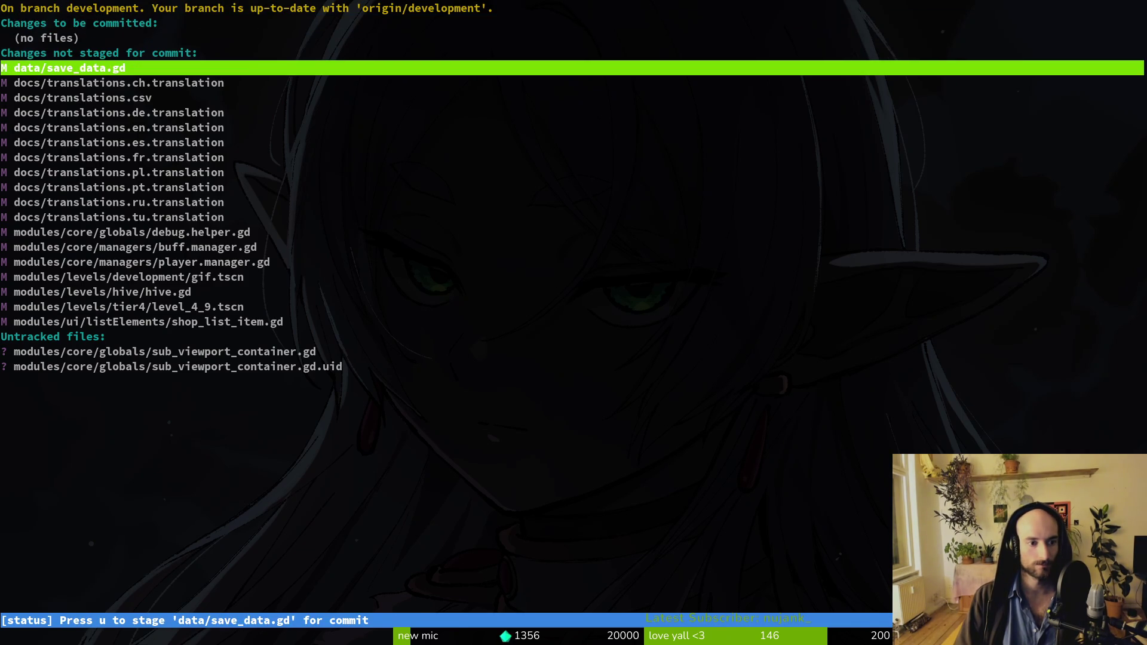
key("Return")
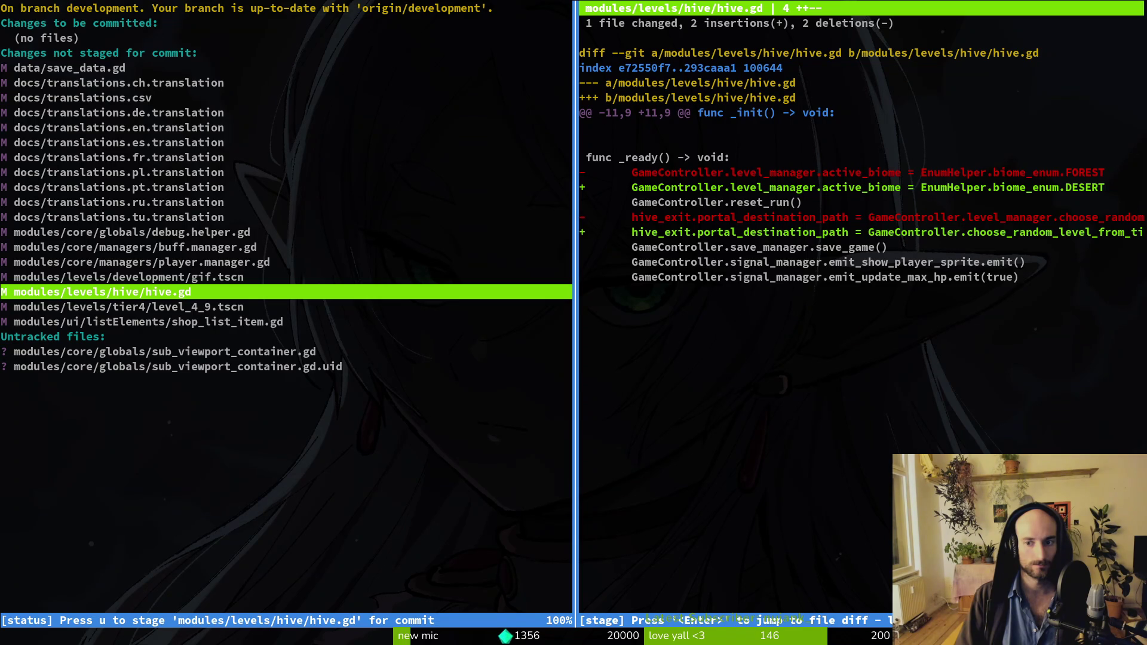
key("q")
key("q")
type("vim")
key("Return")
Step: Reopen hive.gd from the file finder, redo the reverted change, save and quit
key("space")
key("f")
key("f")
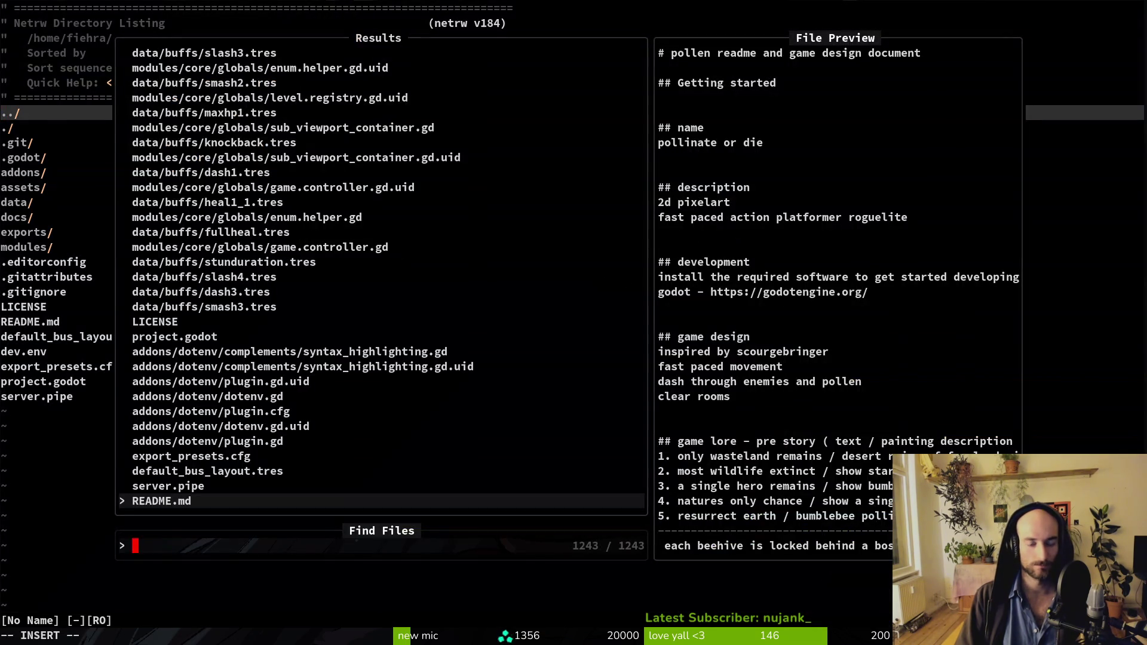
type("hive")
key("Return")
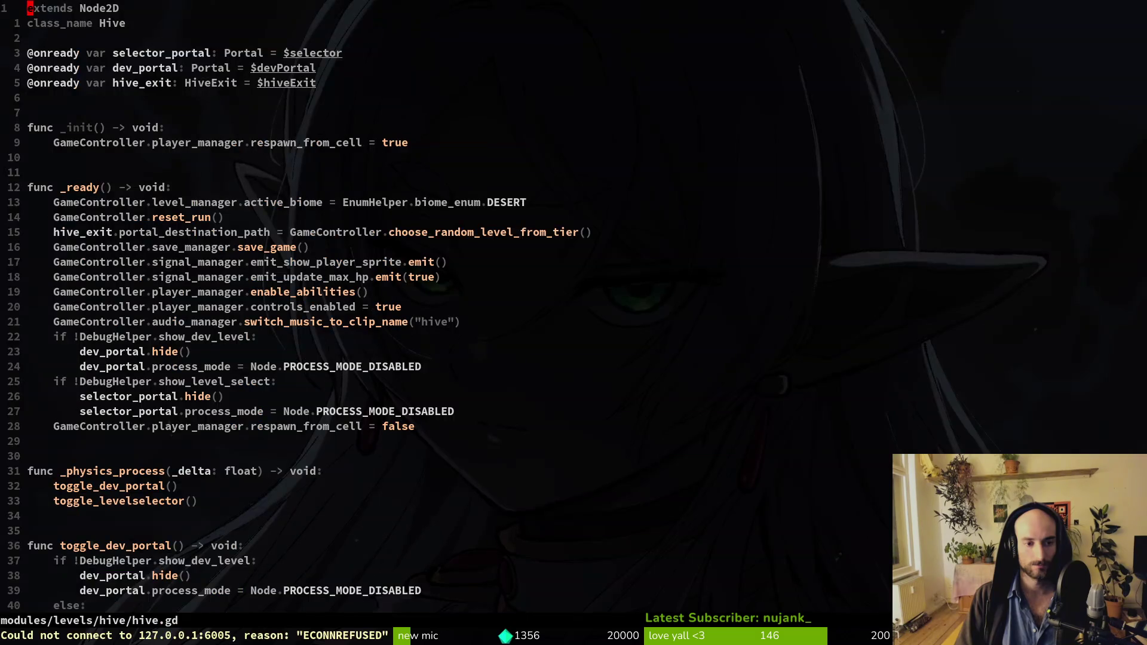
key("ctrl+r")
type(":w")
key("Return")
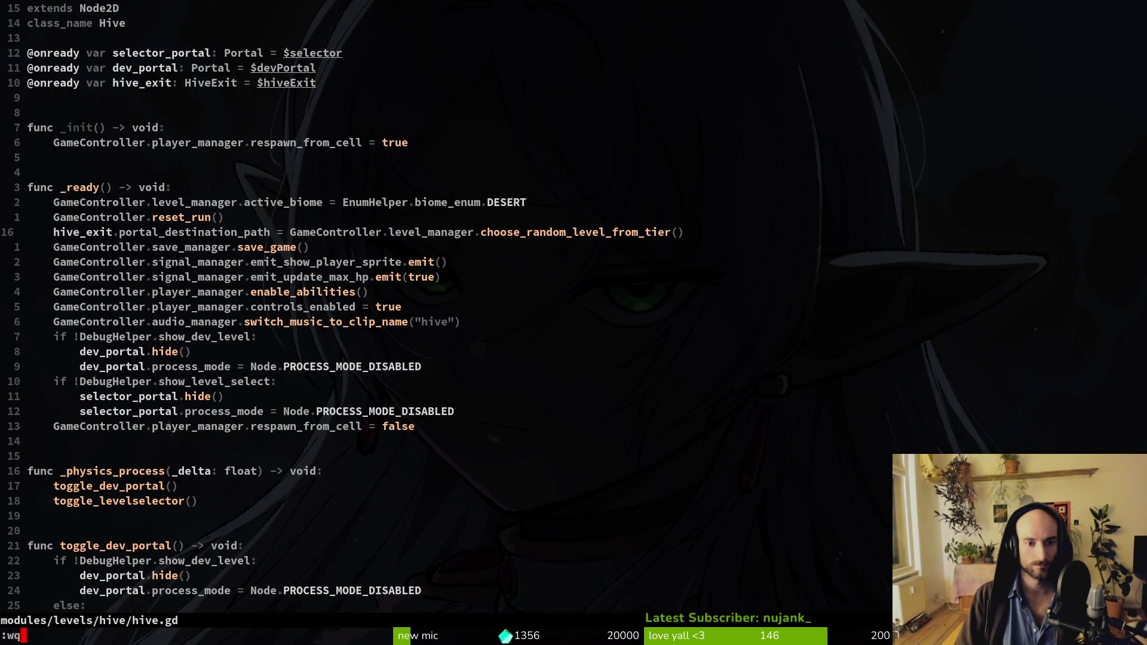
type(":q")
key("Return")
Step: In tig status, stage data/save_data.gd and buff.manager.gd after reviewing the diffs
type("tig status")
key("Return")
key("Down")
key("Down")
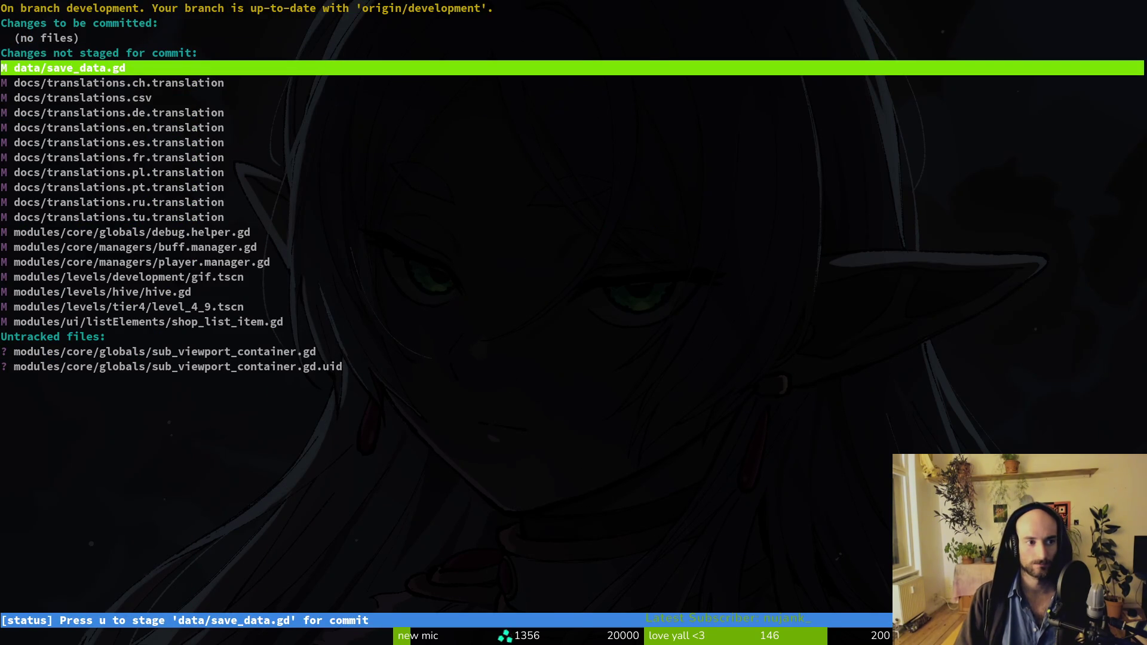
key("Return")
key("u")
key("Down")
key("Down")
key("Down")
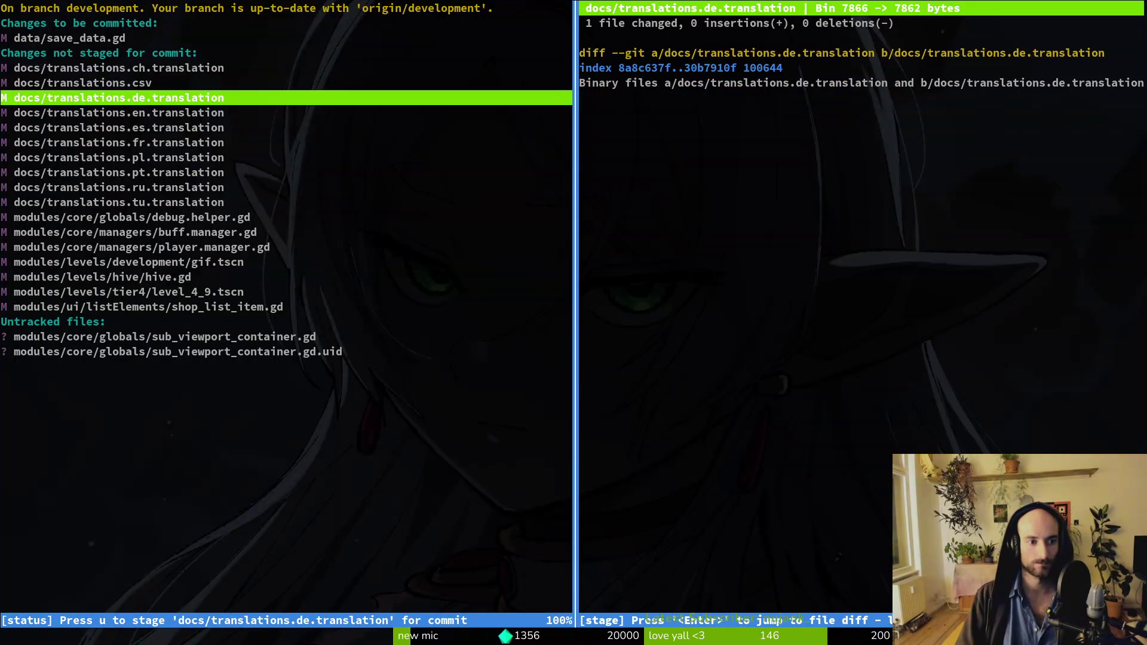
key("Up")
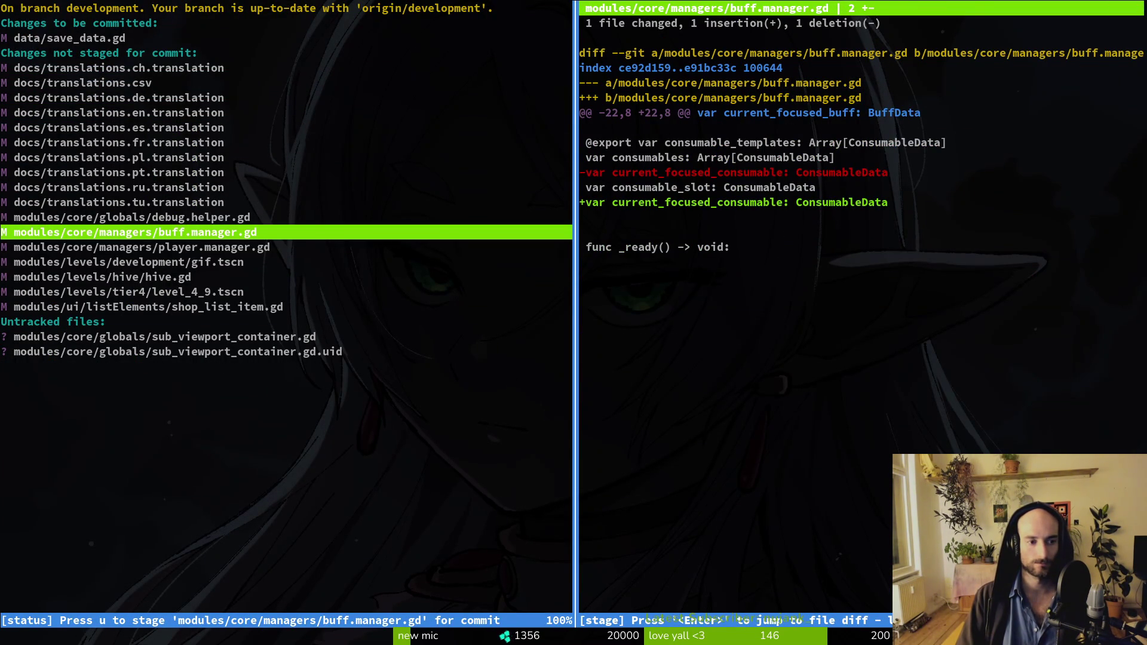
key("u")
key("Down")
key("Down")
key("Down")
key("Down")
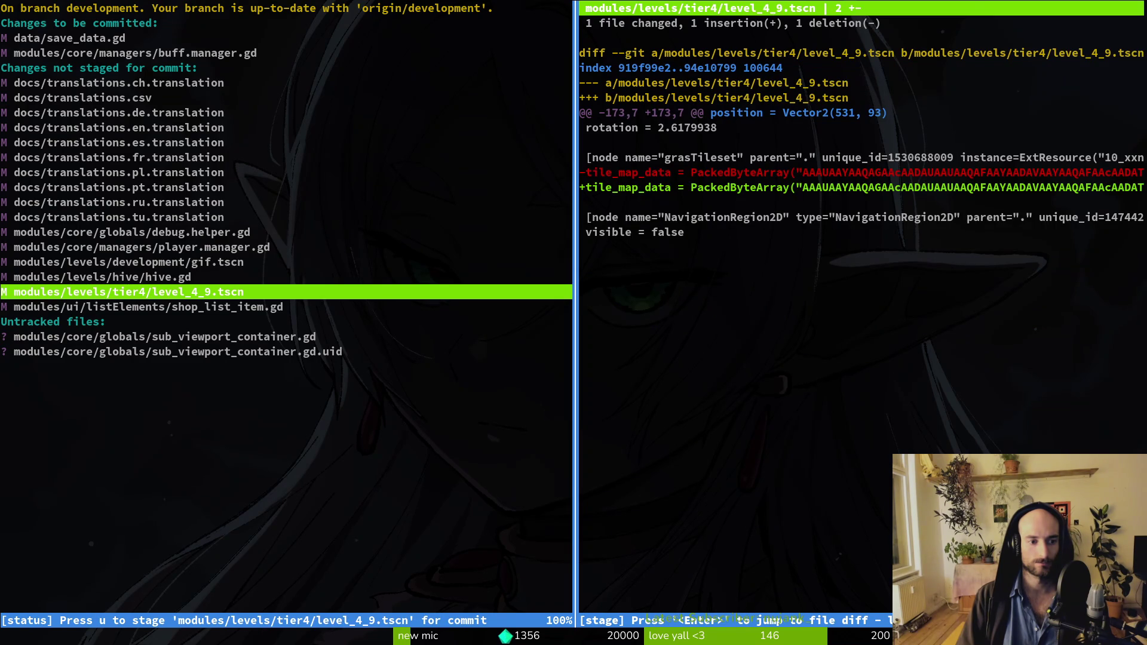
key("Up")
key("Up")
key("Down")
key("Down")
key("Down")
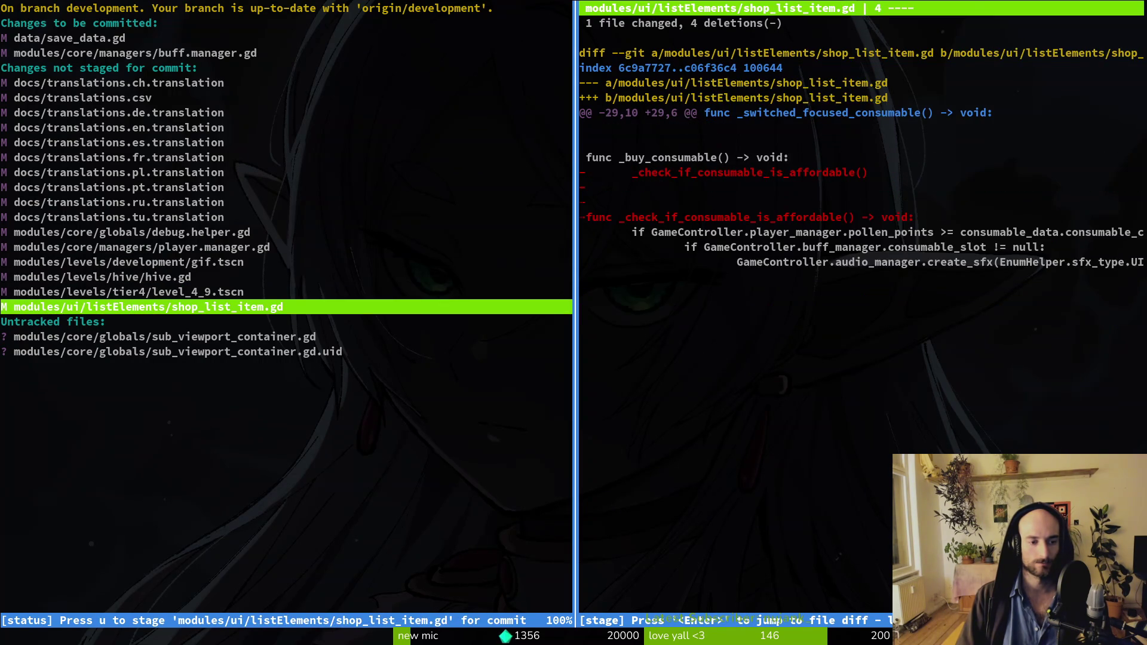
key("Up")
Step: Commit with message 'improved save file validation' and push it to the development branch
type("qgit com")
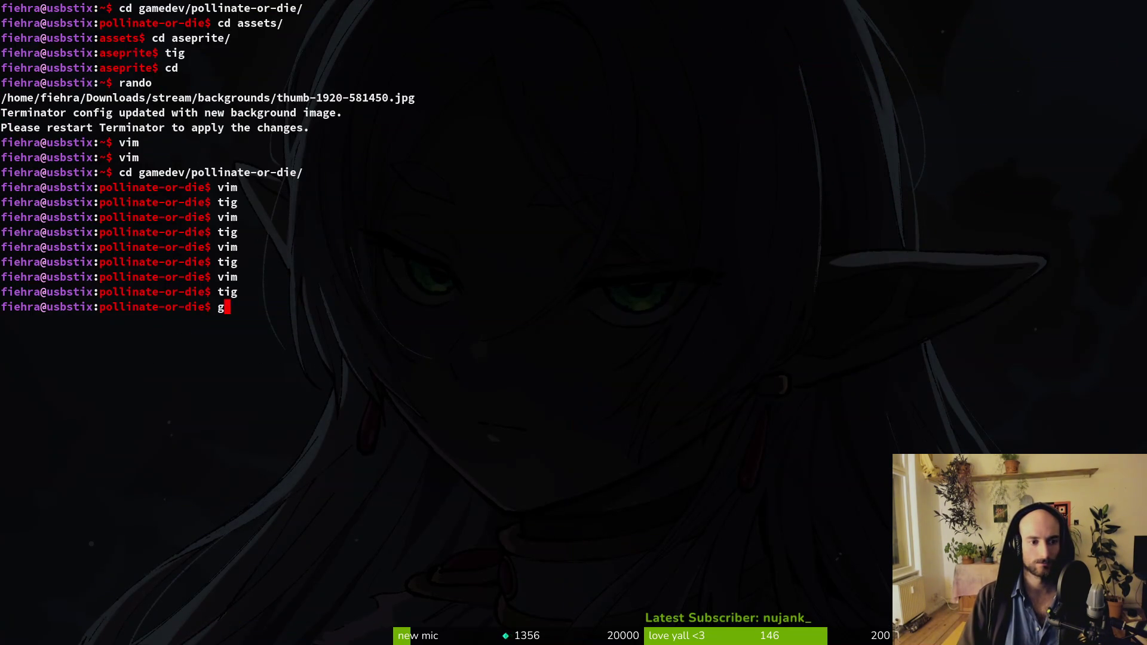
type("imp")
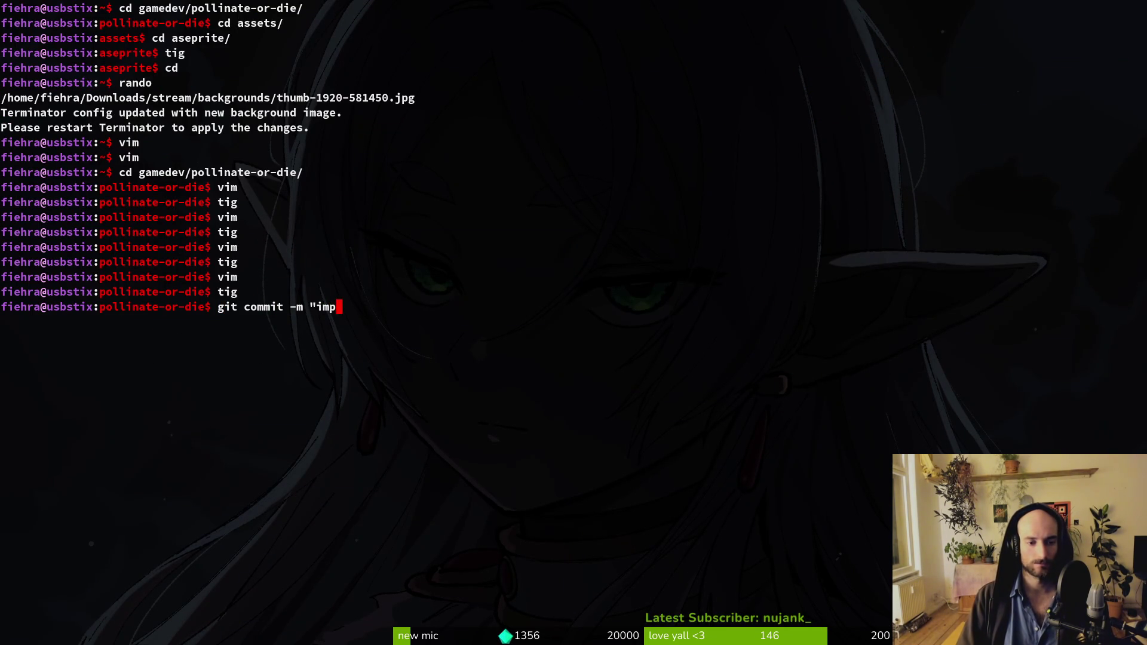
type("roveve file validation\"")
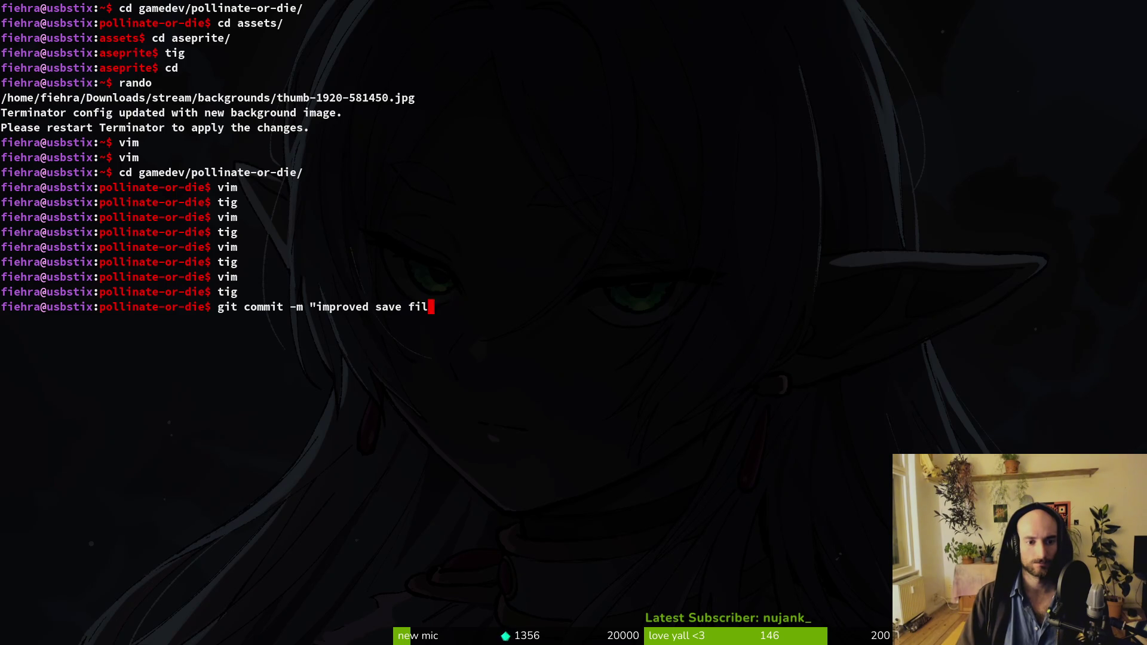
key("Return")
type("git push")
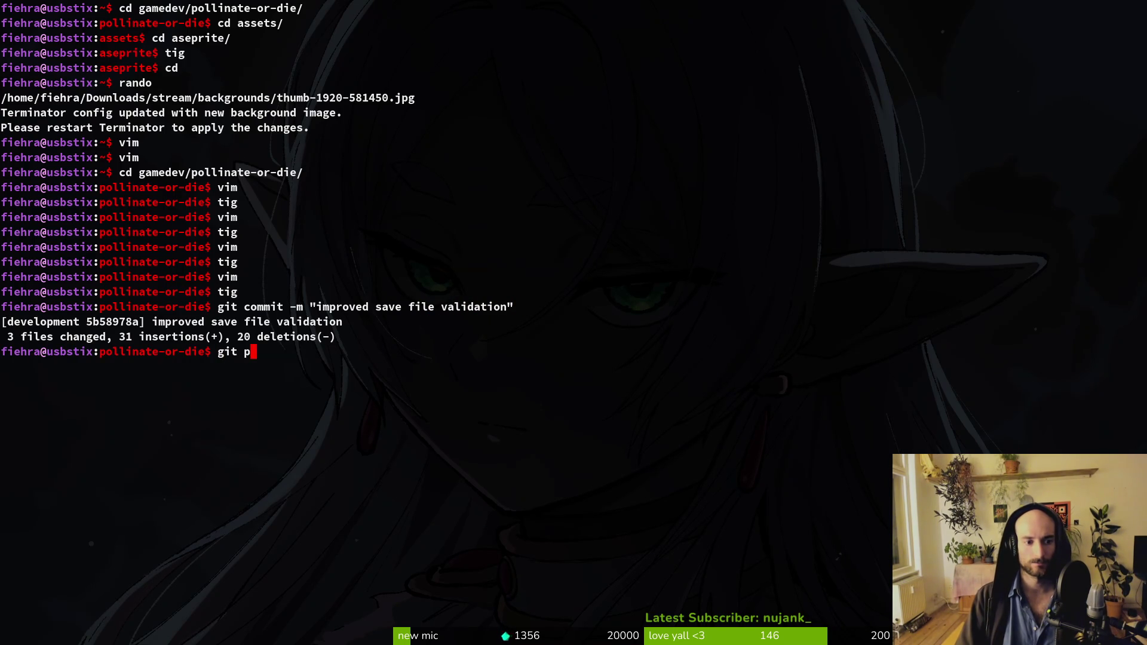
key("Return")
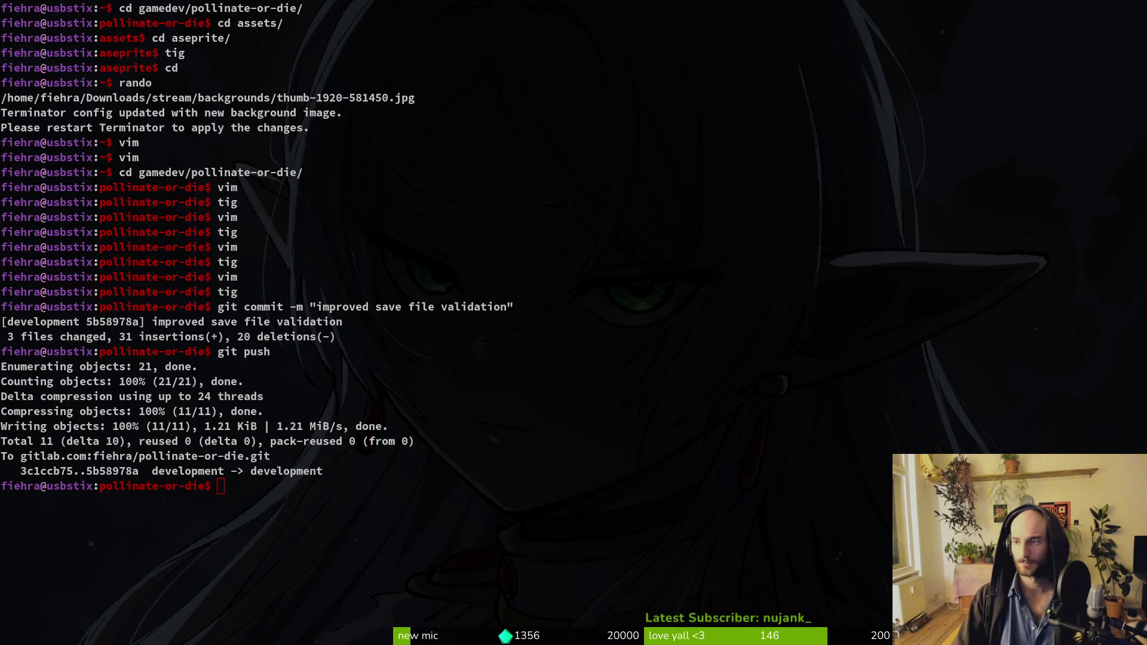
left_click(446, 152)
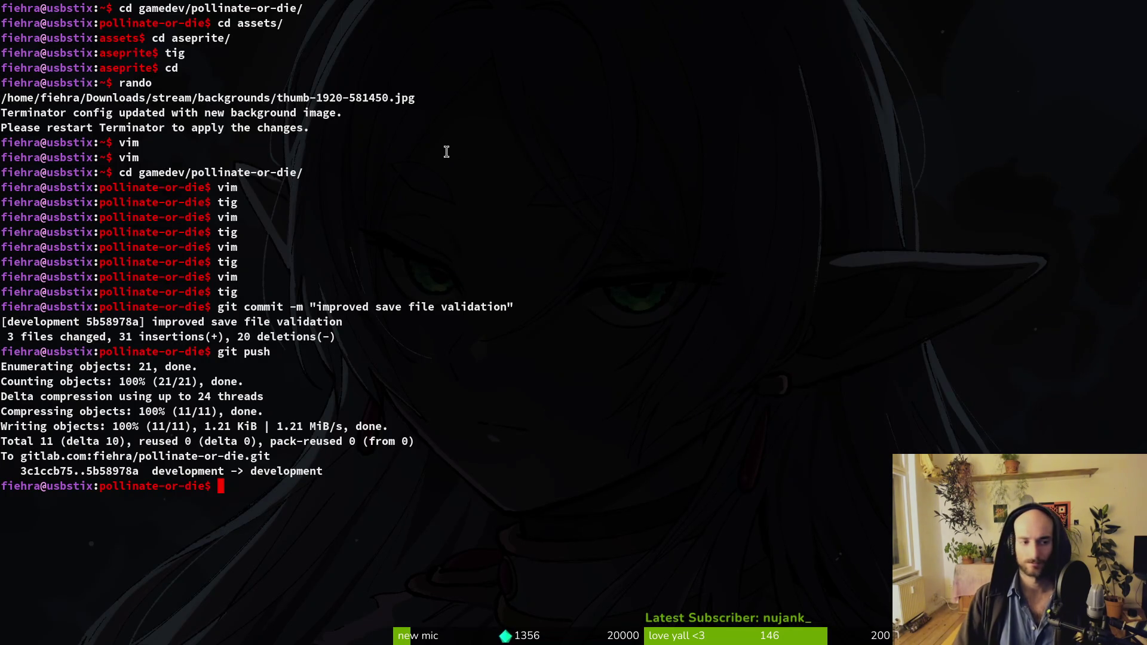
Step: Stage the docs translation files including translations.csv and review the translations.csv diff
type("tig")
key("Return")
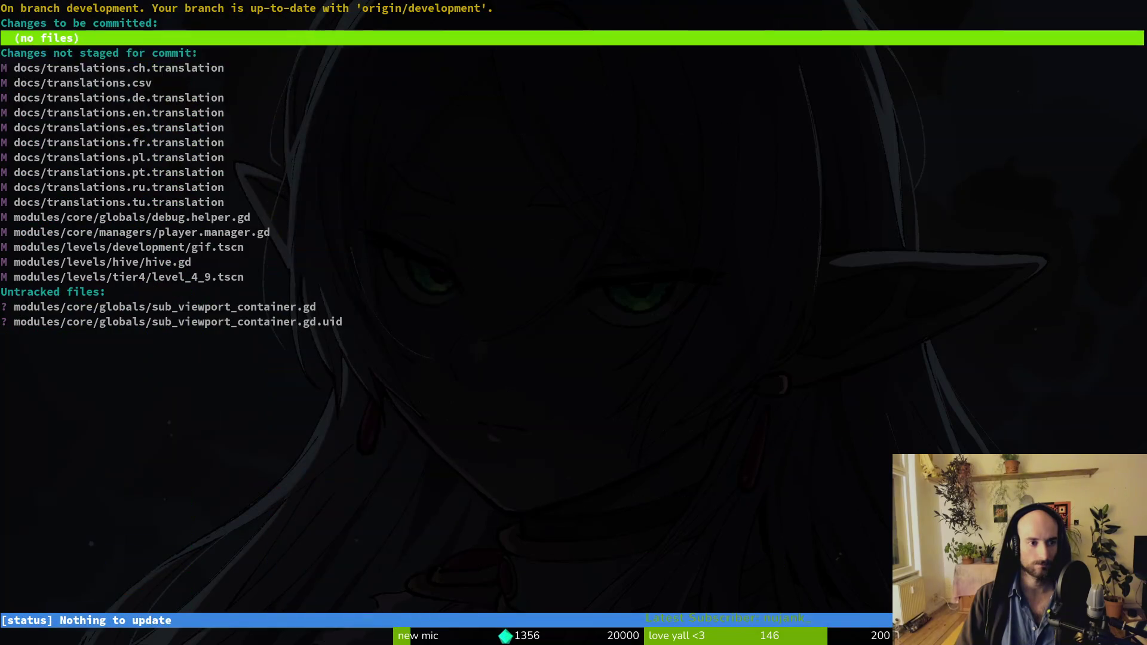
key("Down")
key("u")
key("u")
key("u")
key("u")
key("u")
key("u")
key("u")
key("u")
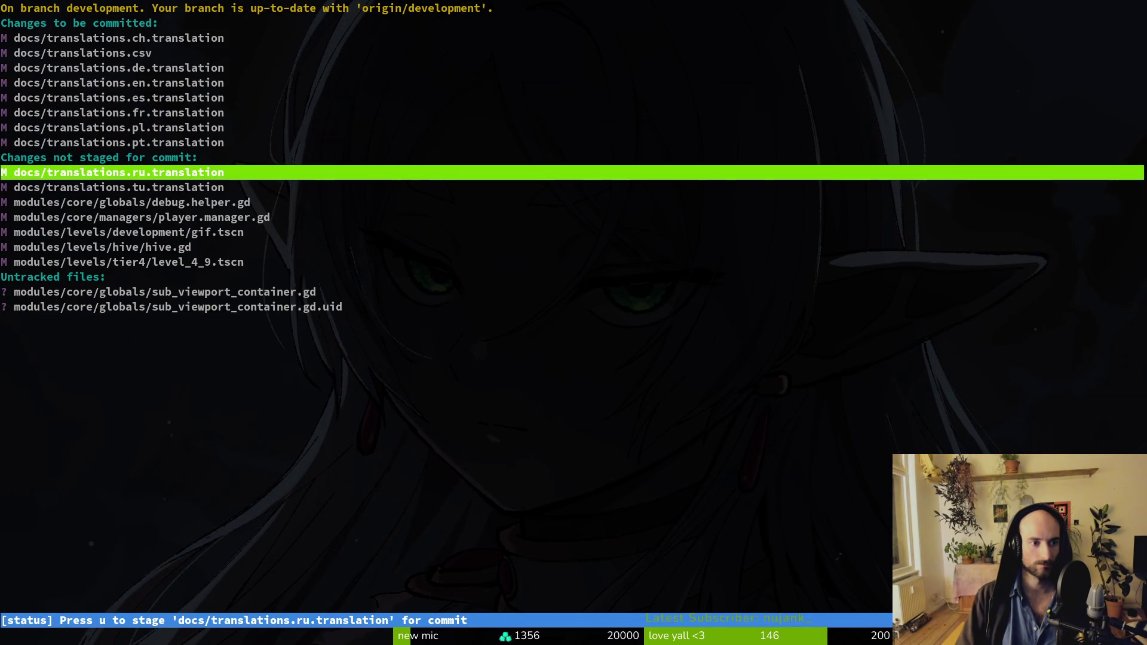
key("u")
key("u")
key("Up")
key("Up")
key("Up")
key("Up")
key("Return")
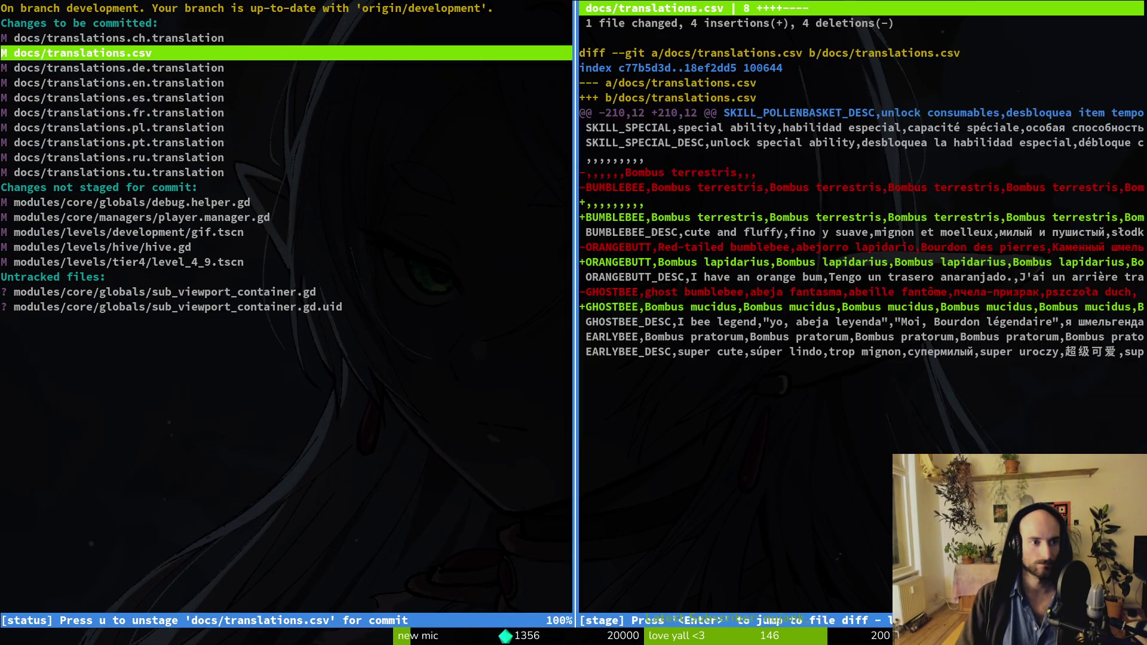
key("q")
key("q")
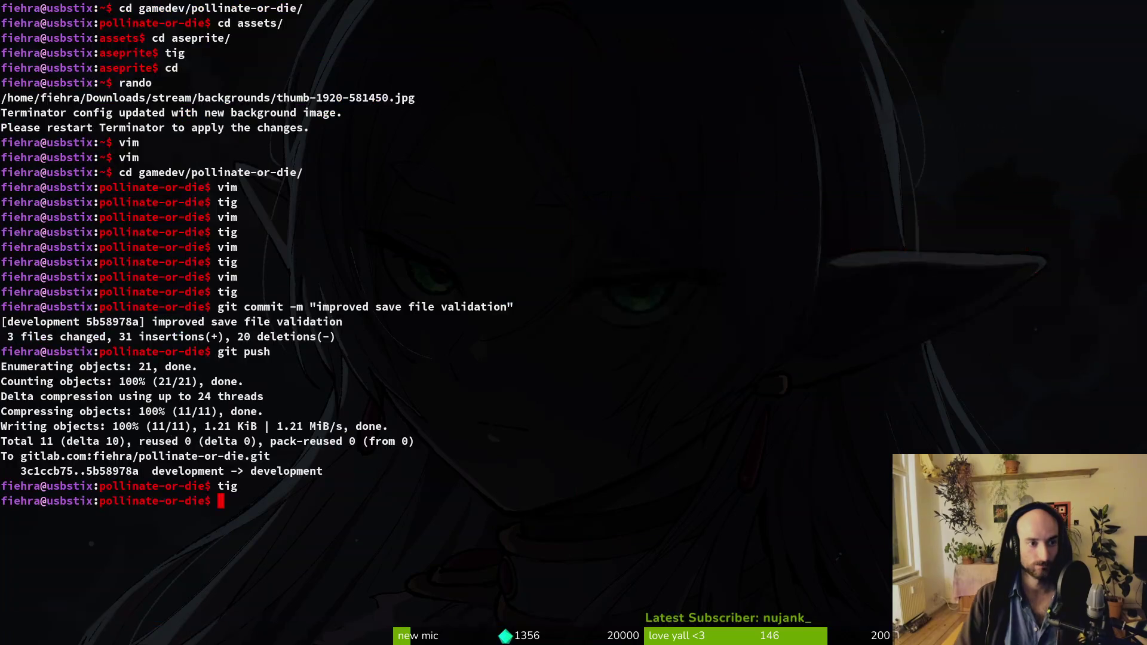
Step: Reopen tig and review the gif.tscn changes
type("tig")
key("Return")
key("s")
key("Down")
key("Down")
key("Down")
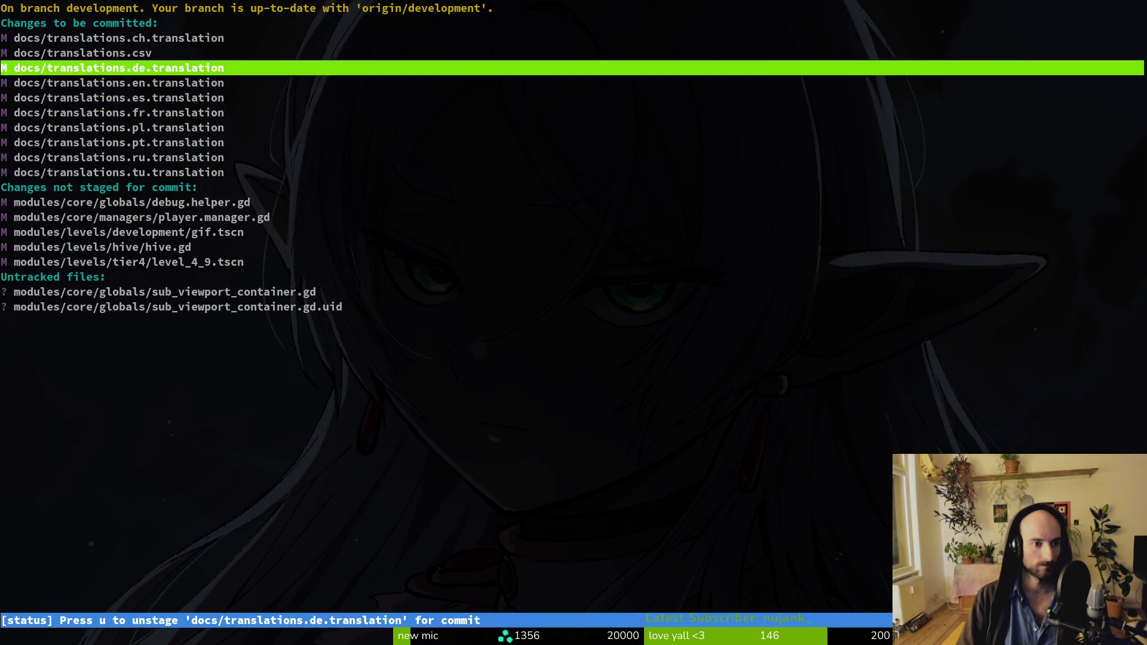
key("Return")
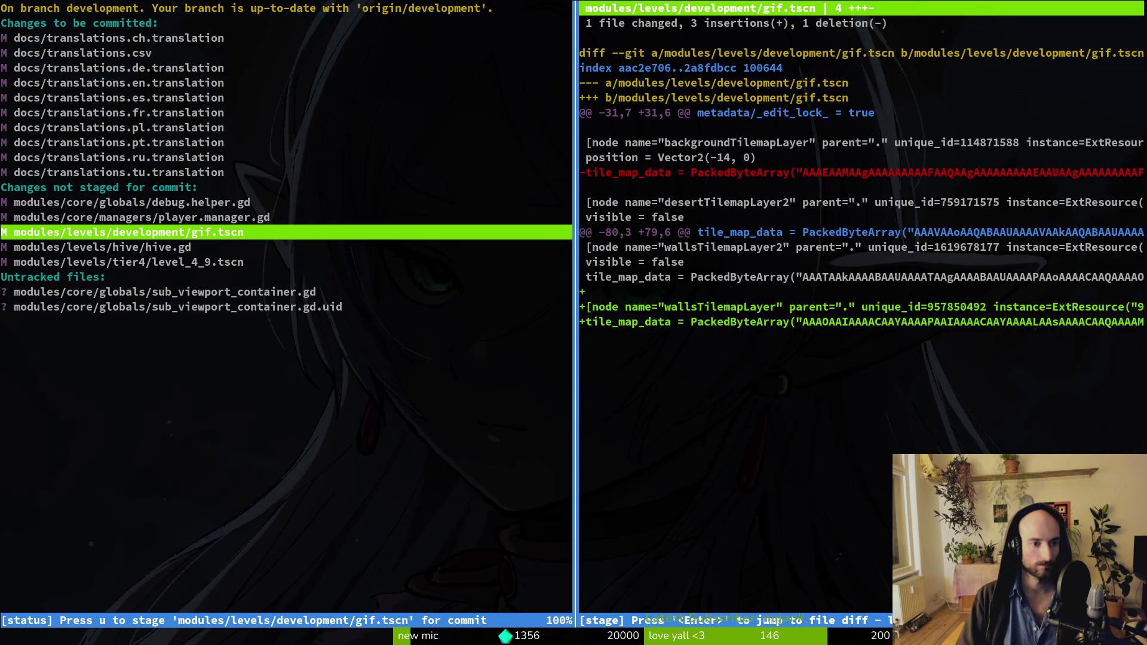
Step: Commit the staged translations as 'started using latin names for bumblebees'
type("Qgg")
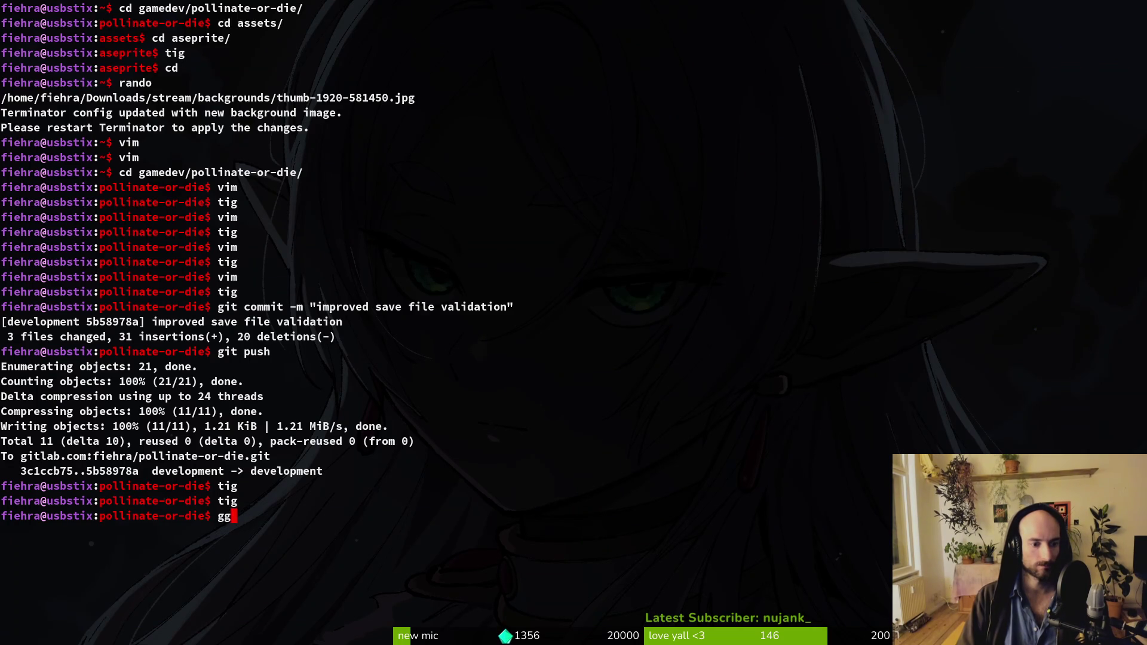
key("BackSpace")
type("it ocm")
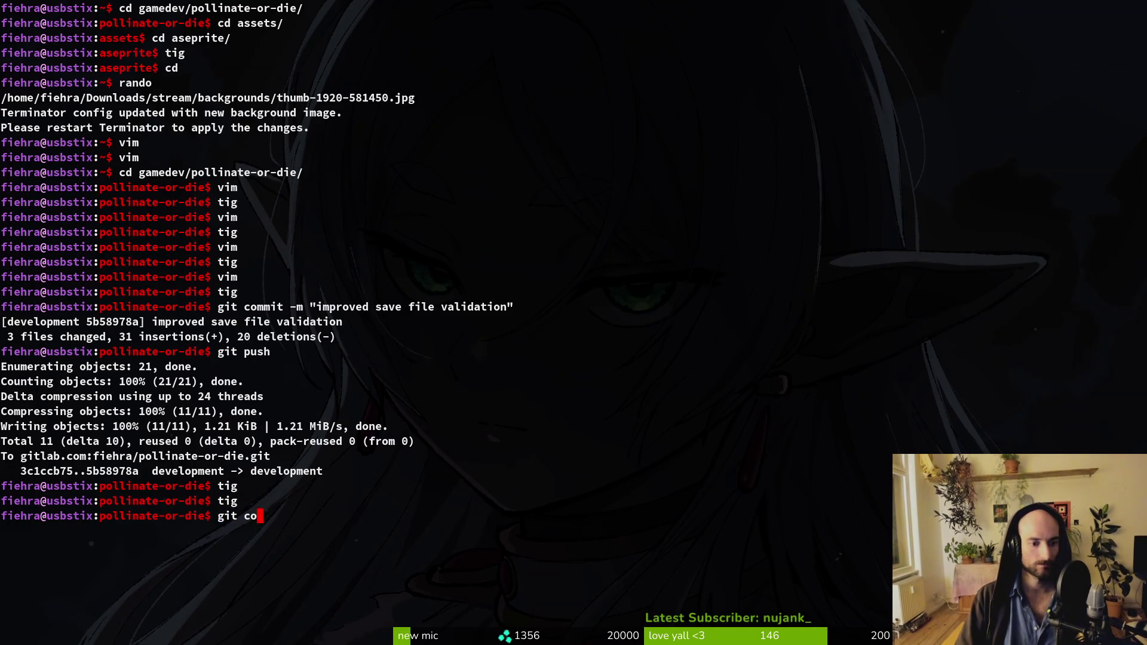
type("mmit -m \"star")
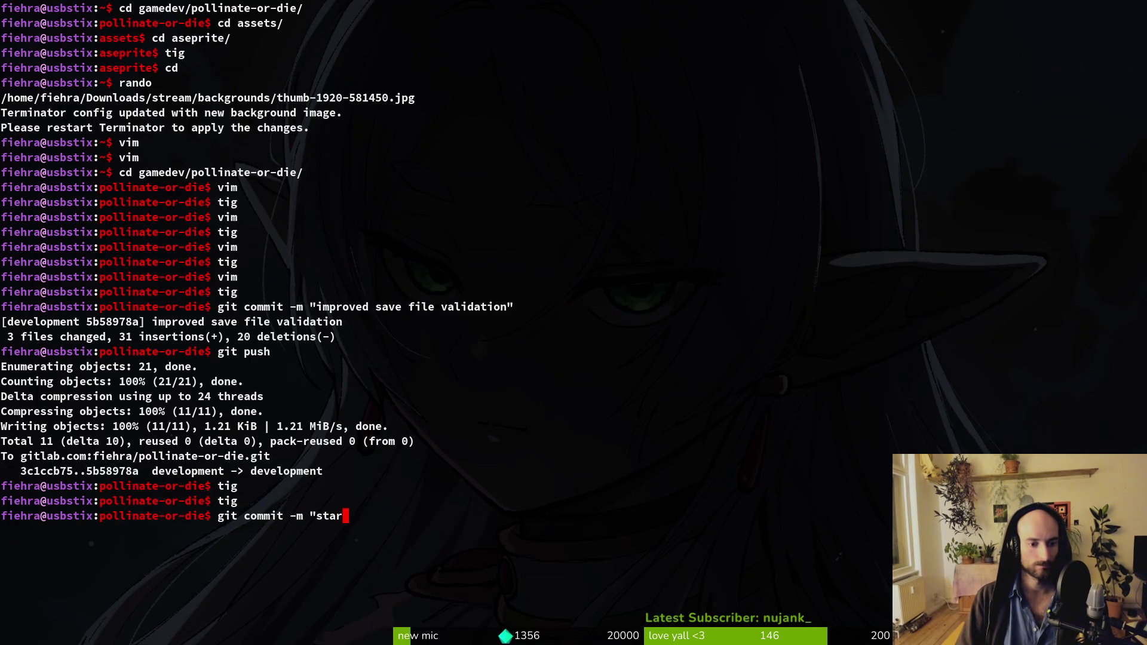
type("ted using latin name")
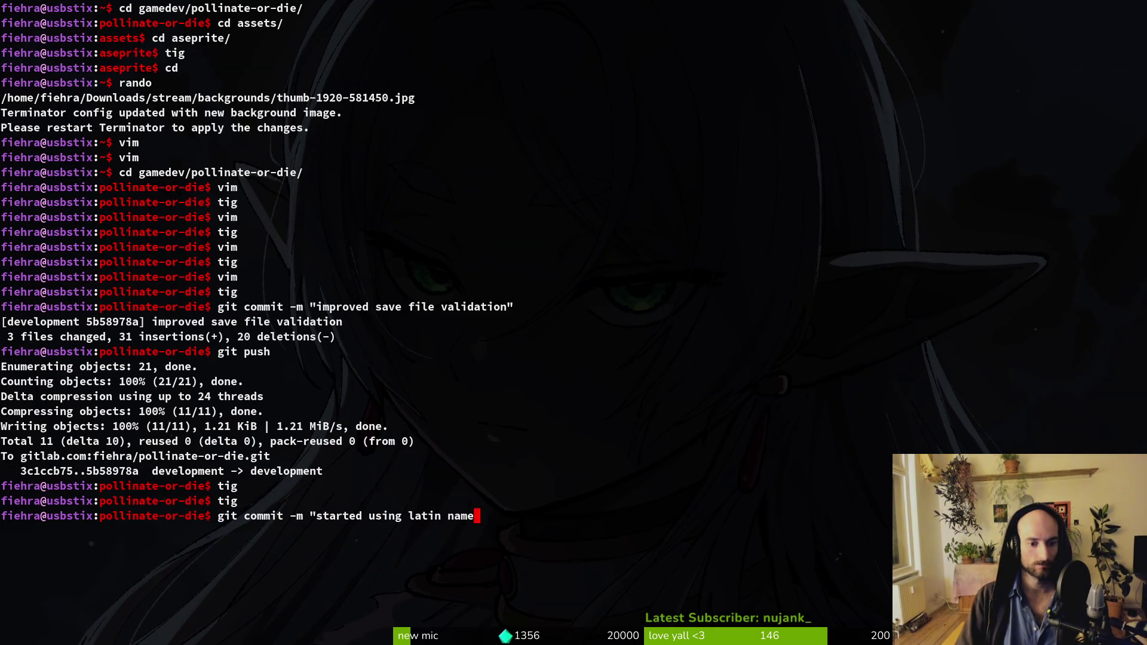
type(" sfor")
key("BackSpace")
key("BackSpace")
key("BackSpace")
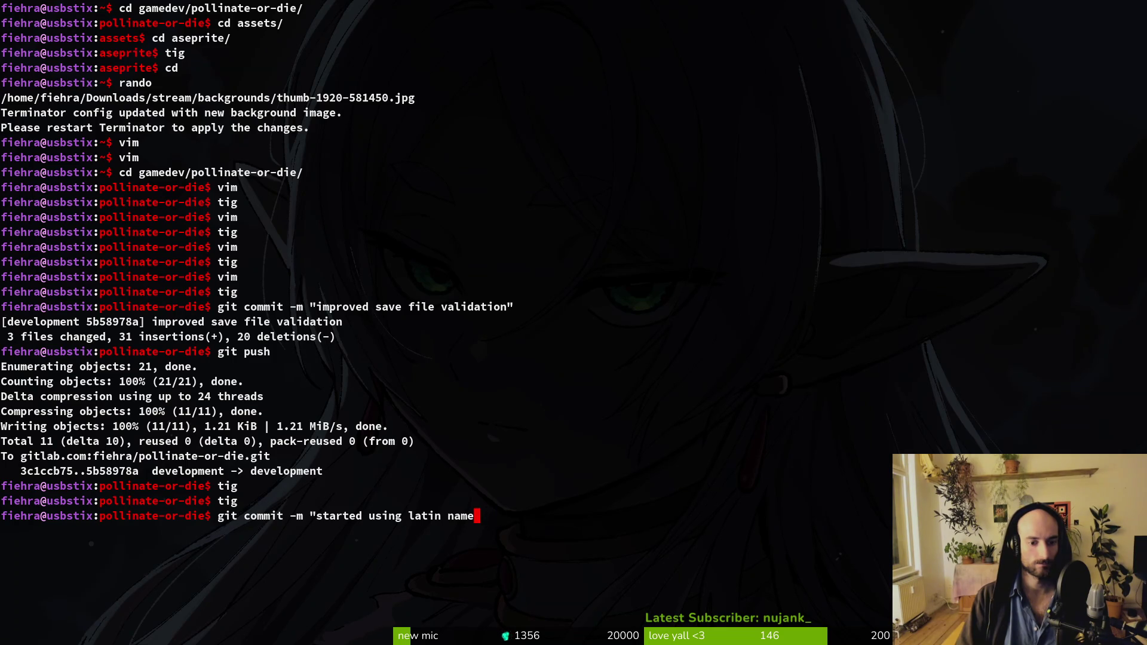
type("s for bumblebe")
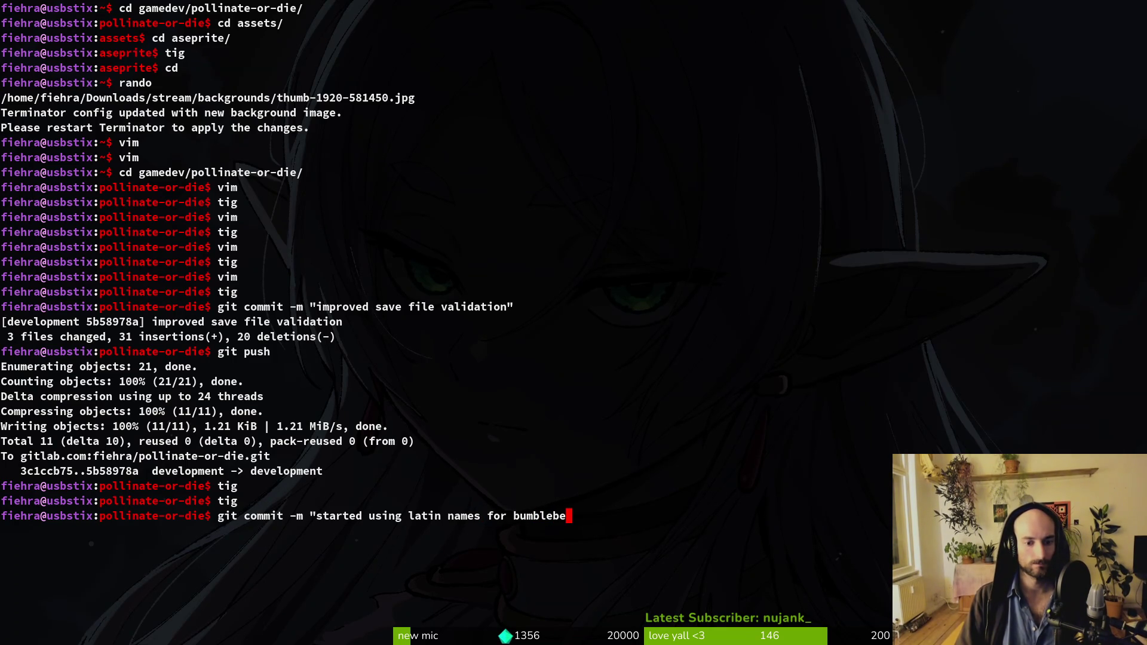
type("es\"")
key("Return")
Step: Push the commit to GitLab and reopen tig status at player.manager.gd
type("git push")
key("Return")
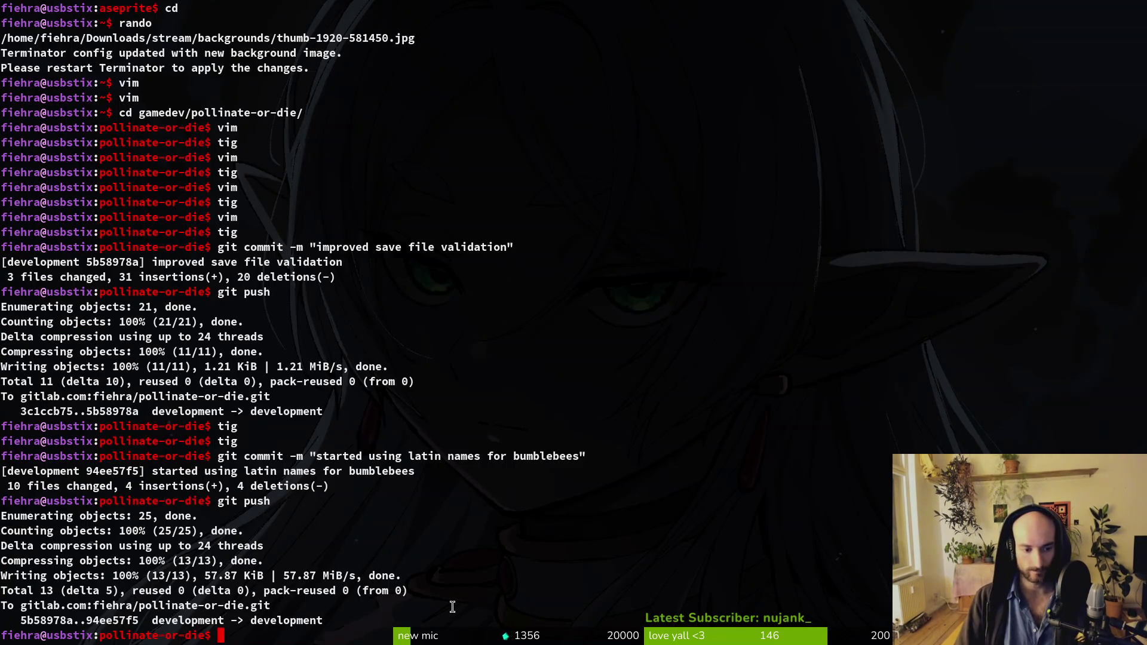
type("tig")
key("Return")
key("Down")
key("Down")
key("Down")
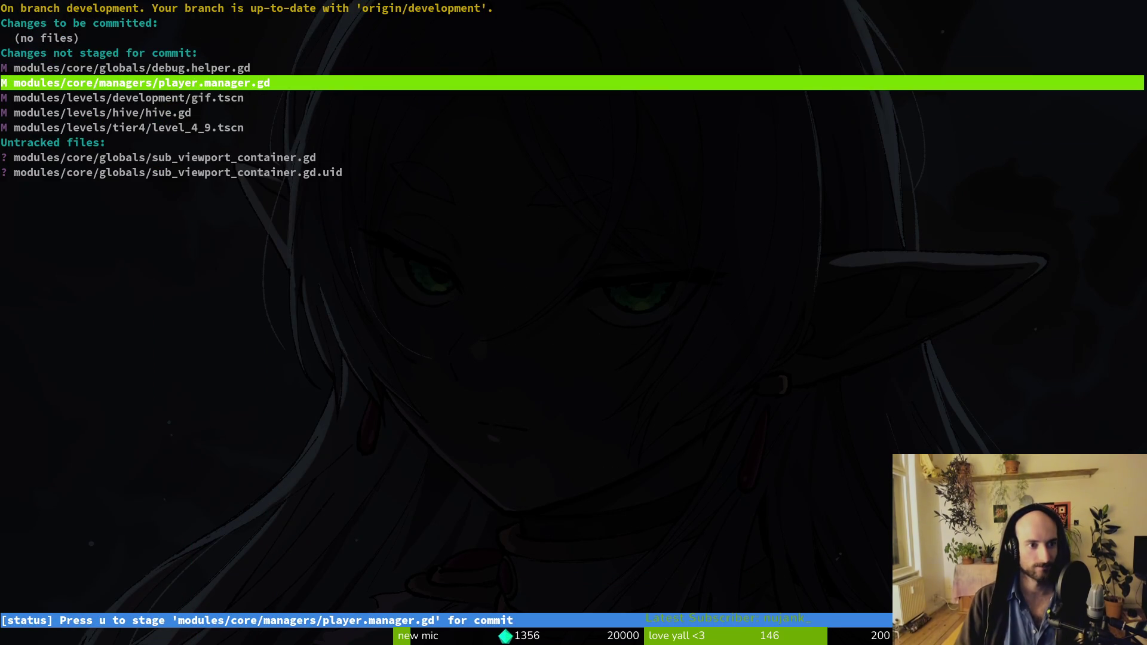
Step: Review the player.manager.gd health changes and stage it with hive.gd and level_4_9.tscn
key("Return")
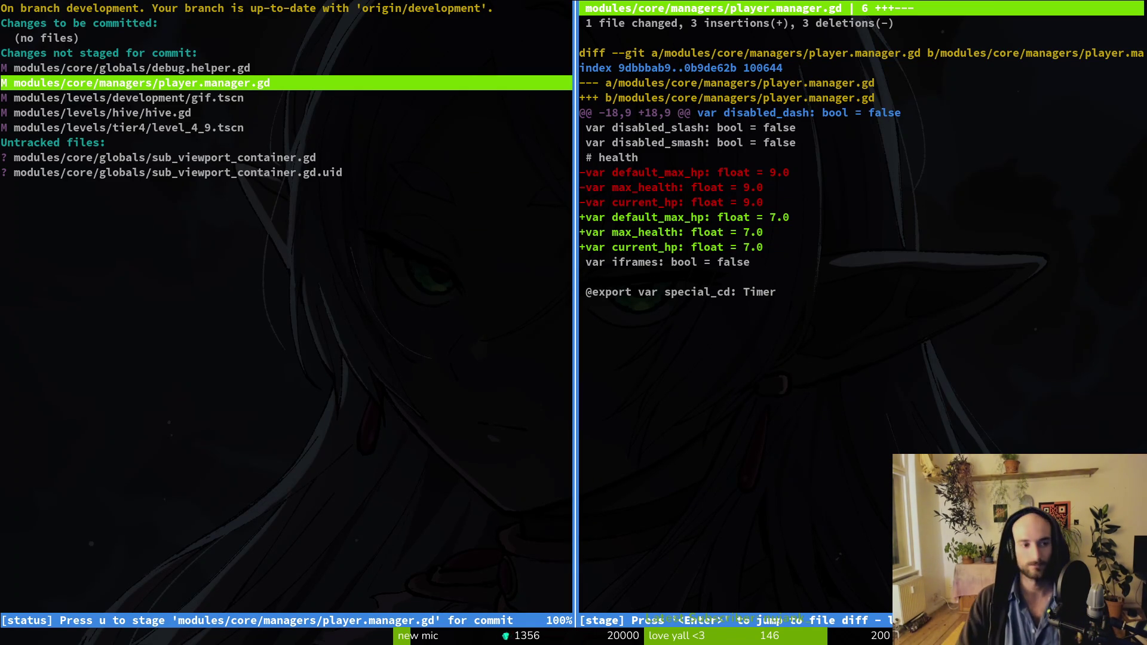
key("u")
key("Down")
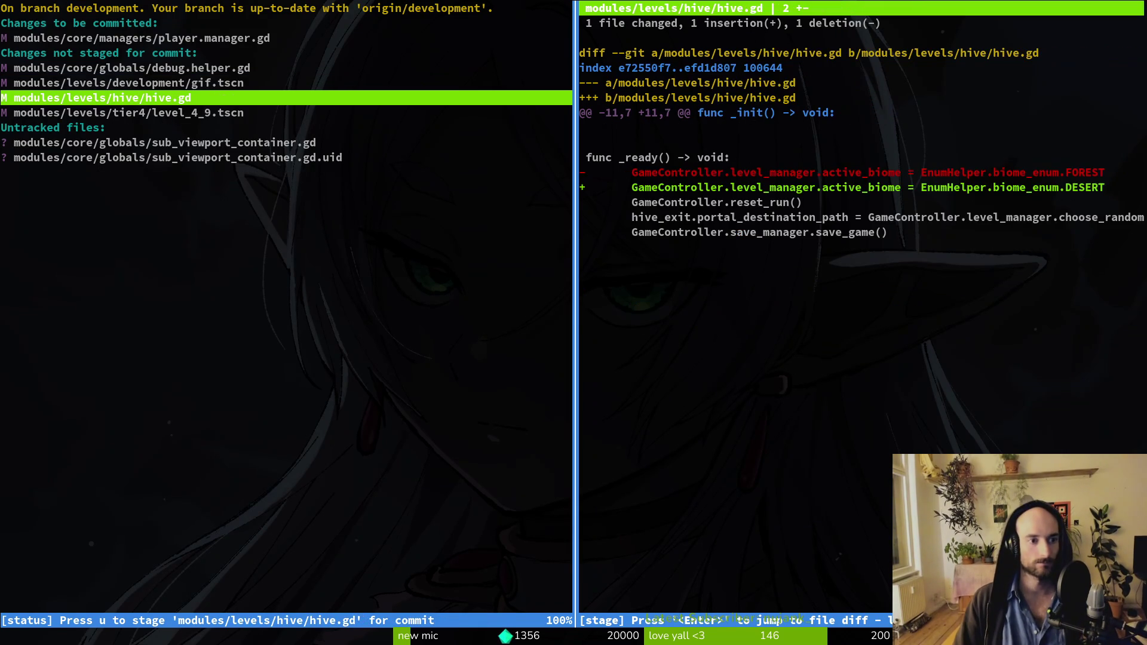
key("u")
key("Down")
key("u")
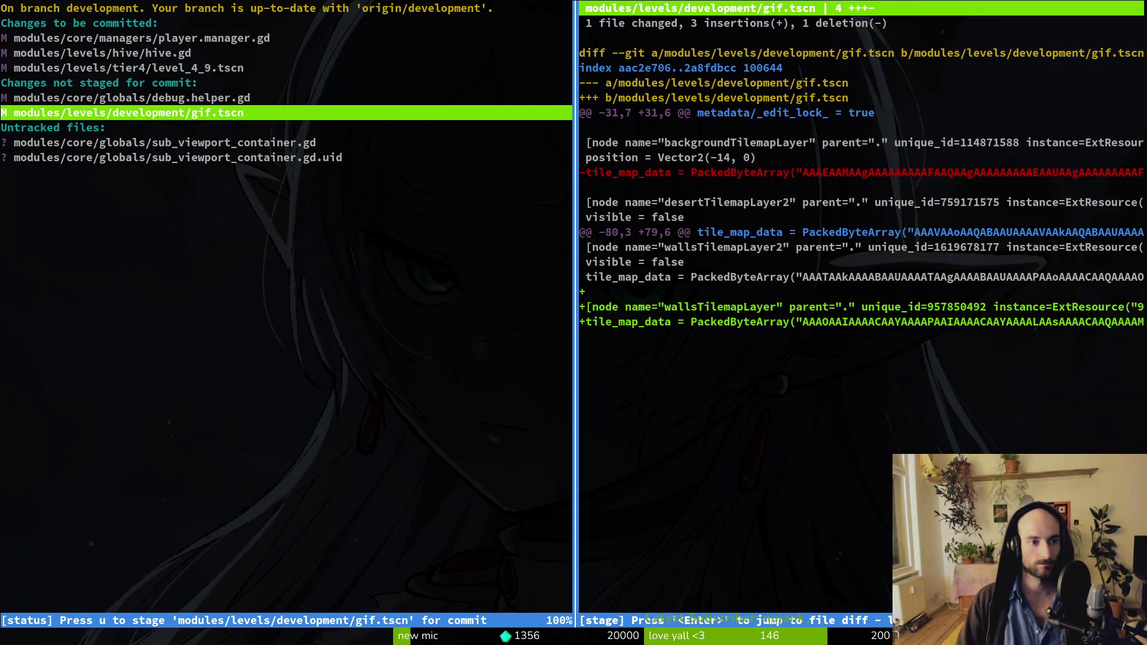
key("Up")
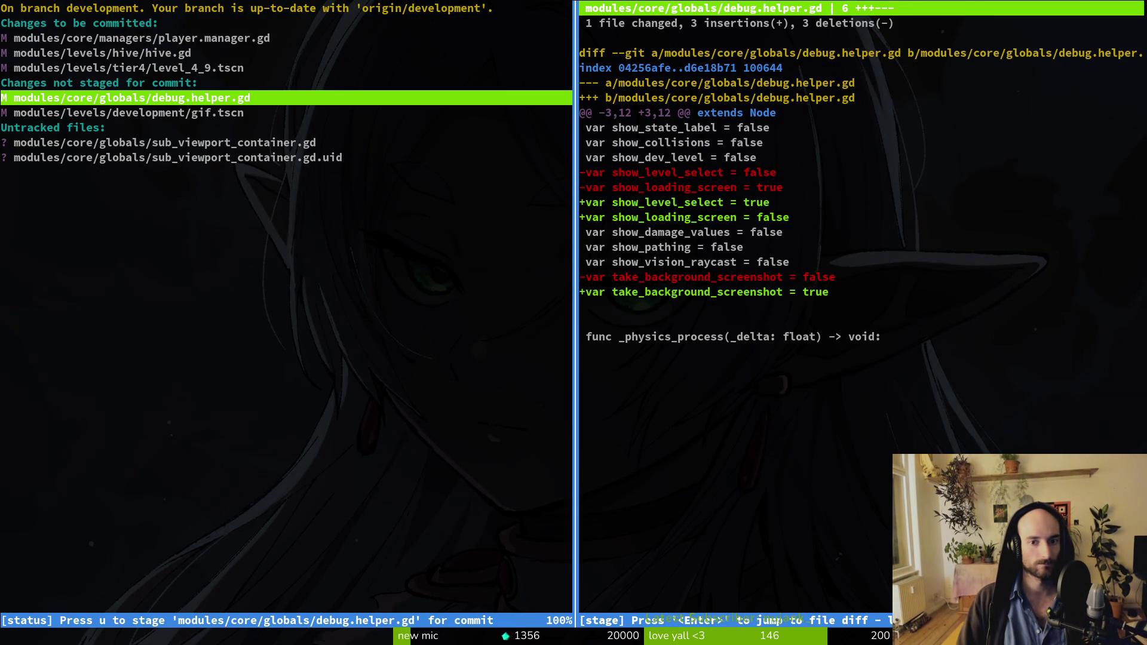
key("Q")
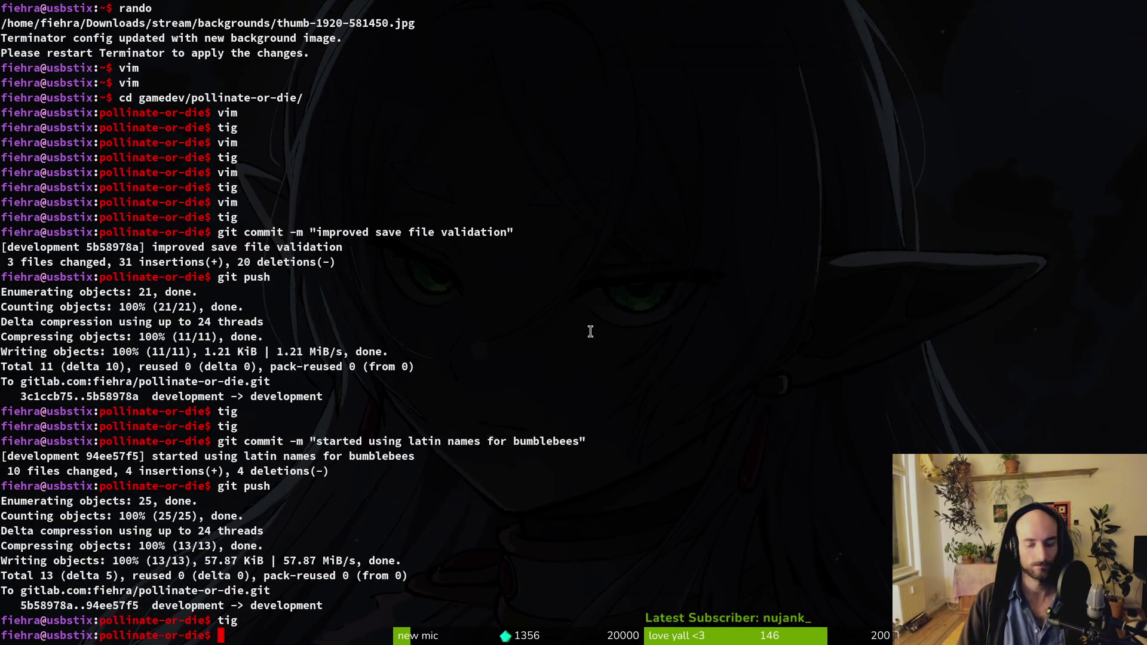
Step: Commit the staged files as 'balanced player hp' and confirm in tig
type("tig")
key("Return")
type("q")
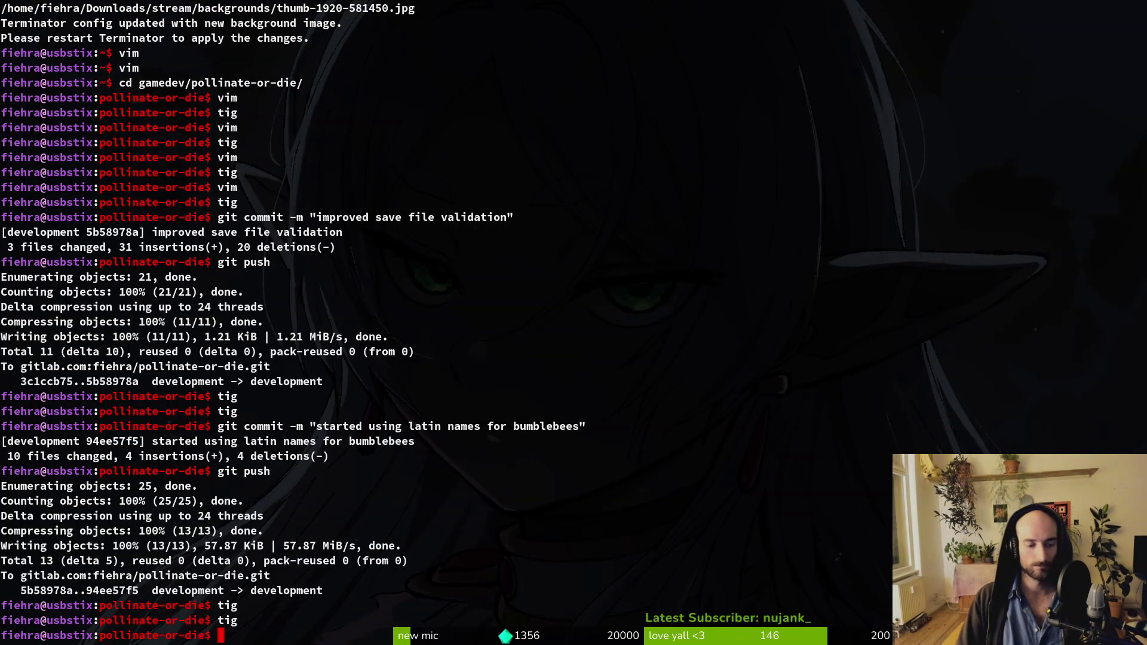
type("git commit -m \"")
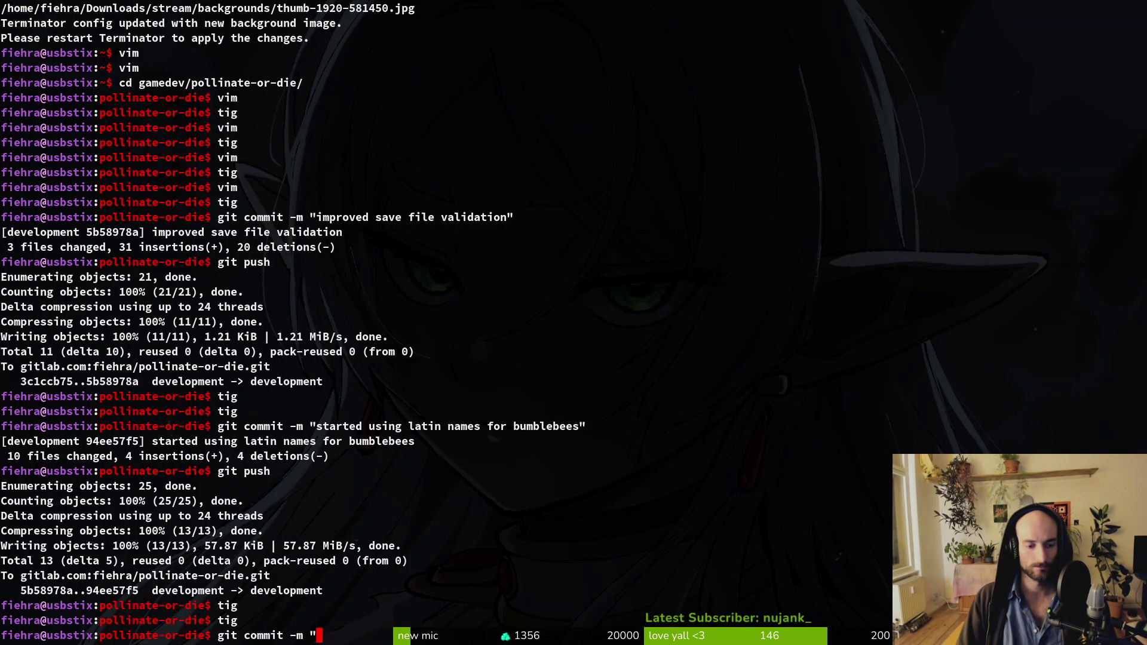
type("balanced pla")
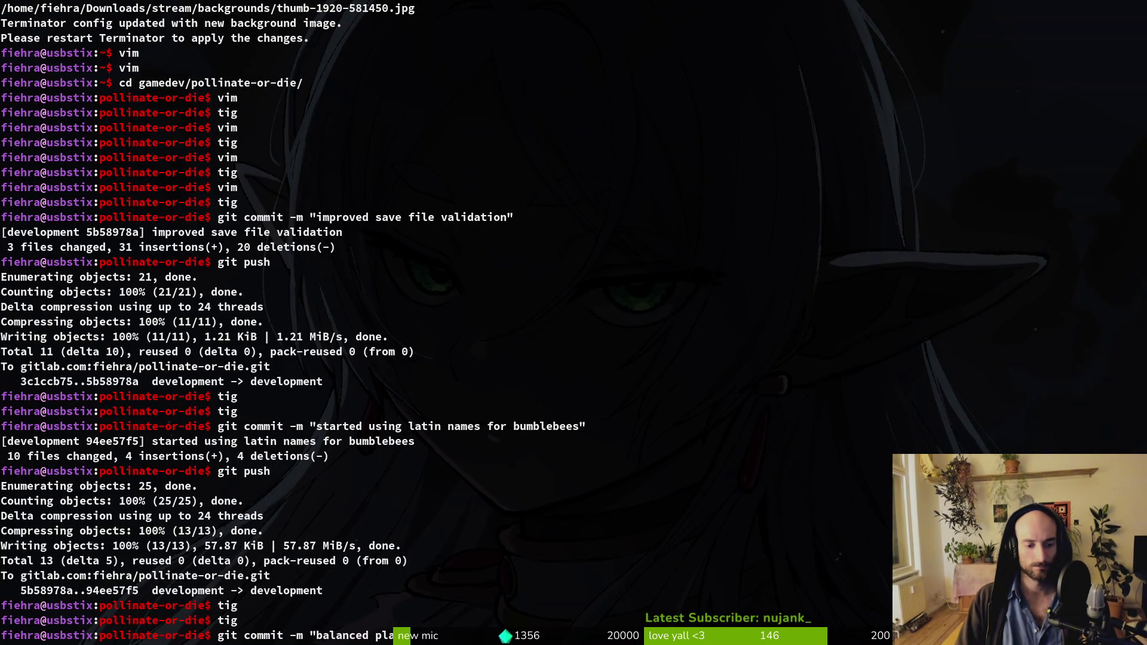
type("hp\"")
key("Return")
type("tig")
key("Return")
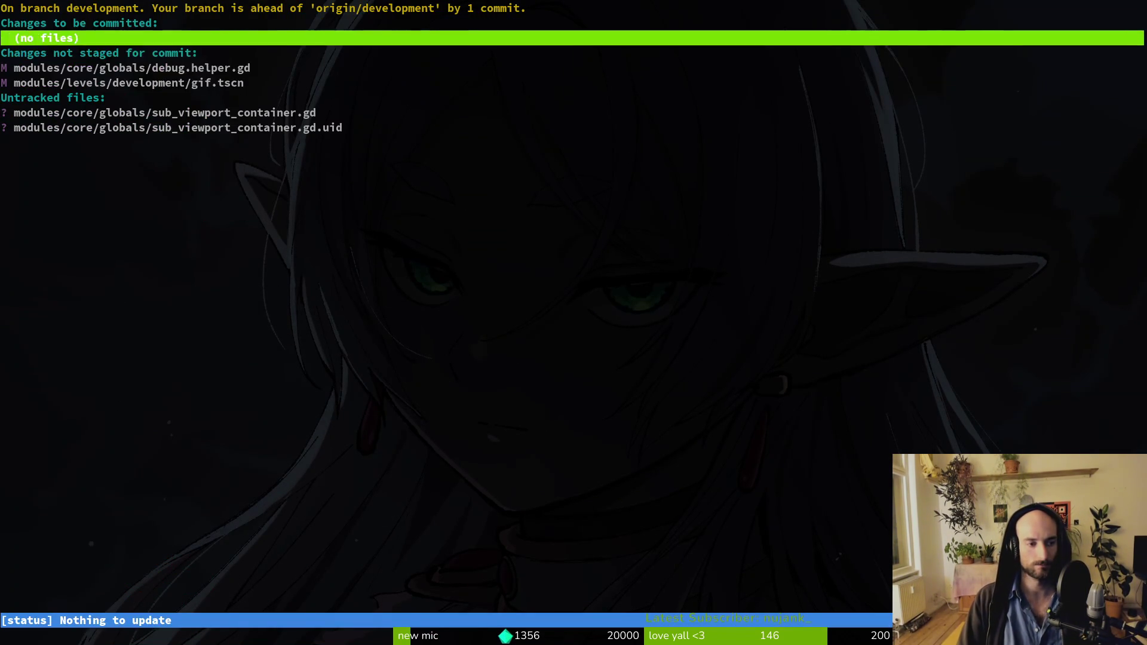
Step: In debug.helper.gd set show_level_select to false and show_loading_screen to true, then save
type("q")
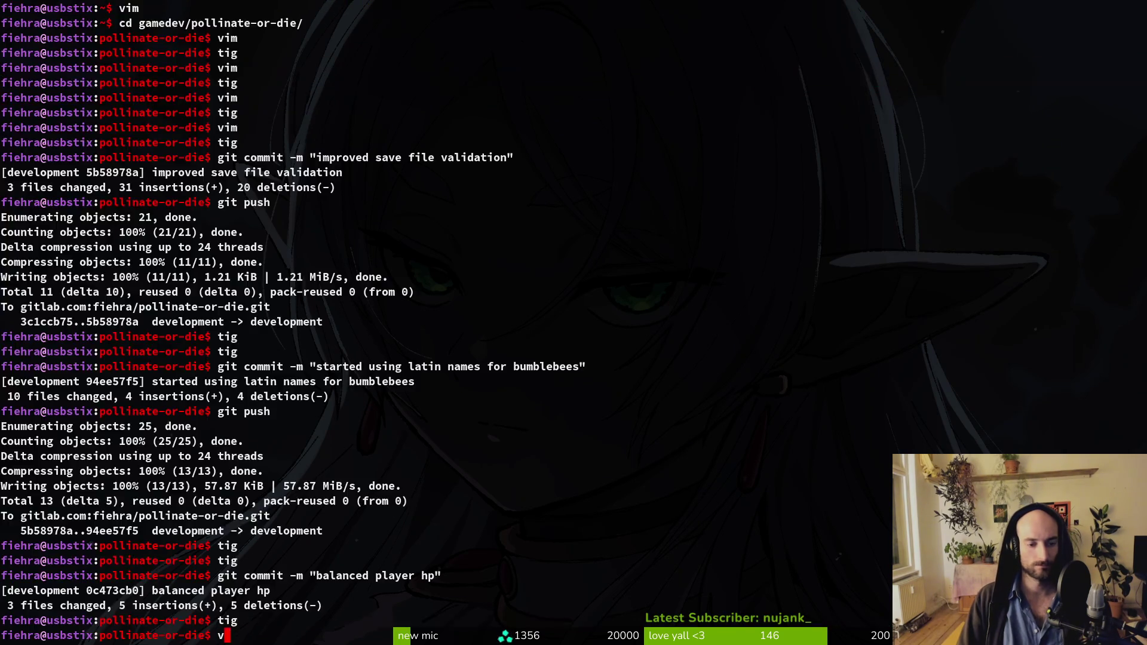
type("debu")
key("Return")
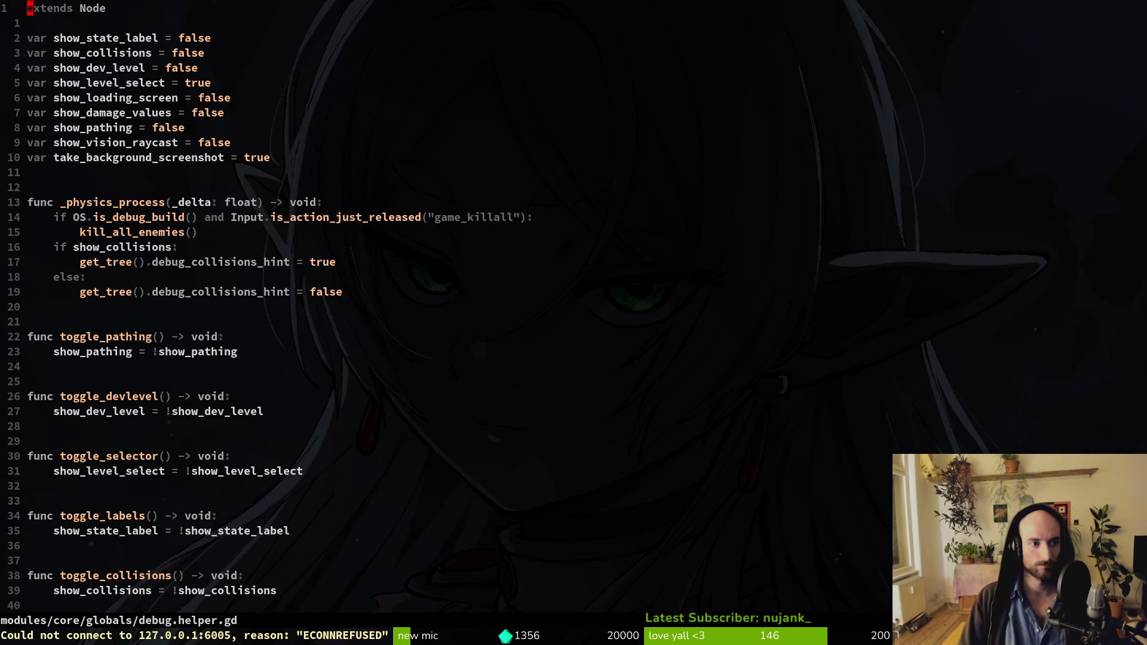
key("j")
key("j")
key("j")
key("dollar")
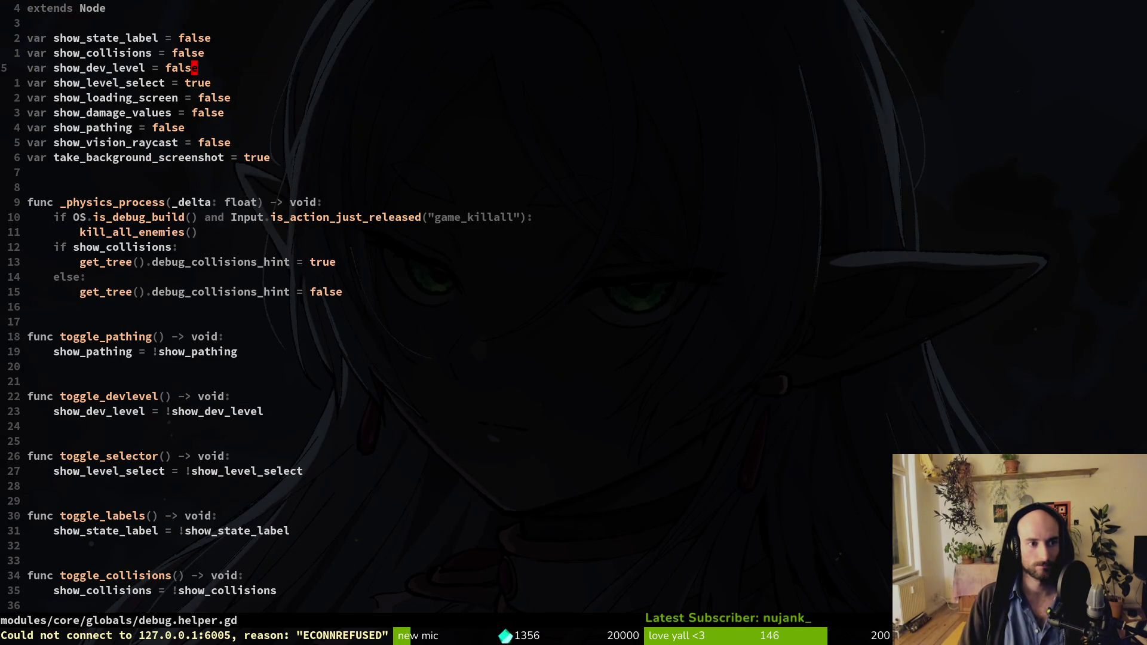
type("j")
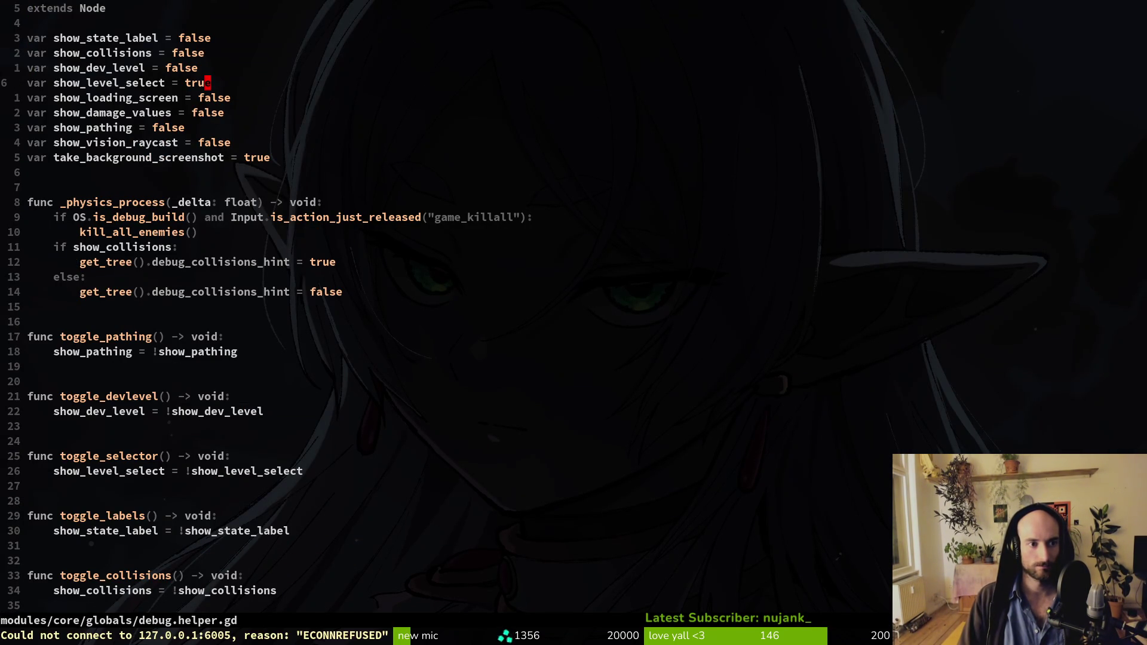
type("ciwfalse")
key("Escape")
key("j")
key("j")
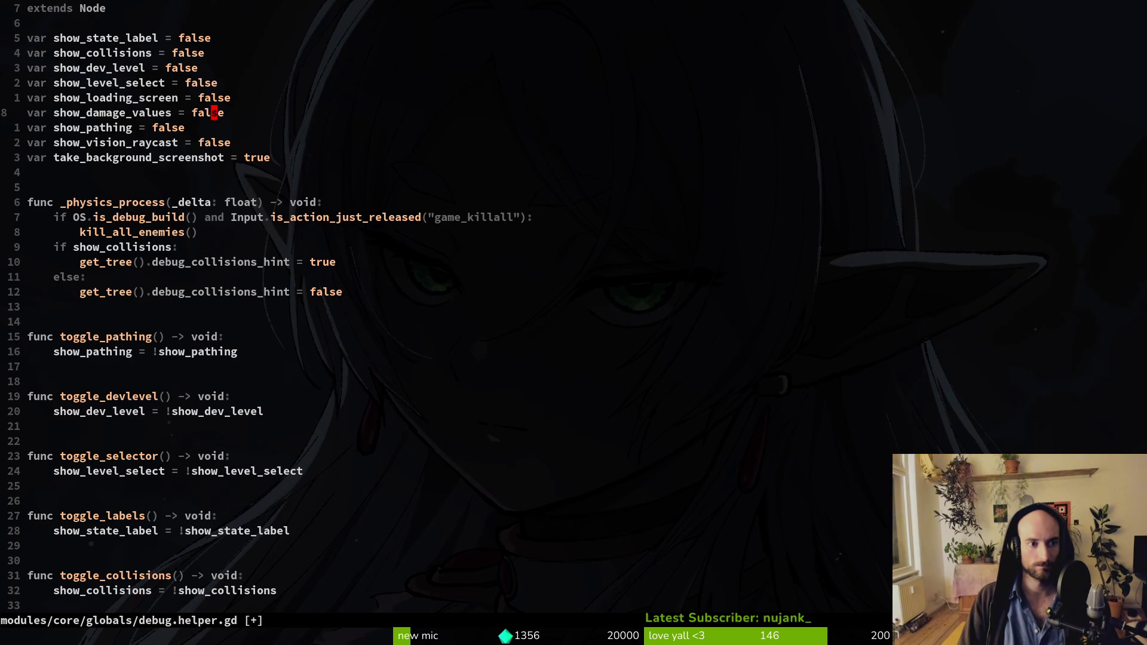
key("j")
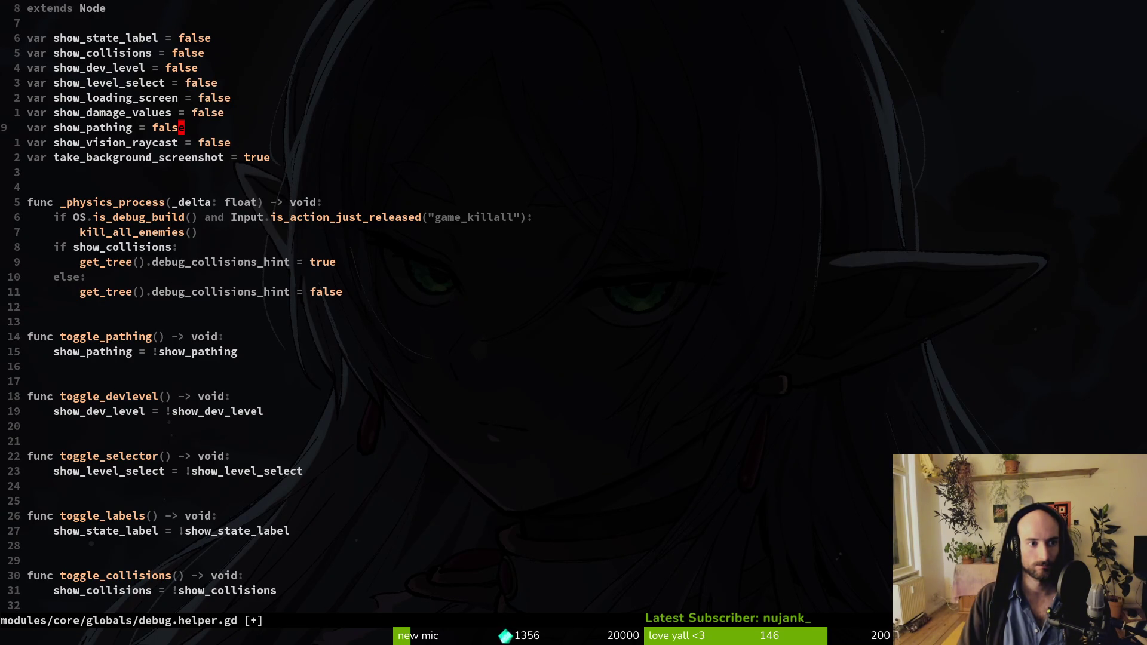
key("k")
key("k")
type("ciwtrue")
key("Escape")
type(":w")
key("Return")
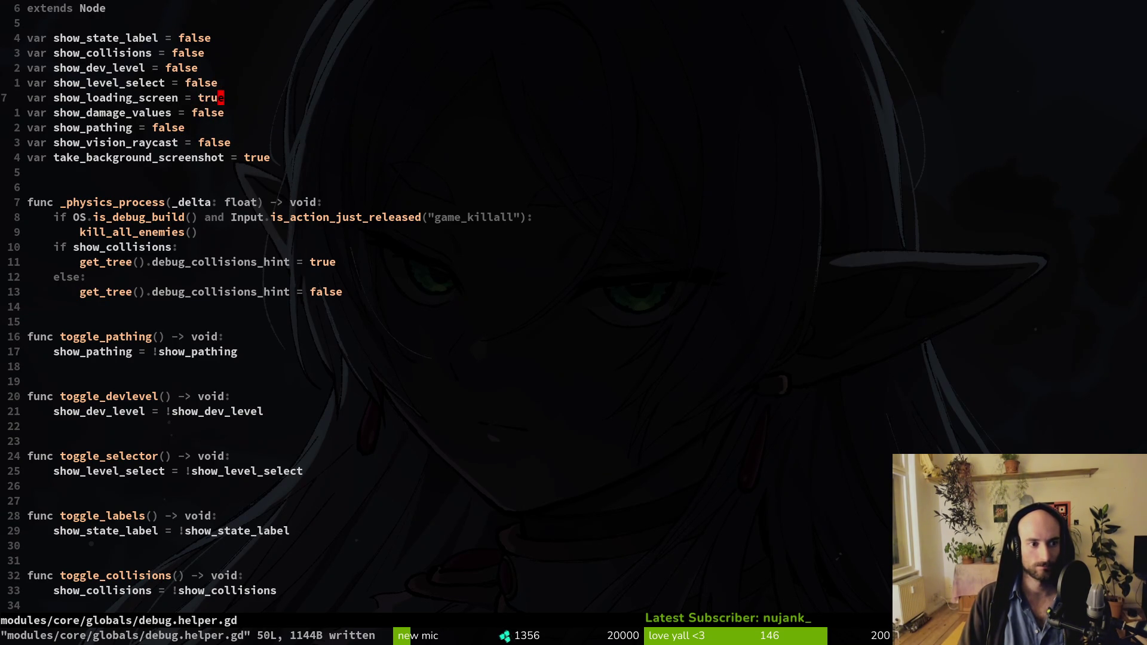
Step: Quit Vim and run tig status at the shell
key("j")
key("j")
key("j")
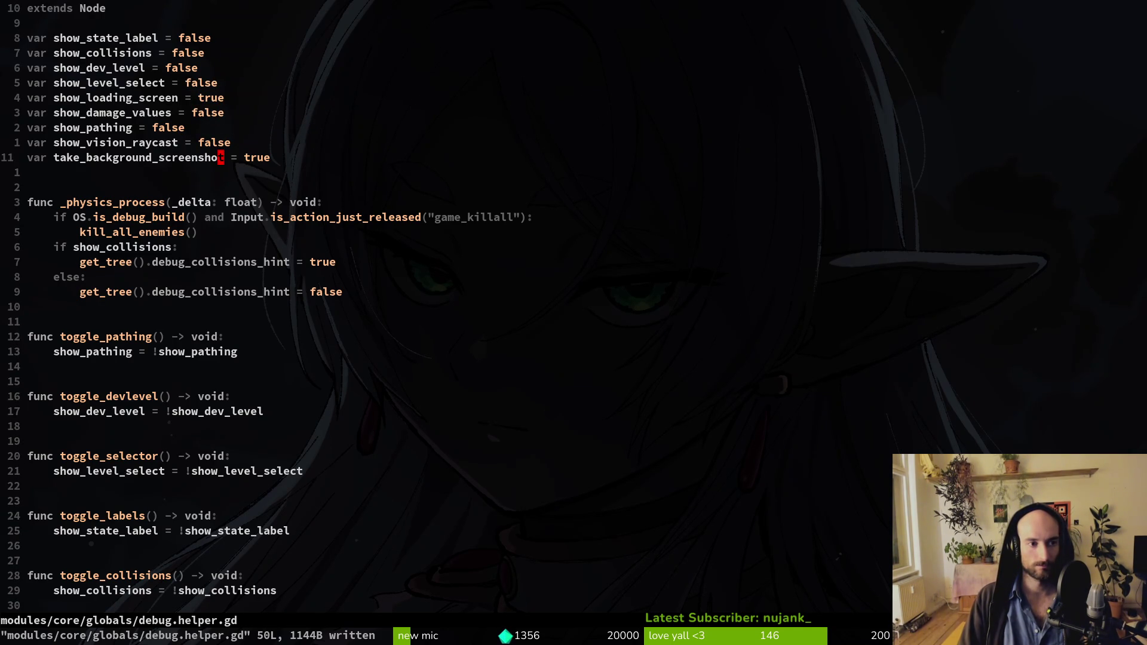
type(":q")
key("Return")
type("tig status")
key("Return")
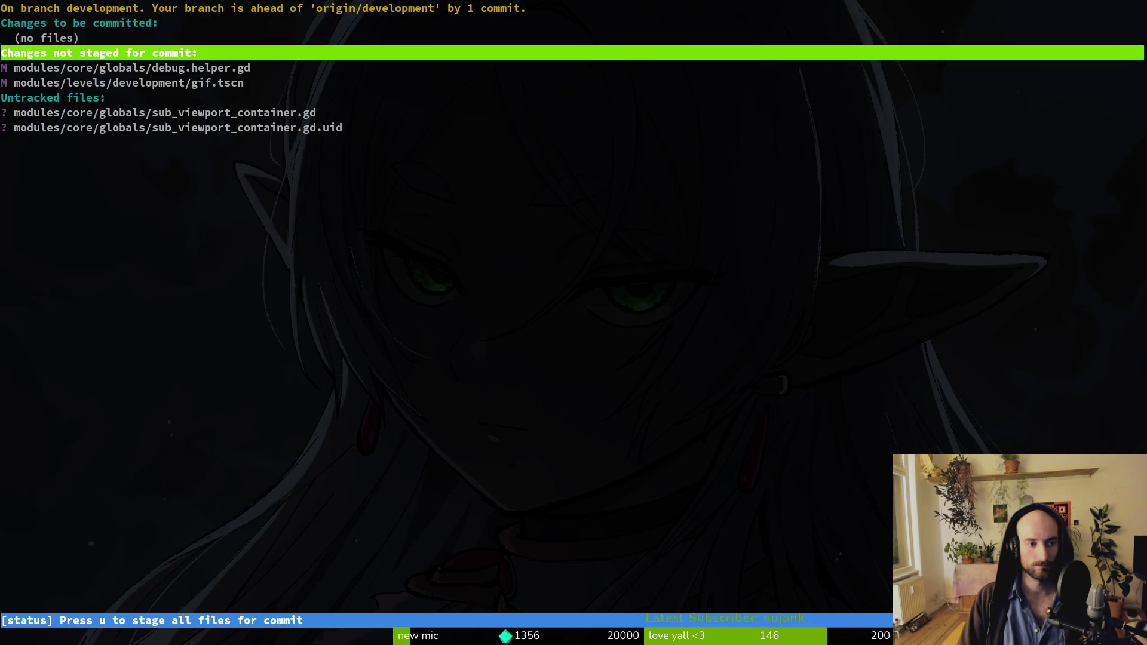
Step: Launch vim and open docs/changelog.md through the fuzzy finder
type("qvim")
key("Return")
key("ctrl+p")
type("changel")
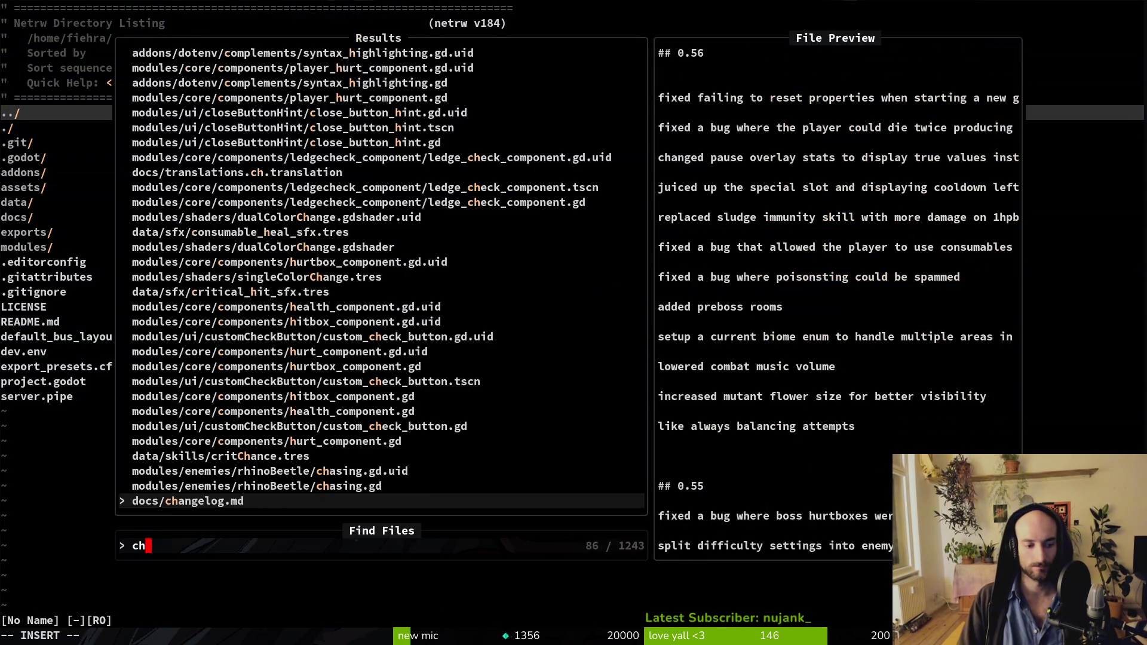
key("Return")
Step: Duplicate the ## 0.56 heading line, add blank lines below it and save
key("shift+v")
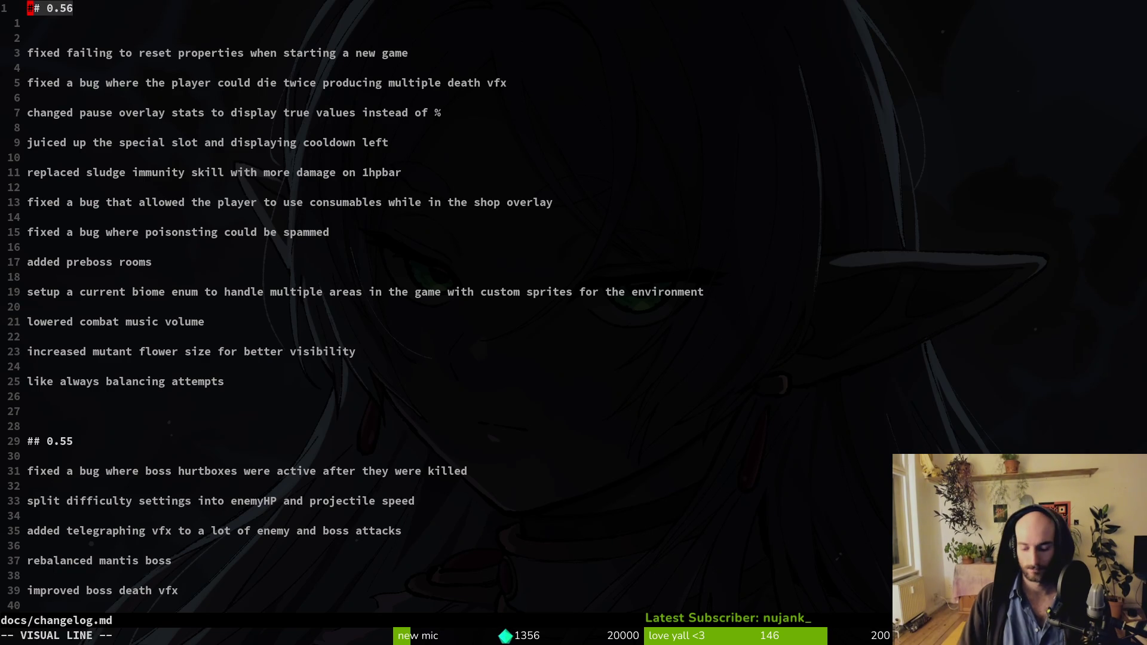
key("y")
key("p")
key("O")
key("Return")
key("Return")
key("Return")
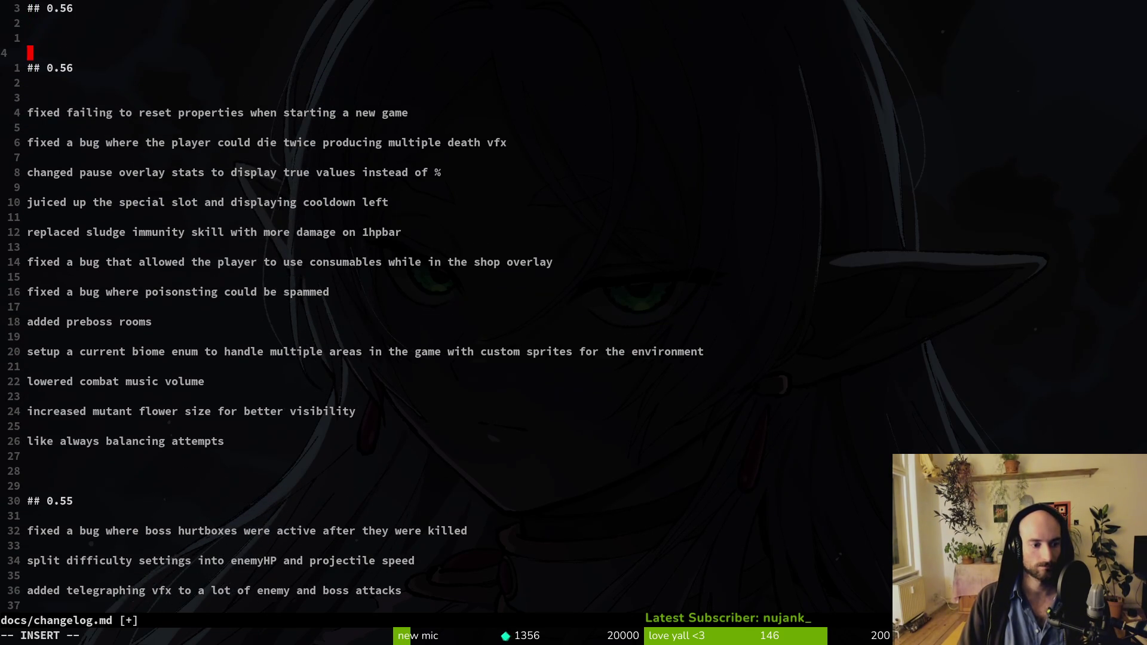
key("Escape")
type(":w")
key("Return")
Step: Add more blank lines above the old 0.56 section and save the changelog again
key("k")
key("k")
key("k")
key("j")
key("o")
key("Return")
key("Return")
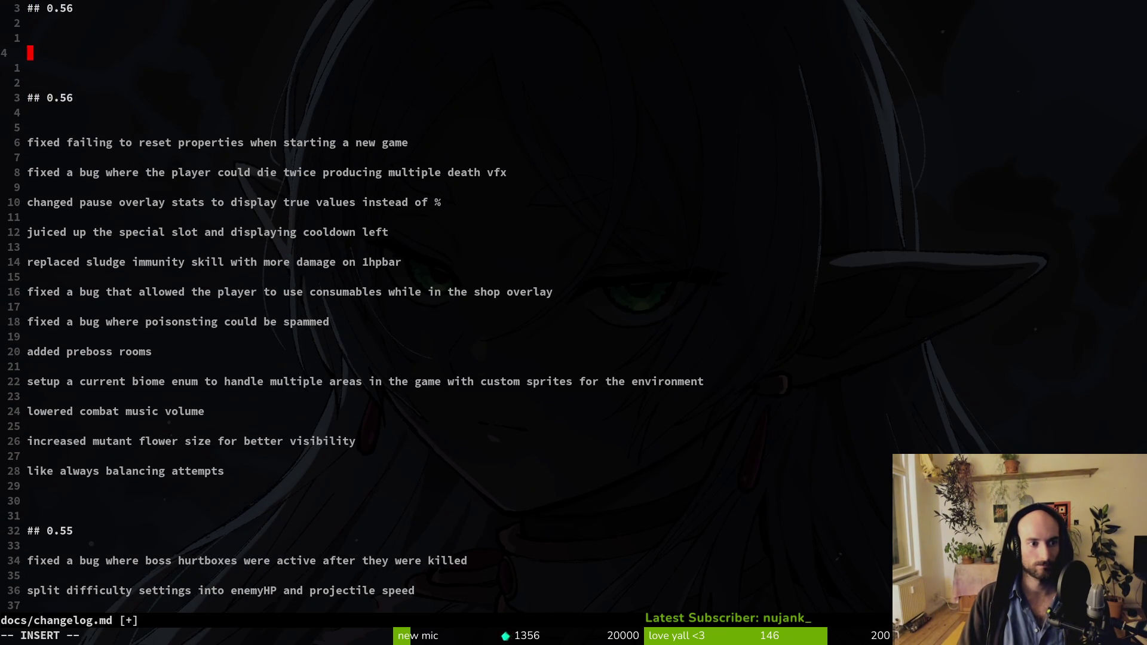
key("Escape")
type(":w")
key("Return")
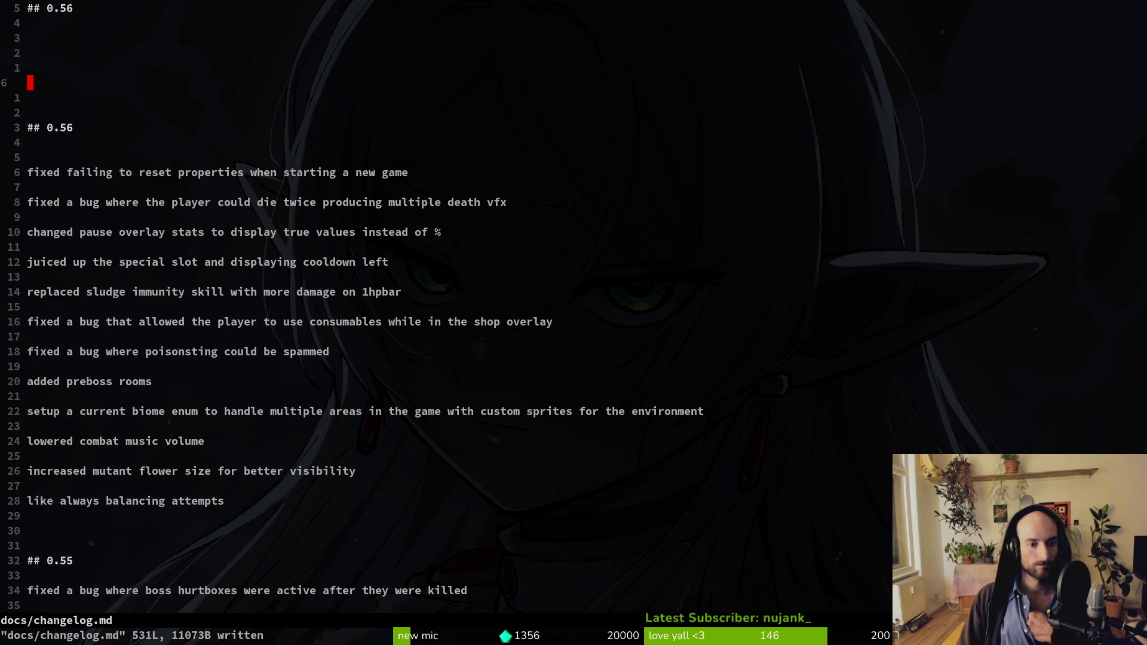
Step: Write 'introducing new biome FOREST' as the first note under the new heading
key("k")
key("k")
key("k")
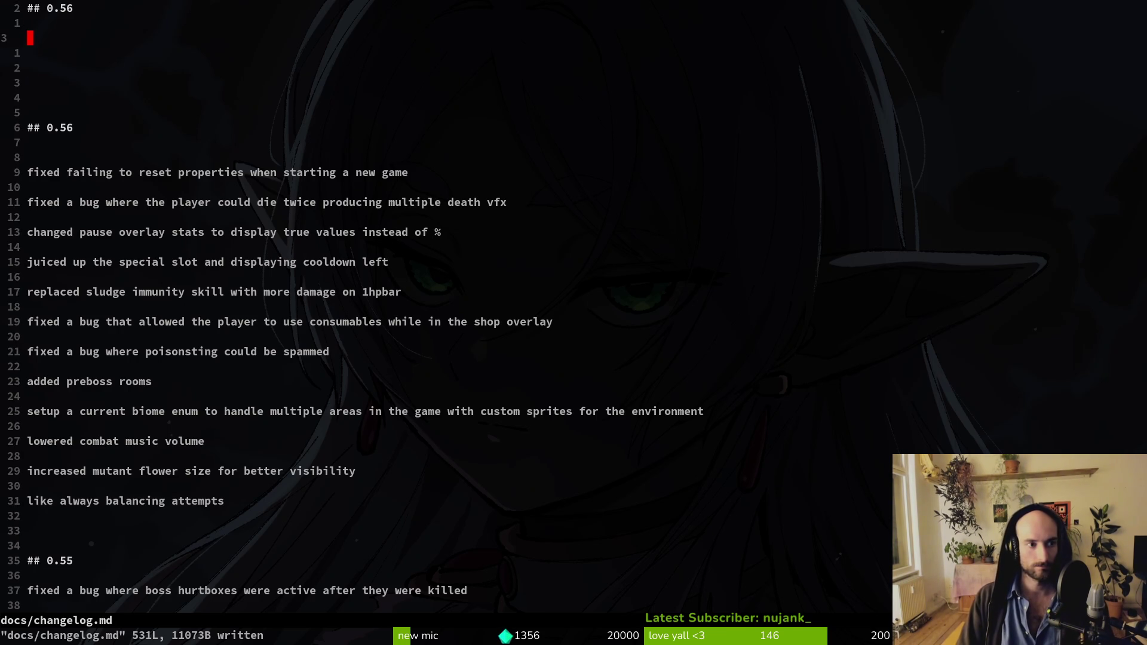
type("iintrodu")
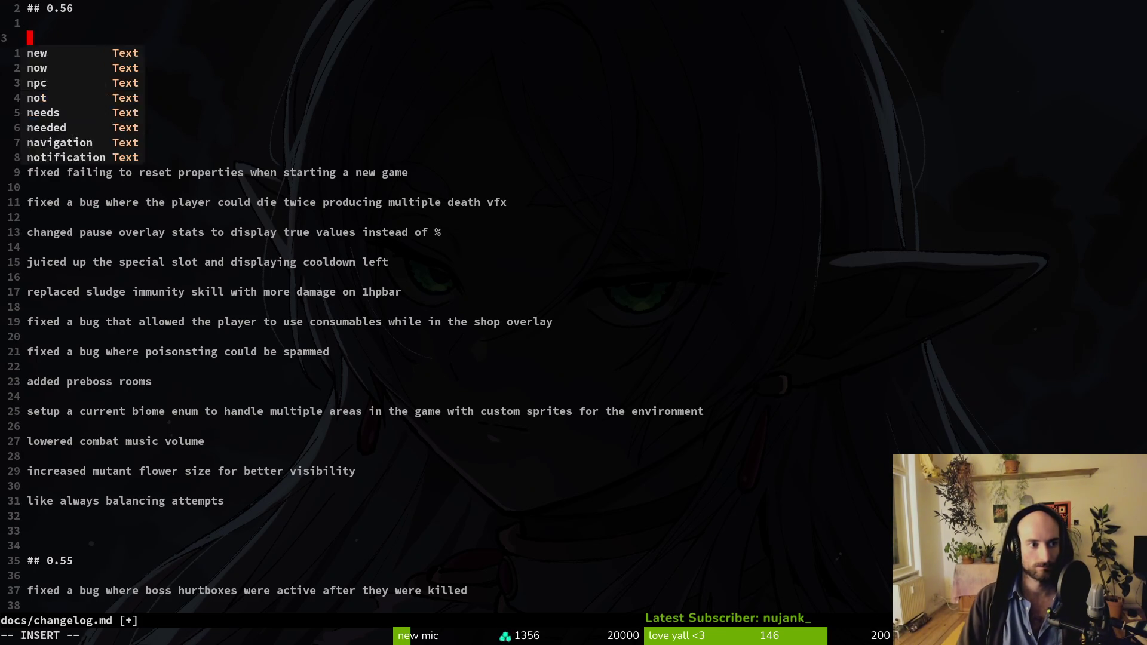
type("cing ne")
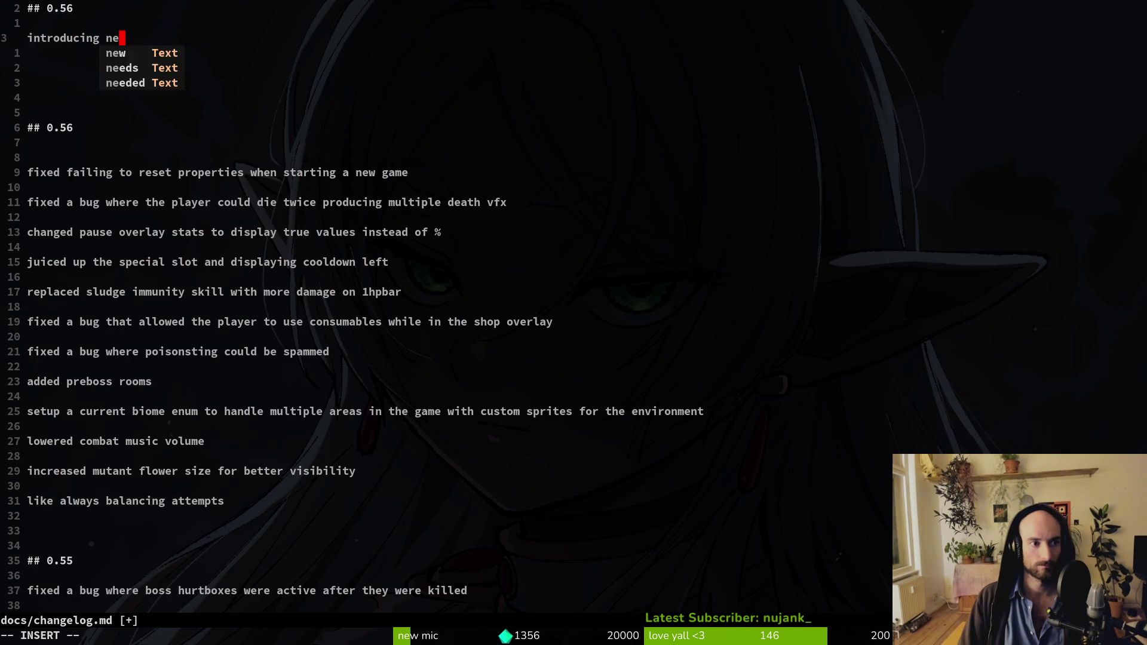
type("w biome ")
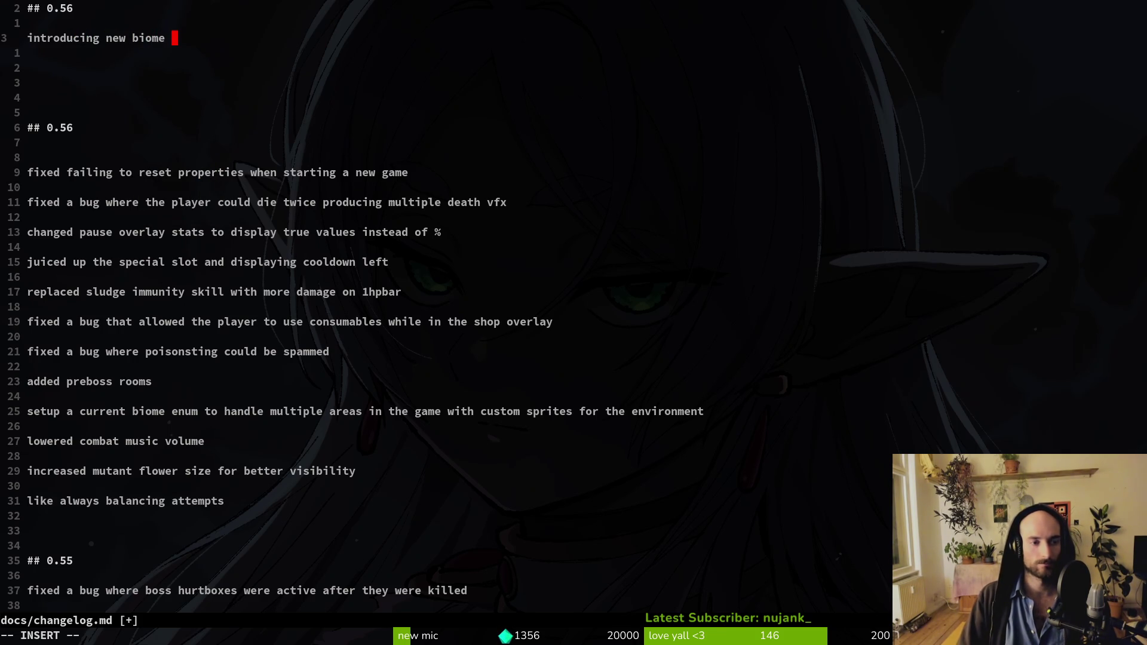
type("FOREST")
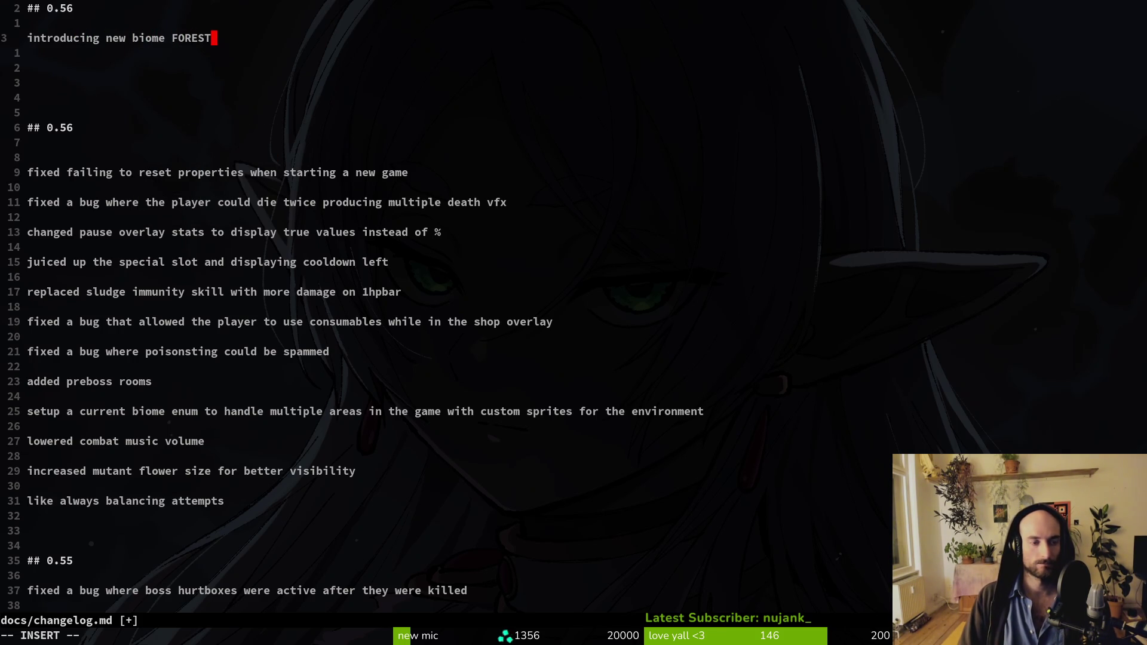
key("Return")
key("Return")
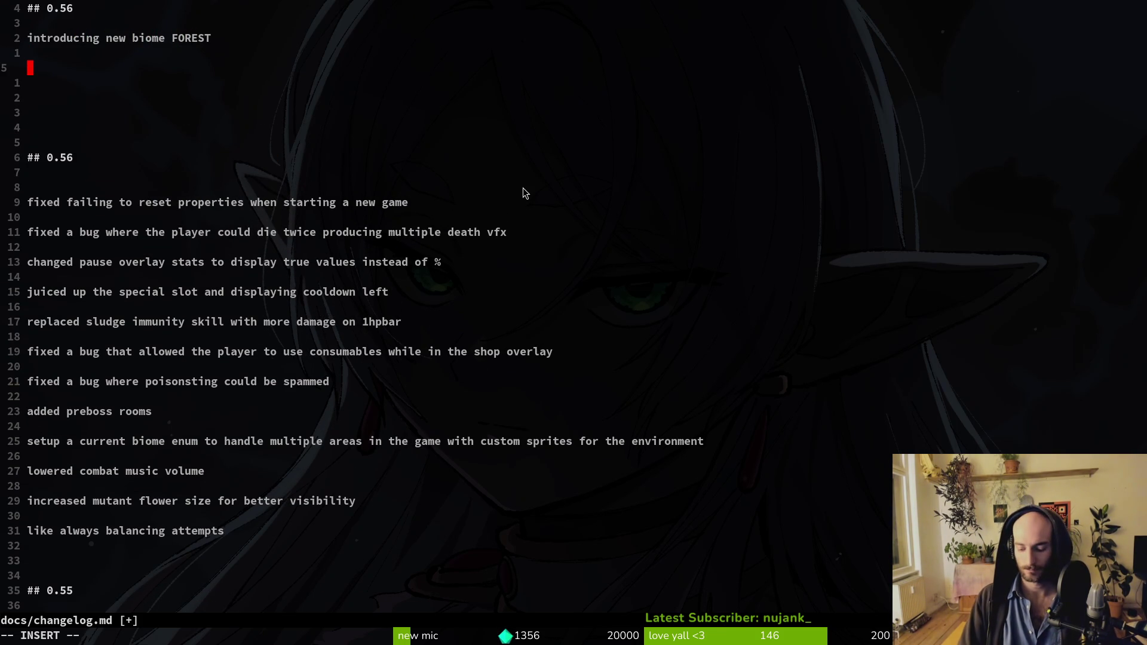
Step: Add the note 'new enemies, levels, bee skins' below the FOREST line
type("new enemie")
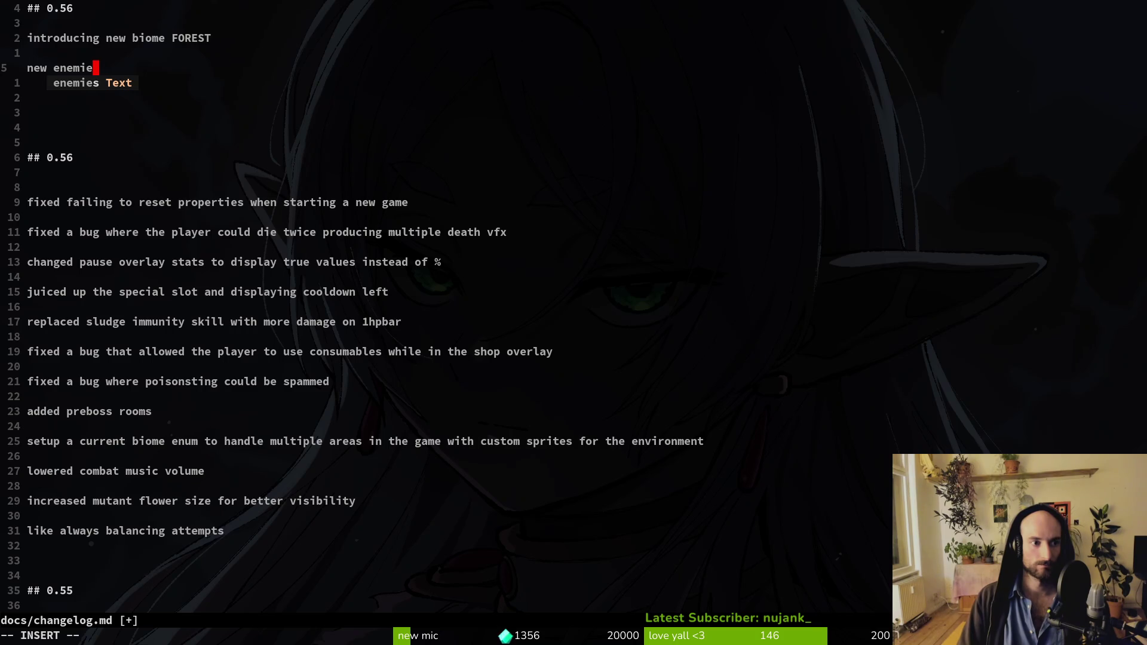
key("BackSpace")
key("BackSpace")
type("ies")
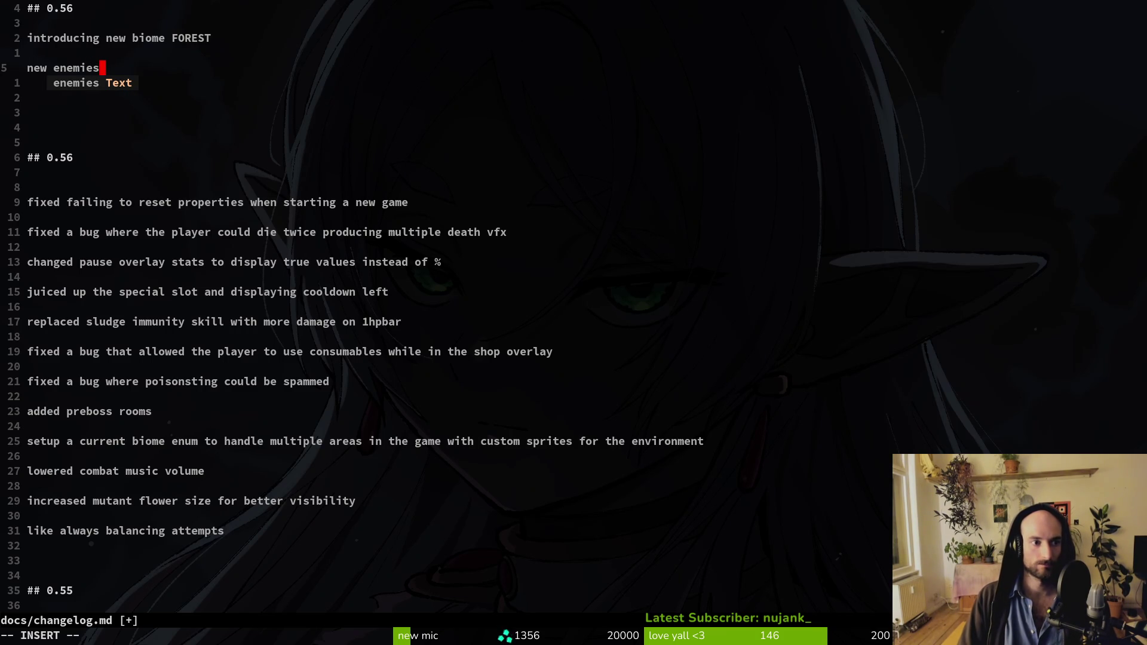
type(", levels,")
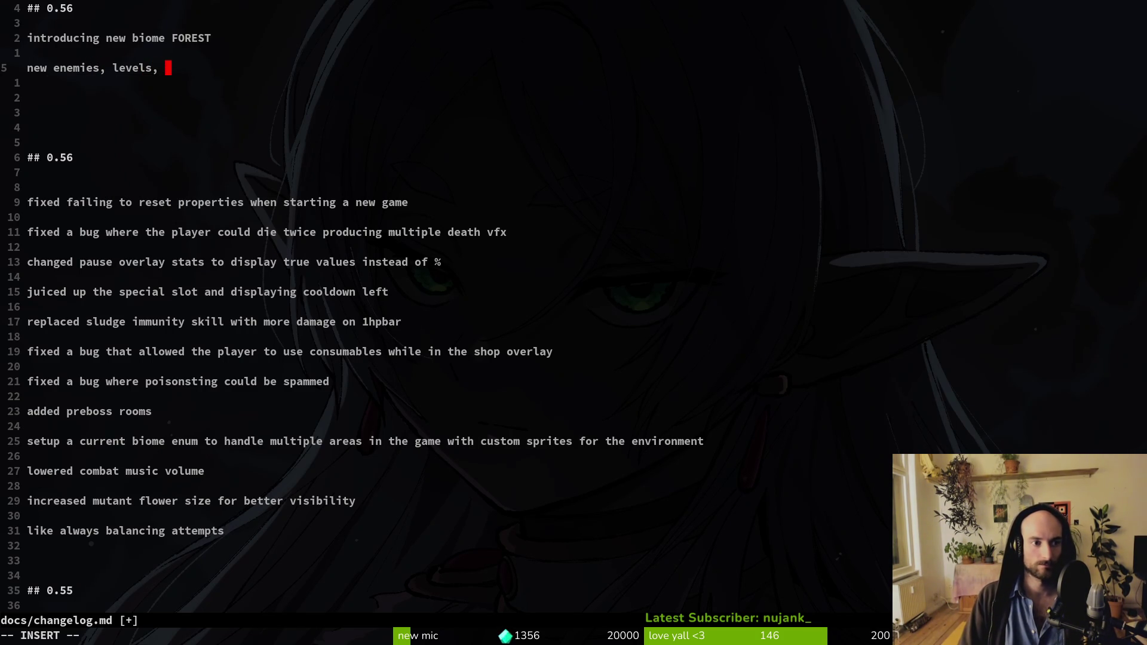
type(" bee skin")
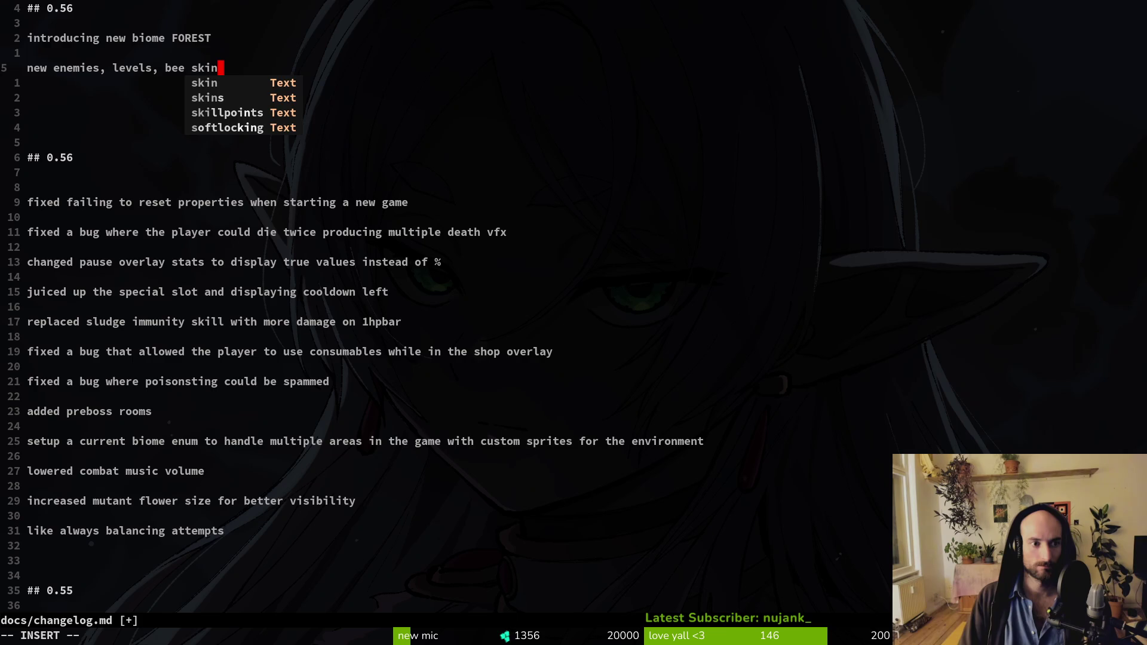
type("s and")
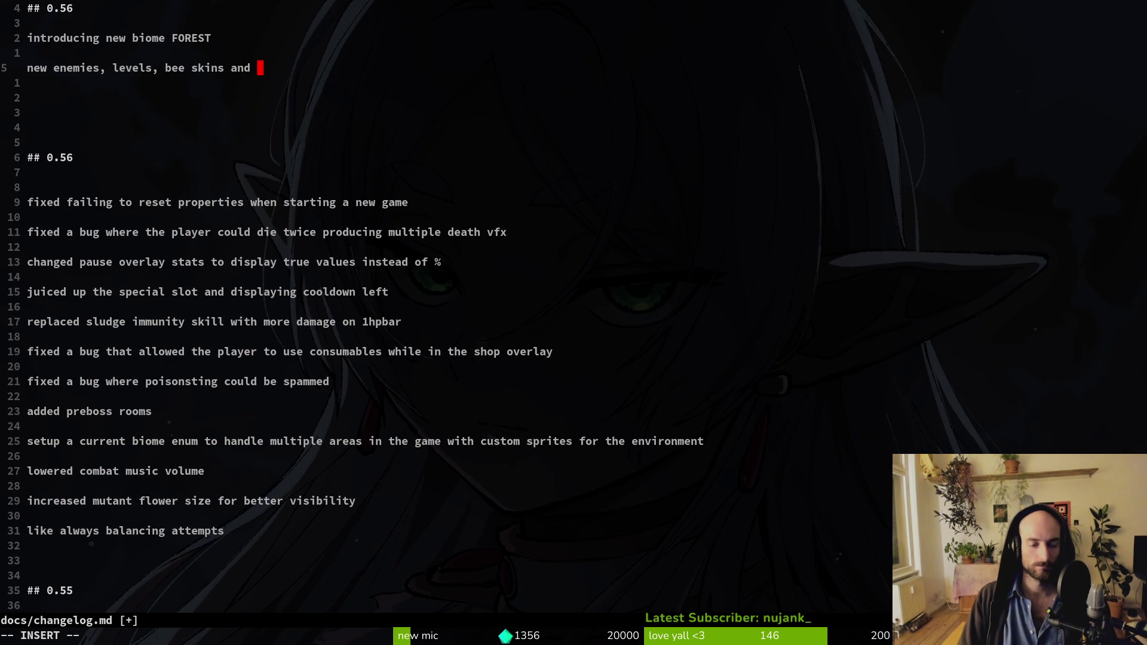
key("BackSpace")
key("BackSpace")
key("BackSpace")
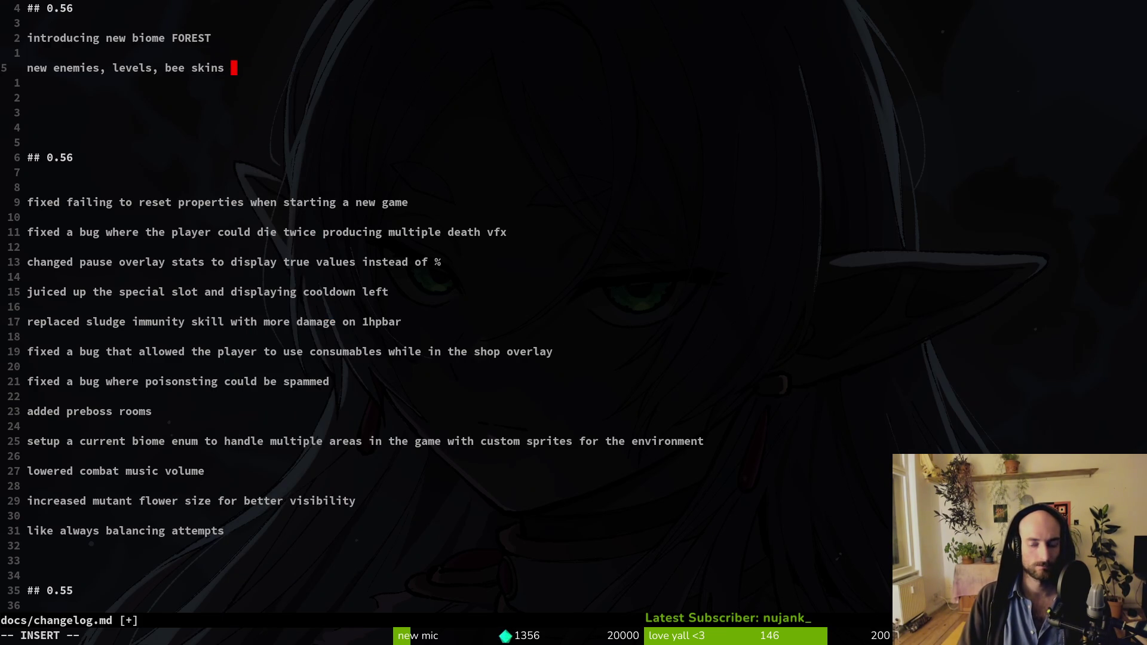
key("BackSpace")
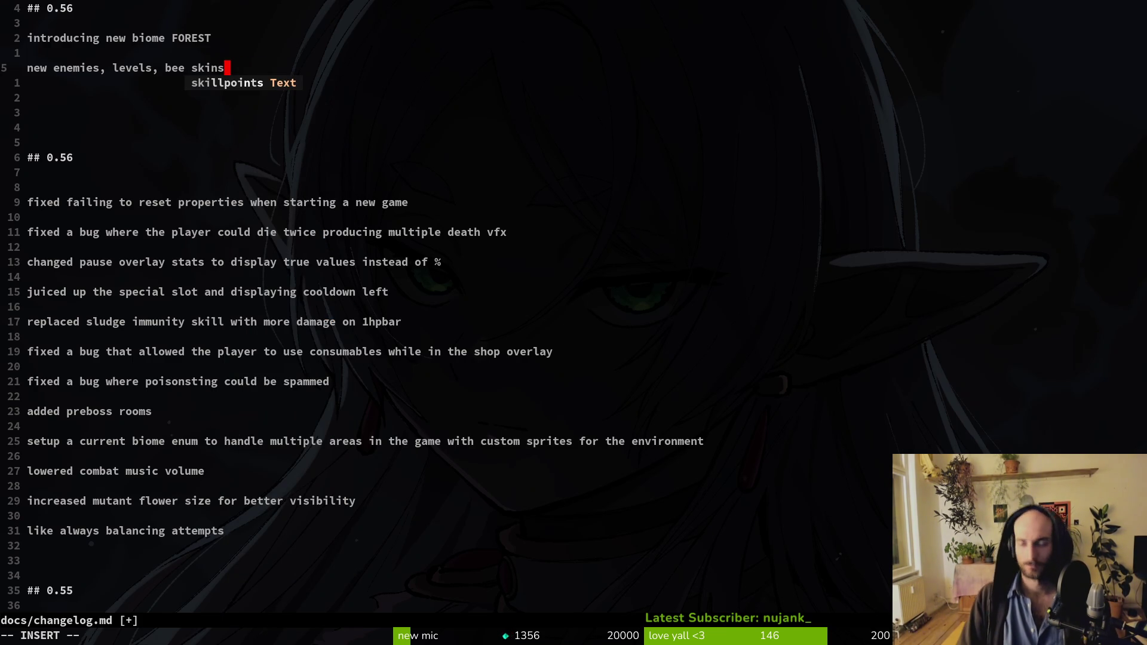
key("Tab")
key("BackSpace")
key("BackSpace")
key("BackSpace")
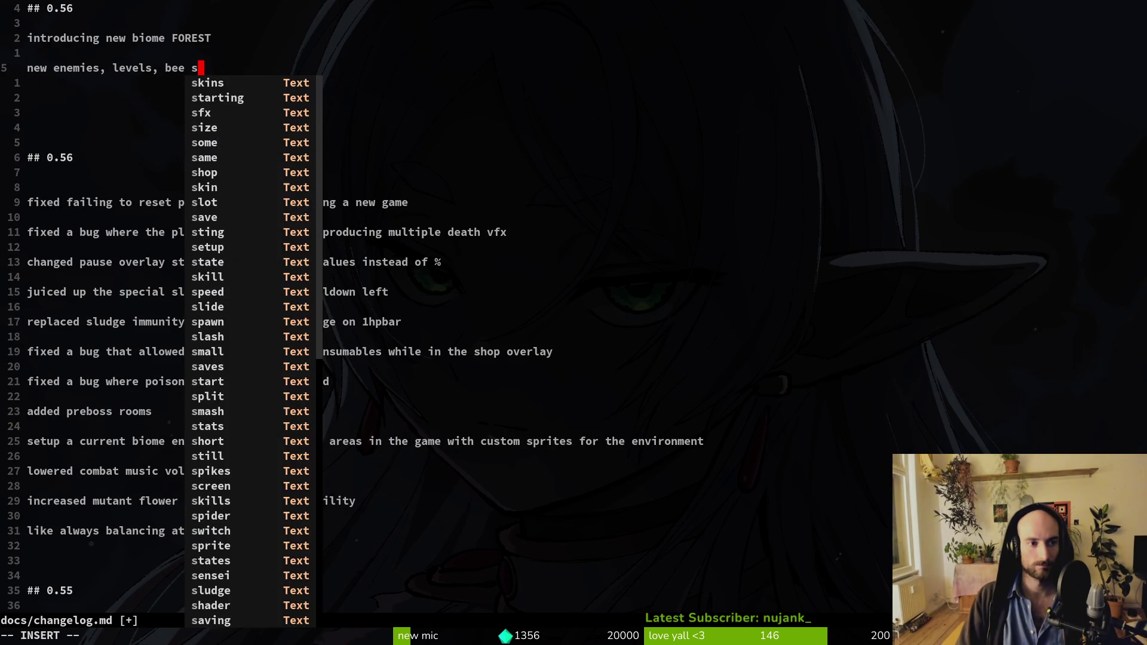
type("kins")
key("Return")
key("Return")
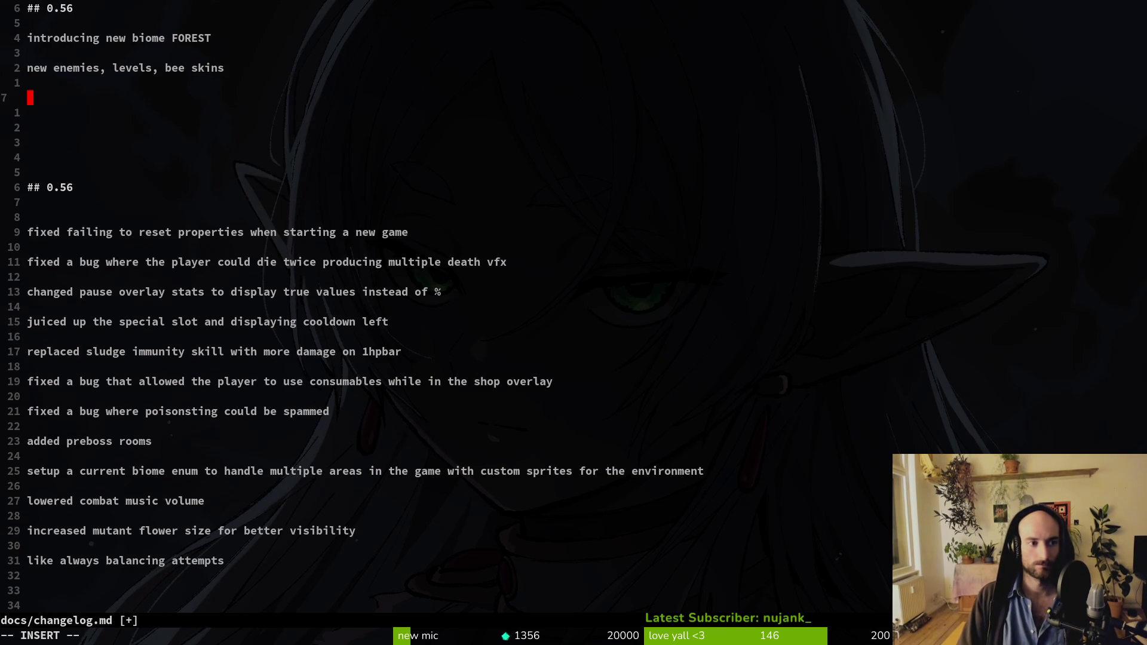
key("Escape")
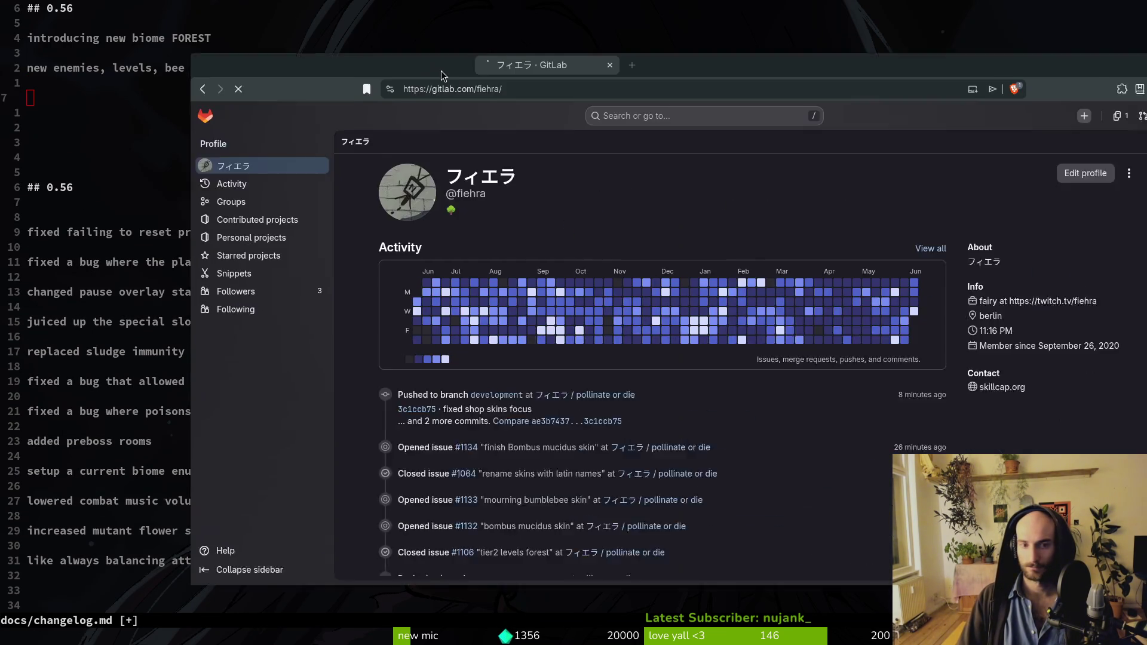
Step: Open the project's GitLab commit history, maximized, showing 100 commits per page
left_click(367, 309)
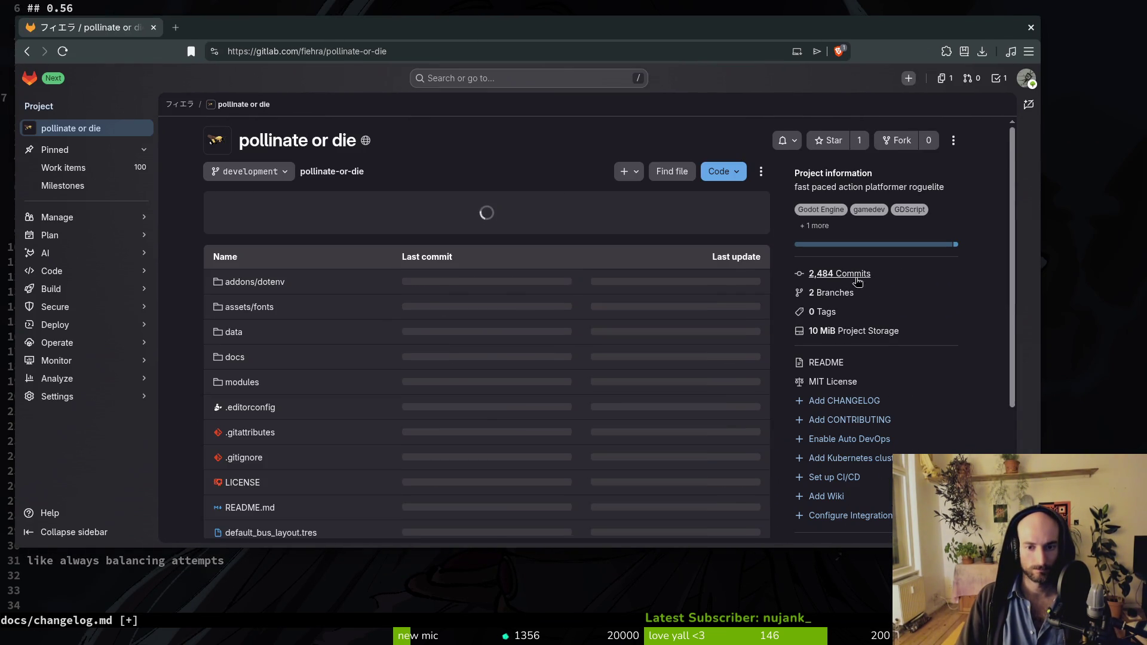
left_click(857, 274)
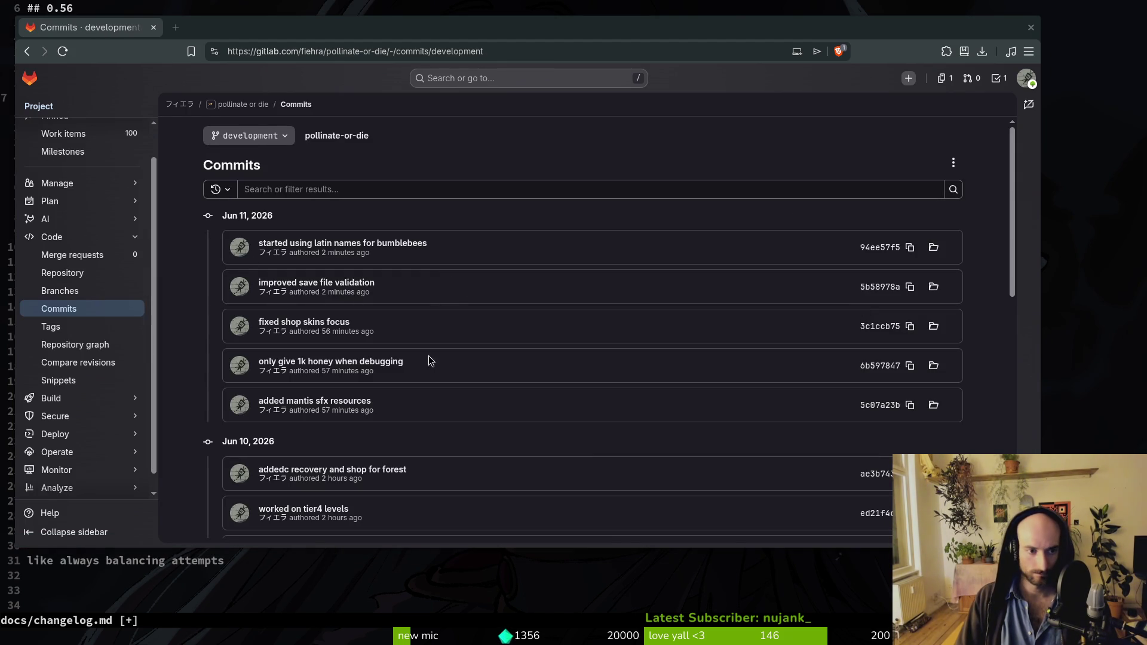
scroll(253, 371, "down", 5)
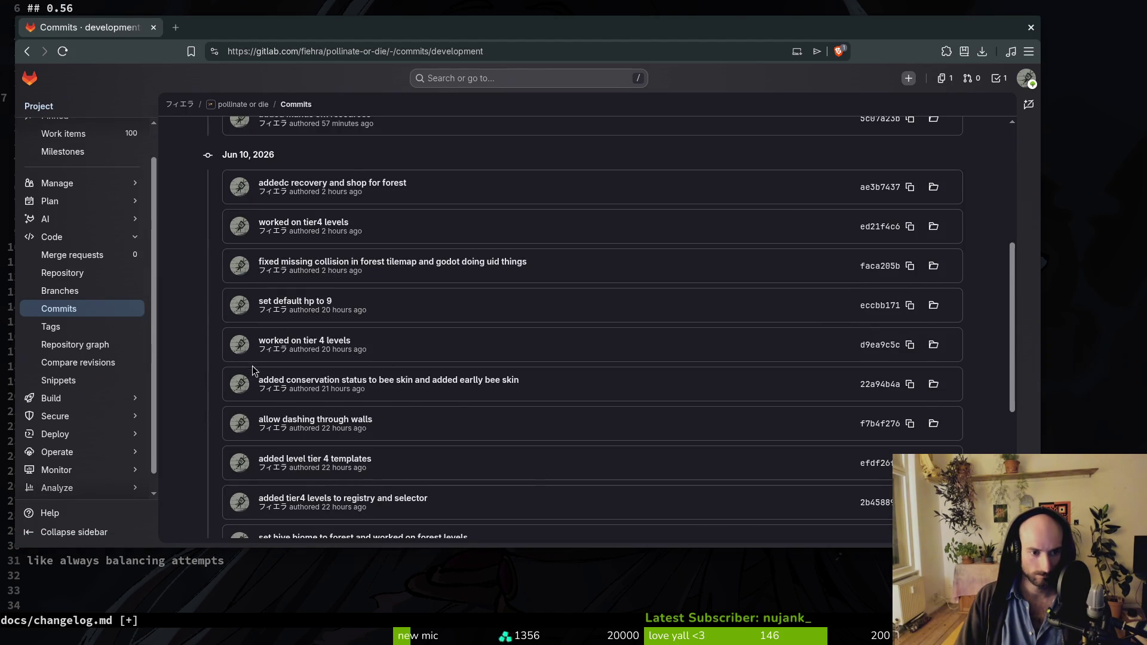
scroll(253, 371, "down", 5)
left_click(604, 525)
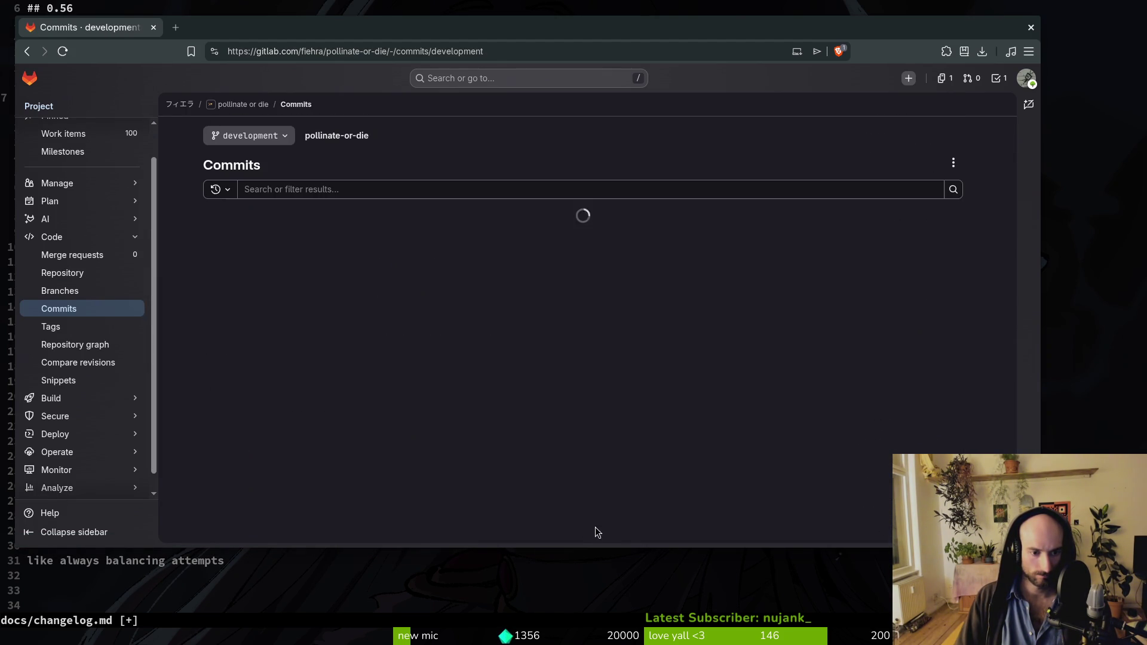
double_click(438, 23)
scroll(224, 364, "down", 5)
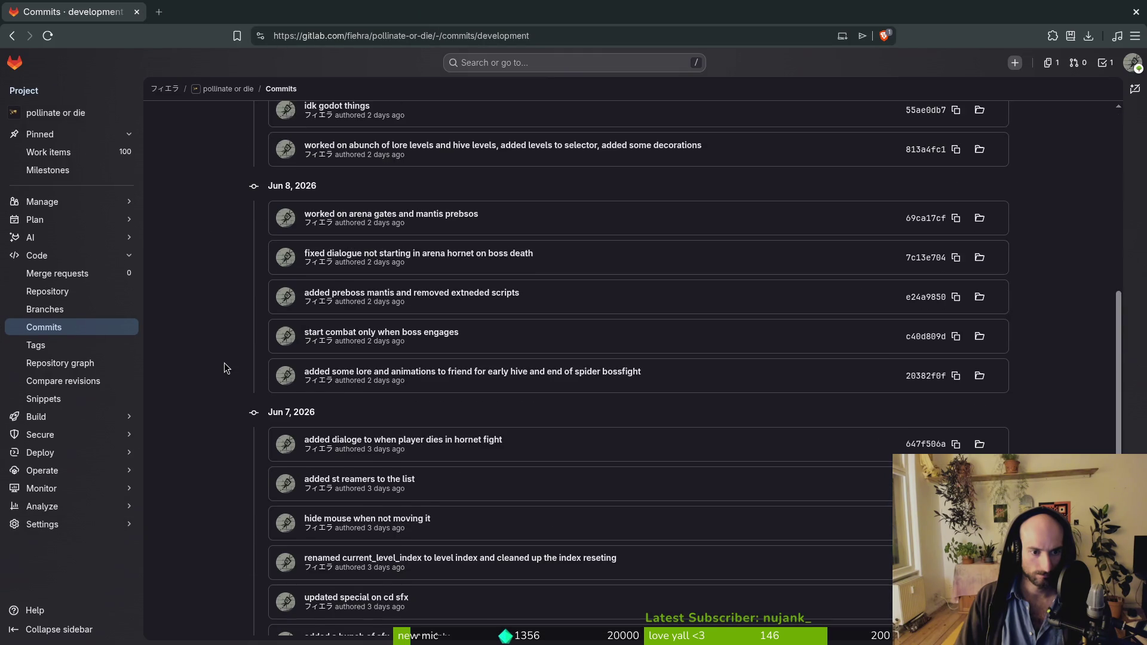
scroll(224, 362, "down", 2)
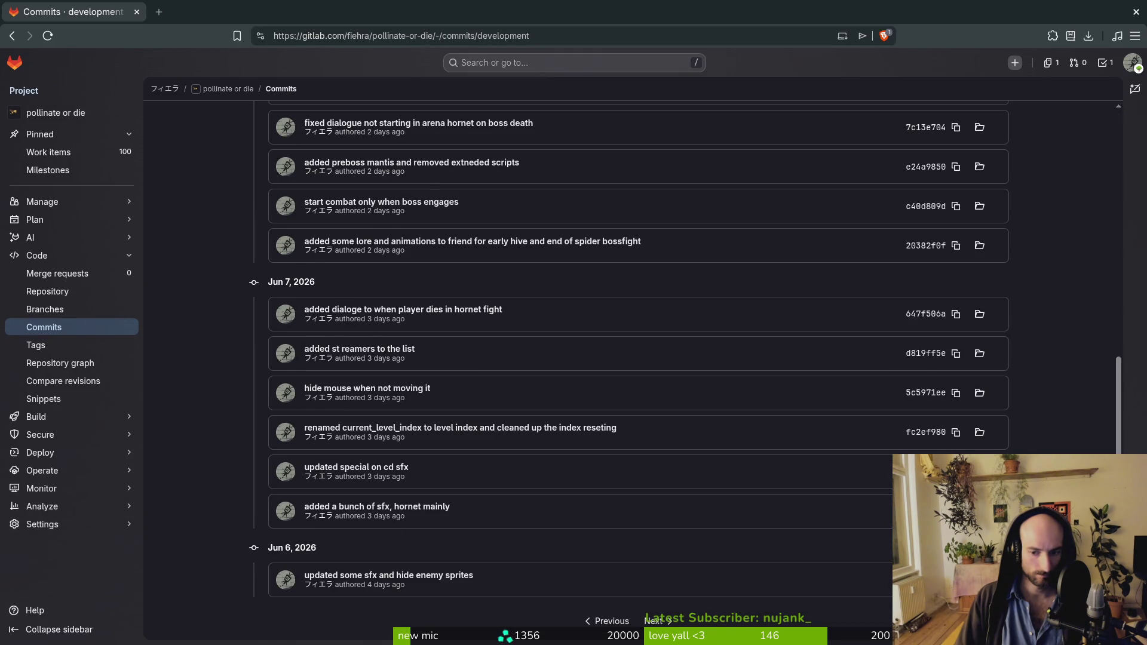
left_click(656, 621)
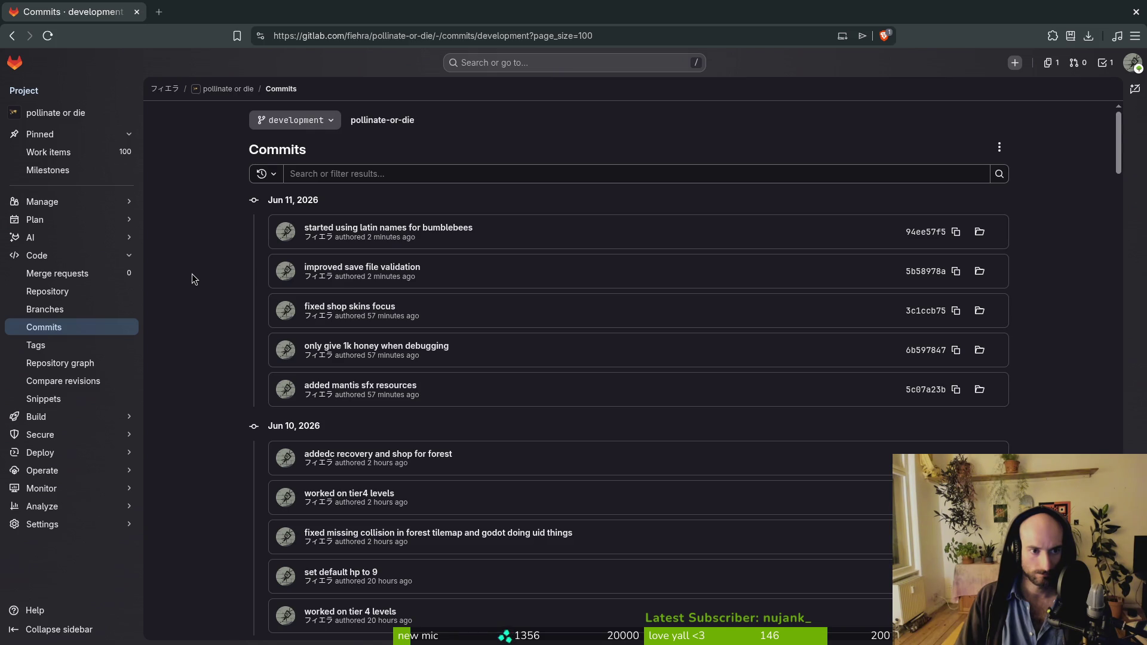
Step: Search the commit list for '56' to find the 'bumped to version 0.56' commit from Jun 4
scroll(193, 275, "down", 20)
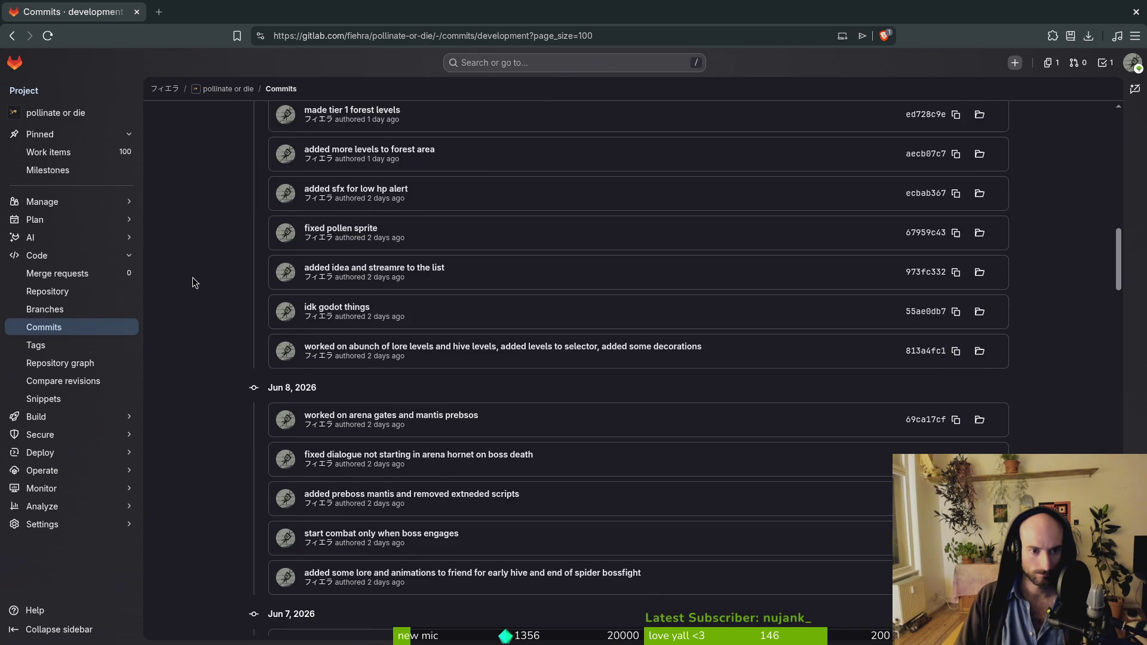
scroll(194, 285, "down", 3)
scroll(195, 286, "down", 10)
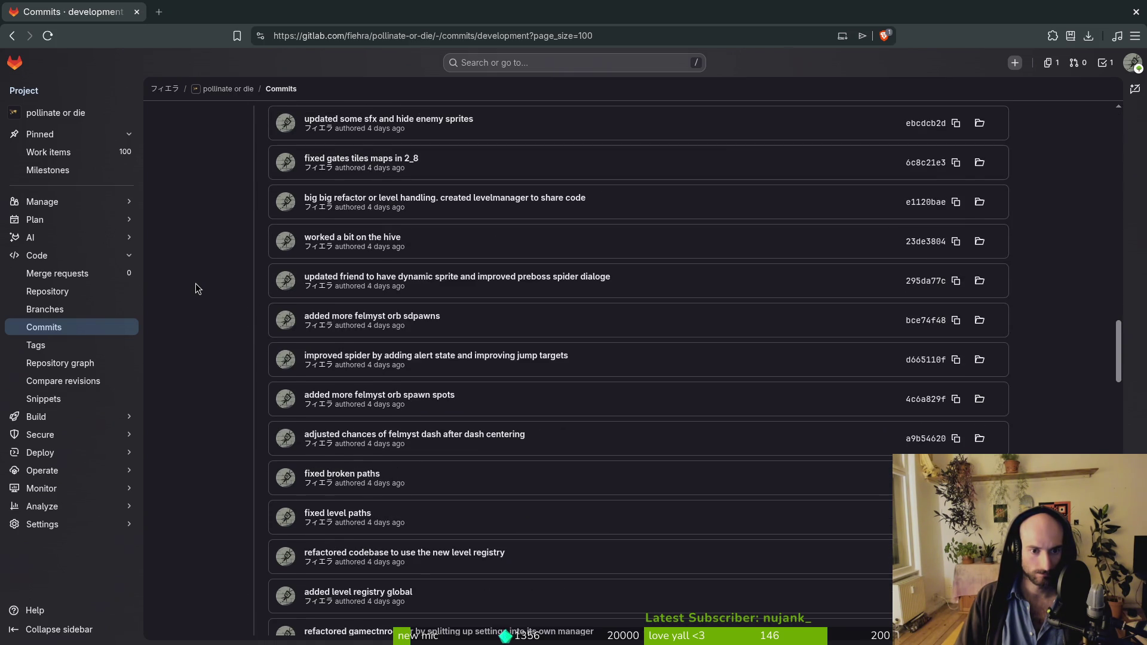
scroll(194, 286, "down", 3)
scroll(195, 284, "down", 7)
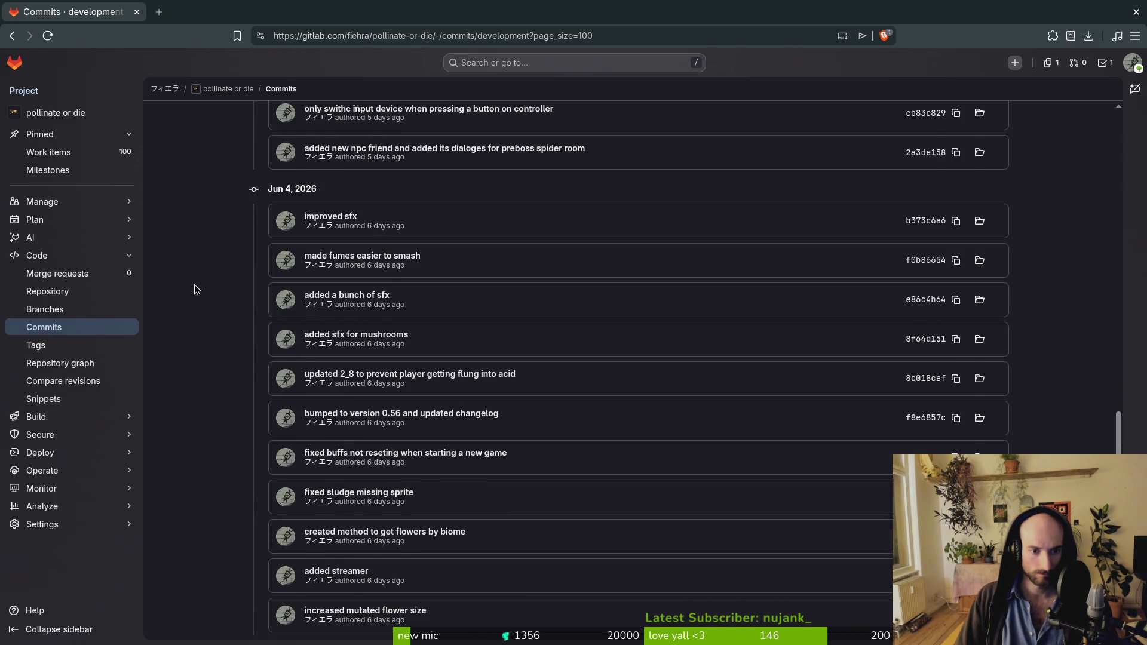
scroll(194, 286, "down", 5)
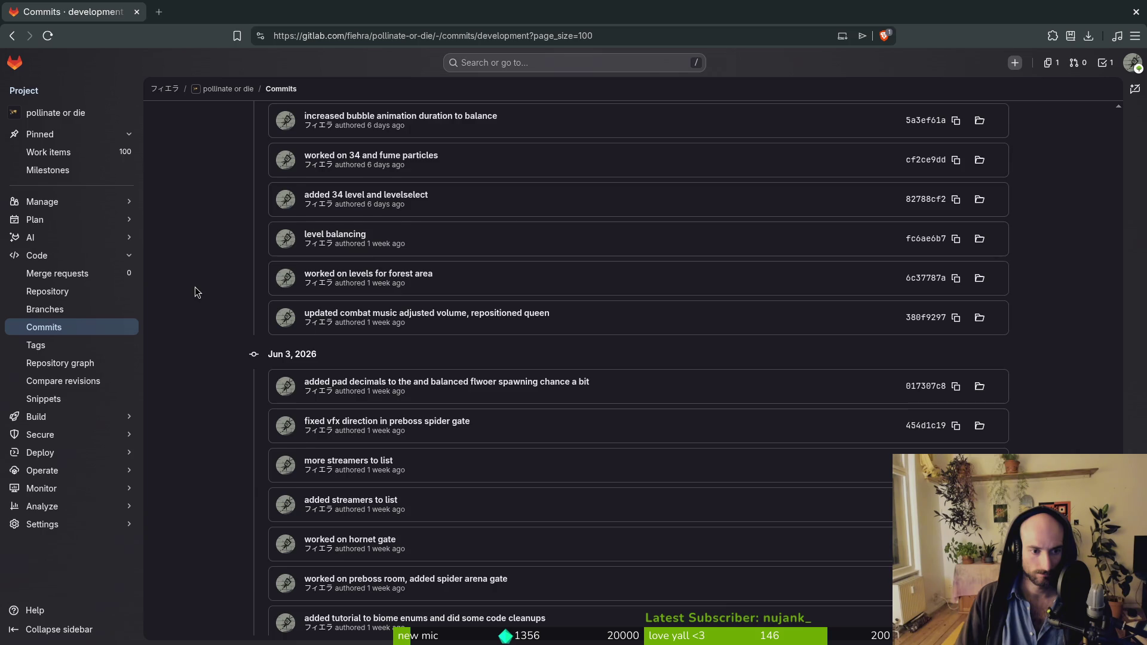
scroll(195, 287, "down", 5)
key("ctrl+f")
type("56")
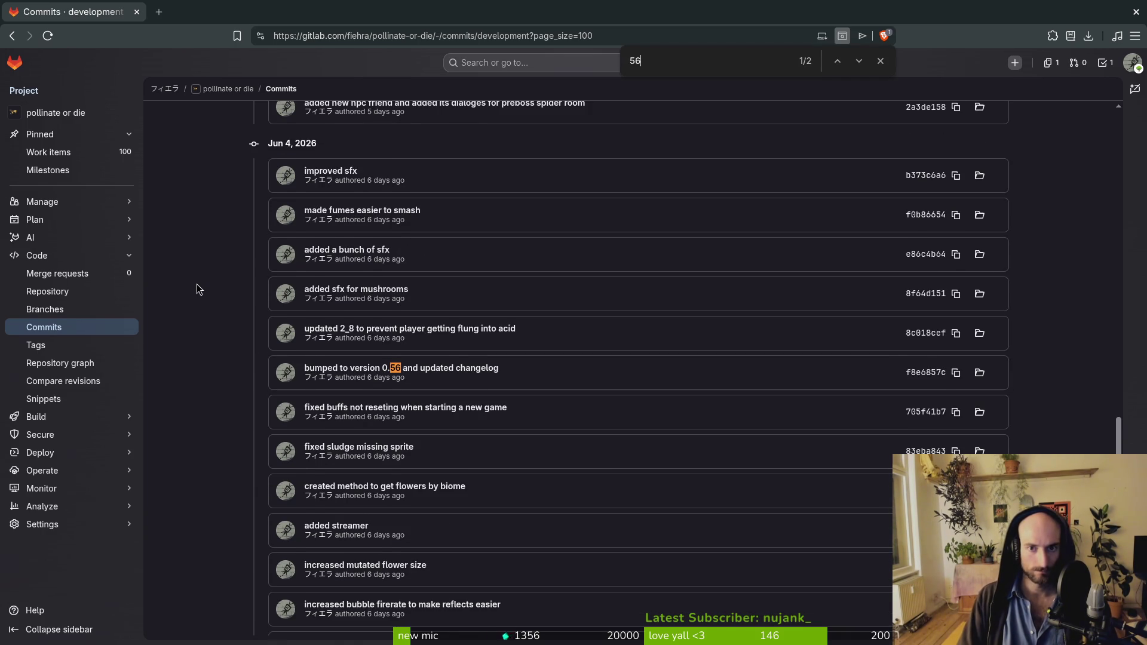
key("Return")
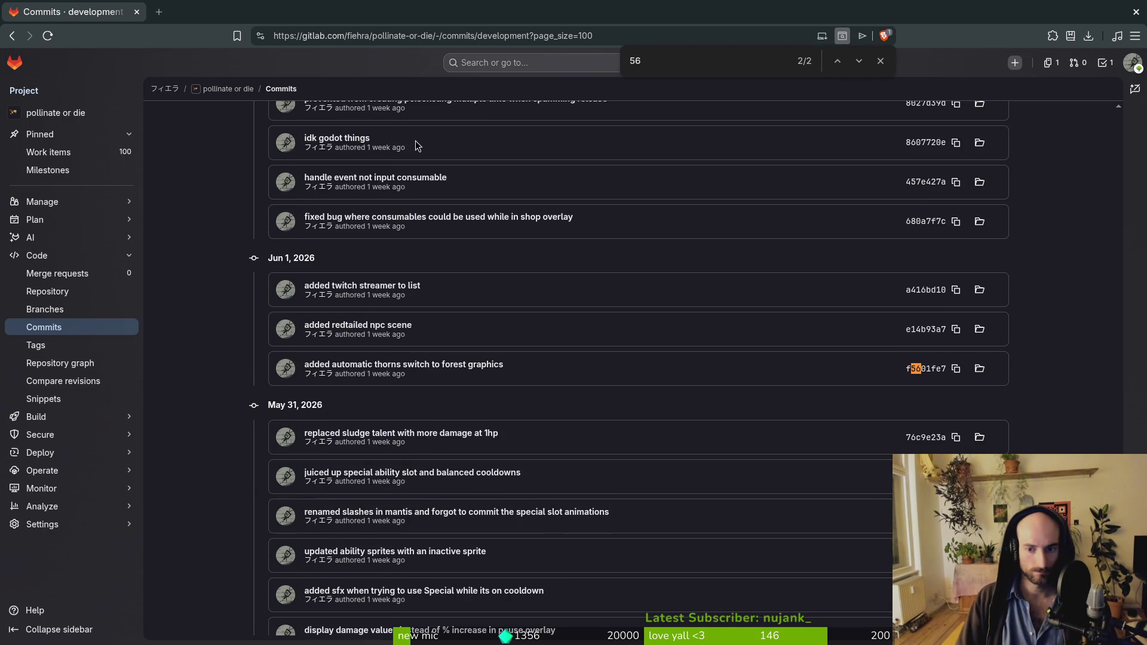
left_click(837, 61)
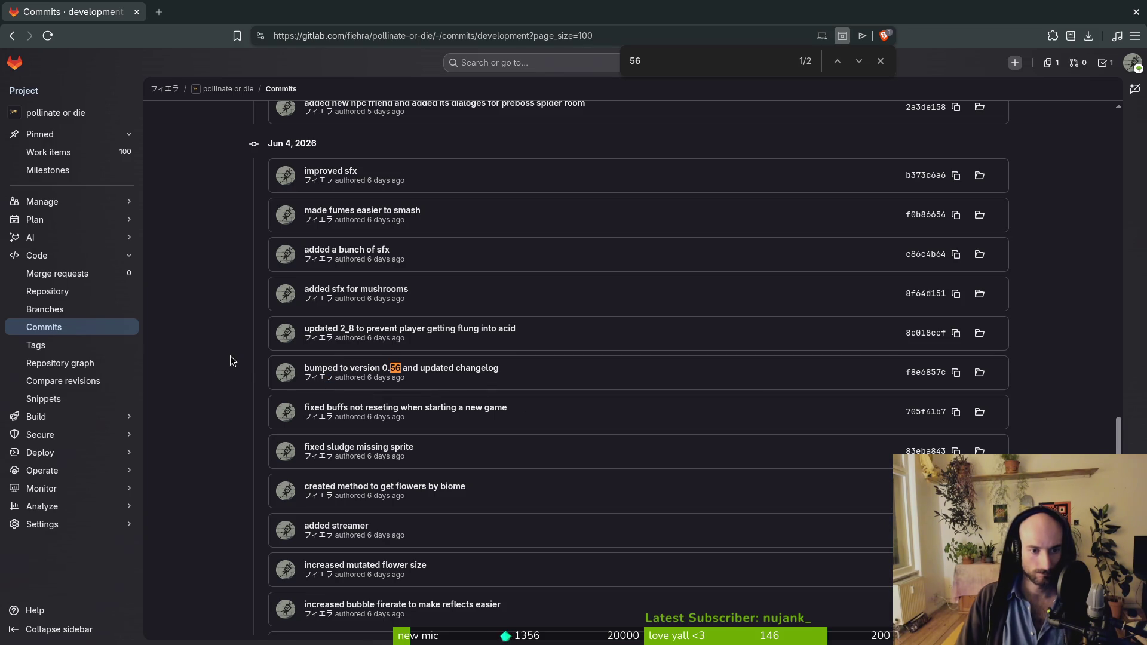
scroll(237, 369, "up", 2)
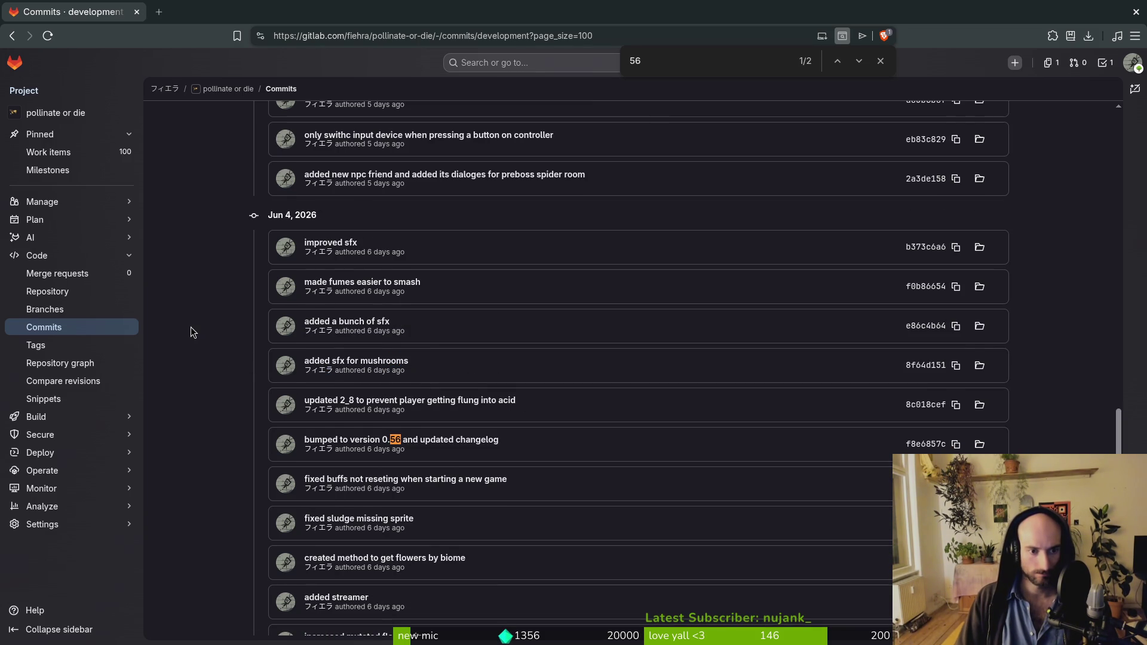
left_click(880, 61)
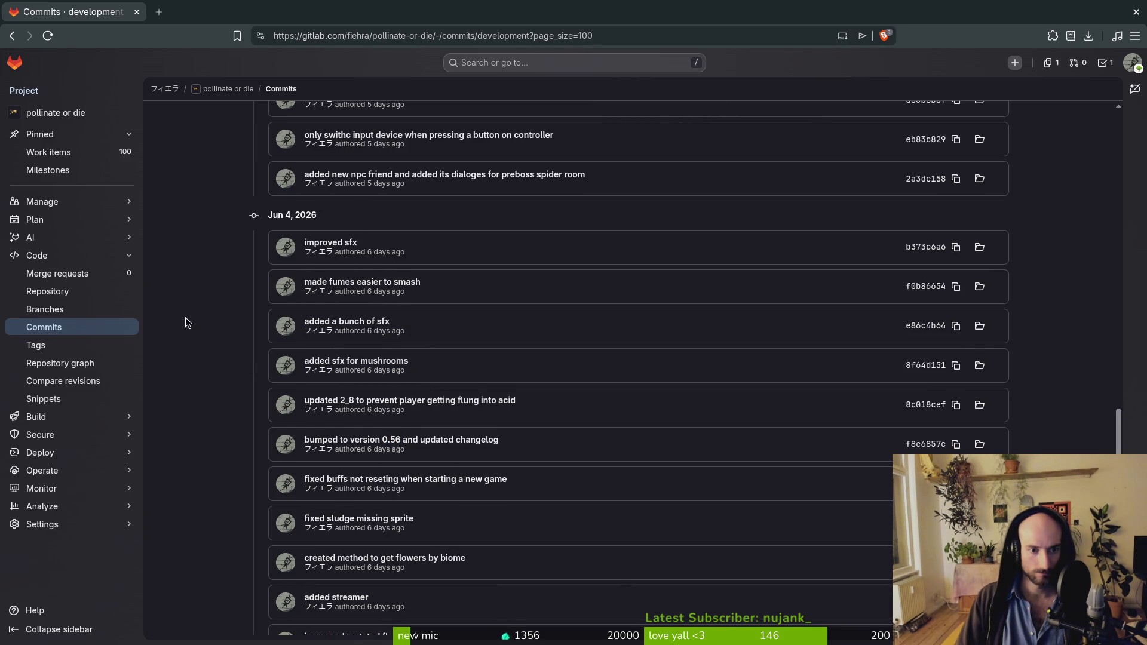
Step: Add the changelog entry 'made fumes easier to smash, thorns easier to see'
key("alt+Tab")
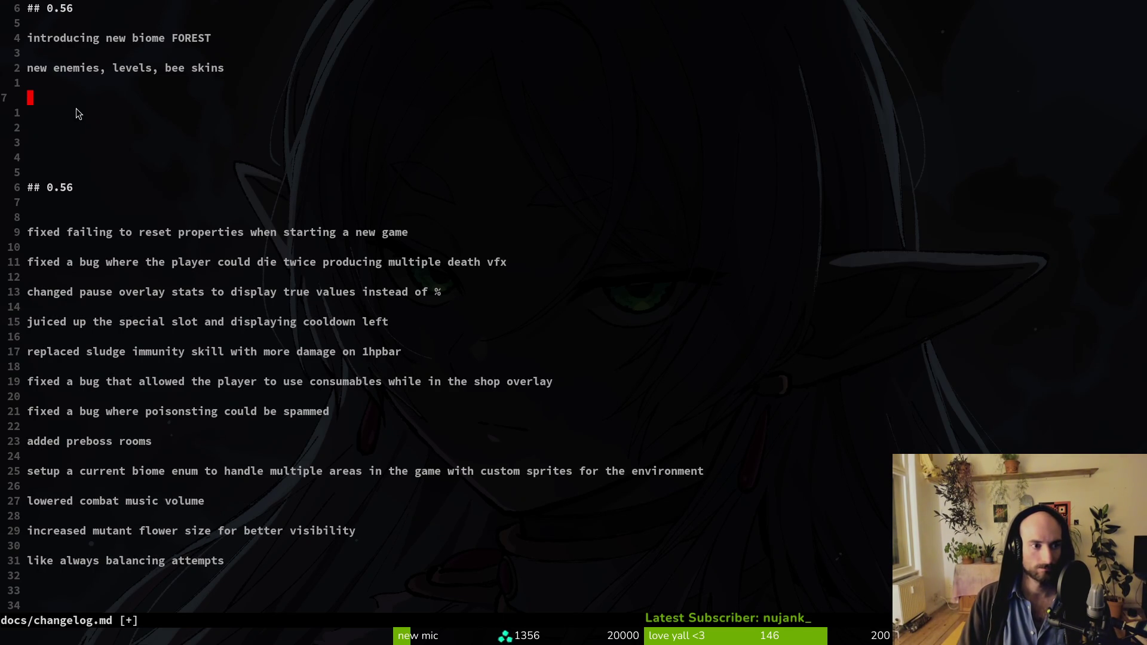
type("imade fumes")
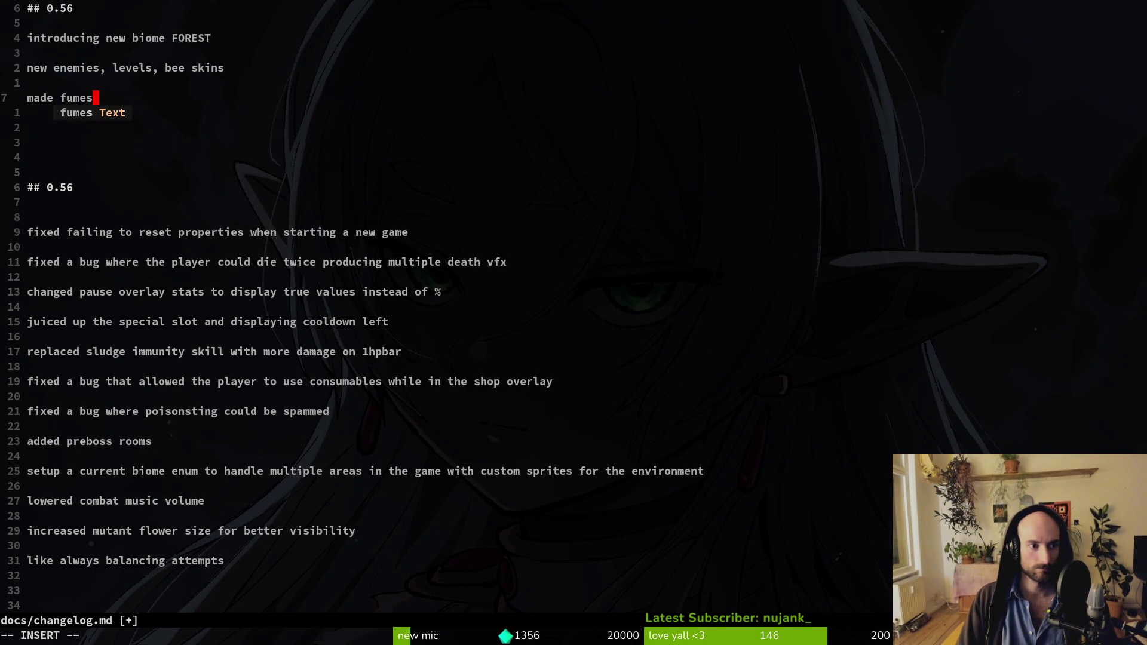
key("BackSpace")
key("BackSpace")
key("BackSpace")
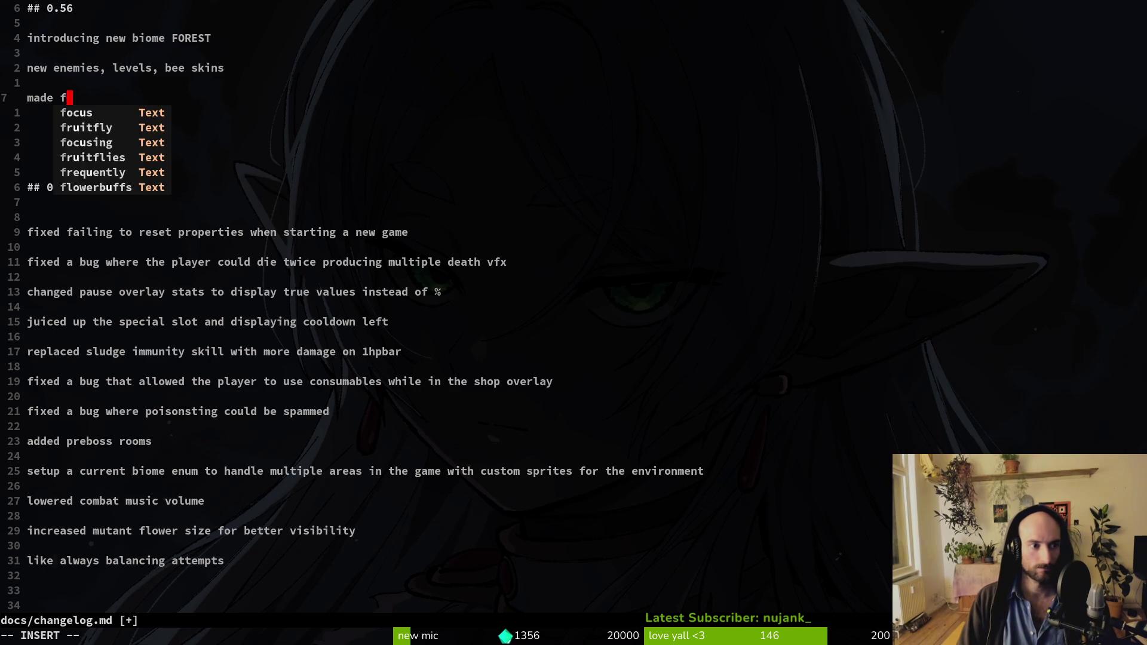
key("BackSpace")
key("BackSpace")
key("BackSpace")
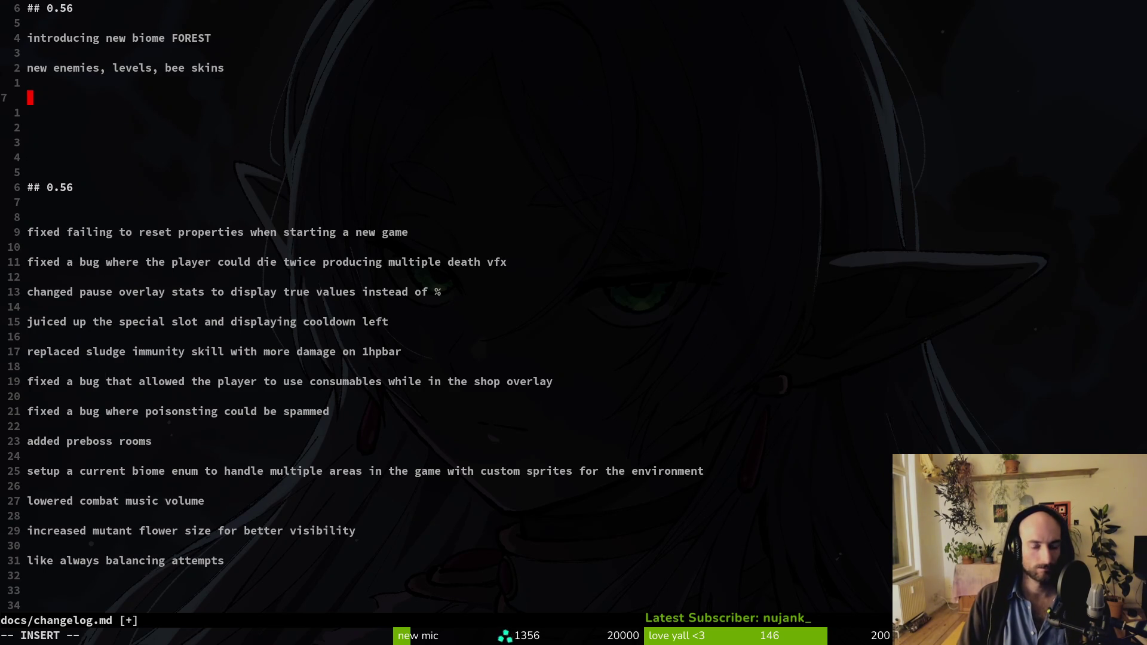
type("ma")
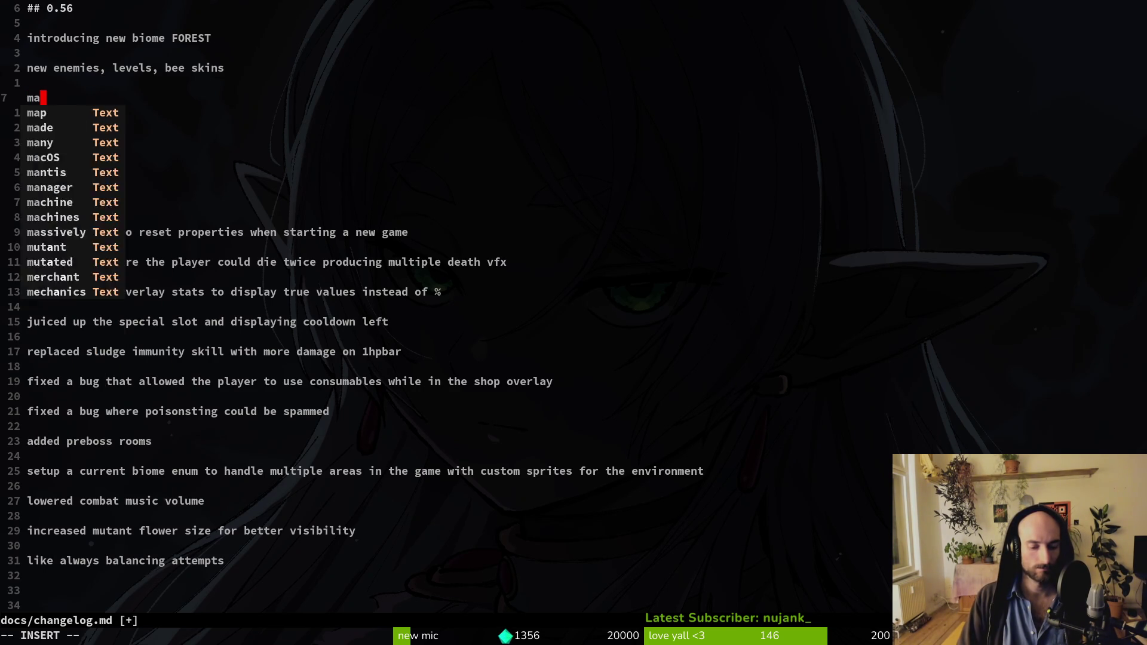
type("de fumes easier to sm")
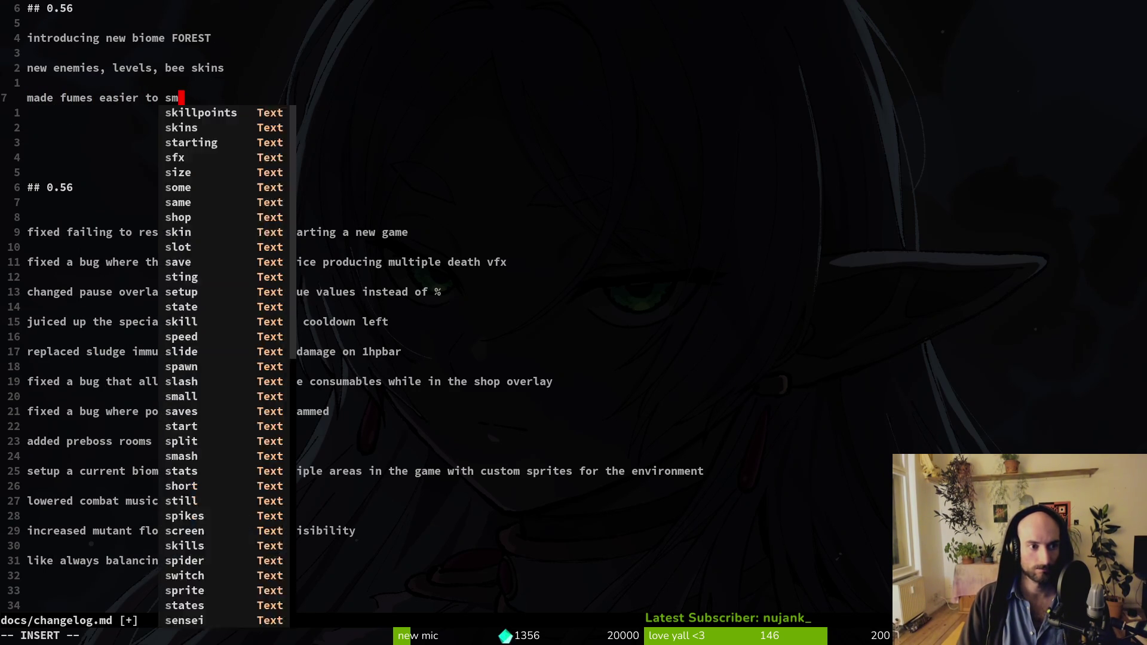
type("ash, thorns easier to sensei")
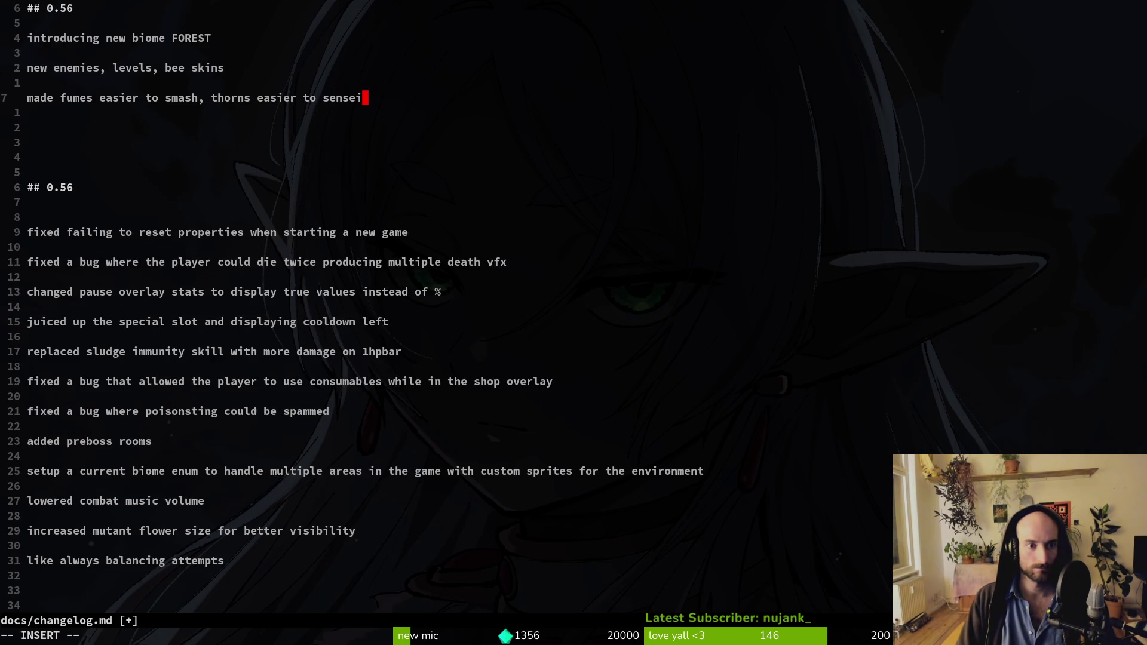
key("BackSpace")
key("BackSpace")
key("BackSpace")
type("e")
key("Return")
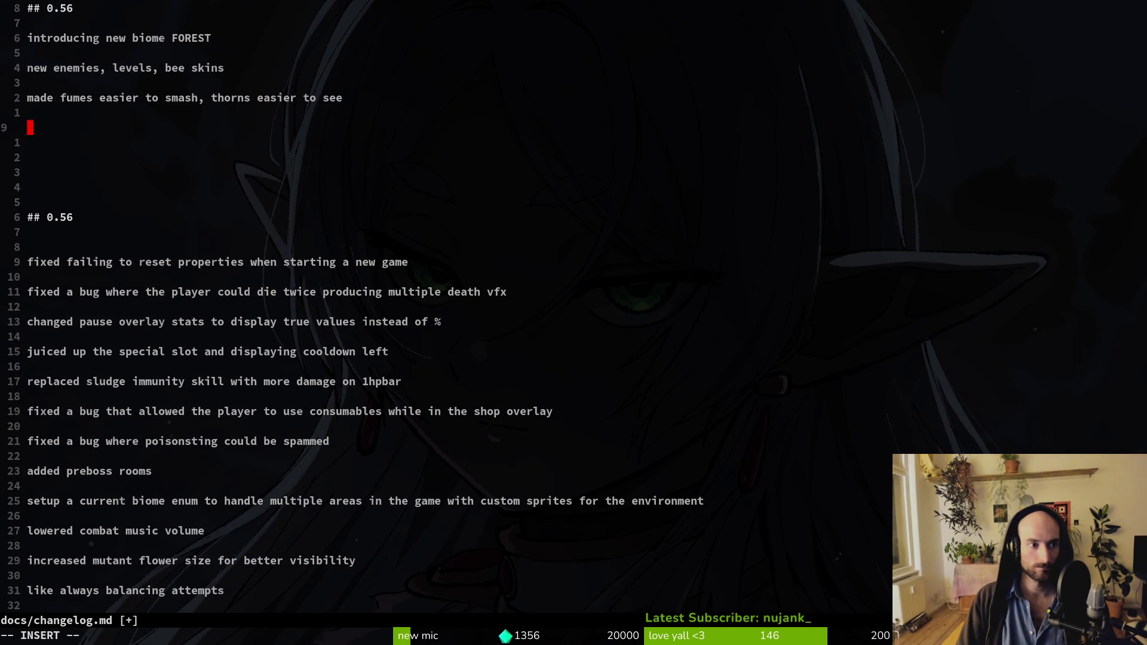
Step: Scroll up through the newer GitLab commits for more changes
key("alt+Tab")
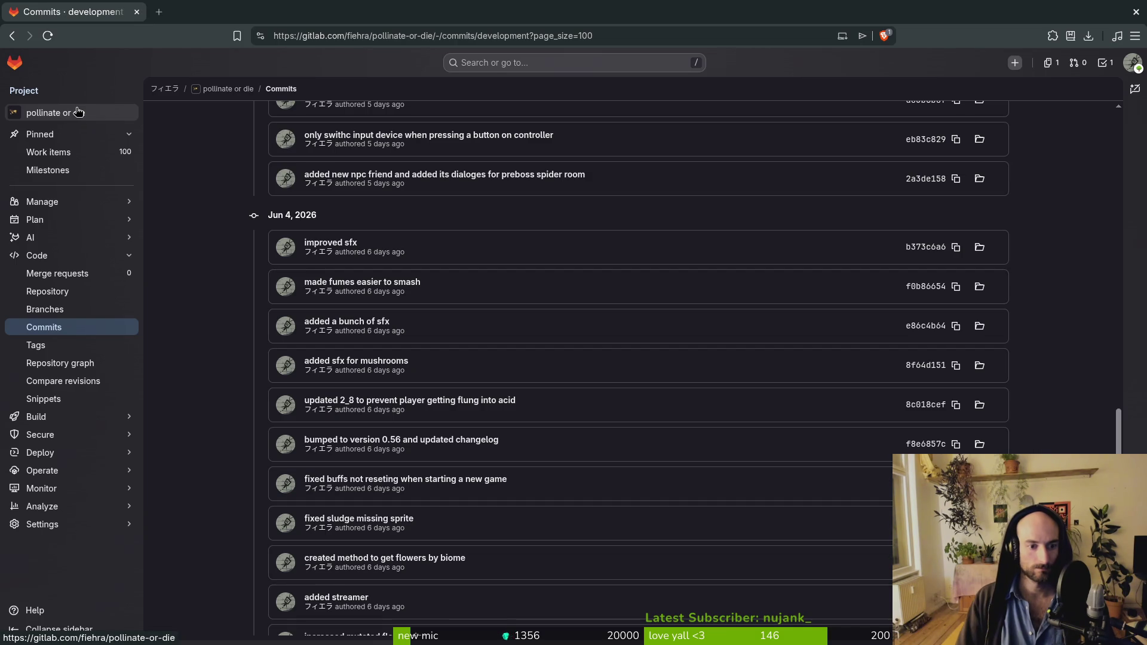
scroll(221, 372, "up", 2)
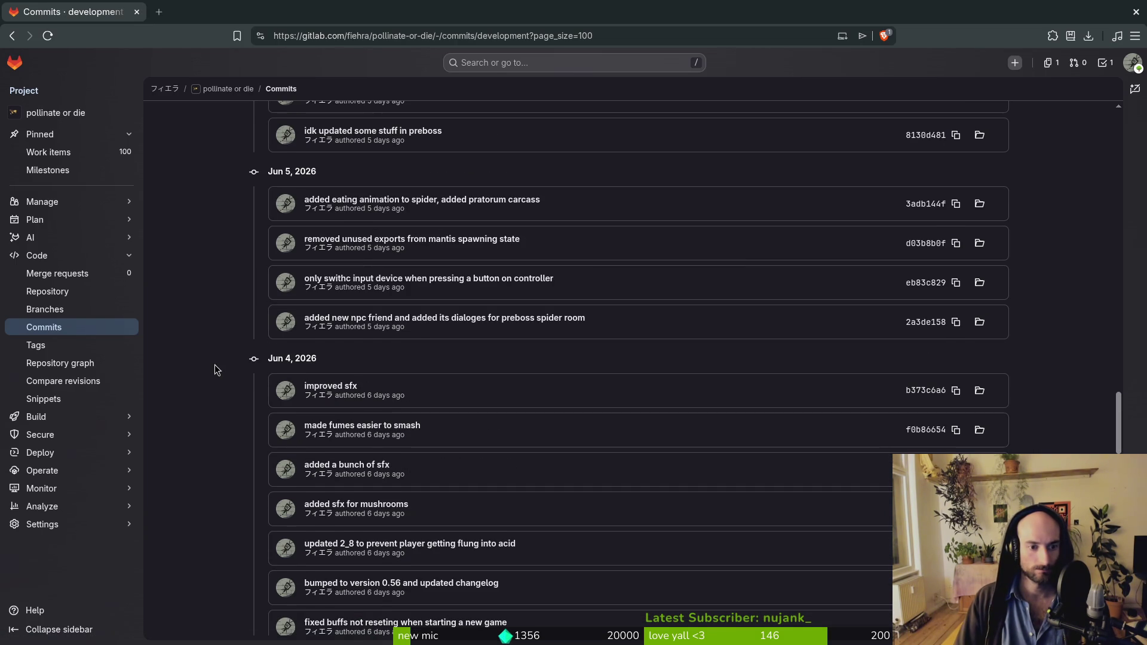
scroll(218, 358, "up", 1)
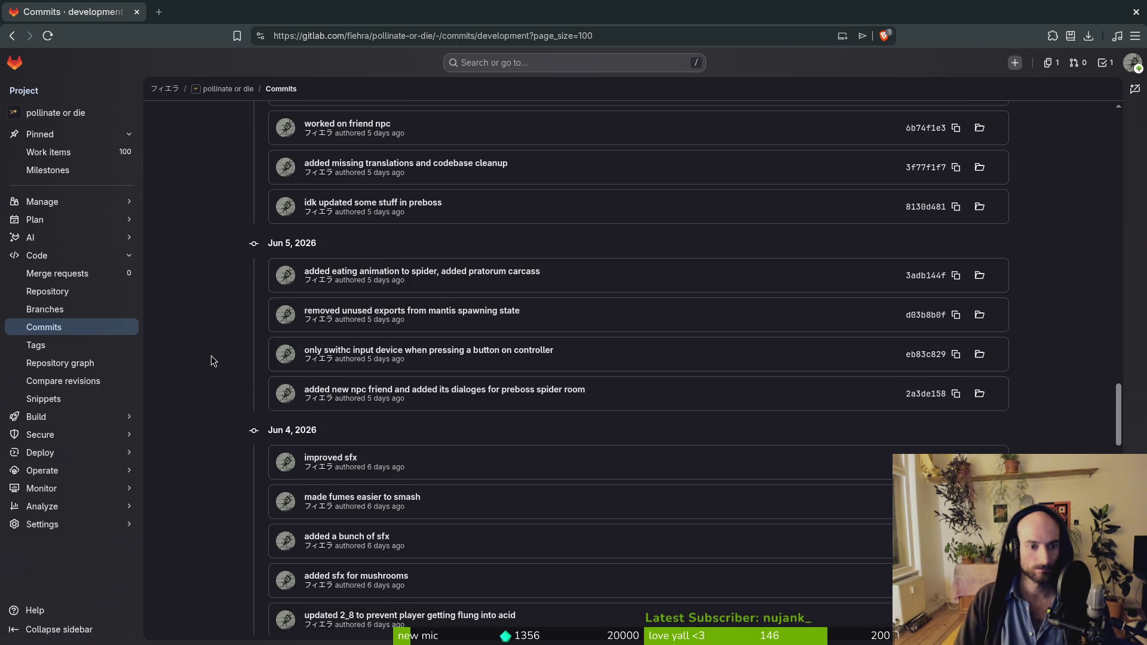
scroll(212, 357, "up", 1)
Step: Add the entry 'added some more storyline for spider' to the changelog
key("alt+Tab")
type("add")
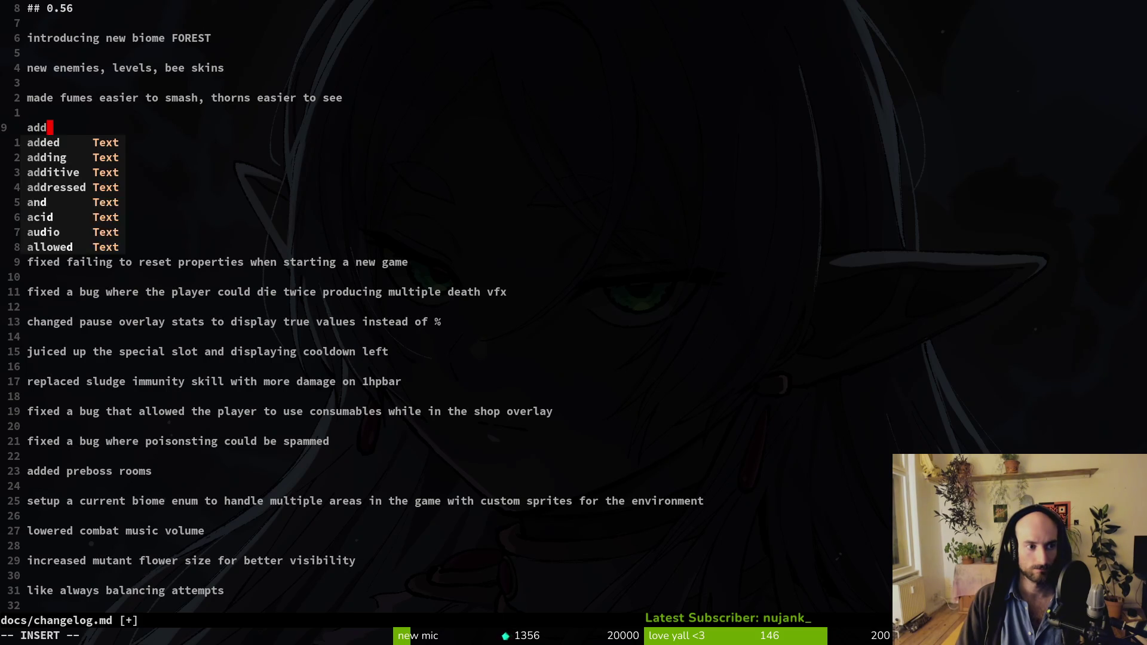
type("ed some more s")
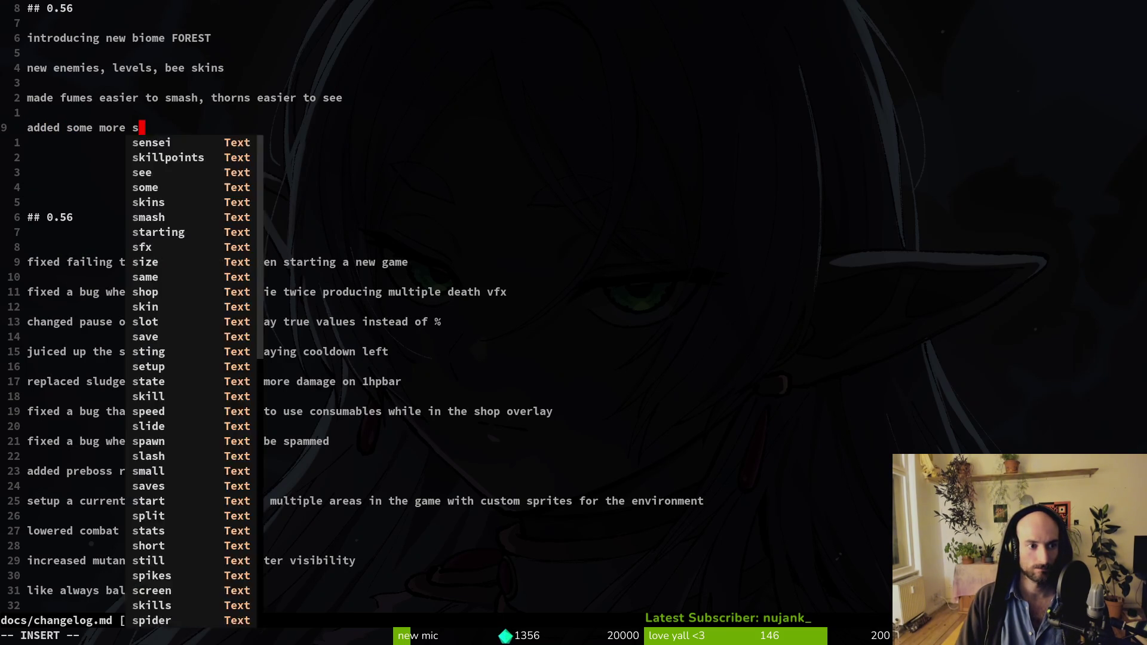
type("toryline")
key("Return")
key("Return")
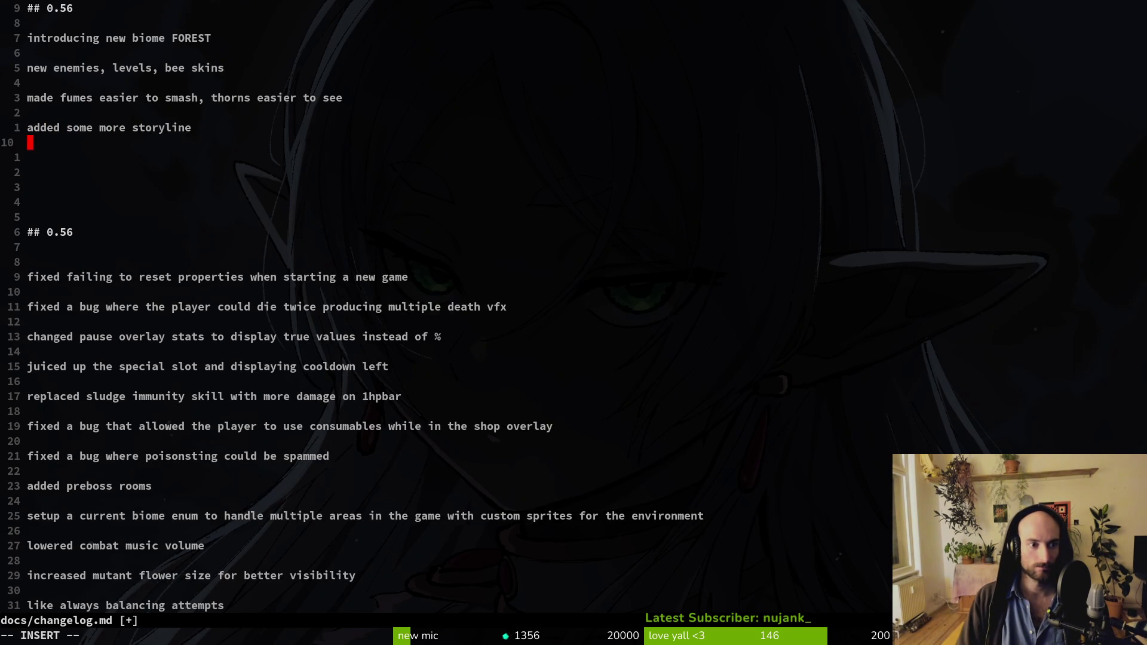
key("BackSpace")
key("BackSpace")
type("for demo")
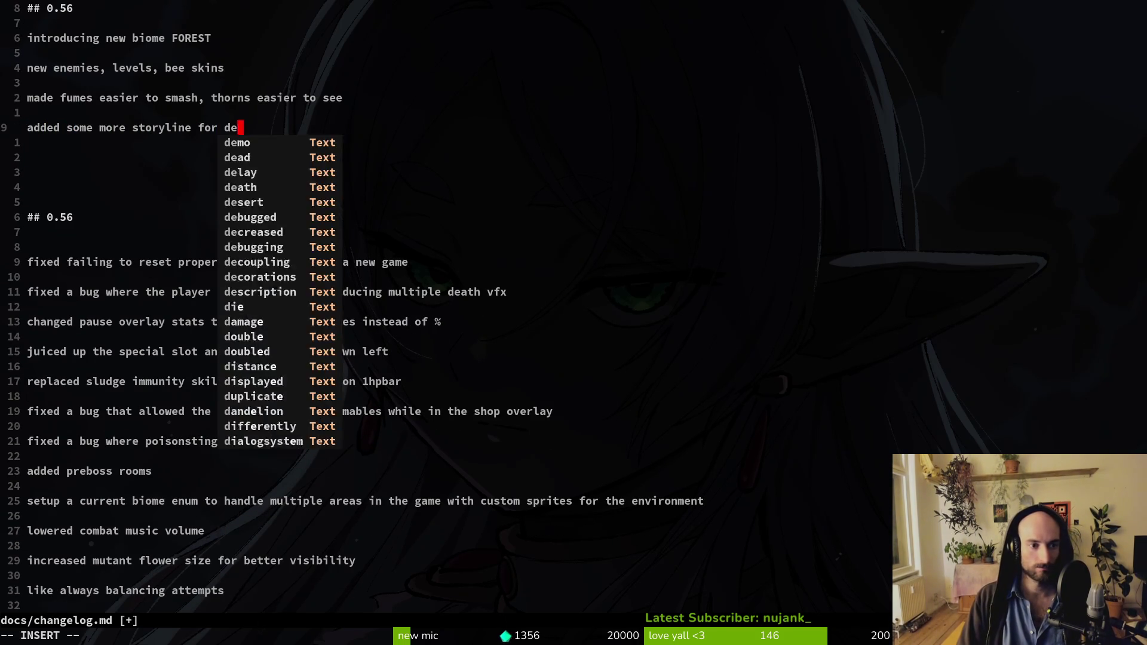
key("Return")
key("Return")
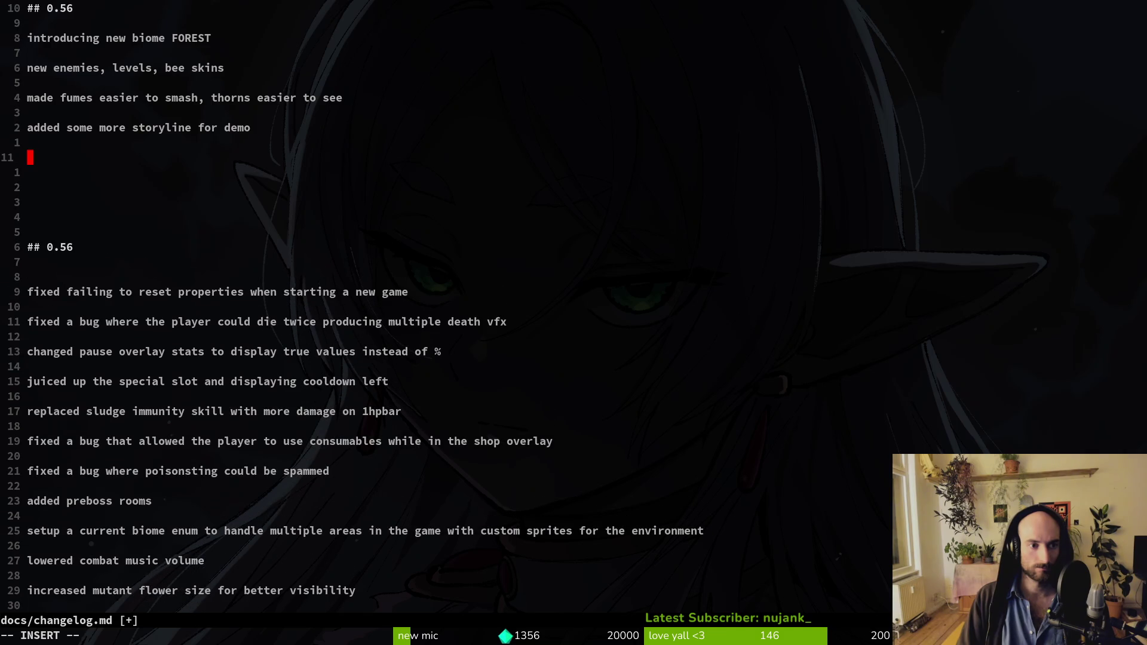
key("BackSpace")
key("BackSpace")
key("BackSpace")
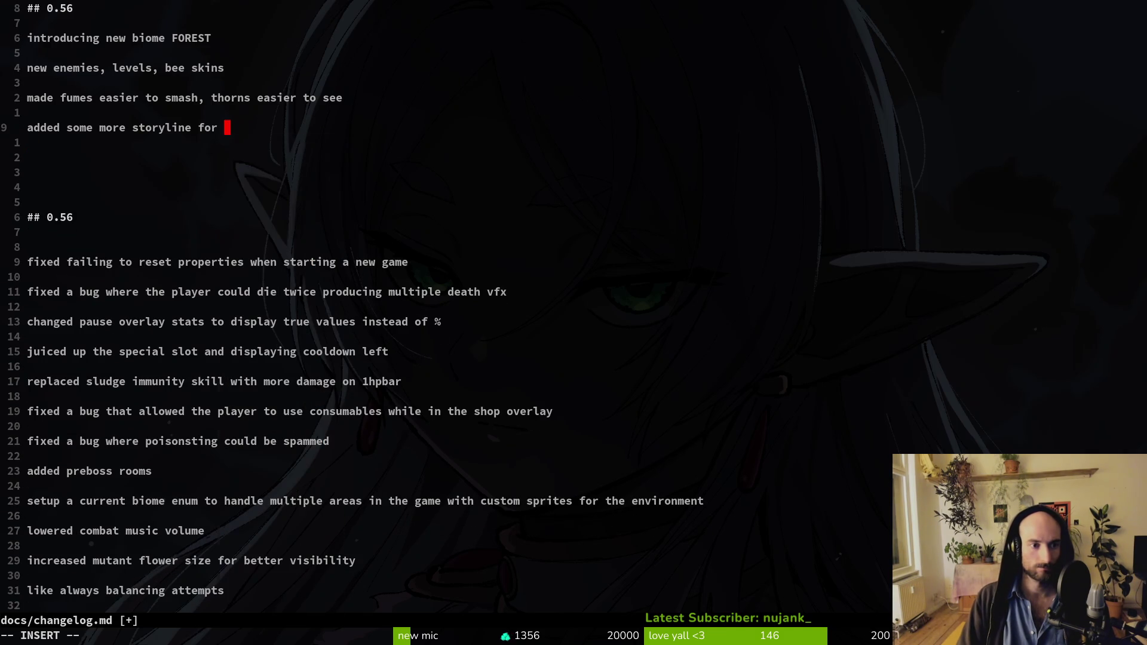
type("spider")
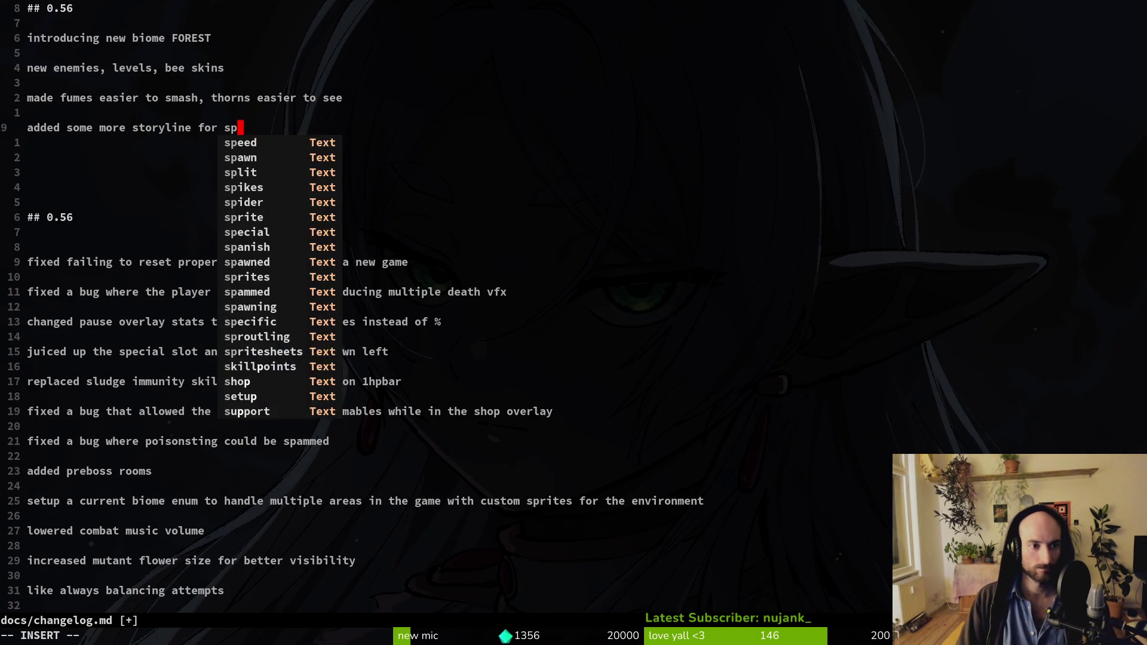
key("Return")
key("Return")
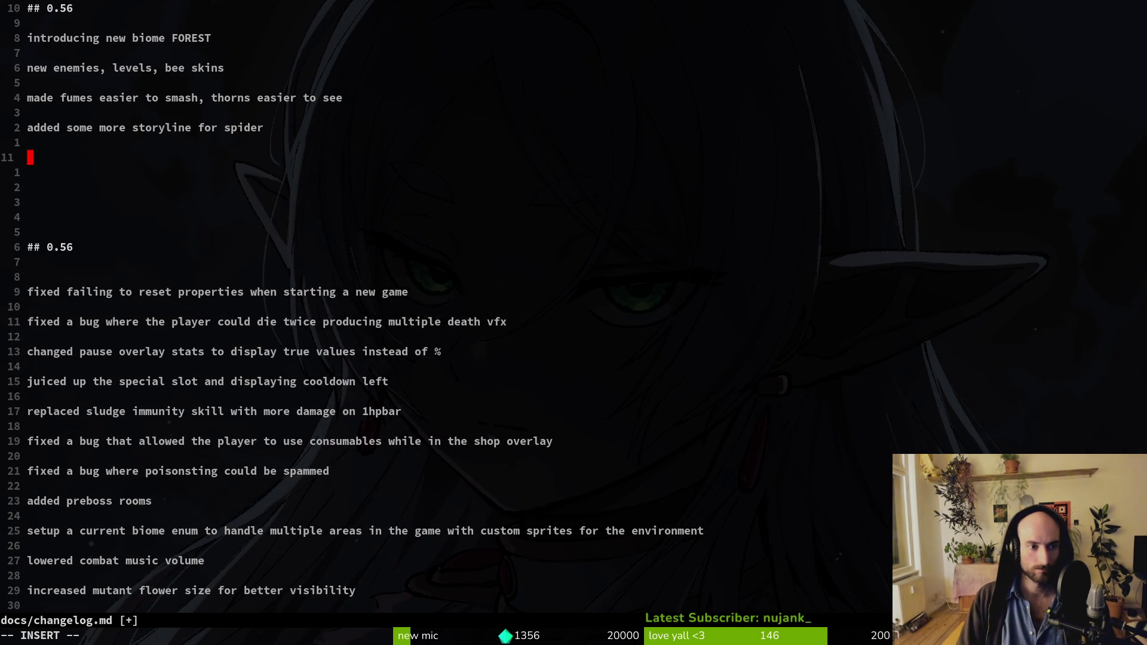
key("alt+Tab")
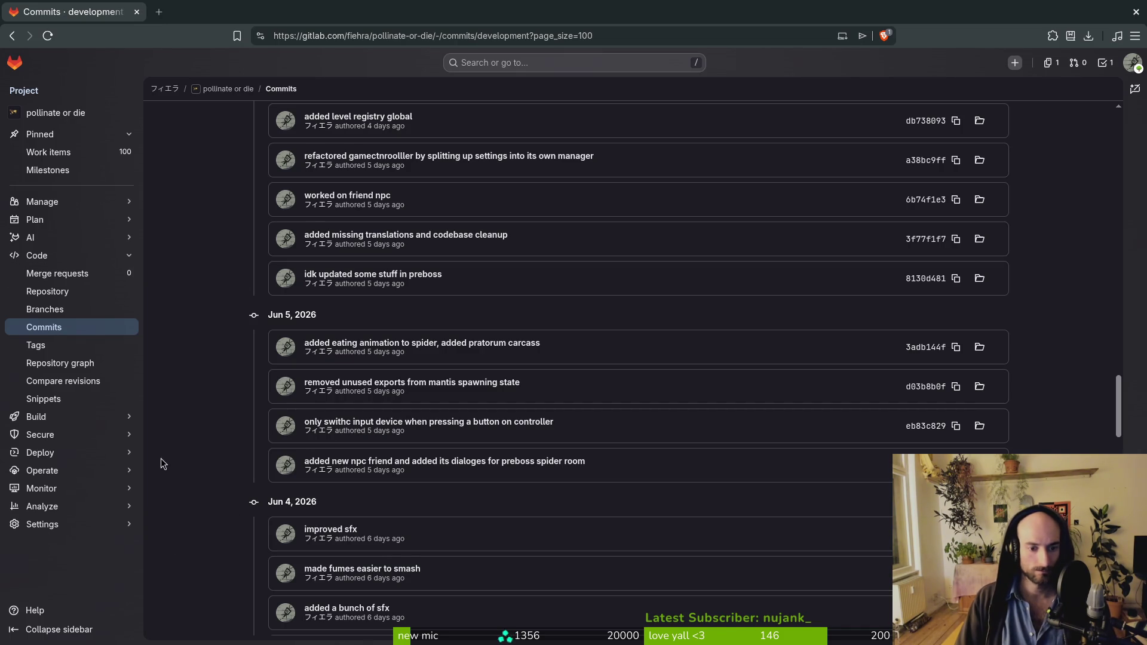
Step: Add the entry 'only track input device switch on button presses'
scroll(202, 413, "up", 1)
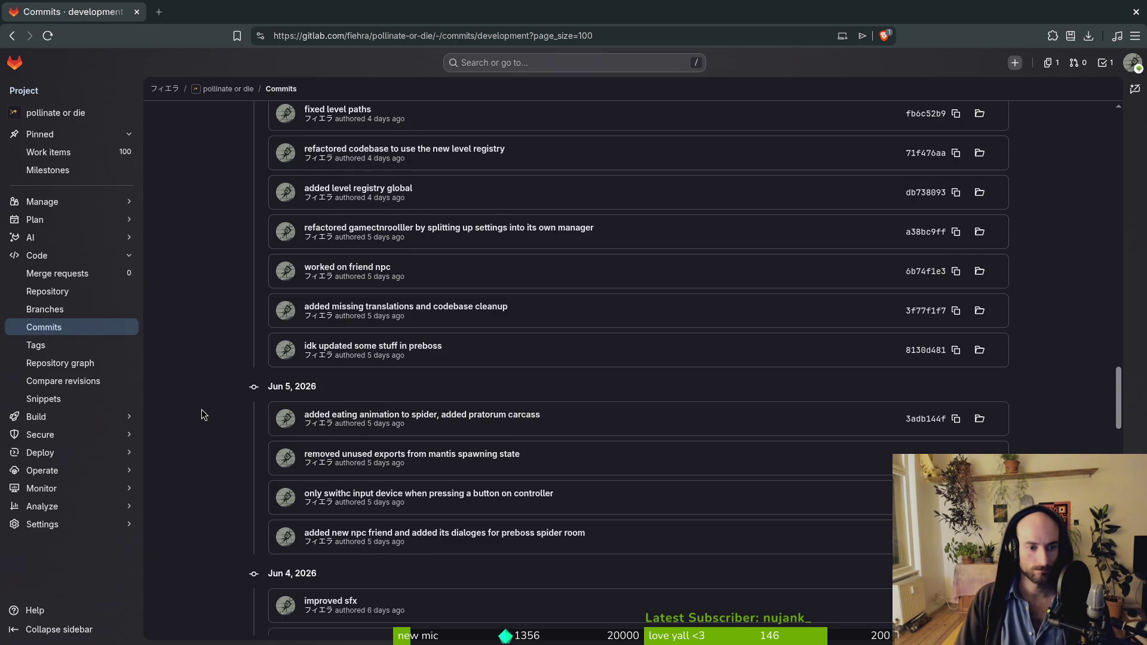
key("alt+Tab")
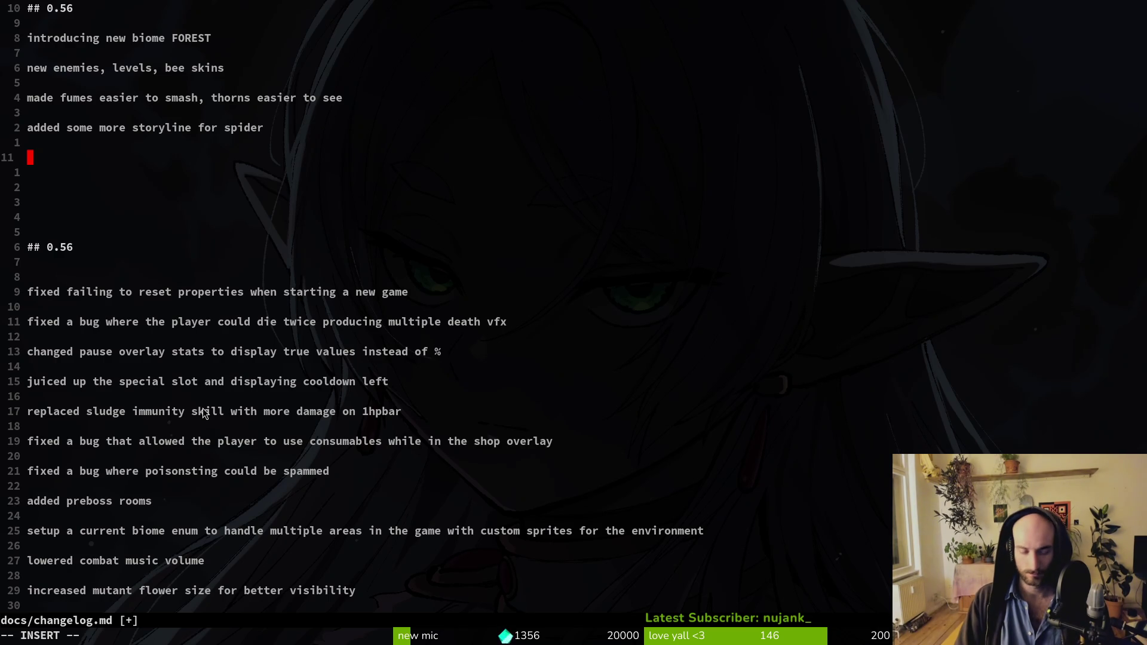
type("only ")
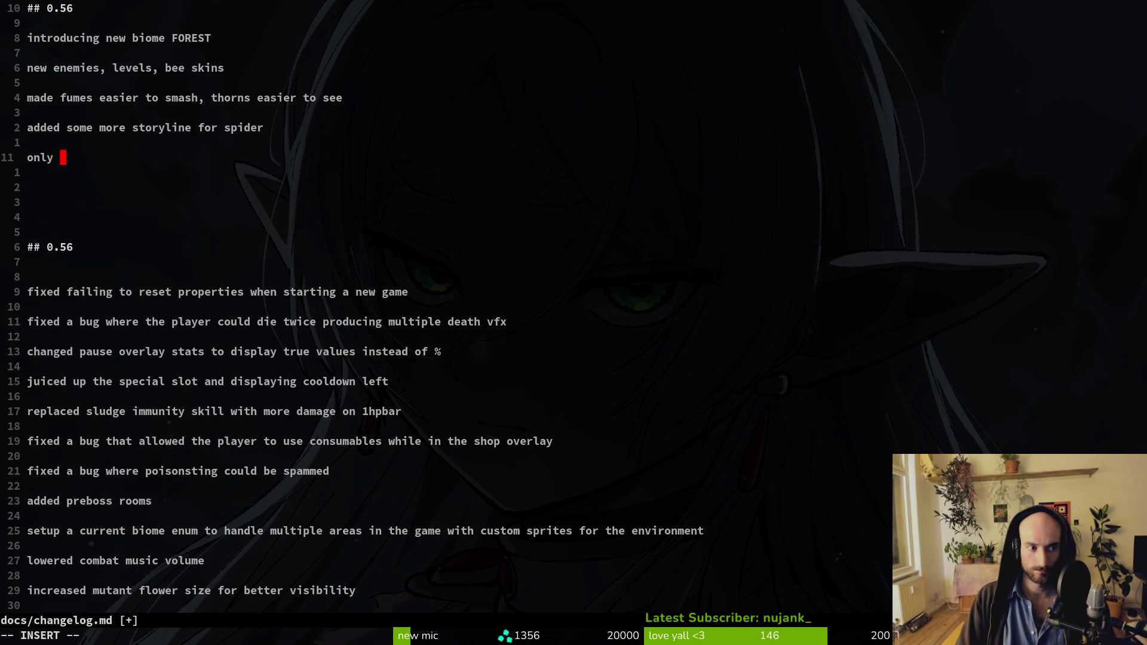
type("track inpu")
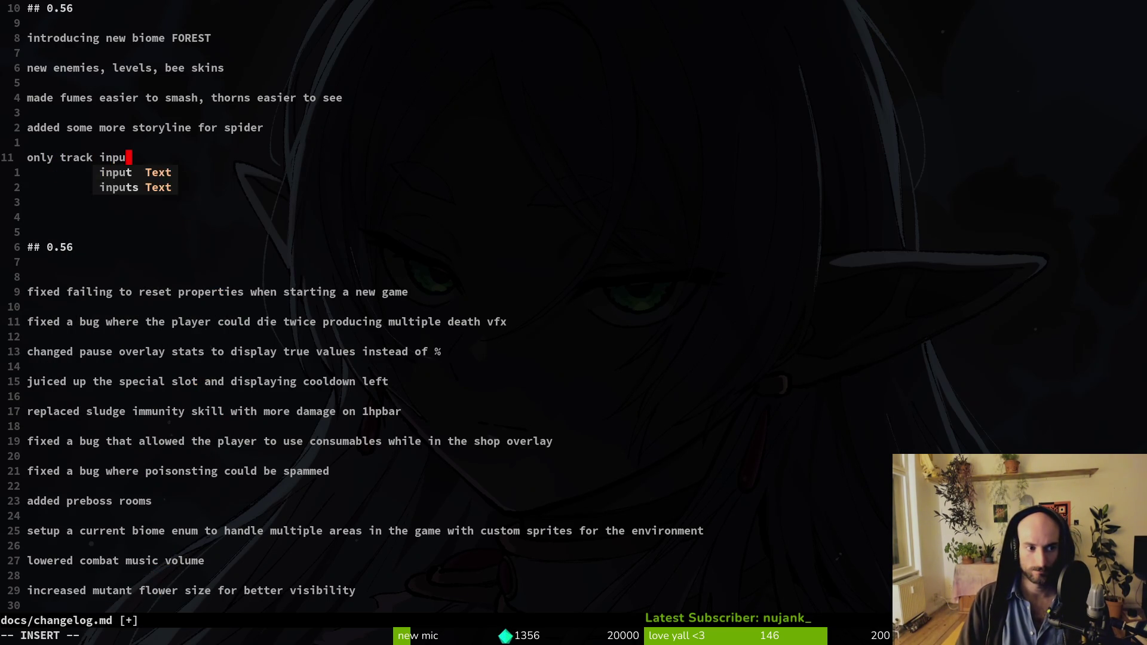
type("t device switch ")
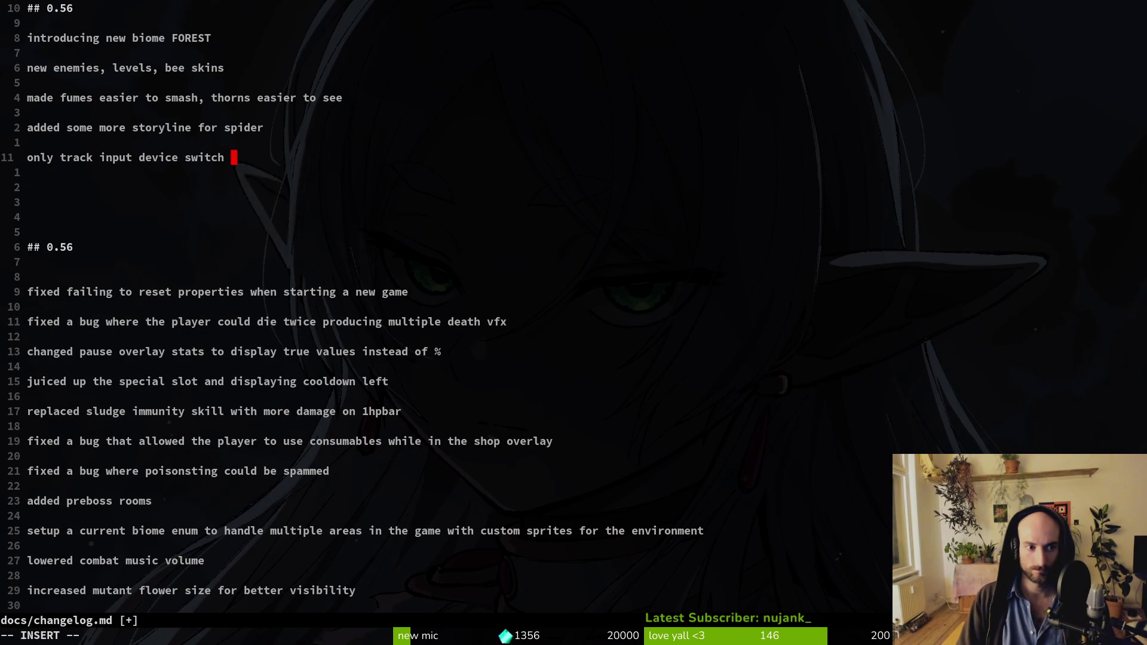
type("on button presses")
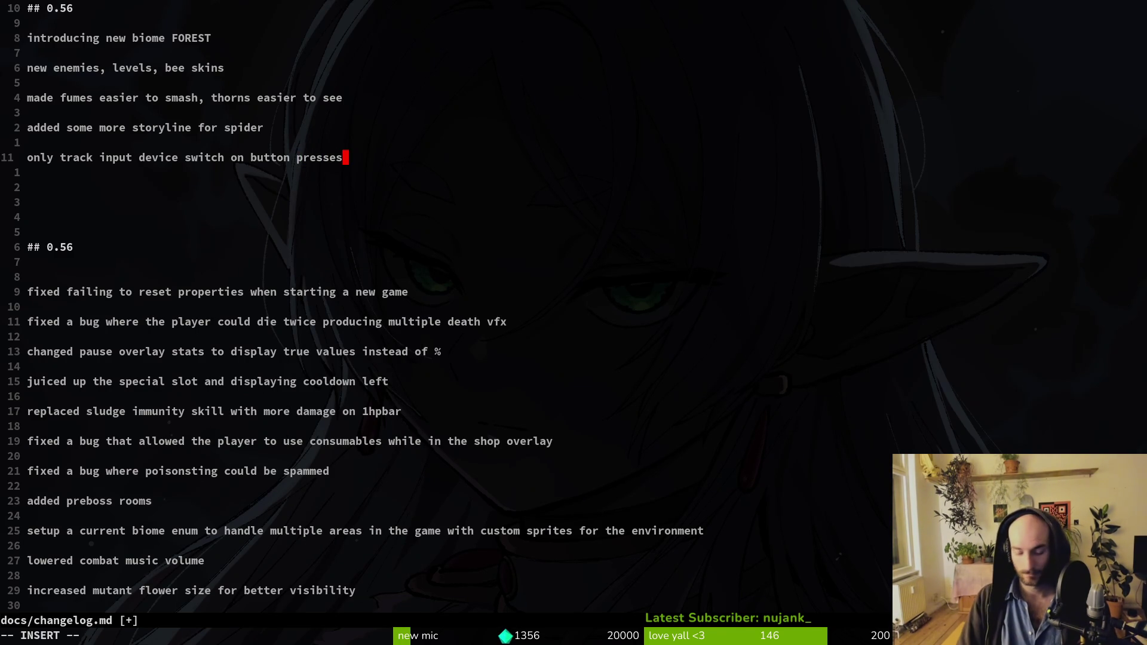
Step: After checking newer commits, add 'refactored level management and introduced level registry'
key("alt+Tab")
scroll(174, 367, "up", 2)
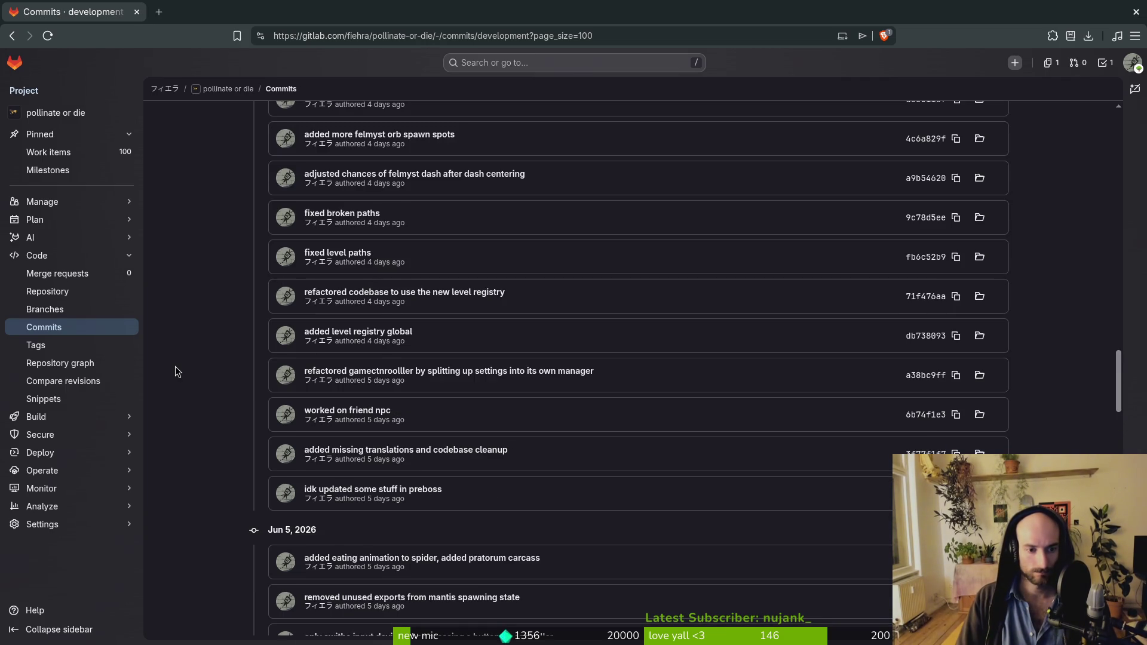
scroll(189, 364, "up", 3)
key("alt+Tab")
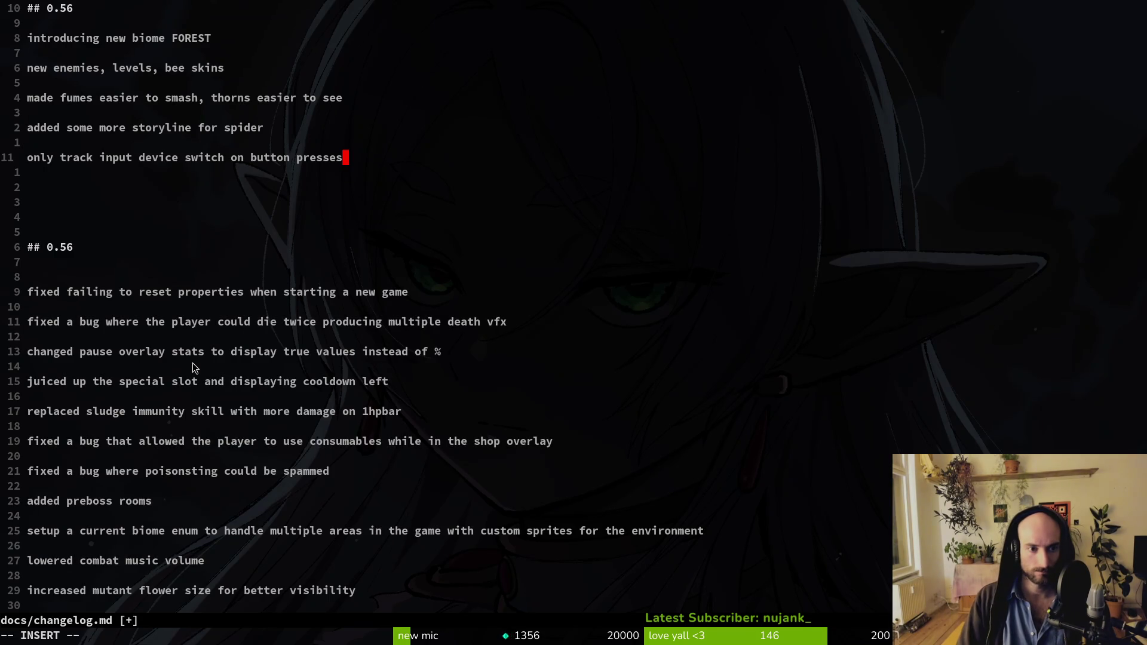
key("Return")
key("Return")
type("refactored le")
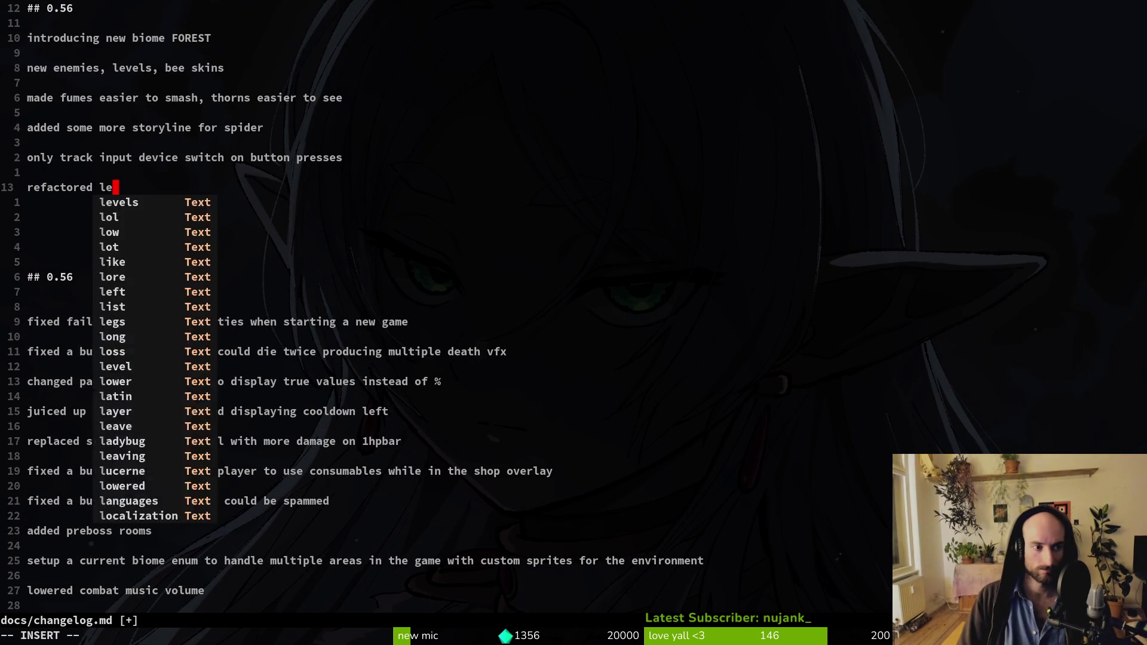
type("vel manage")
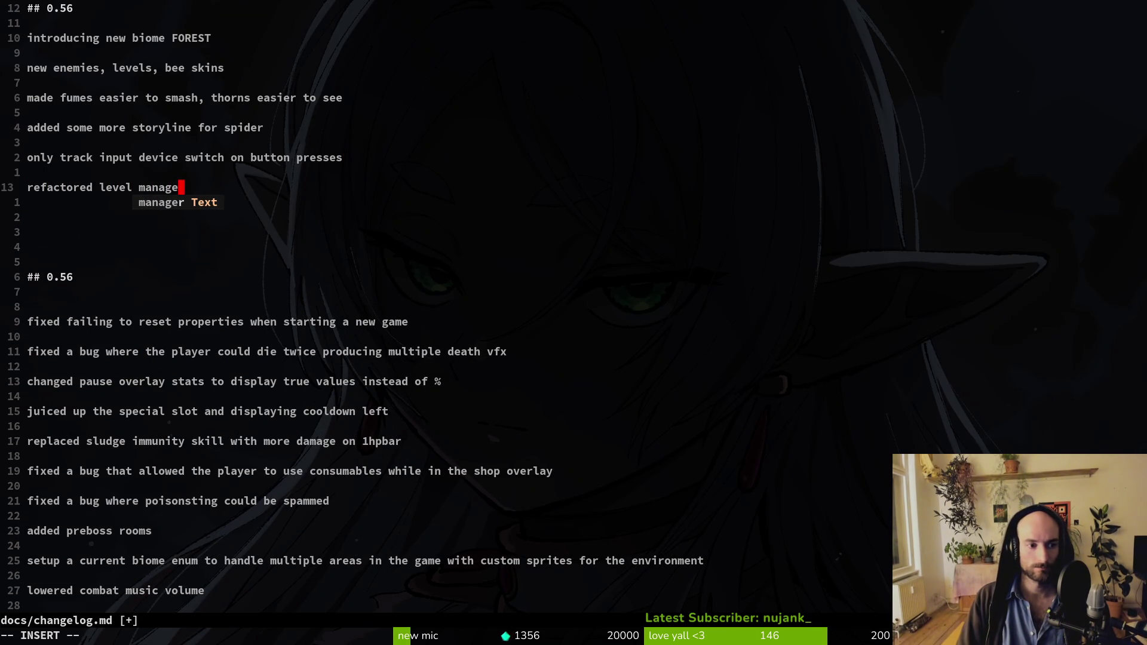
type("ment")
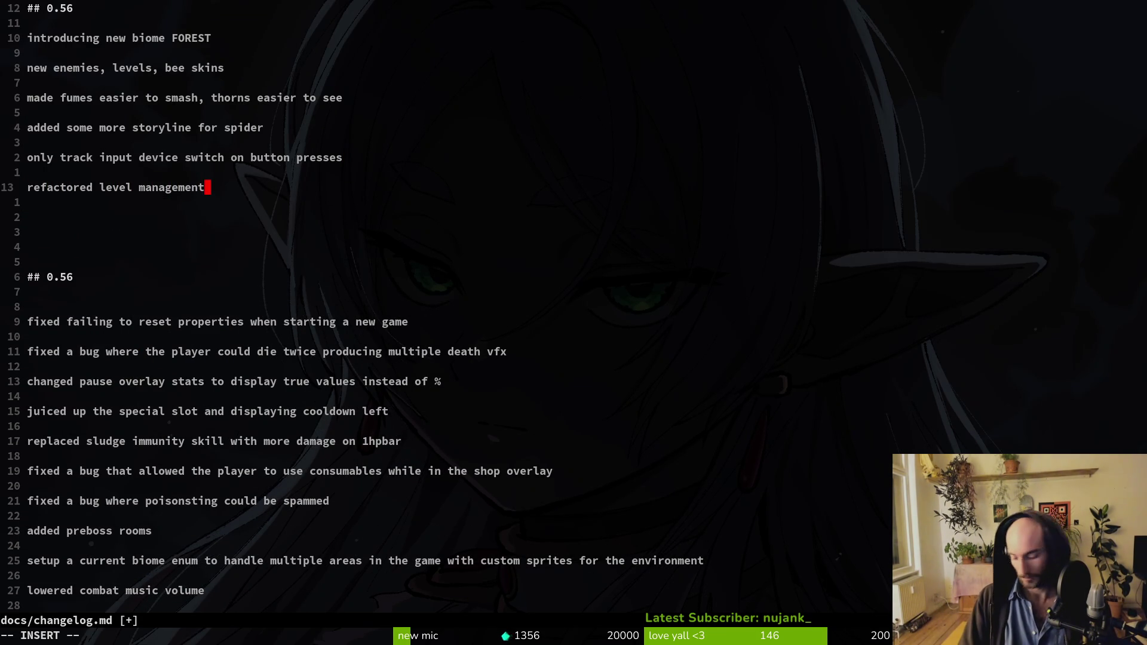
type(" and intro")
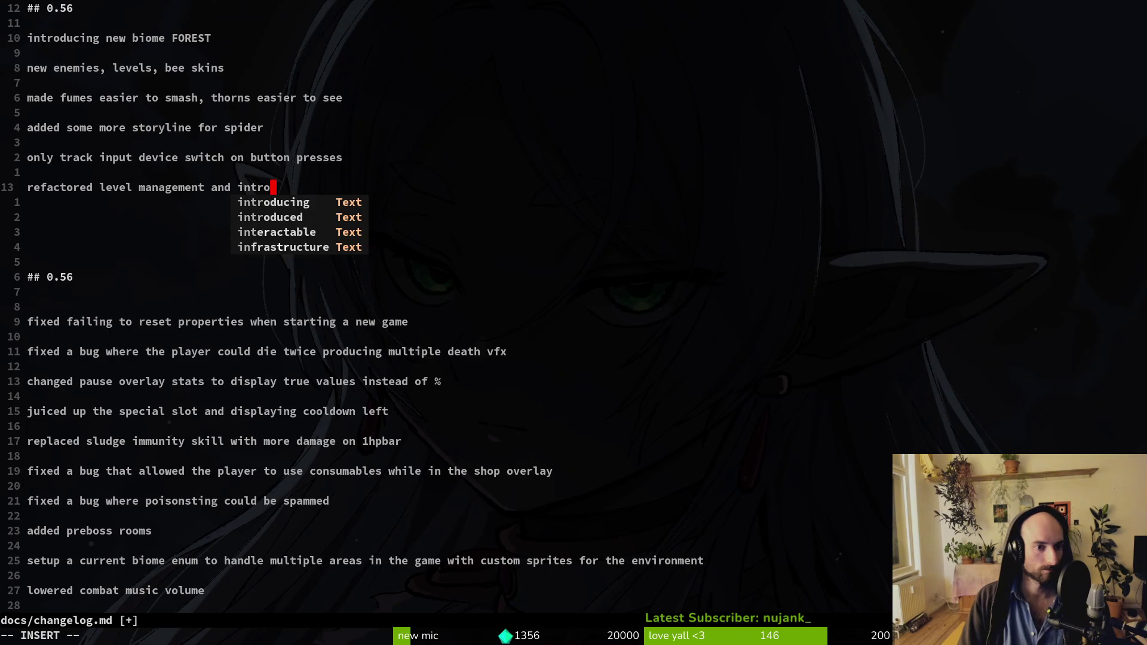
type("duced level re")
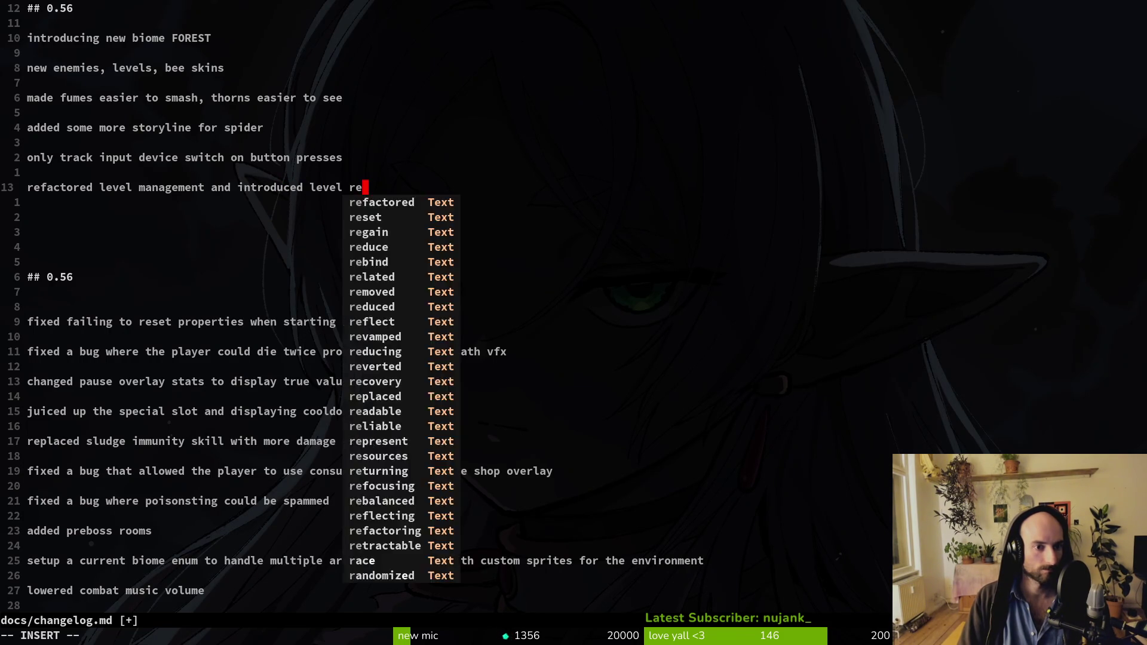
type("gistry")
key("Return")
Step: After reviewing more commits, add 'added a lot of sfx and vfx' and position the cursor for editing
key("alt+Tab")
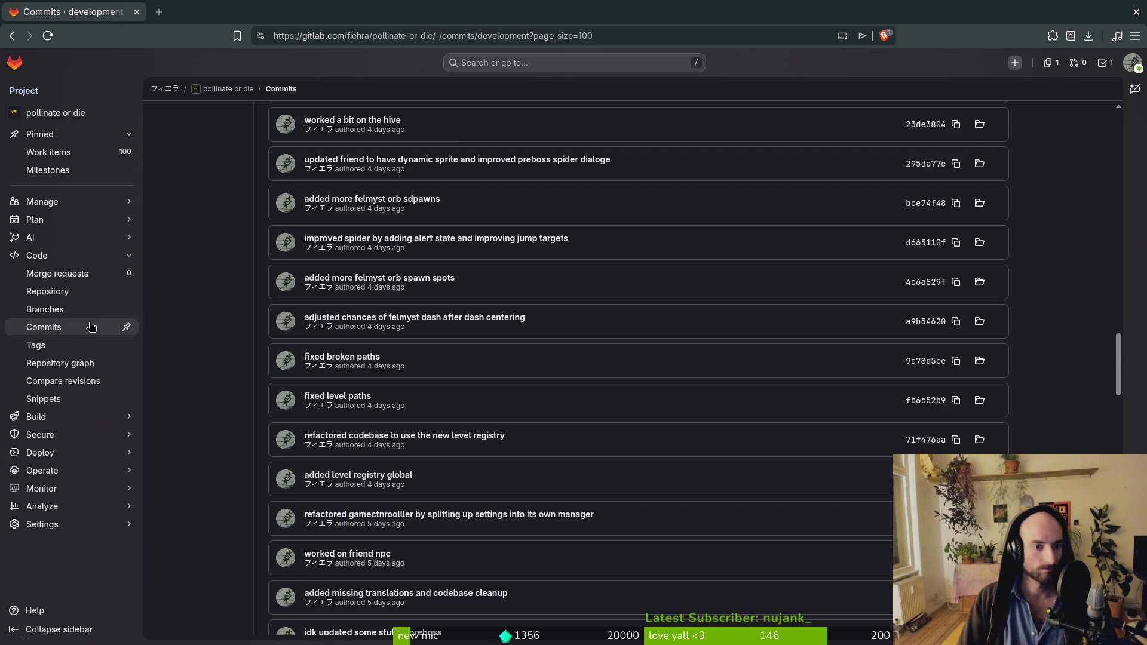
scroll(194, 353, "up", 3)
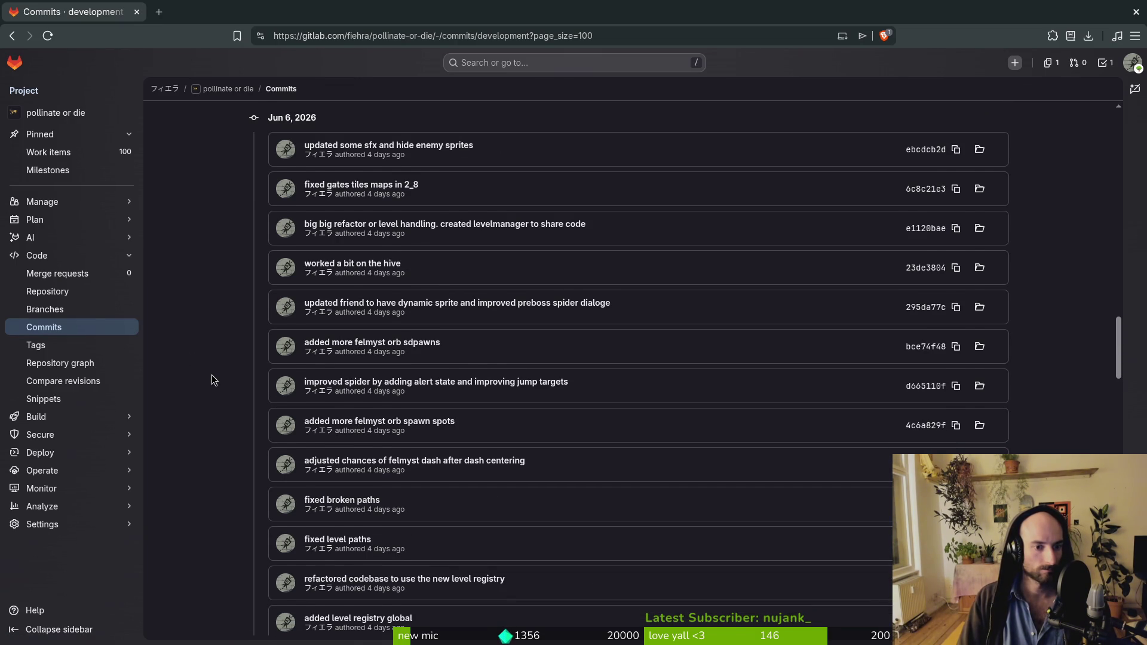
scroll(212, 378, "up", 1)
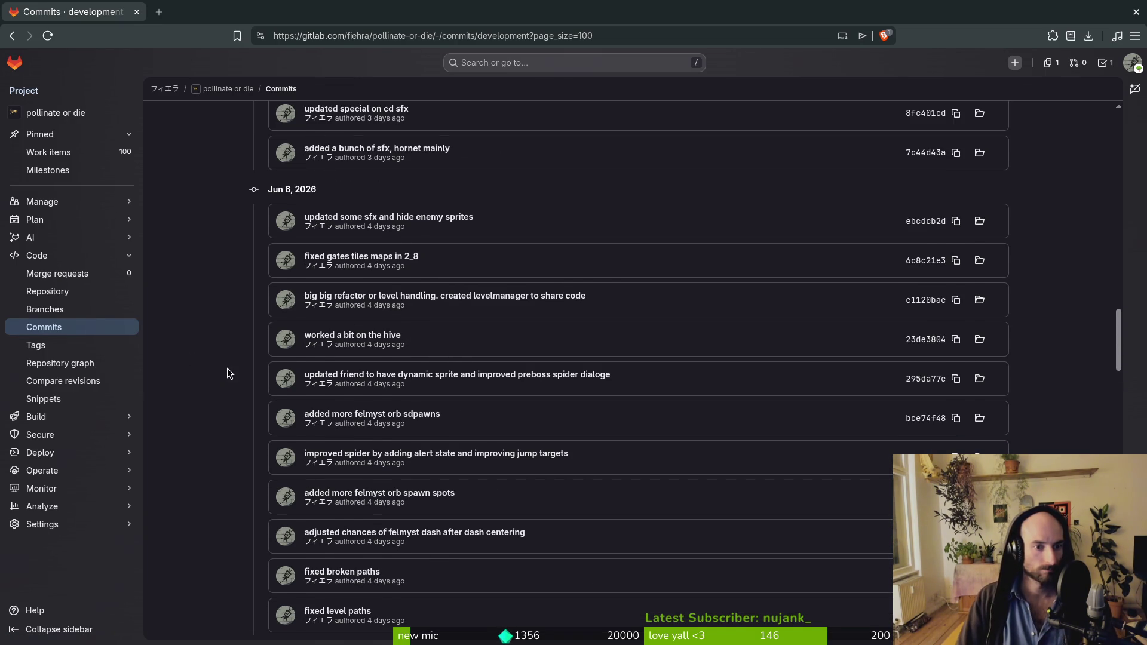
scroll(187, 360, "up", 2)
scroll(206, 377, "up", 1)
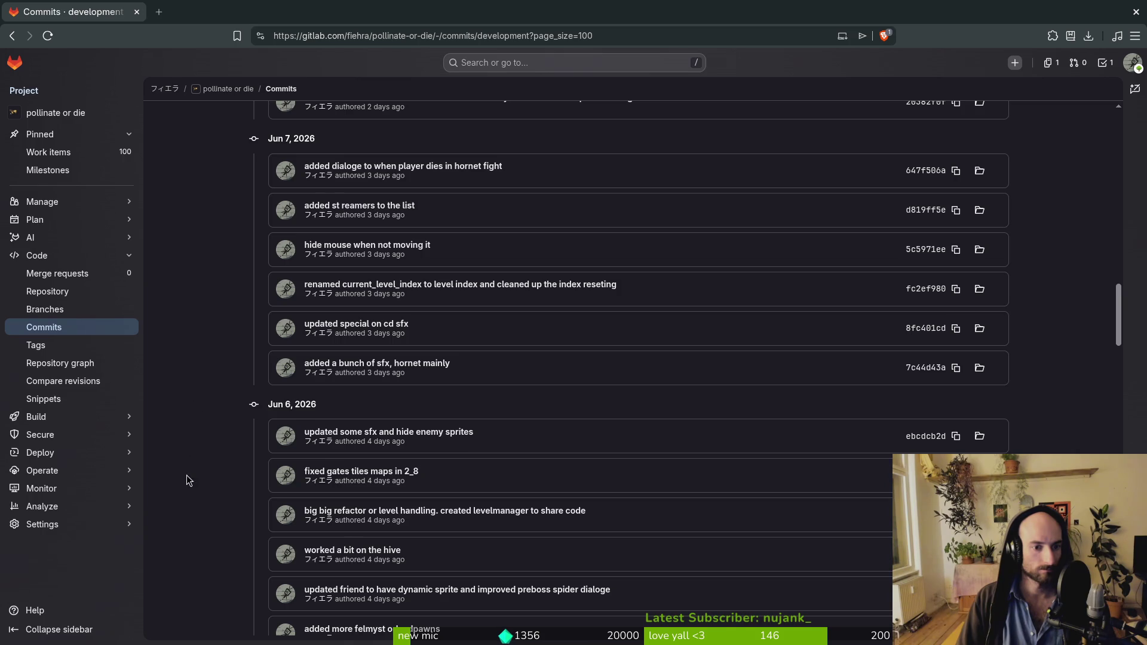
key("alt+Tab")
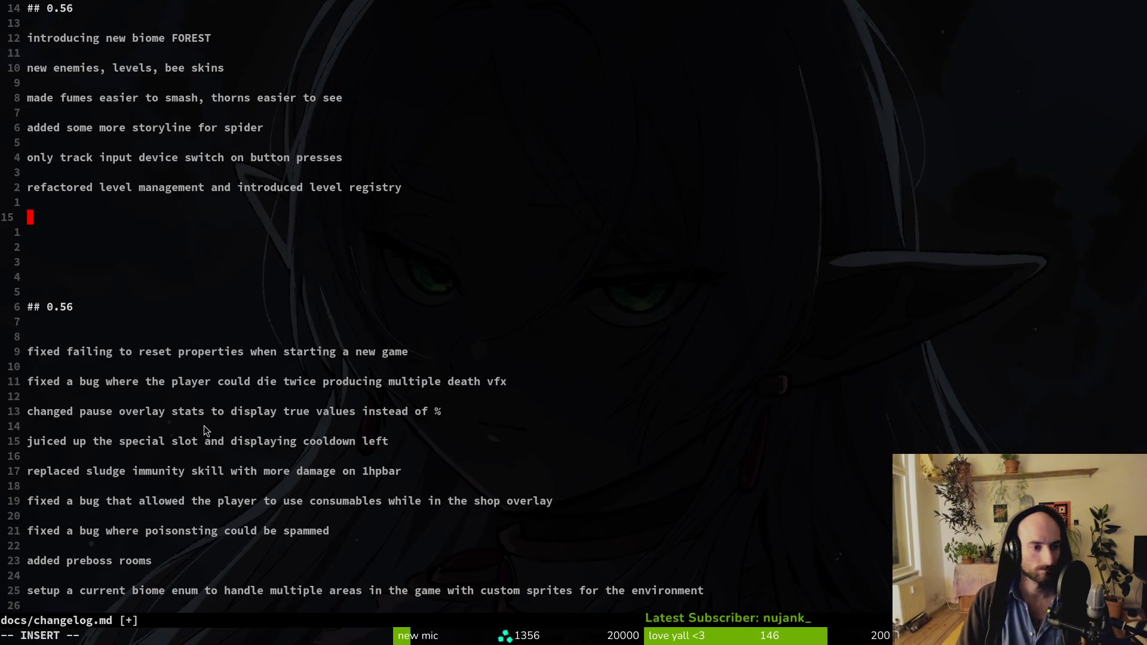
type("added a l")
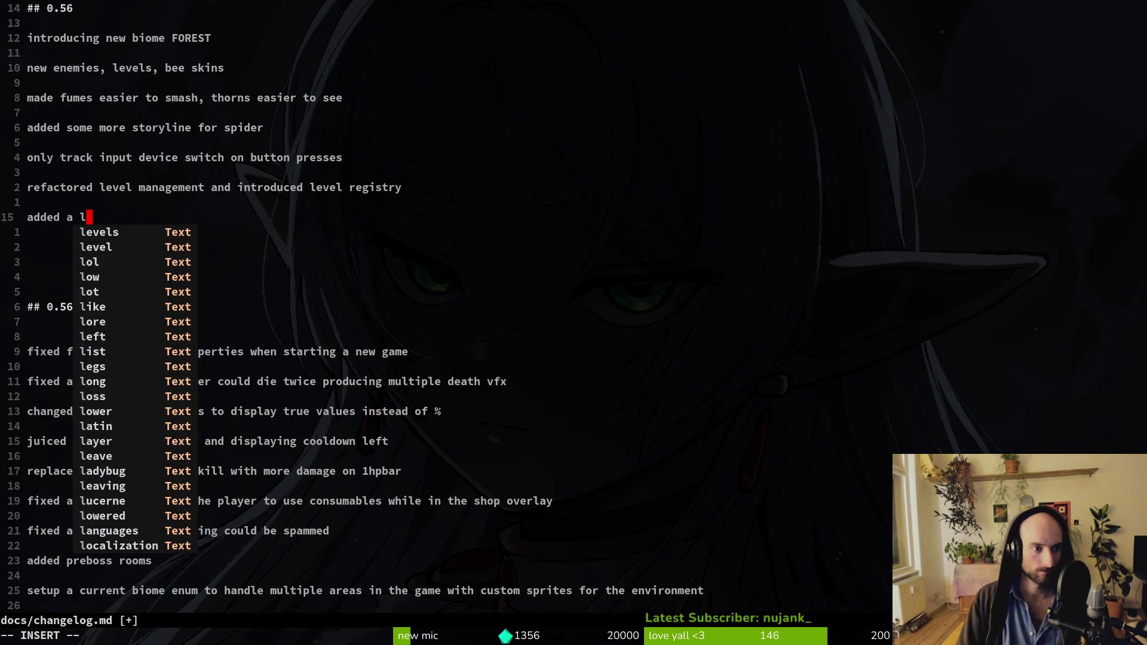
type("ot o")
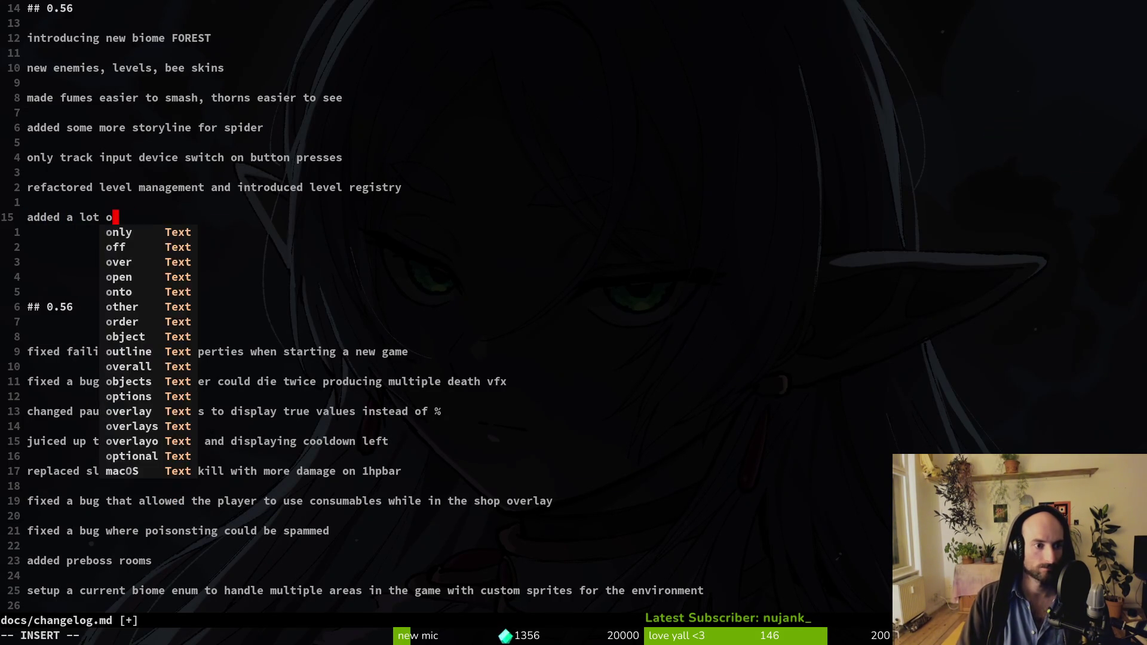
type("f sfx and vfx")
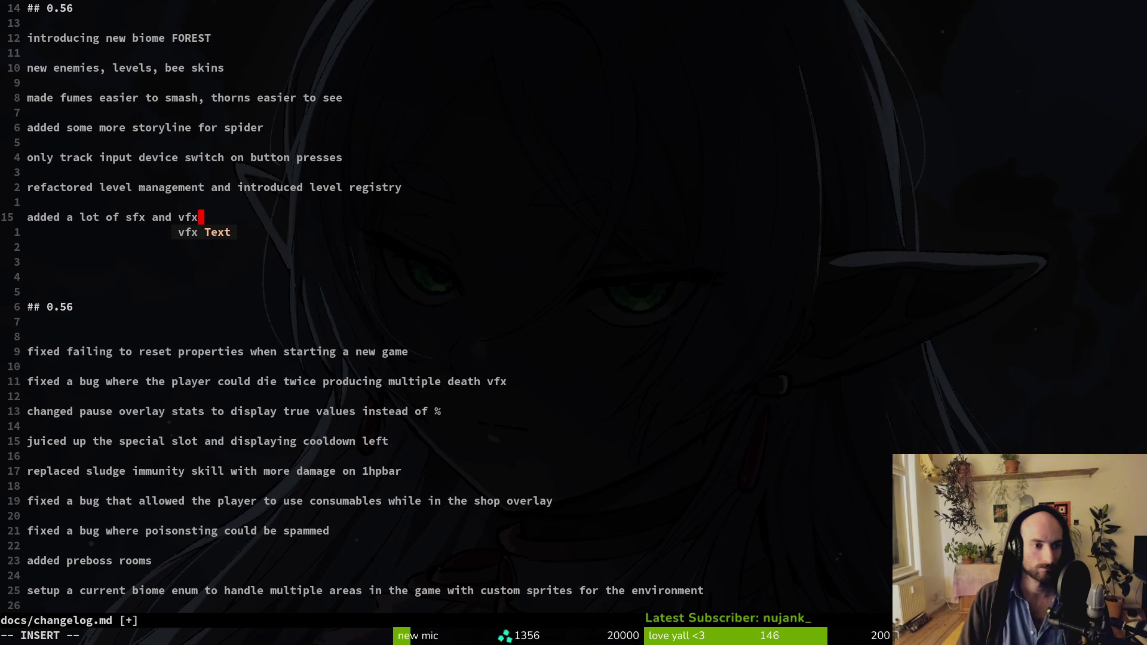
key("Return")
key("Return")
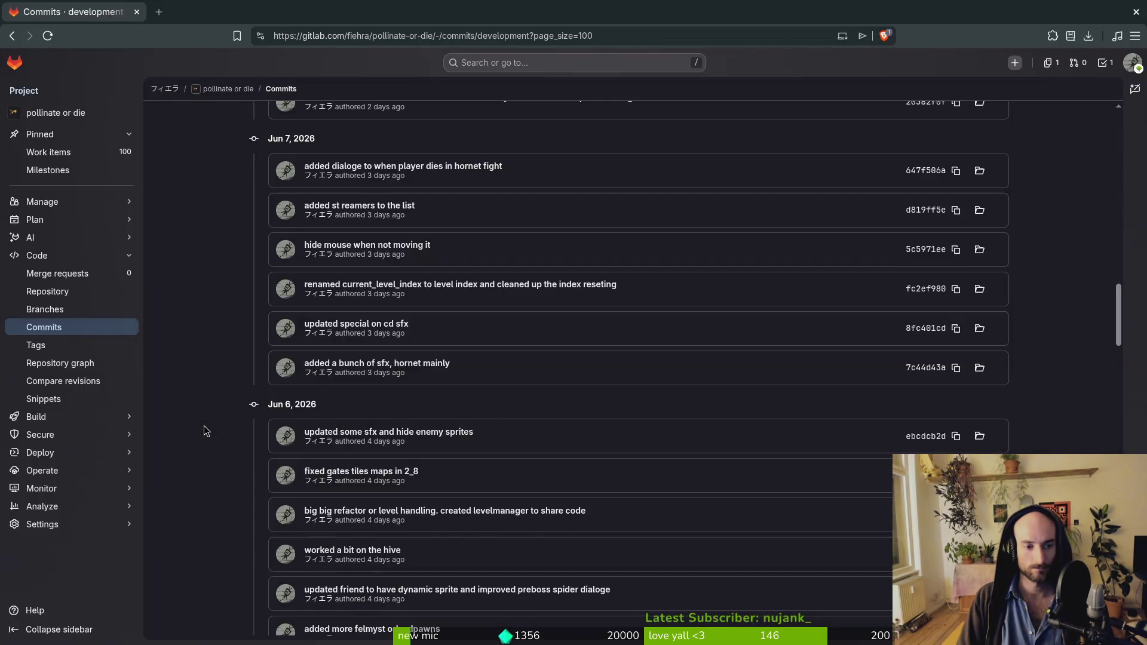
key("Up")
key("Up")
key("ctrl+Right")
key("ctrl+Right")
key("ctrl+Right")
Step: Insert 'new' into the sfx and vfx line, then glance at the newer GitLab commits
type("new")
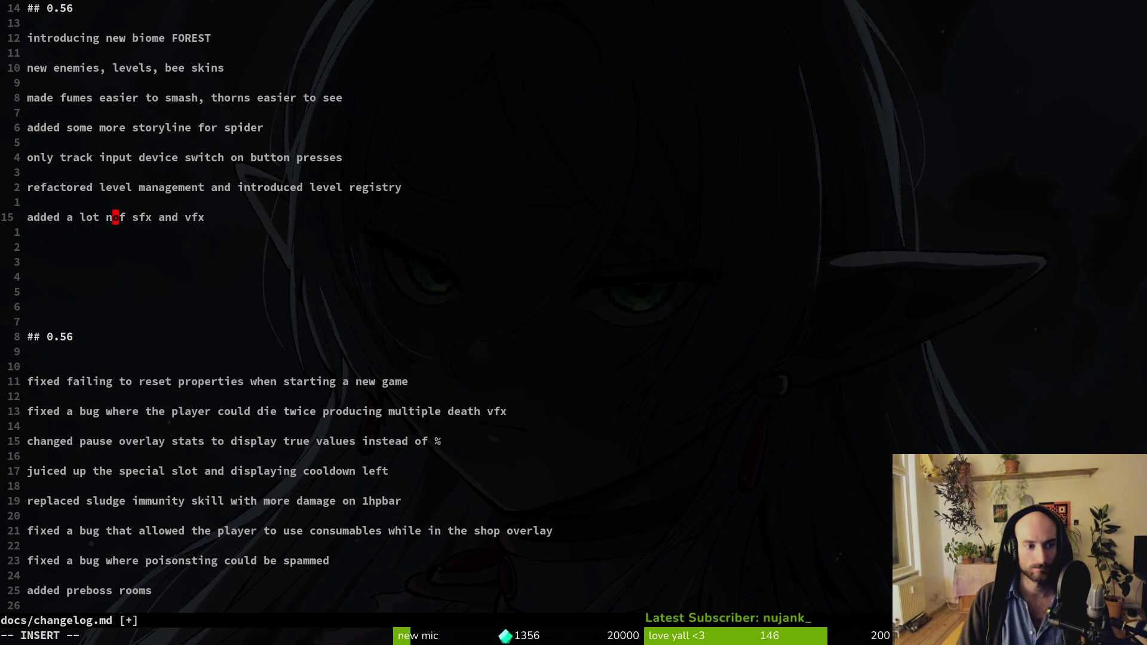
key("Down")
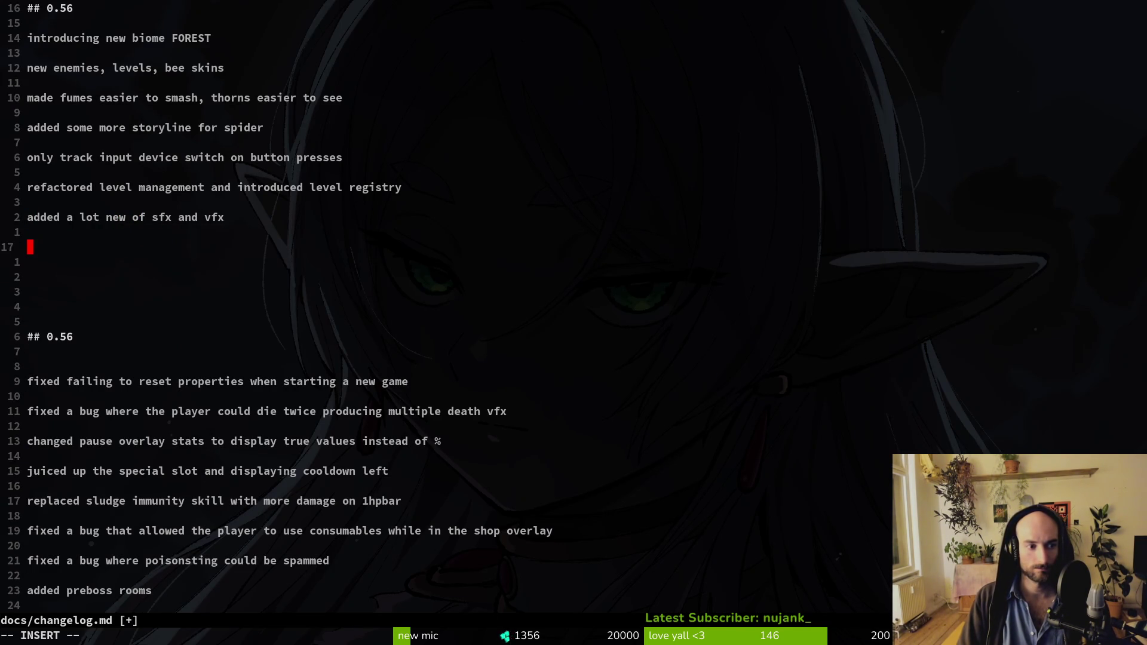
key("alt+Tab")
scroll(184, 432, "up", 3)
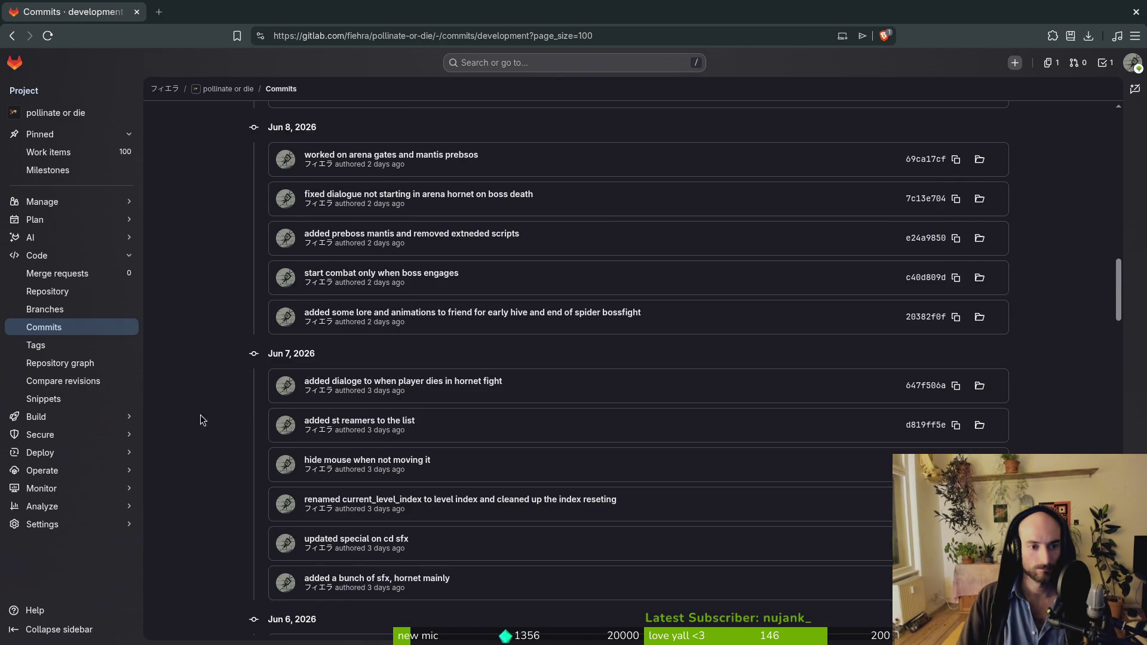
scroll(226, 420, "up", 3)
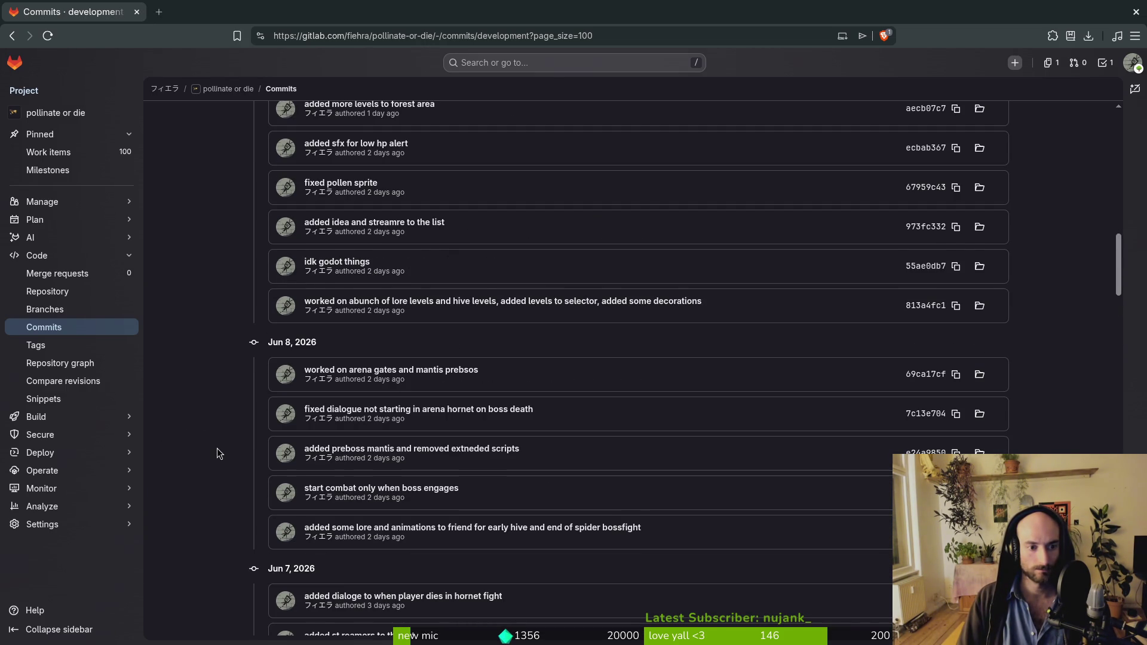
scroll(217, 448, "up", 2)
Step: Insert 'preboss rooms,' into the enemies, levels, bee skins entry on line 5
key("alt+Tab")
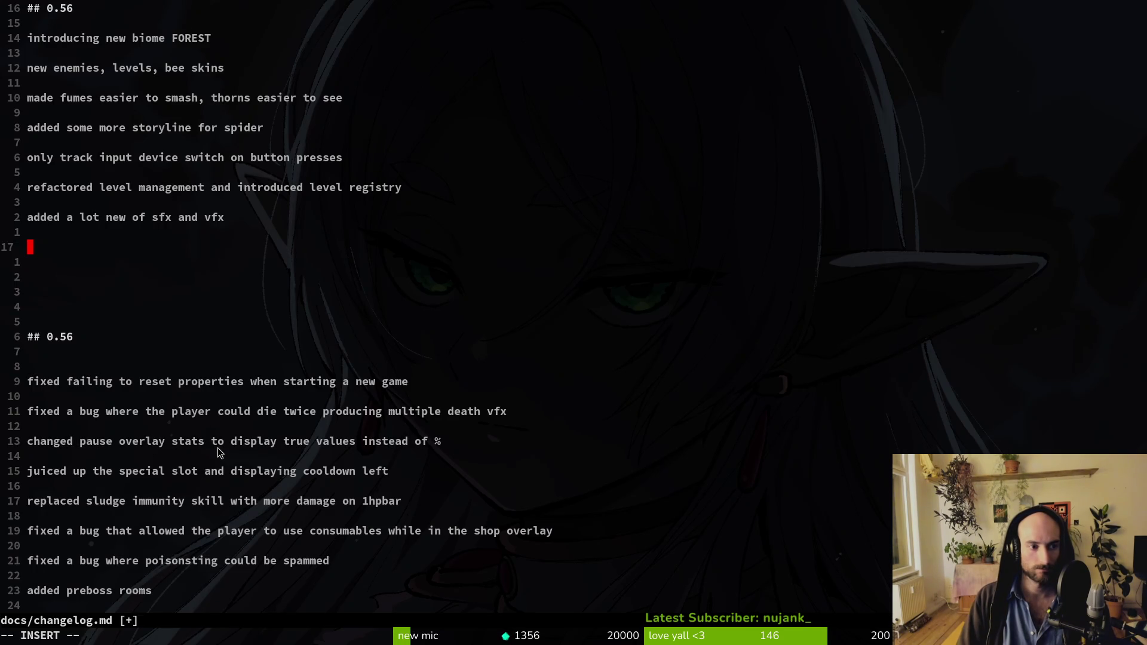
key("Up")
key("Up")
key("Up")
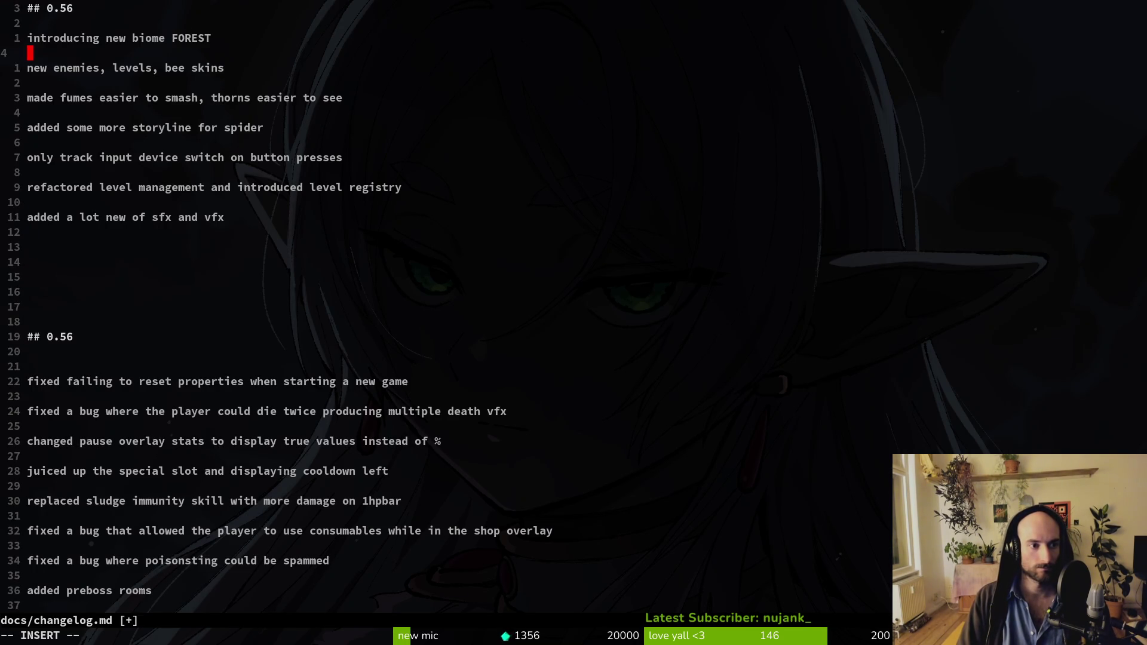
key("Down")
key("Down")
key("Up")
key("Right")
key("Right")
key("Right")
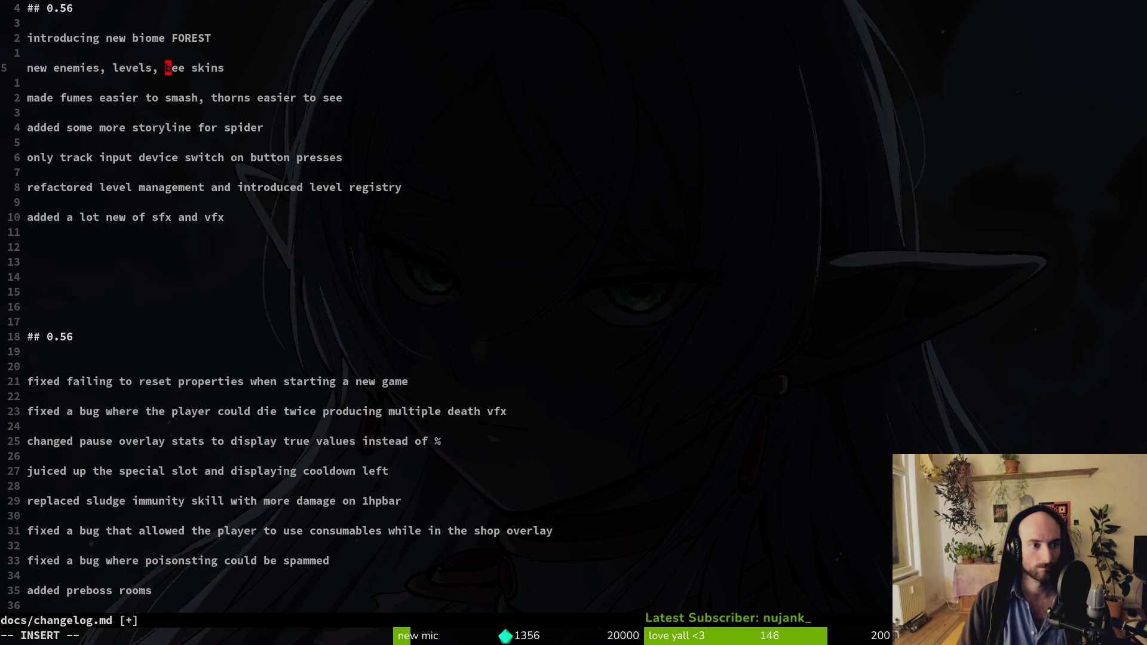
type("preboss room")
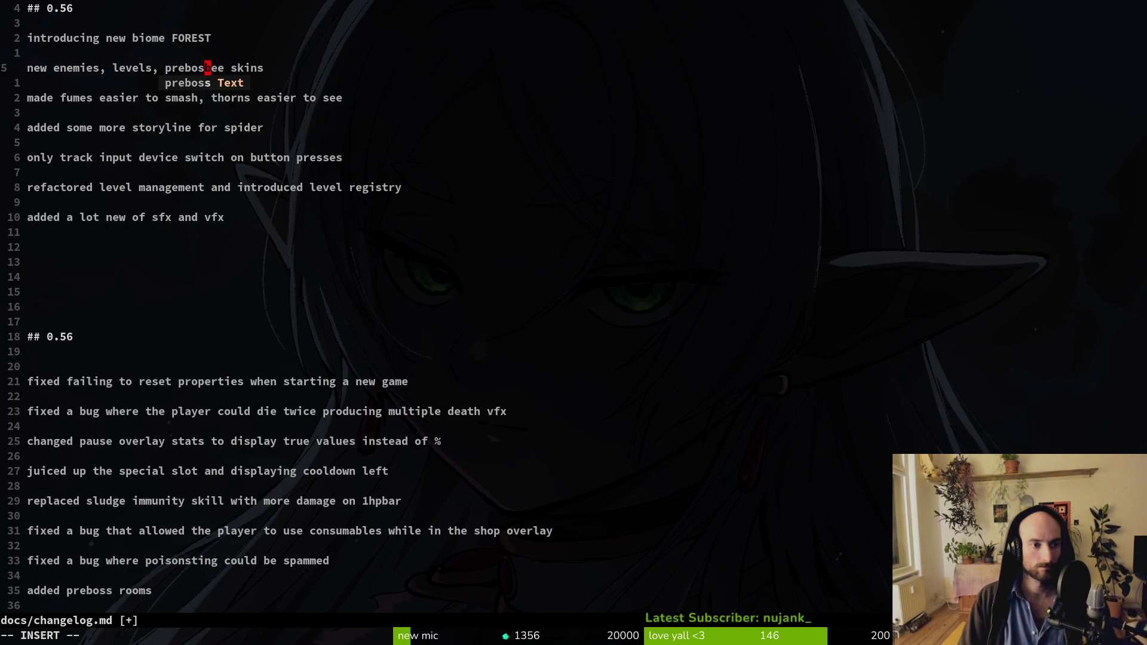
key("BackSpace")
type("s,")
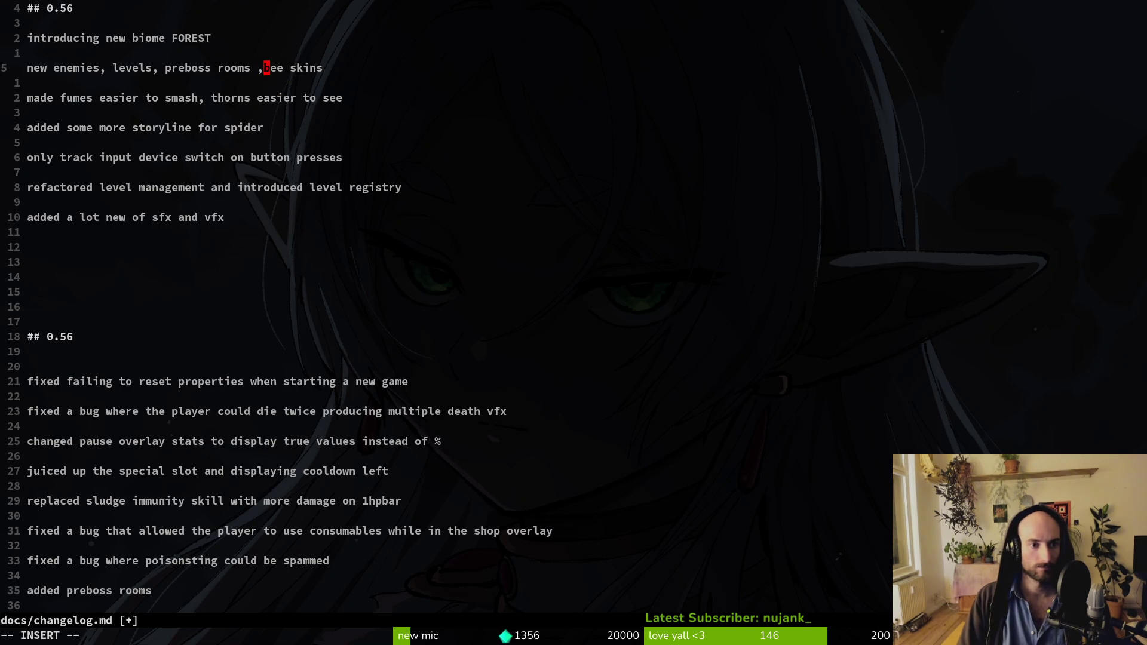
Step: Rewrite the effects line as 'added a lot of juice, vfx, sfx'
key("alt+Tab")
scroll(419, 321, "up", 2)
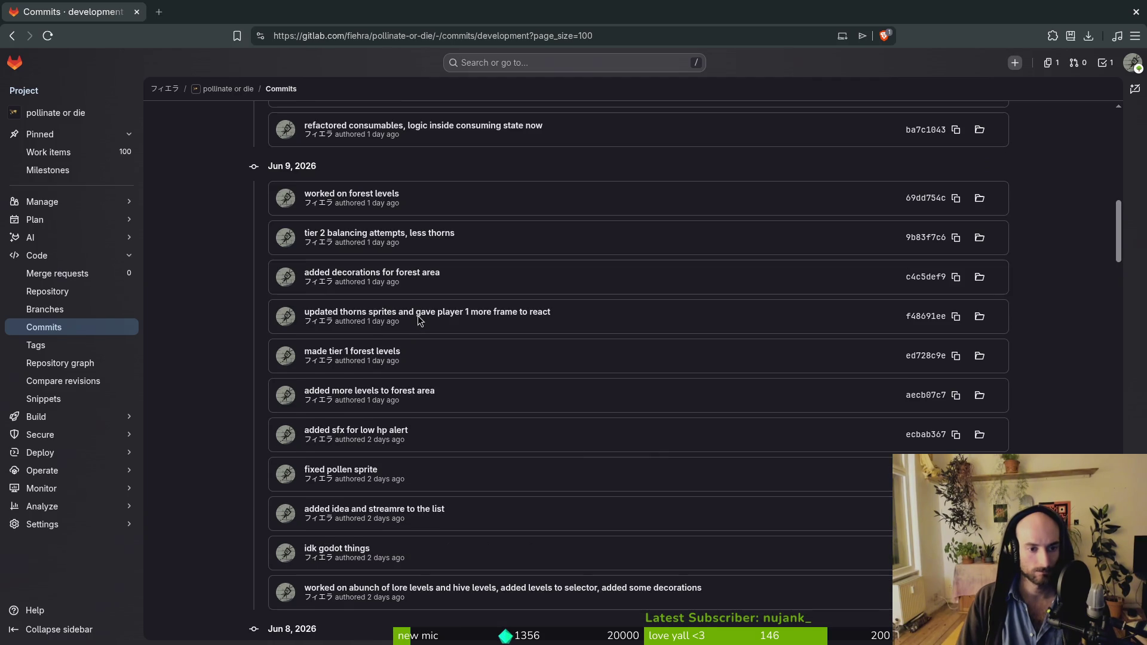
key("alt+Tab")
key("Down")
key("Down")
key("Down")
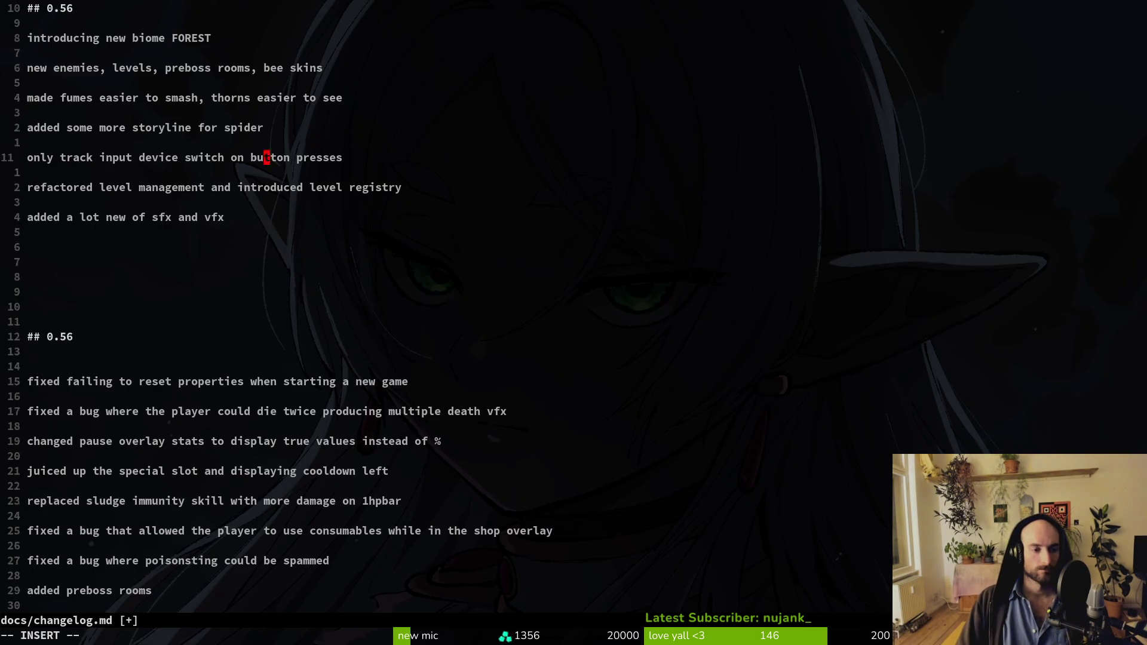
type("and")
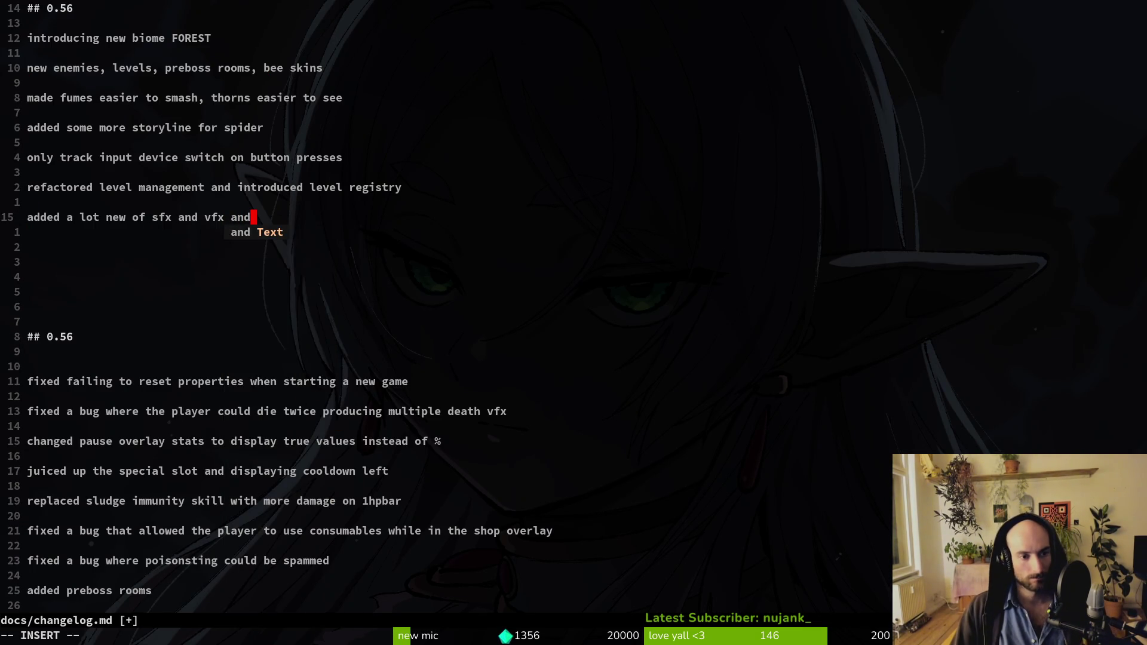
key("BackSpace")
key("BackSpace")
key("BackSpace")
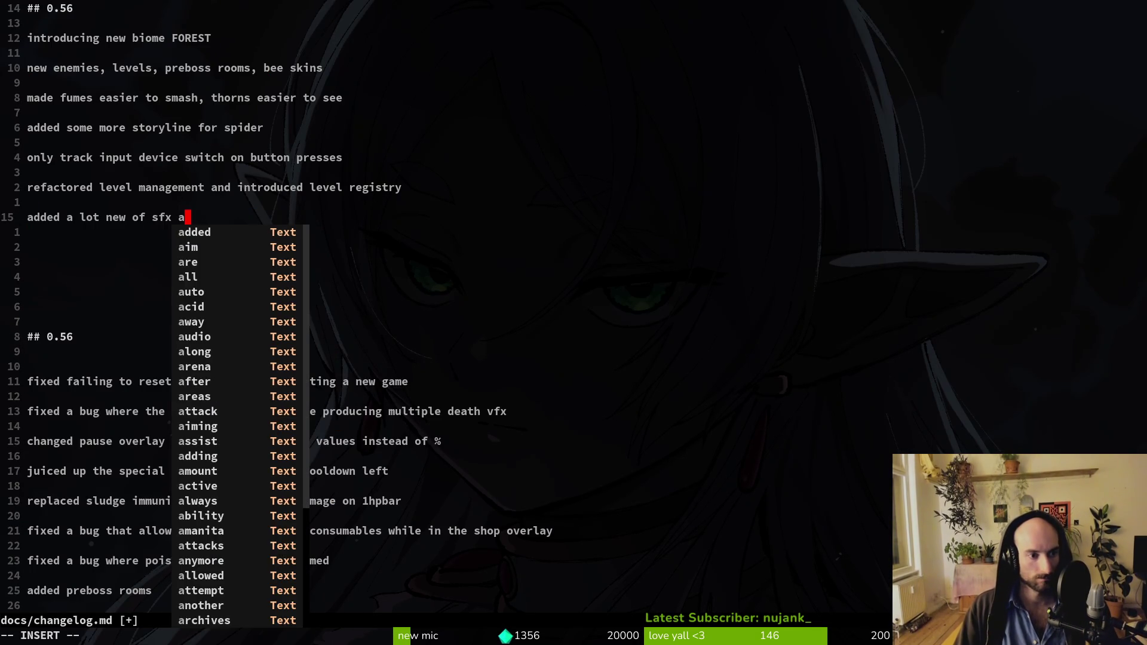
key("BackSpace")
key("BackSpace")
key("BackSpace")
type("t of ")
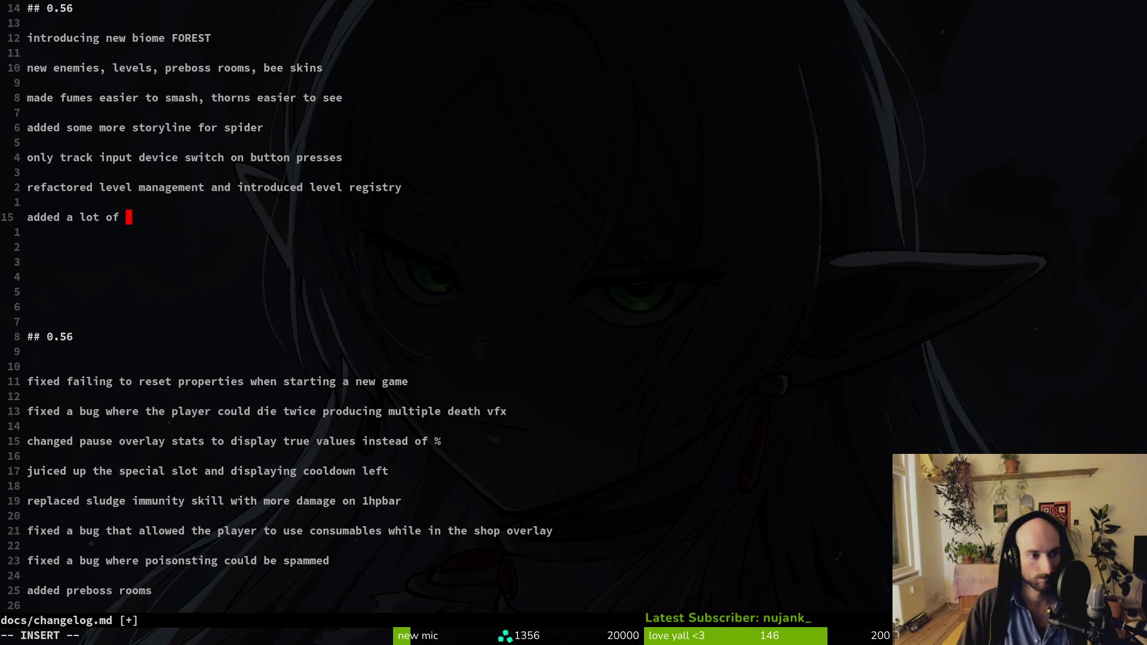
type("juice, ")
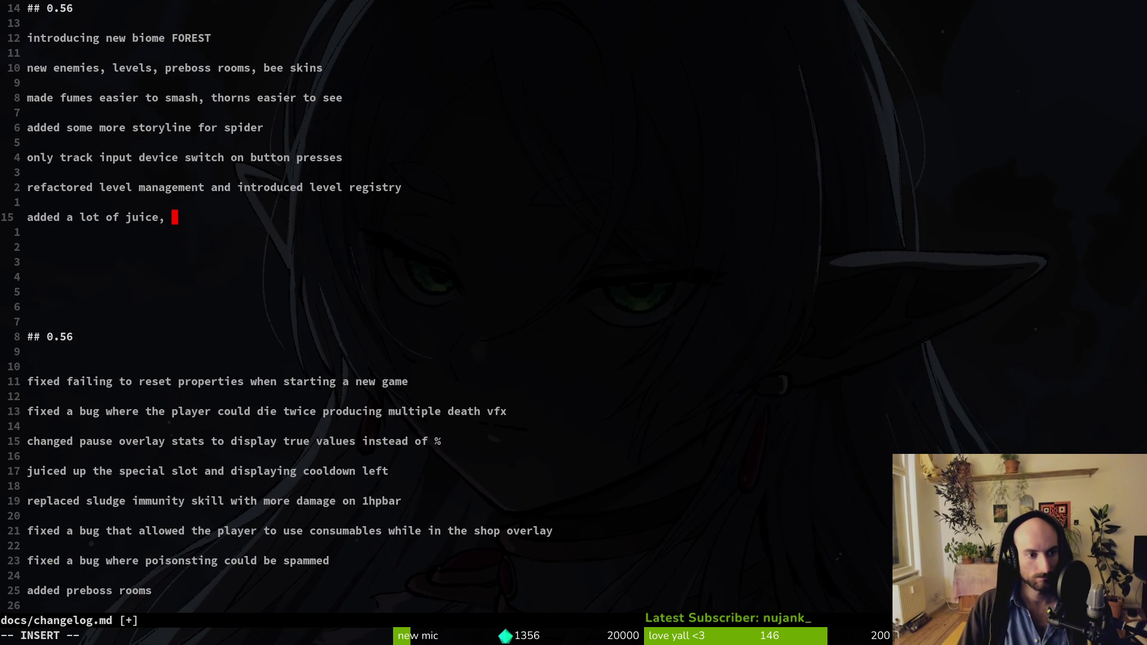
type("vfx, sfx")
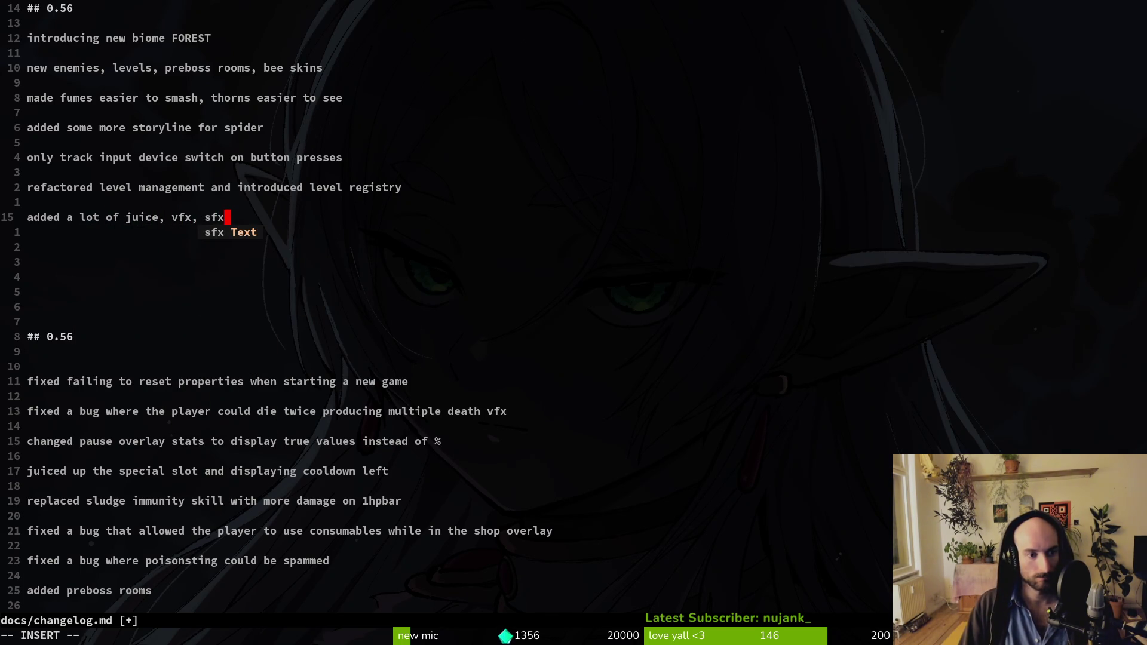
key("Return")
key("Return")
key("Return")
Step: Scroll up the GitLab development commits to newer ones like 'worked on tier 4 levels'
key("super+2")
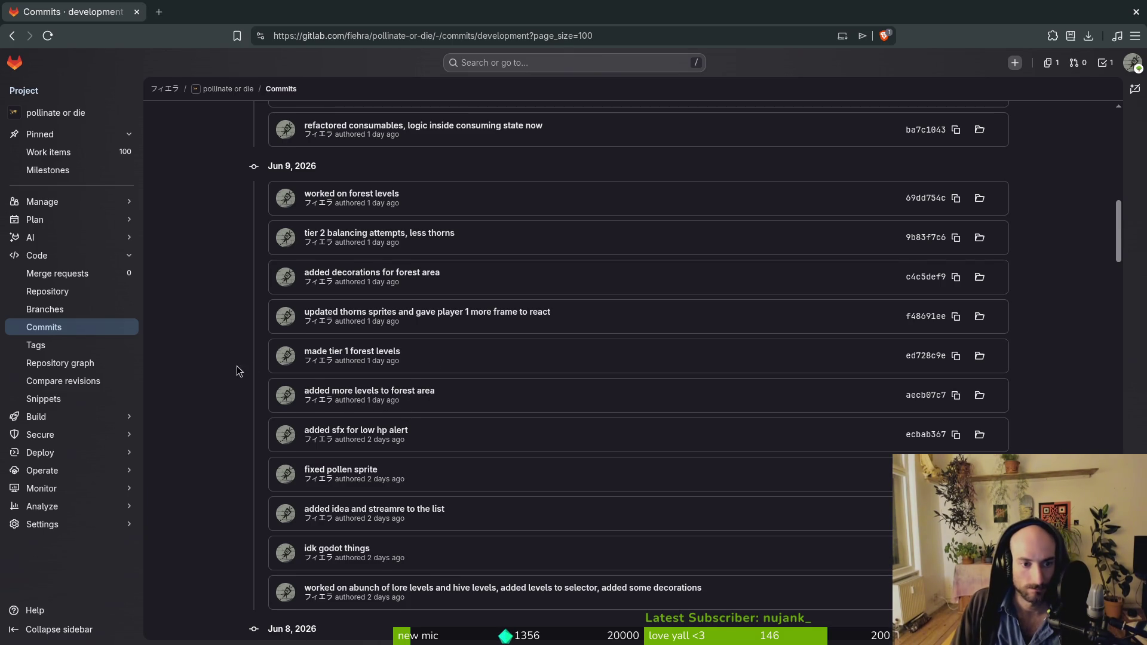
scroll(231, 365, "up", 1)
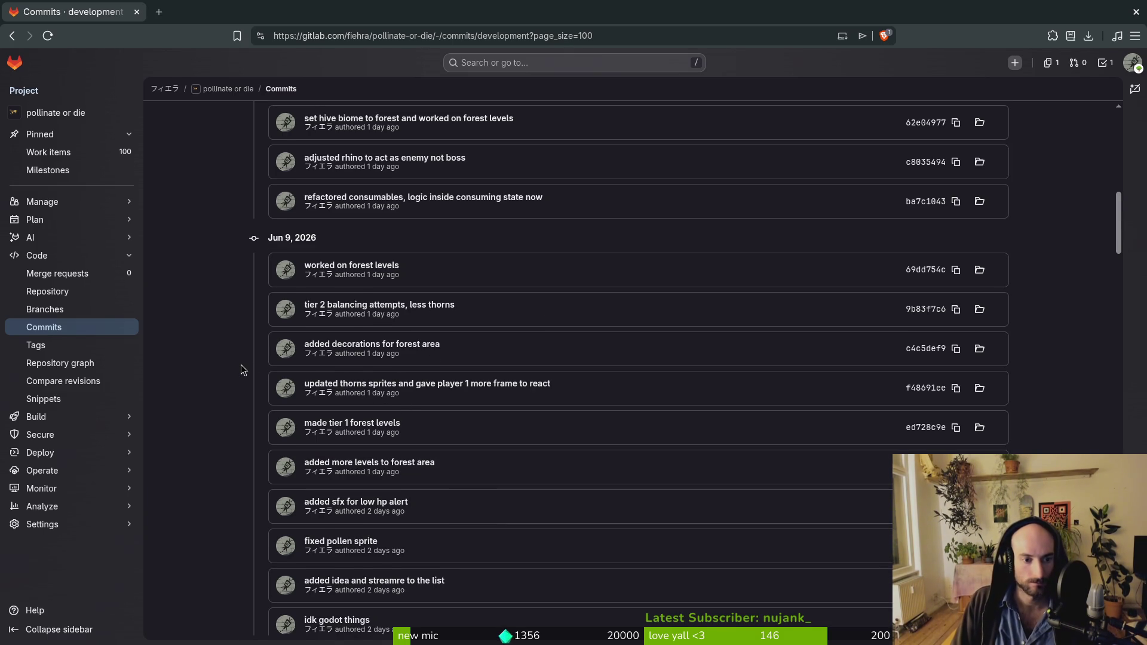
scroll(242, 366, "up", 2)
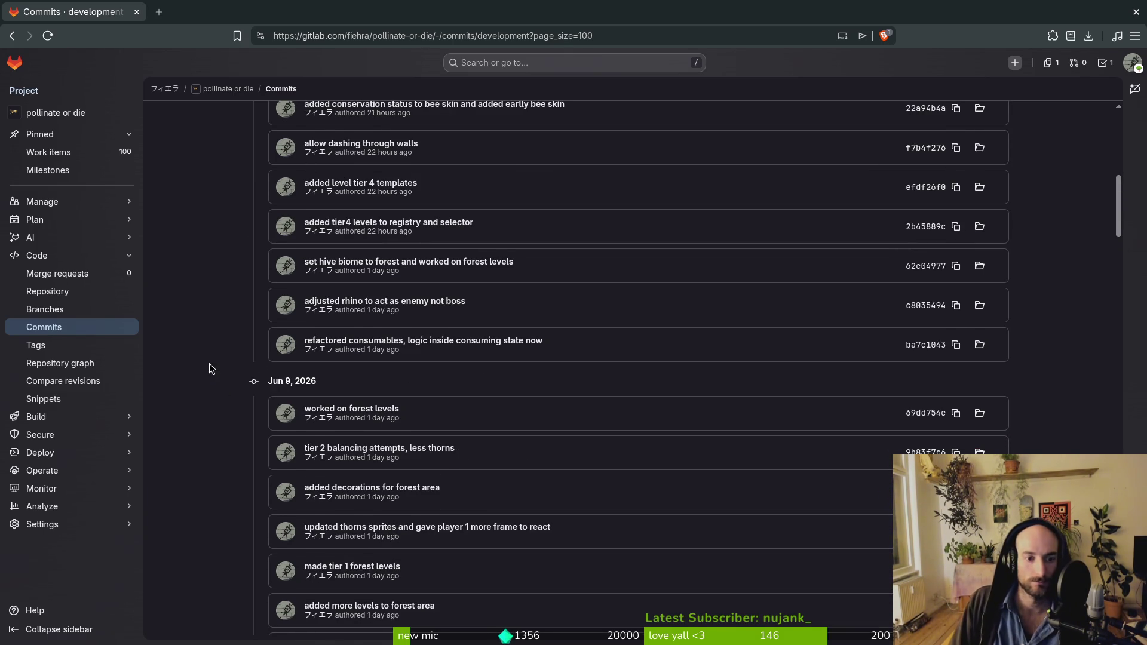
scroll(211, 368, "up", 1)
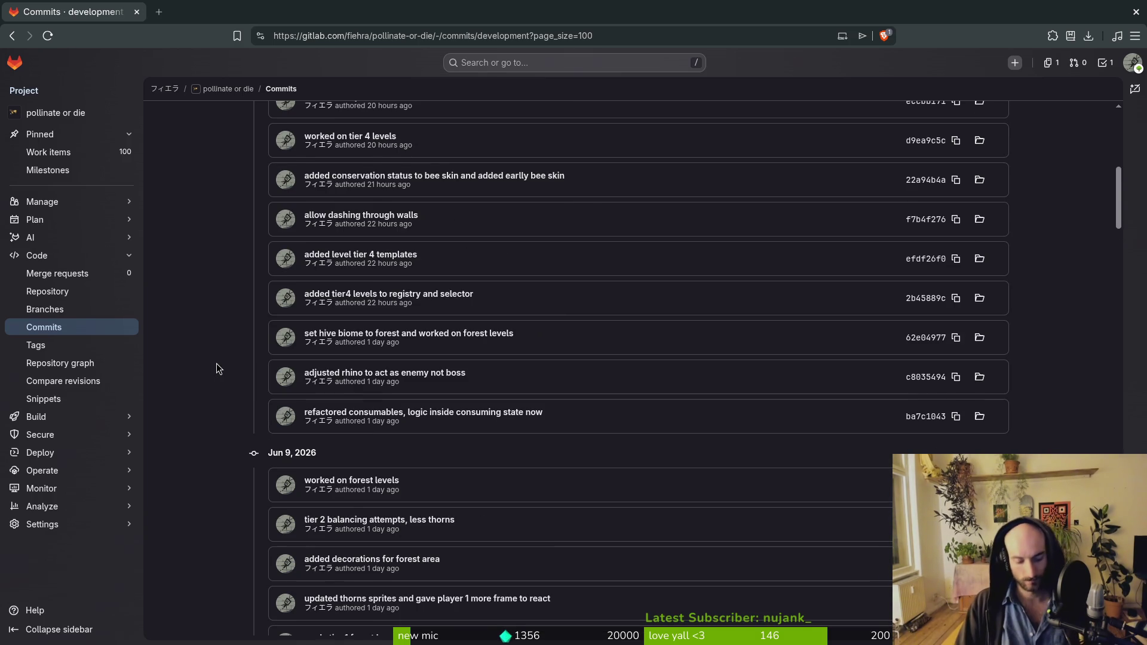
Step: Type 'refactored consumables' as a new changelog entry
key("alt+Tab")
type("refact")
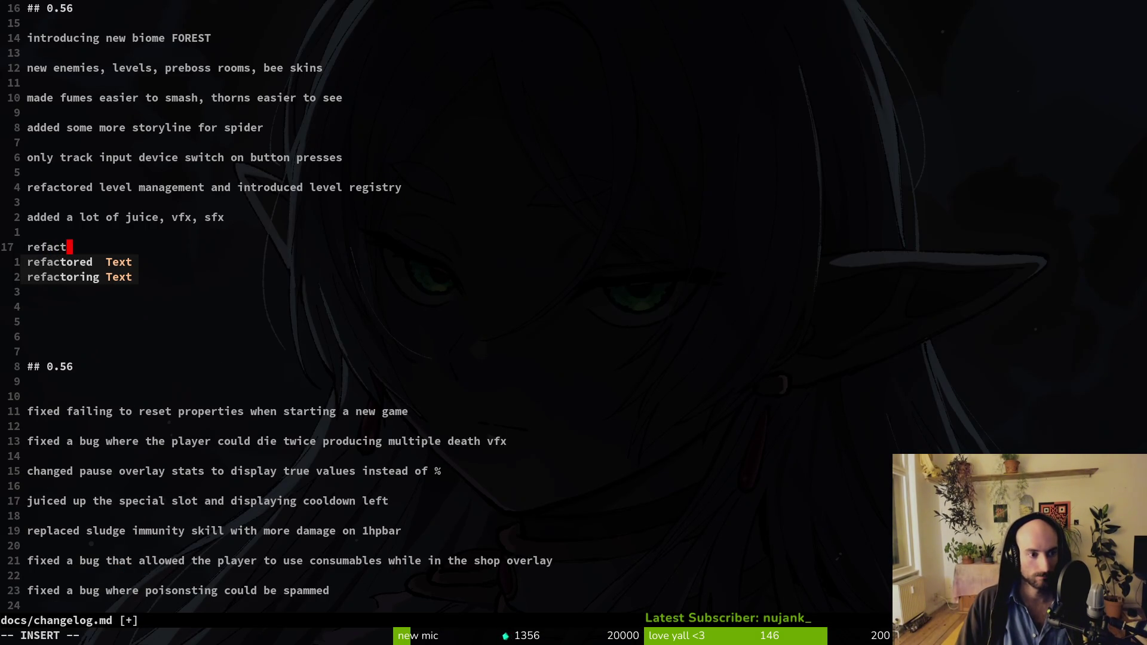
type("ored consumables")
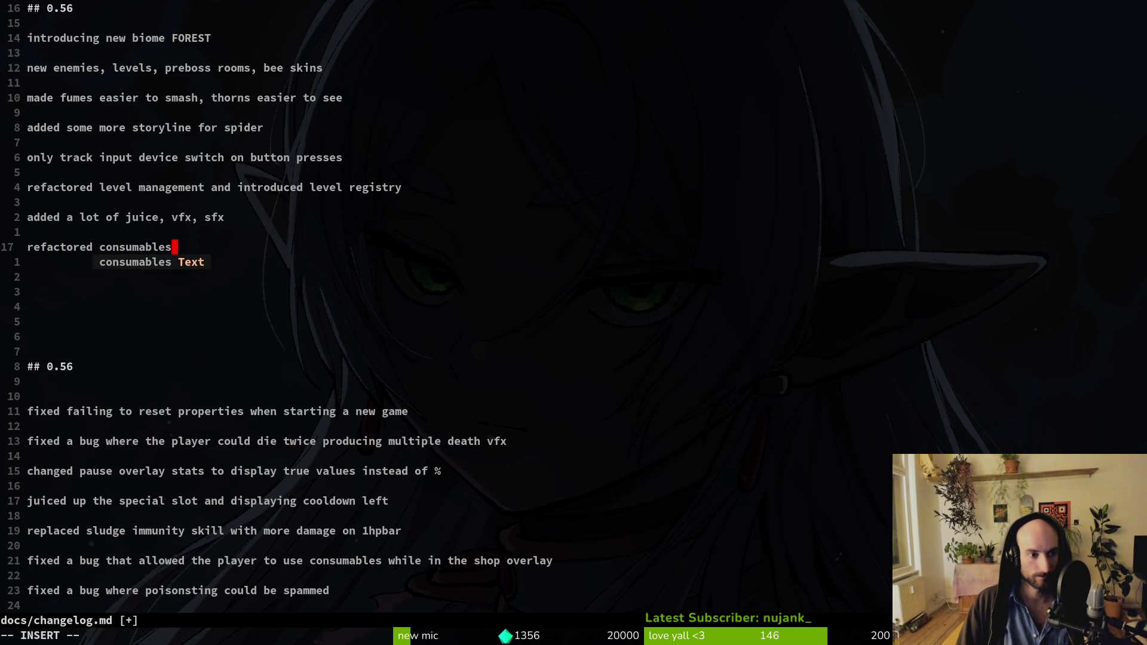
key("alt+Tab")
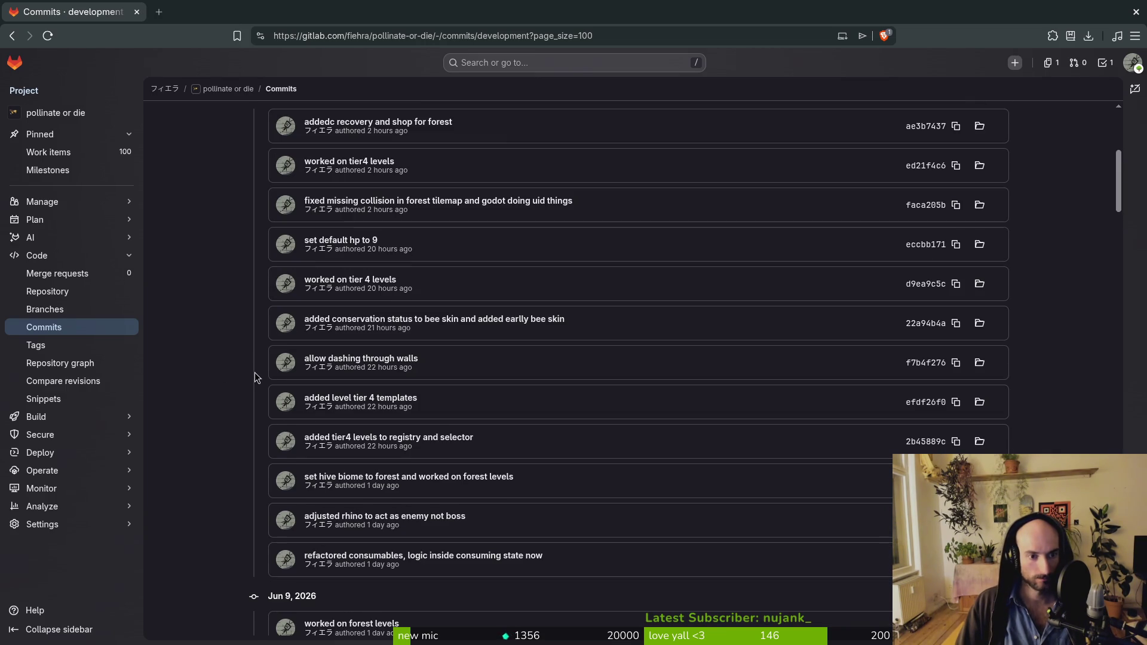
scroll(239, 361, "up", 2)
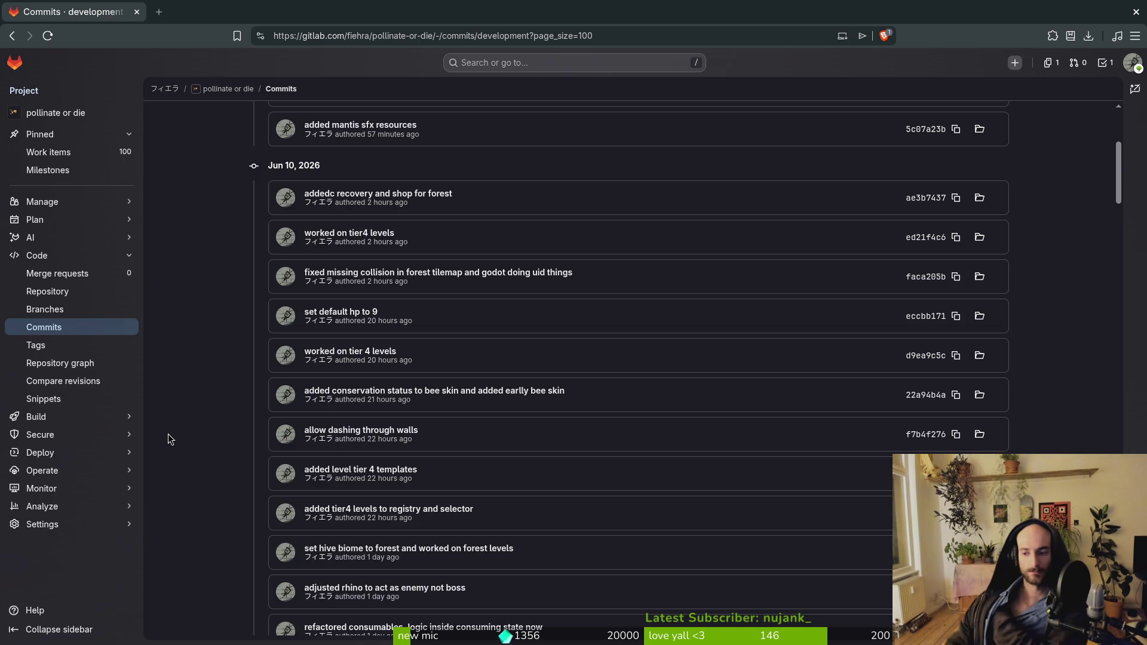
mouse_move(139, 245)
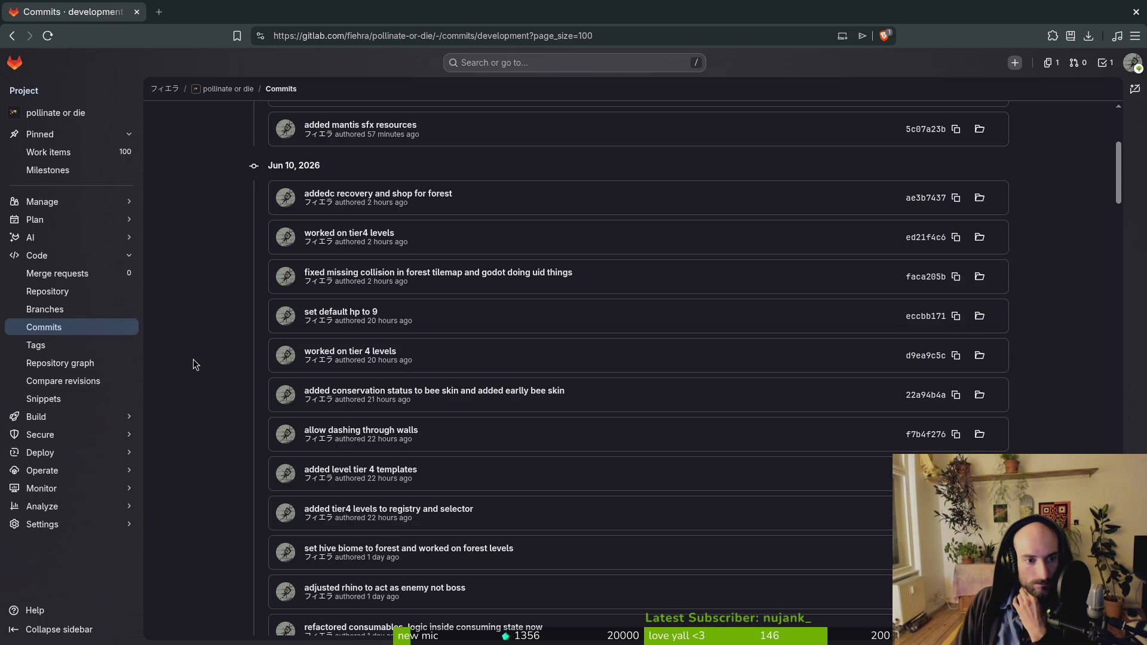
scroll(200, 361, "up", 3)
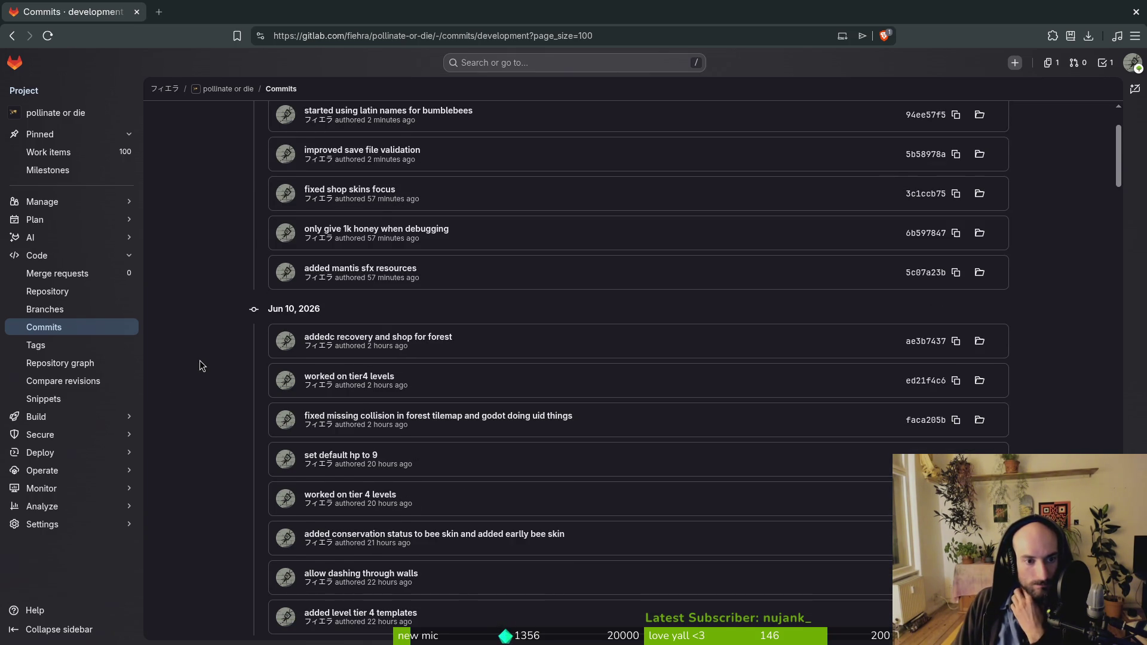
scroll(199, 360, "up", 2)
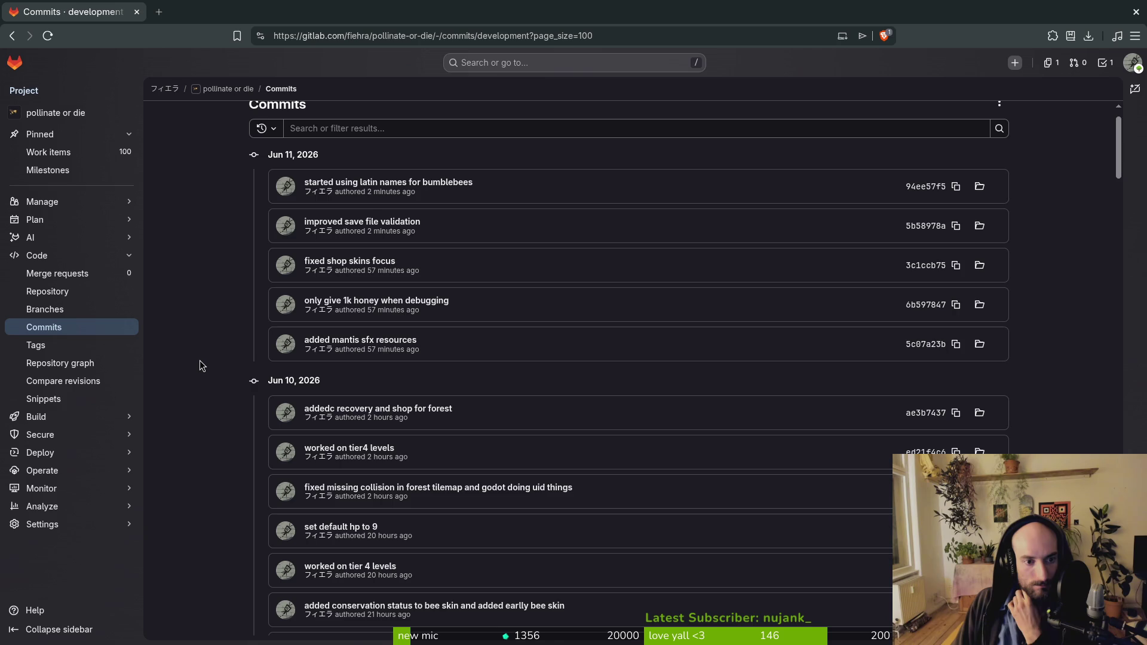
scroll(201, 362, "down", 3)
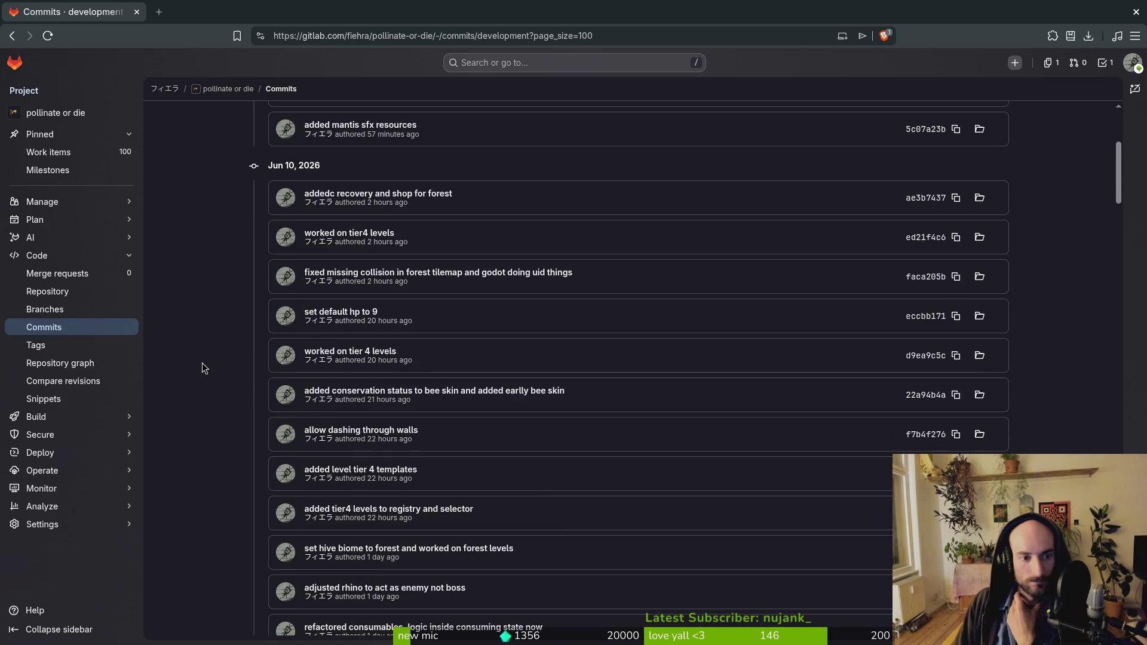
Step: Add 'improved savefile validation' on a new line below it
key("alt+Tab")
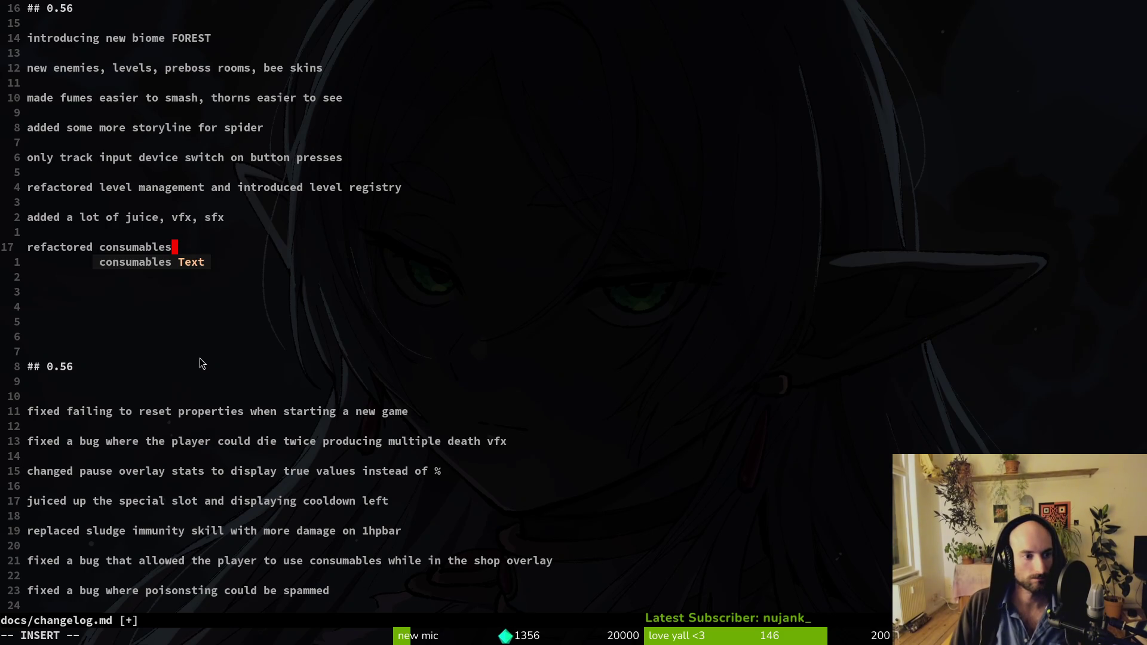
key("Escape")
key("o")
key("Return")
type("imp")
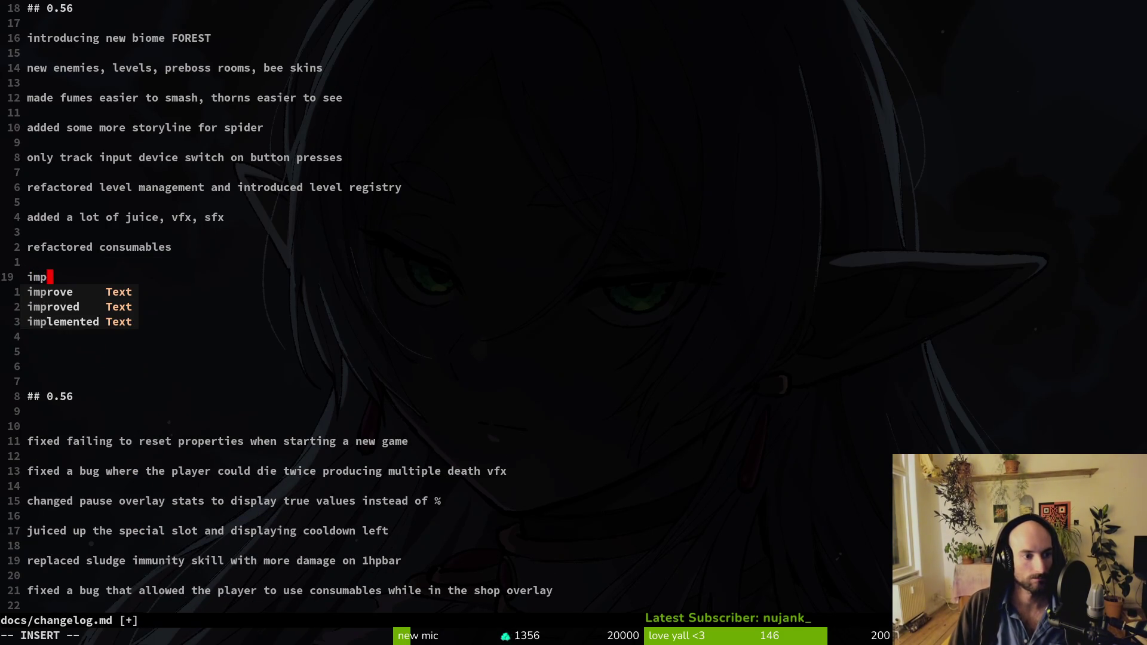
type("roved sve")
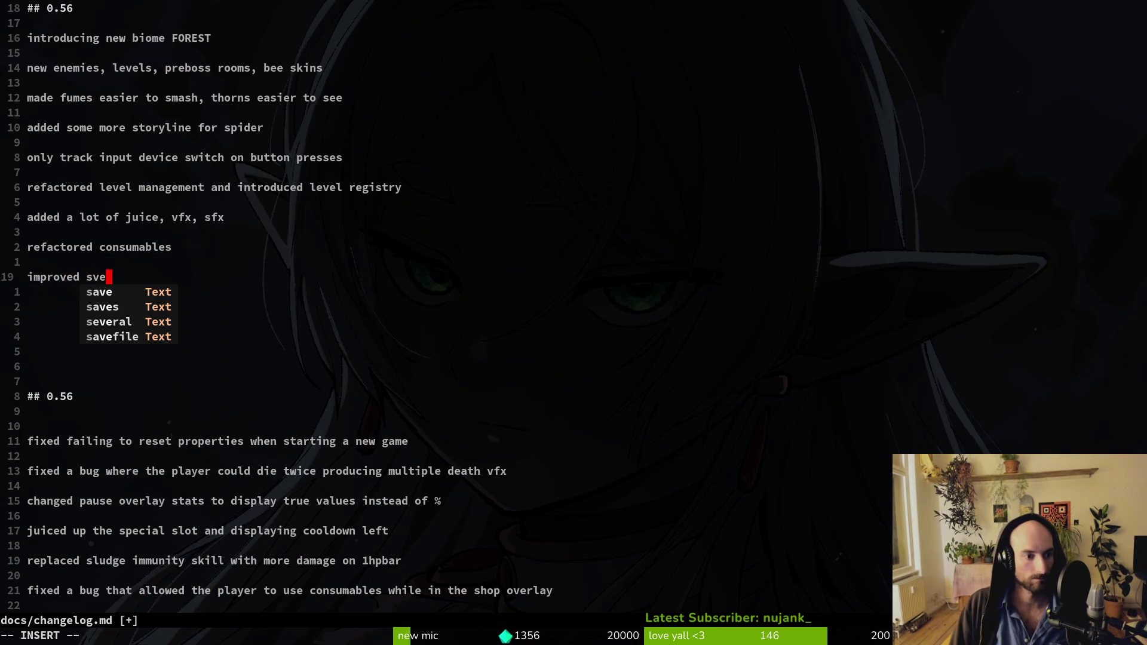
key("BackSpace")
key("BackSpace")
type("avefile vali")
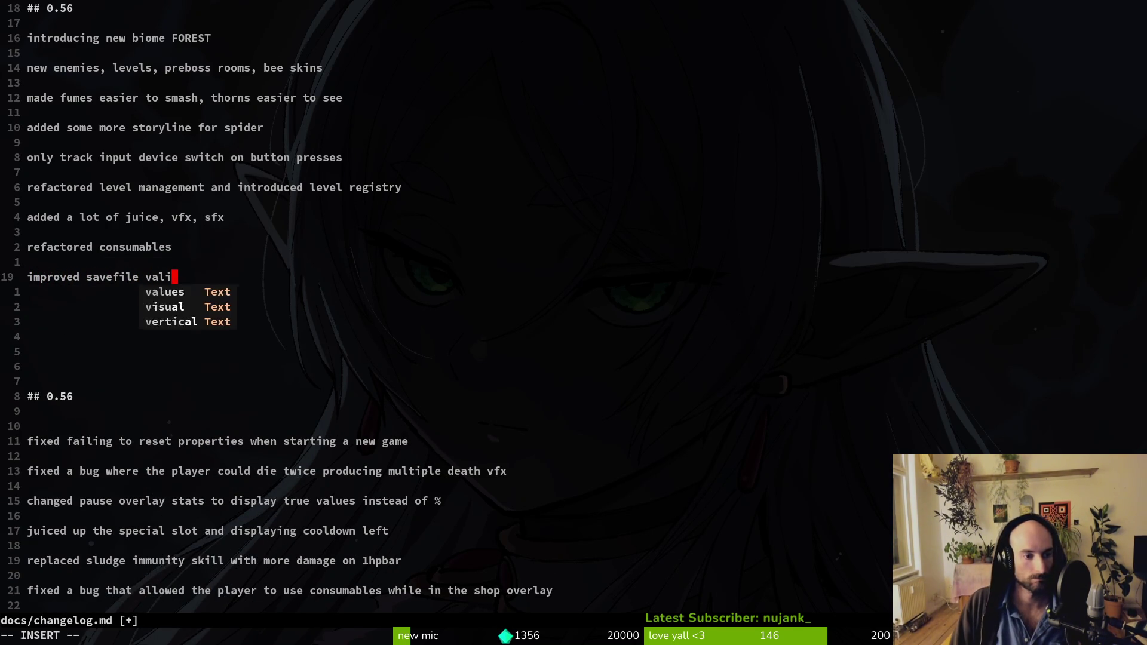
type("dation")
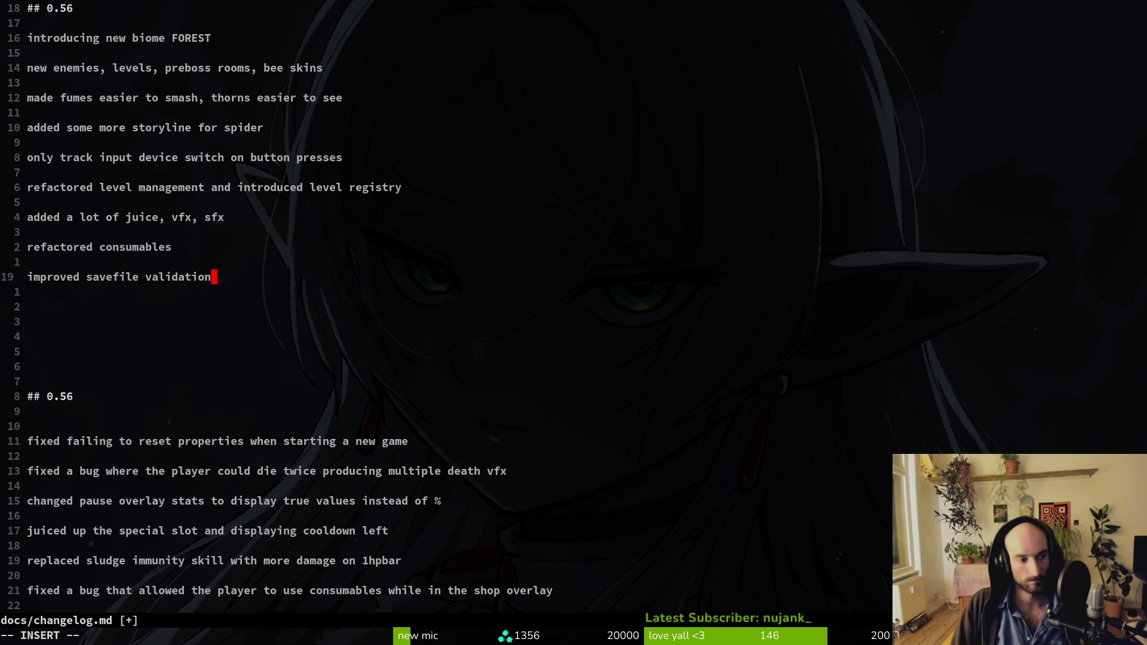
Step: Delete the surplus blank lines and save the changelog with :write
key("Escape")
key("j")
key("j")
key("d")
key("d")
key("d")
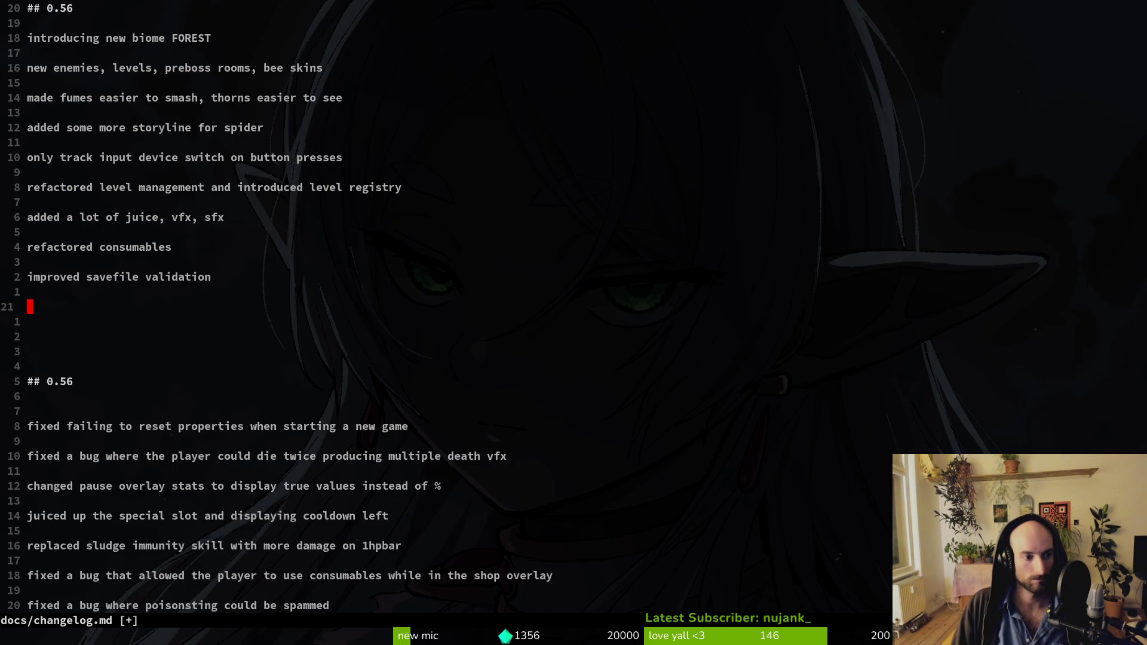
type(":write")
key("Return")
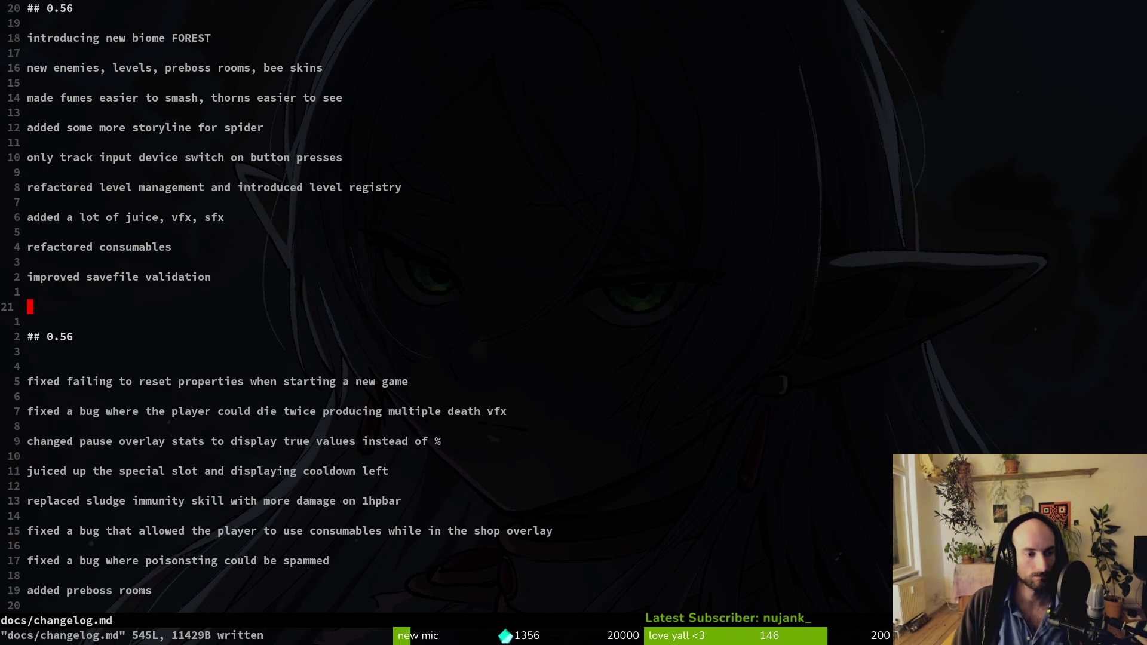
Step: Quit Vim with :wq to the shell and switch to GitLab's development commits page
type(":wq")
key("Return")
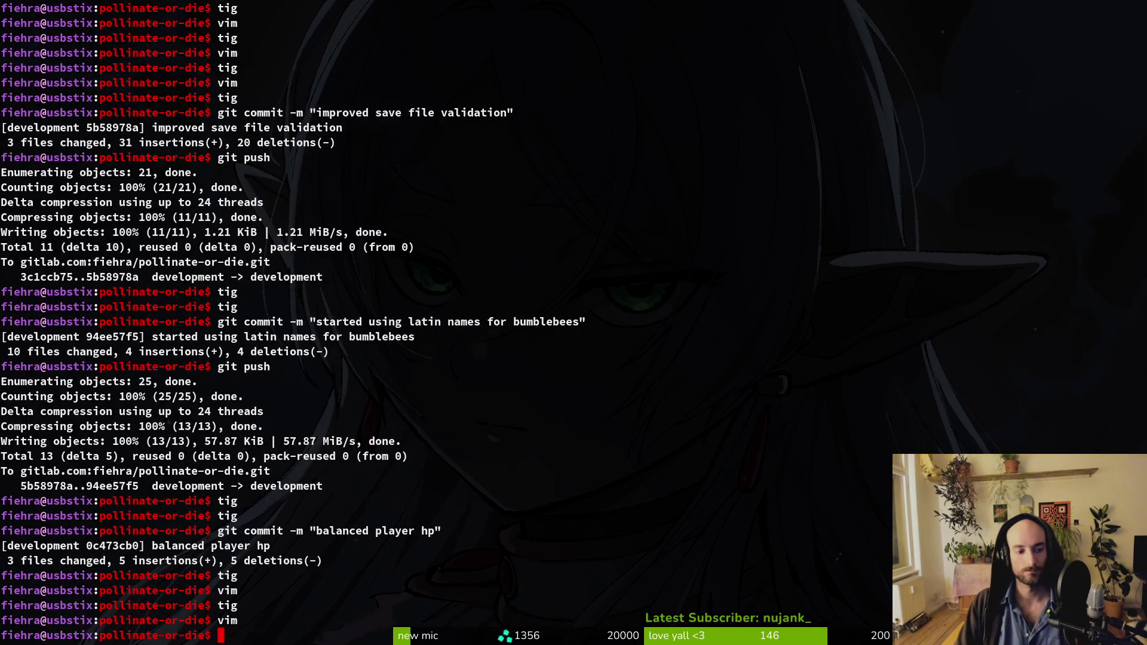
type("tigs")
key("Return")
key("Return")
key("Return")
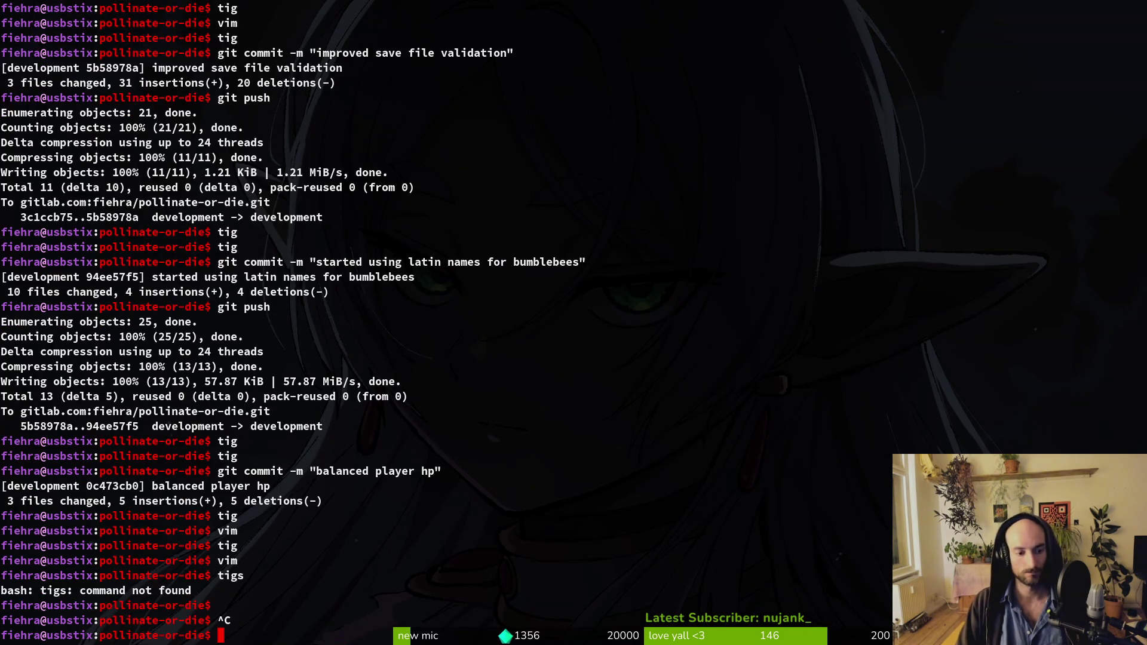
key("alt+Tab")
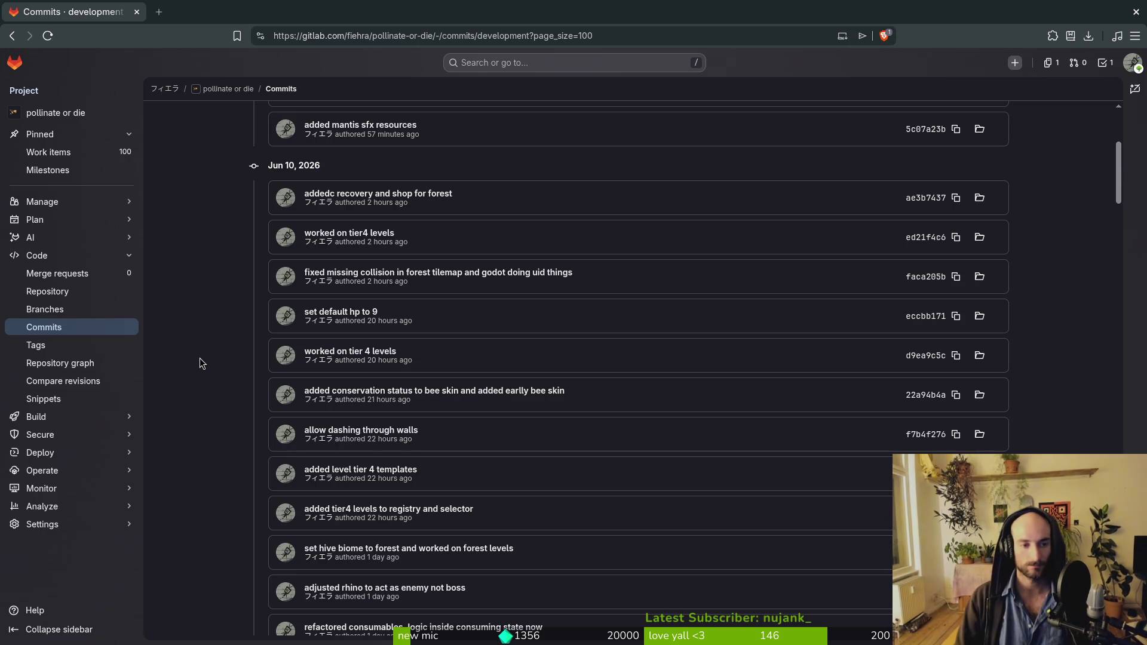
Step: Close the Claude chat tab in Brave, leaving the GitLab commits page showing
key("alt+Tab")
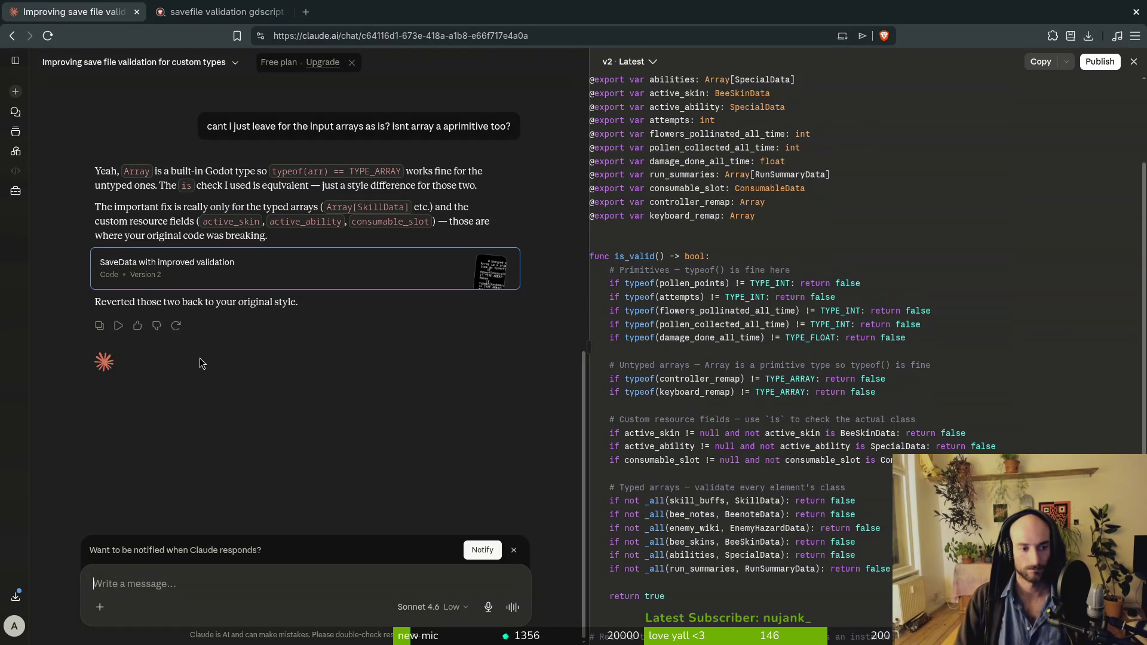
middle_click(70, 8)
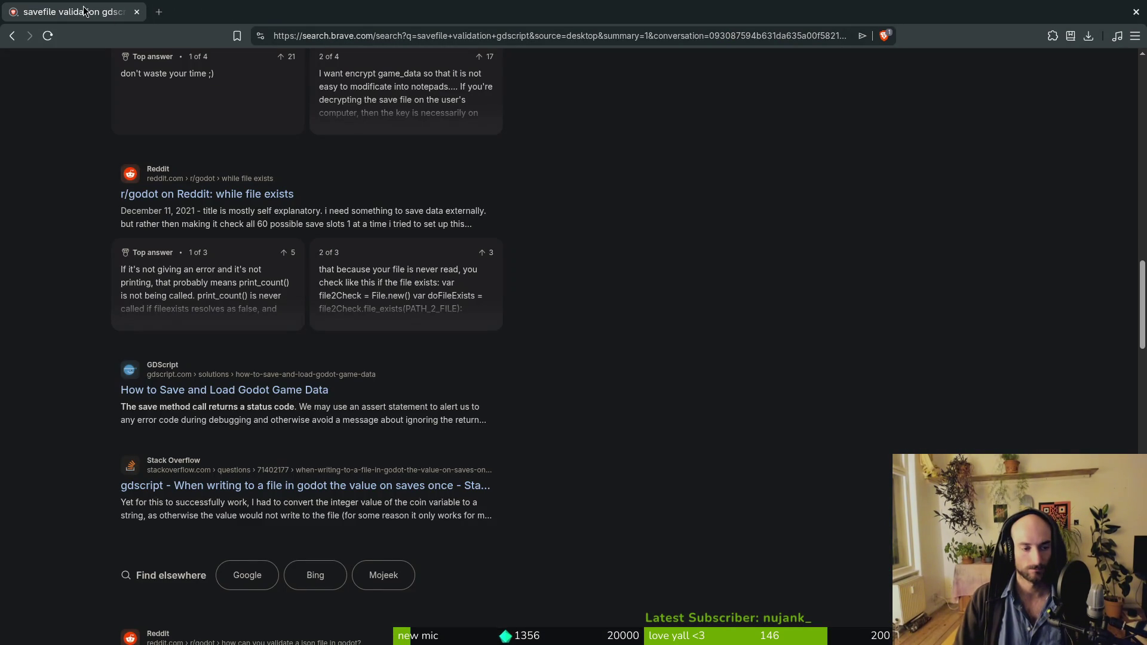
key("alt+Tab")
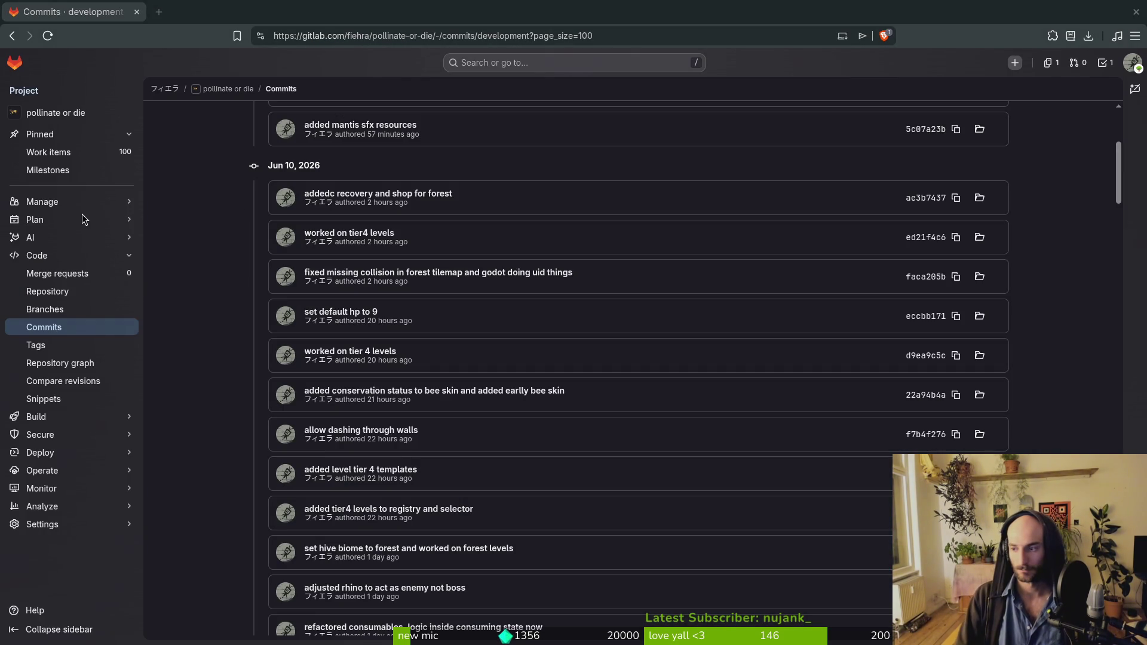
Step: In the terminal, cd into gamedev/pollinate-or-die/
mouse_move(84, 217)
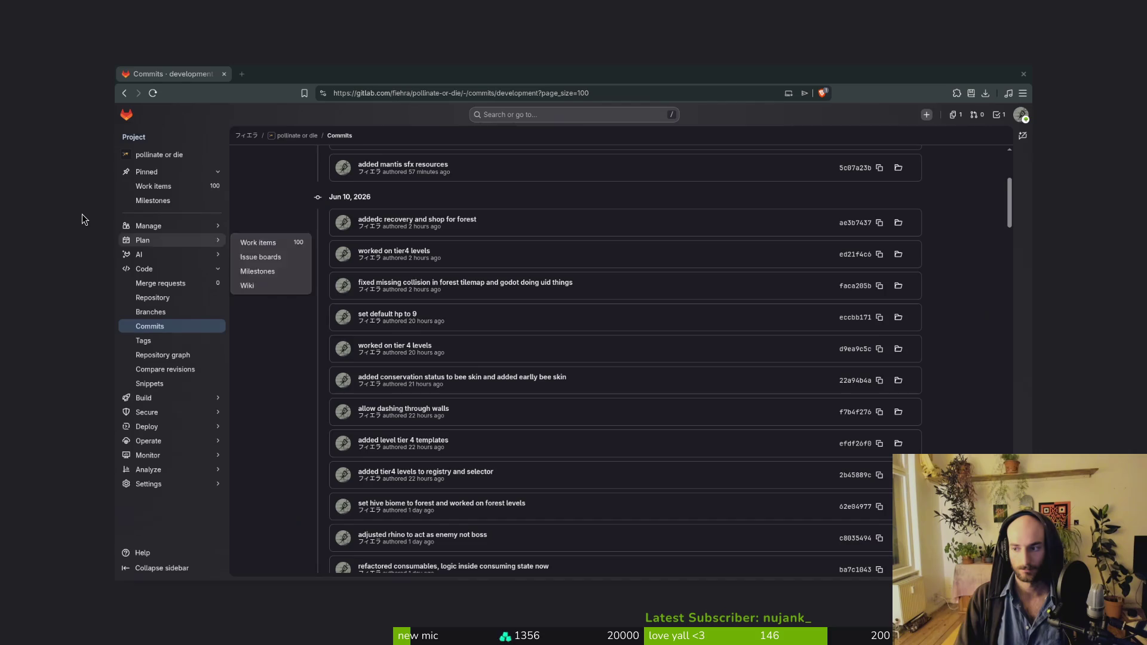
key("alt+Tab")
type("cd gamedev/pl")
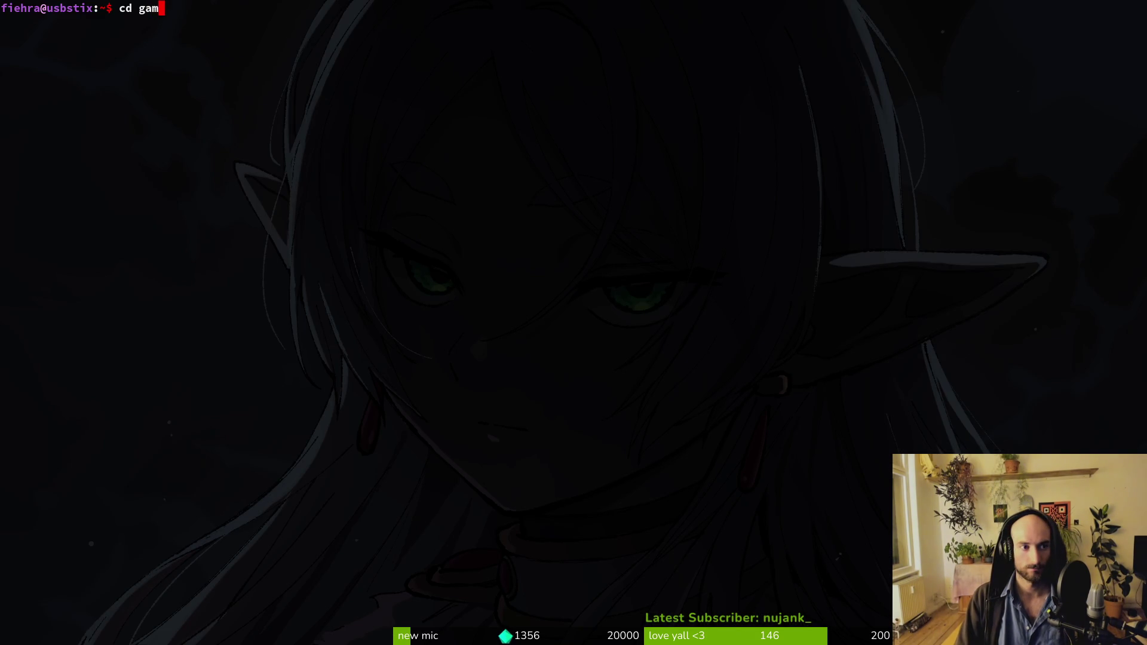
key("BackSpace")
type("o")
key("Tab")
key("Return")
Step: Stage docs/changelog.md in tig, then quit back to the shell
type("tig")
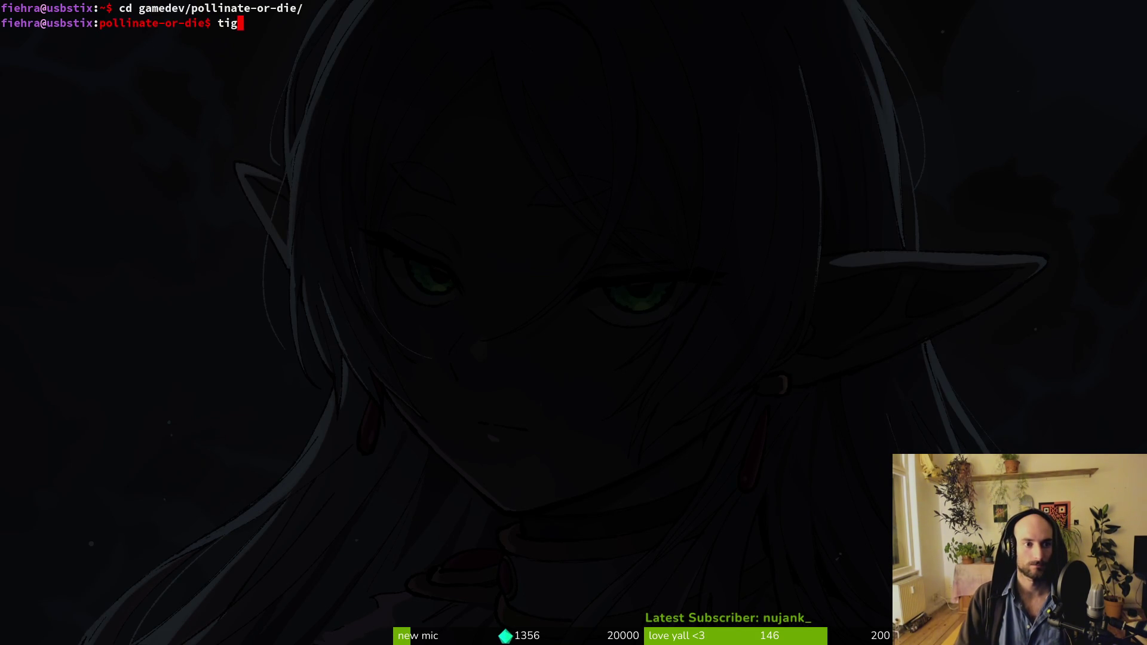
key("Return")
key("Down")
key("u")
key("q")
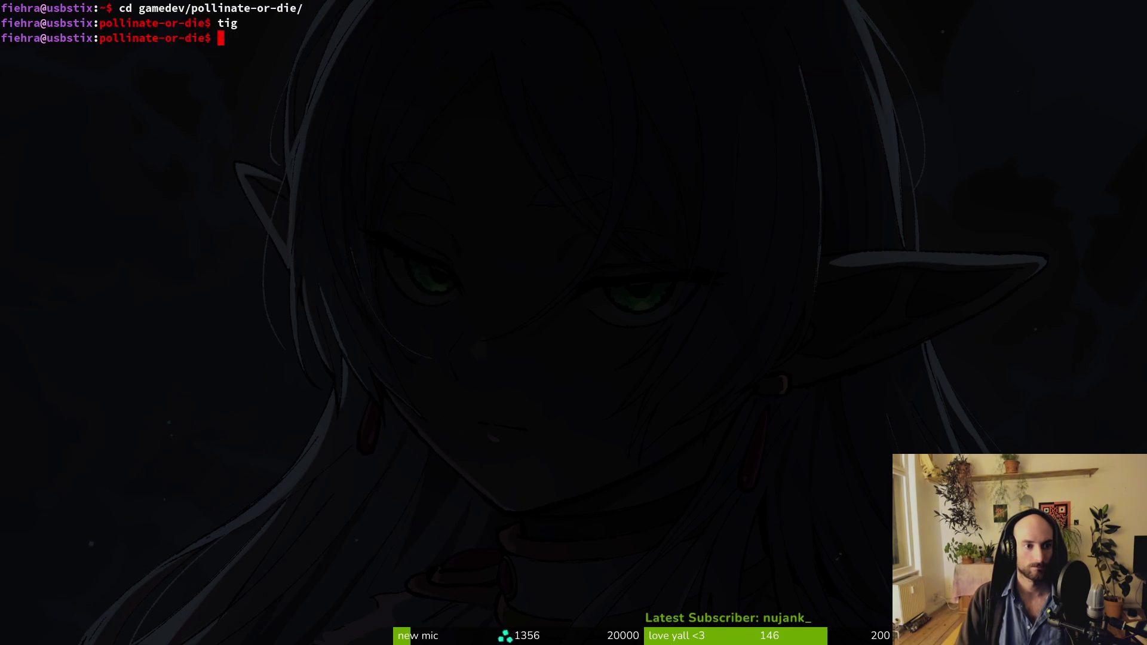
key("alt+Tab")
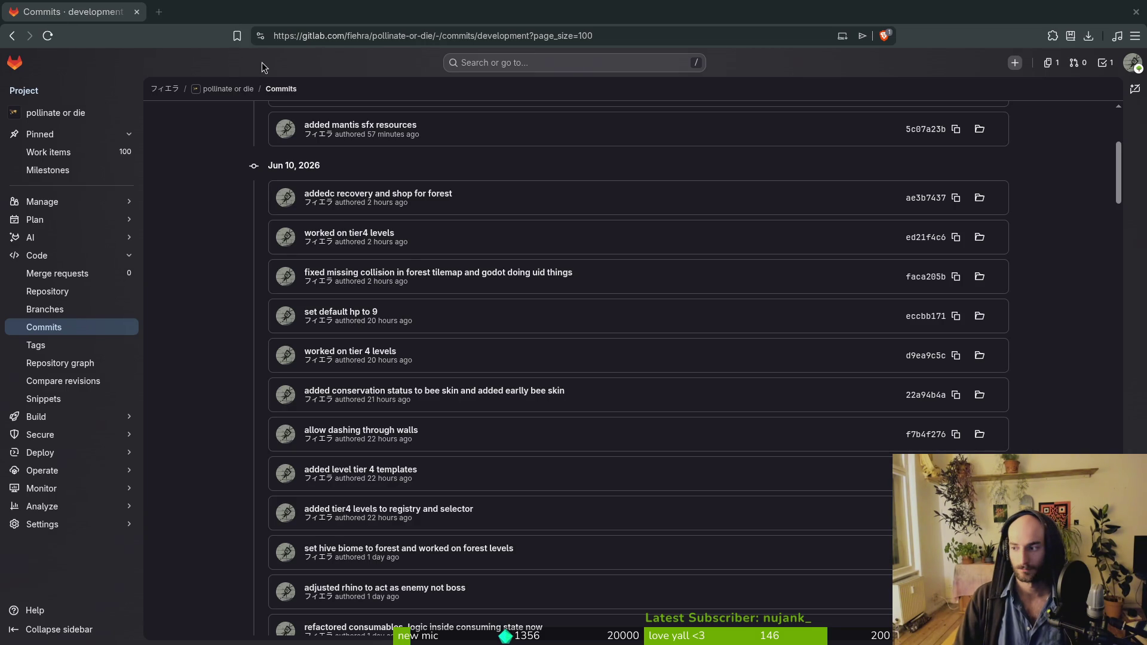
key("alt+Tab")
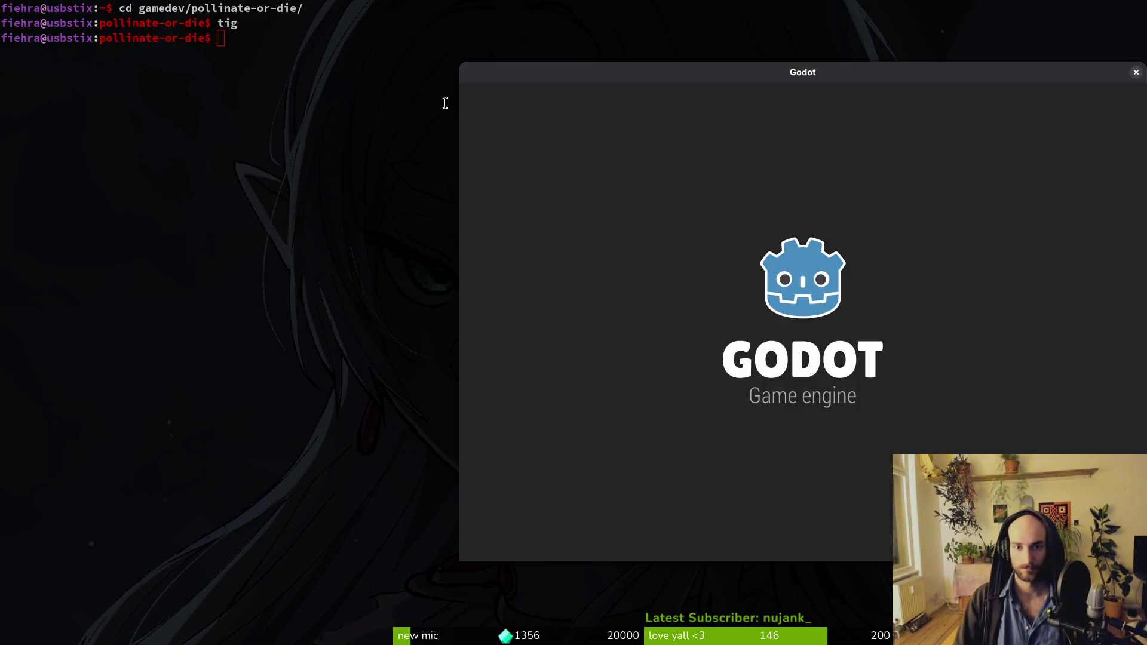
Step: Open the pollinateOrDie project and change its Version setting from 0.56 to 0.57
double_click(691, 177)
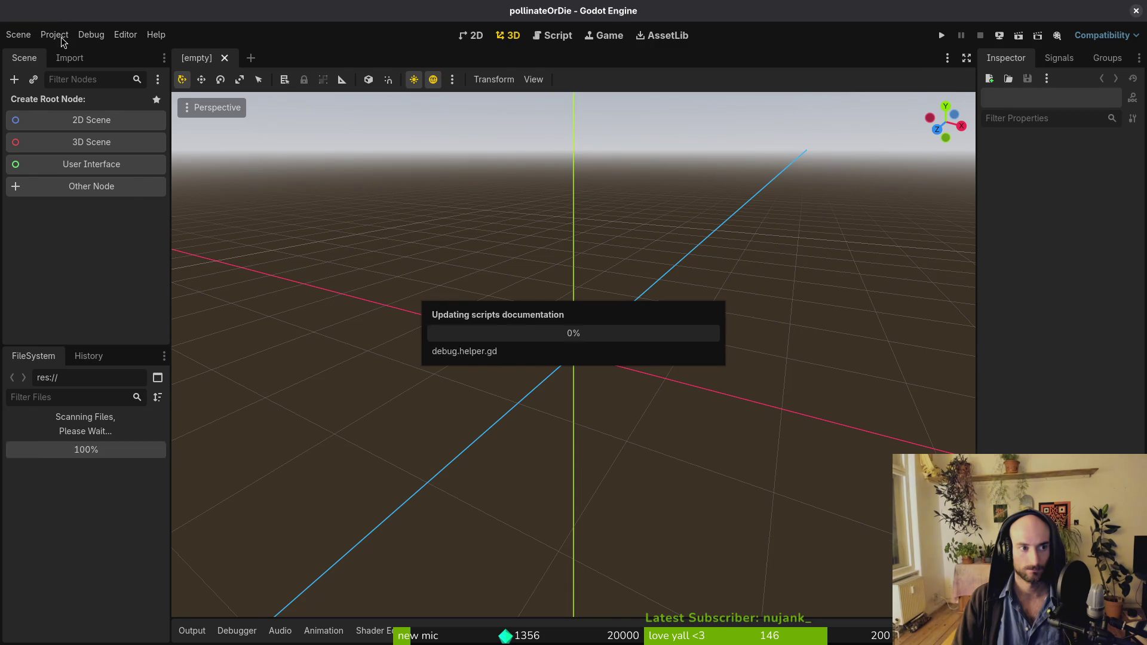
left_click(60, 36)
left_click(66, 51)
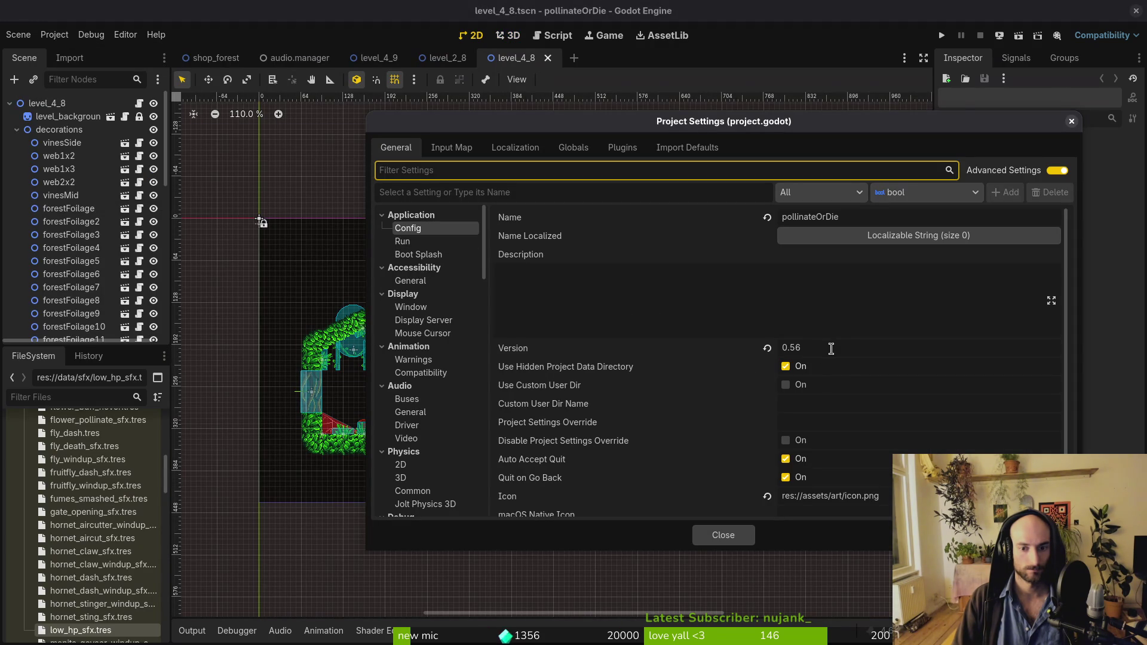
left_click(831, 347)
key("BackSpace")
type("7")
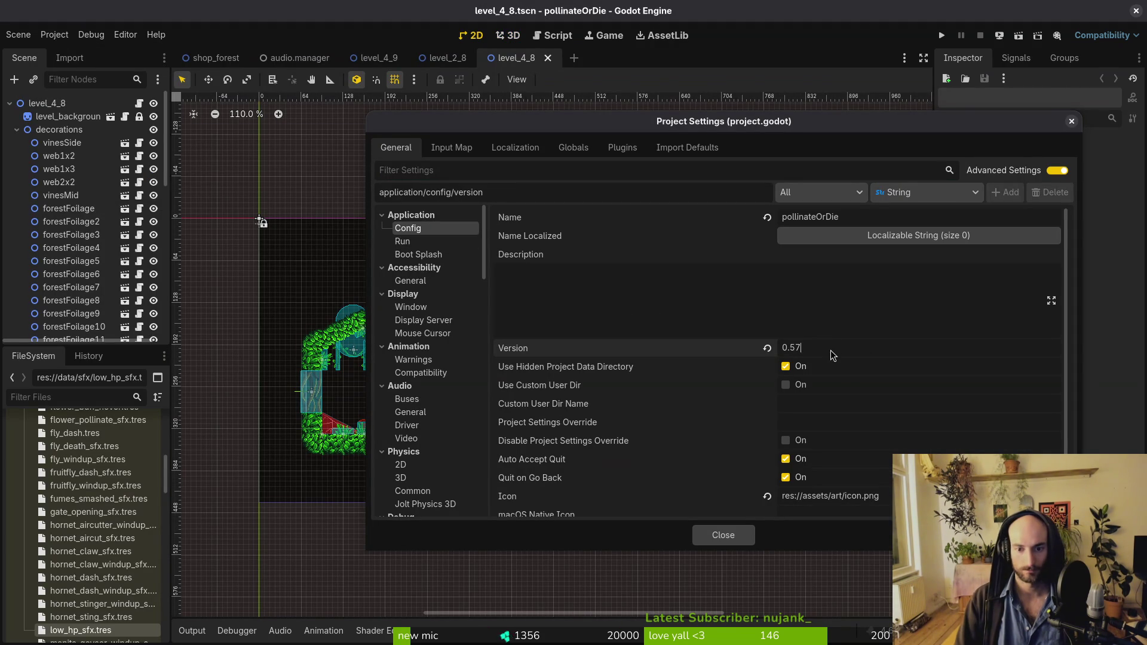
Step: Open docs/changelog.md in nvim from the project folder
key("alt+Tab")
type("nvim .")
key("Return")
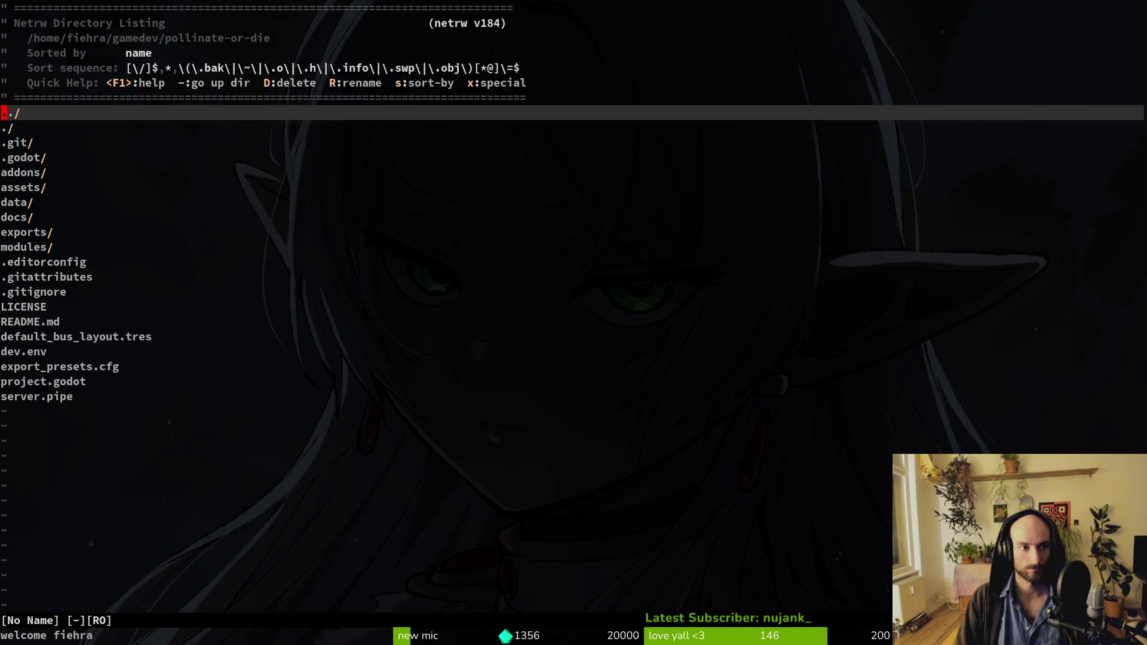
key("space")
key("f")
key("f")
type("change")
key("Return")
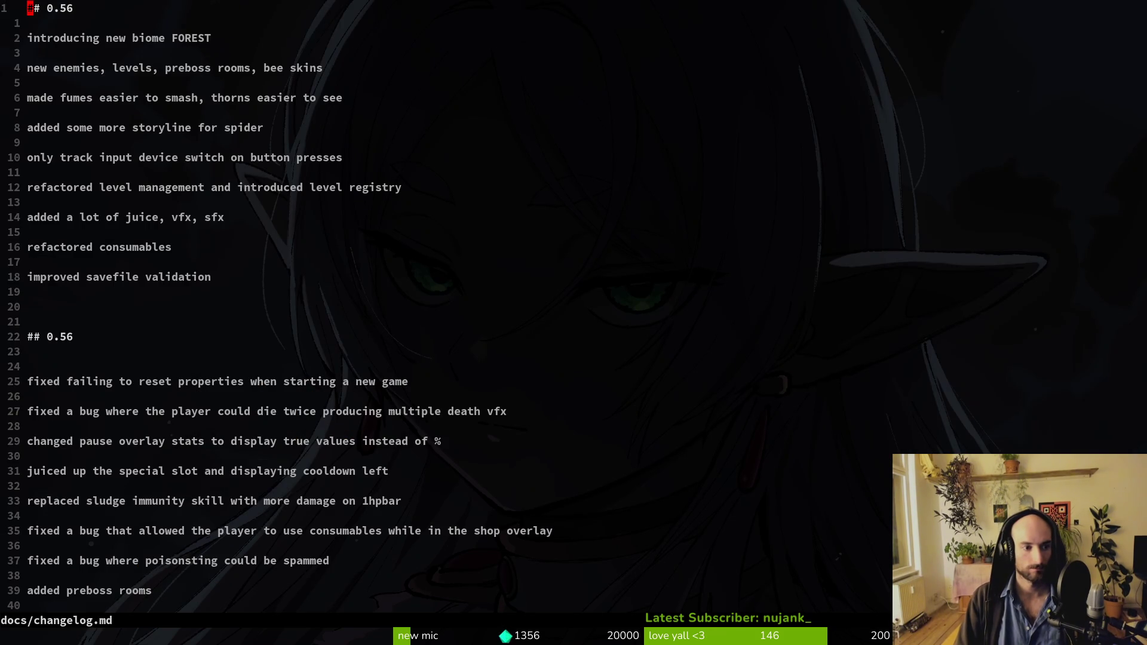
Step: Change the heading ## 0.56 to ## 0.57, save with :wq, and close Project Settings
key("dollar")
type("r7:w")
key("Return")
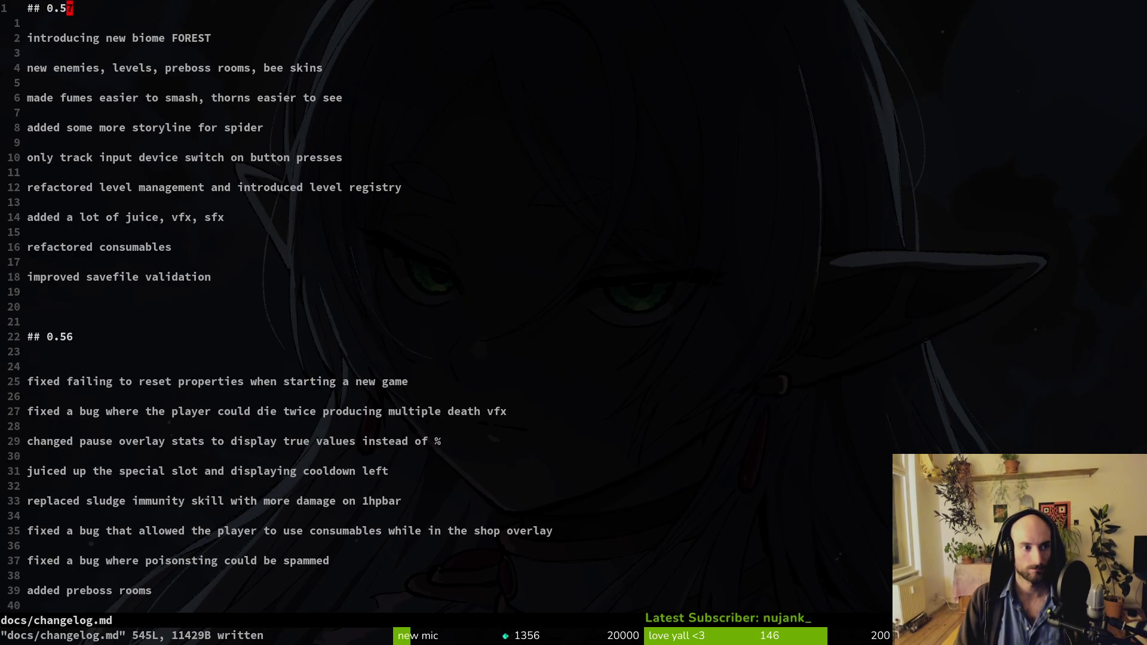
type(":wq")
key("Return")
key("alt+Tab")
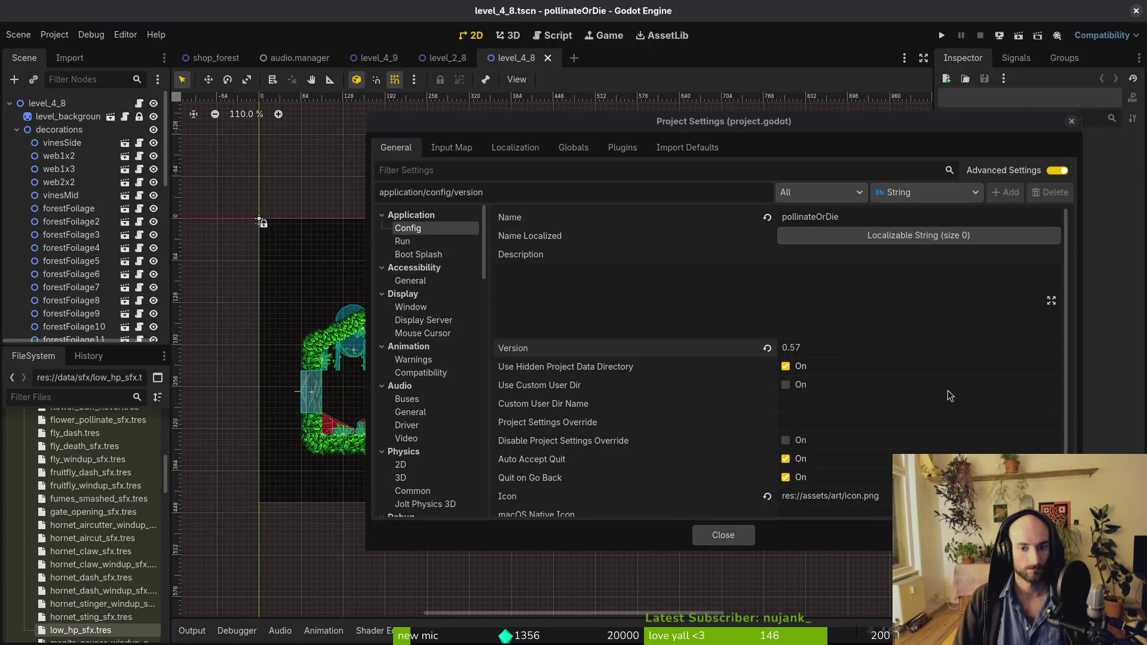
left_click(741, 541)
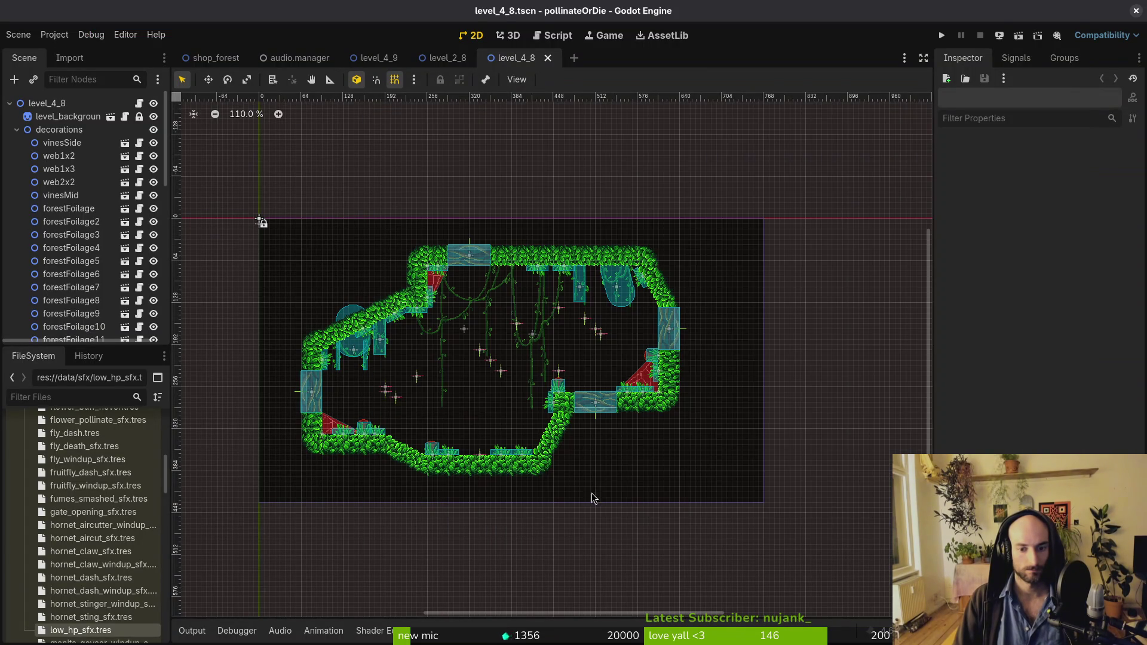
Step: Glance at export settings, then trash the project's user data files and close the file manager
left_click(17, 129)
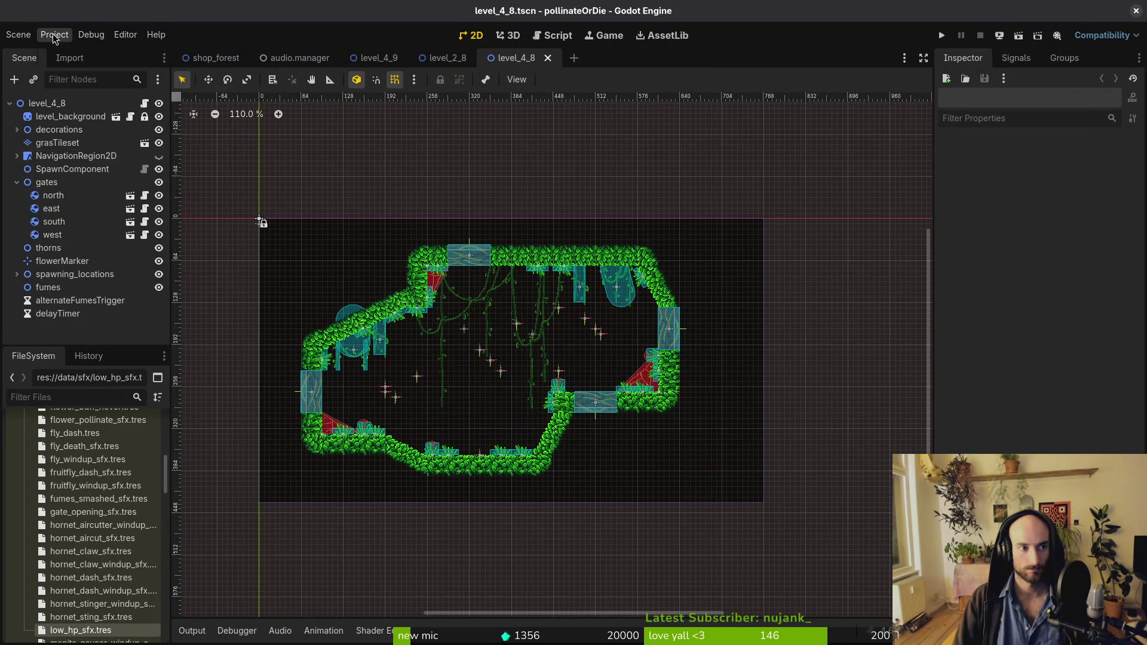
left_click(55, 34)
left_click(68, 106)
key("Escape")
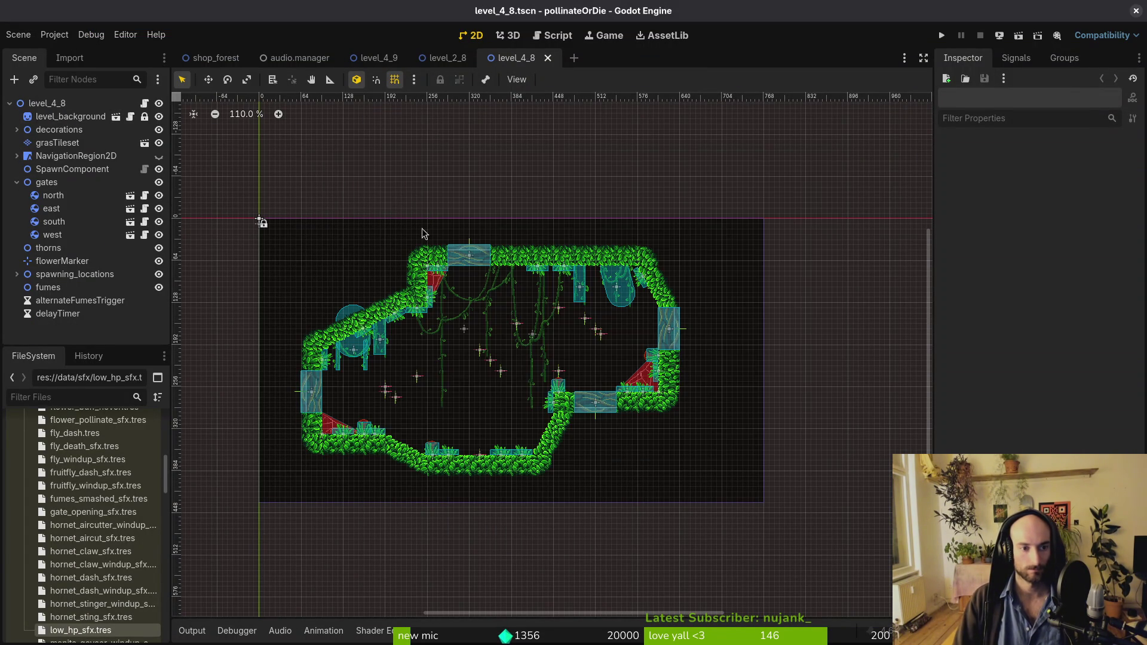
left_click(55, 35)
left_click(83, 148)
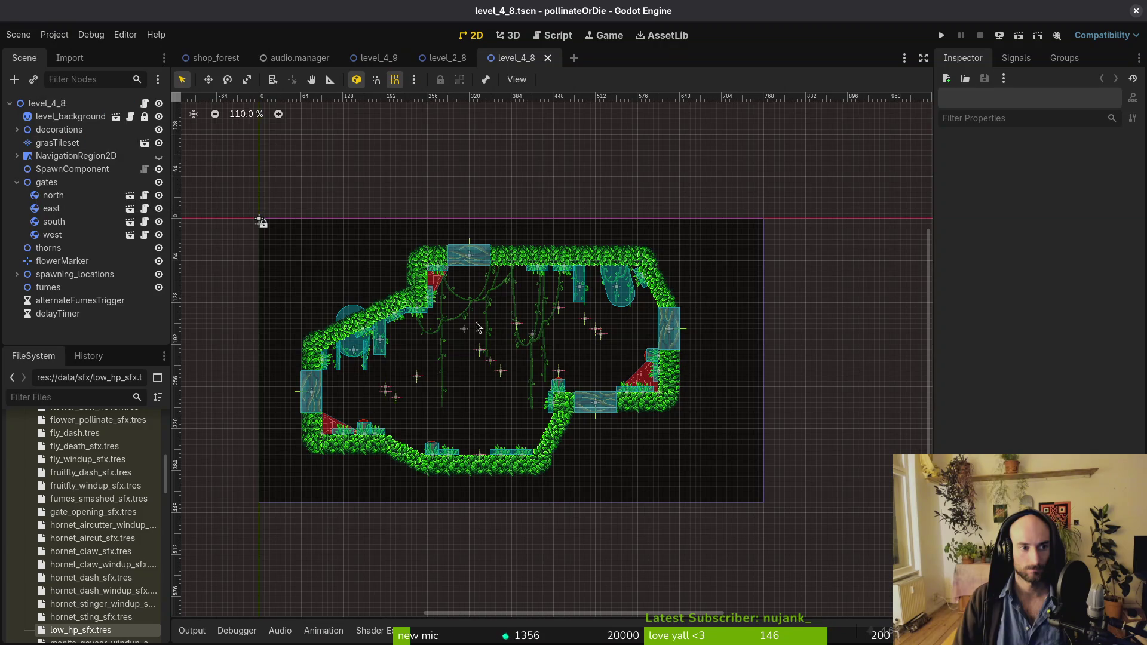
key("Delete")
left_click(933, 125)
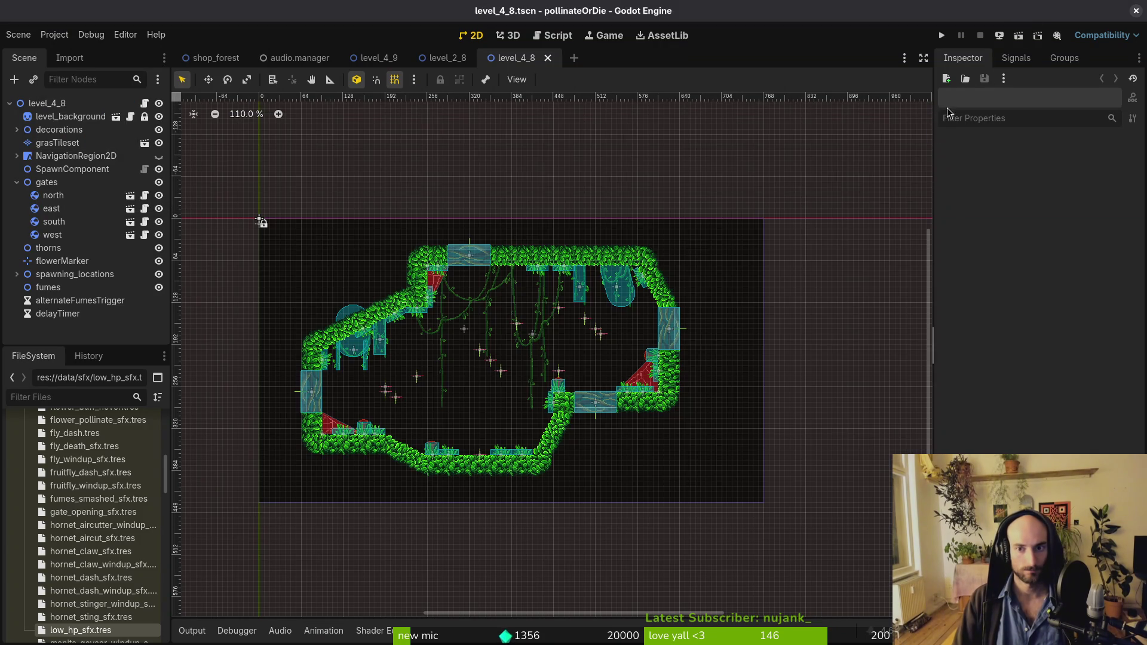
Step: Open the file manager and go to Downloads/pollinateBuilds
key("super")
left_click(444, 245)
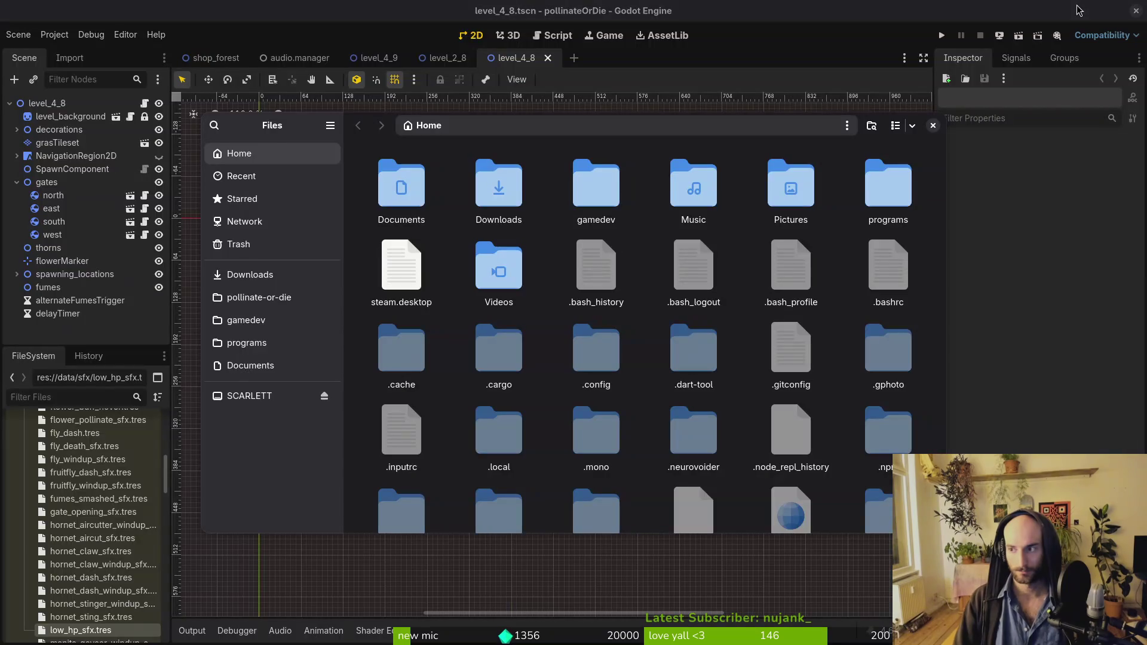
double_click(499, 209)
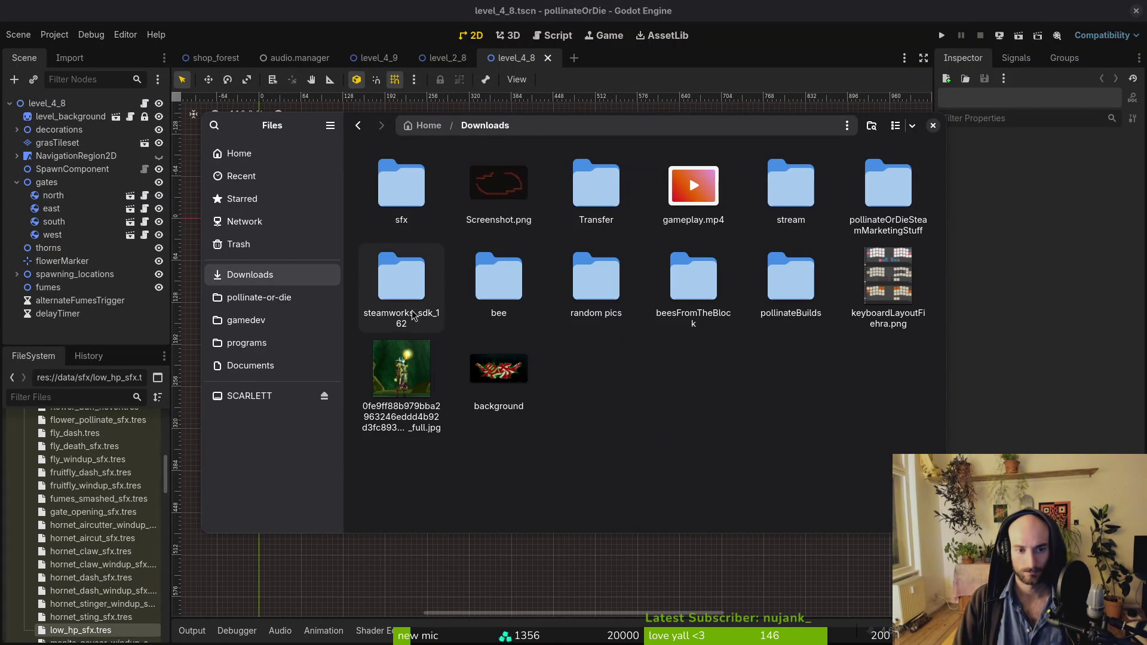
left_click(245, 297)
key("alt+Left")
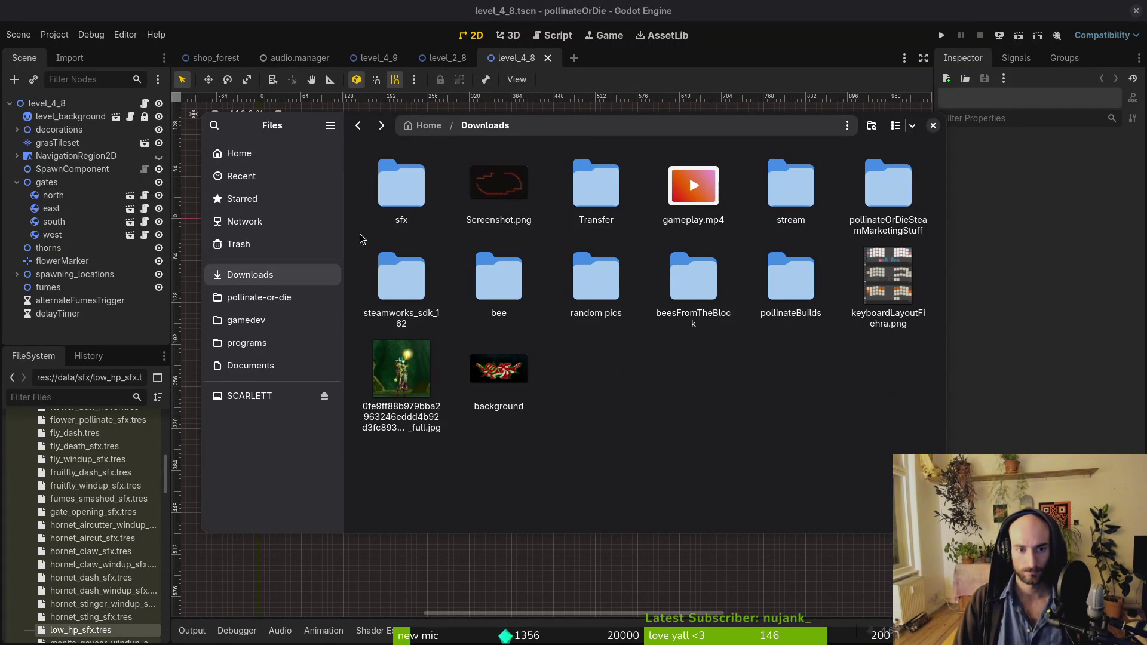
double_click(778, 272)
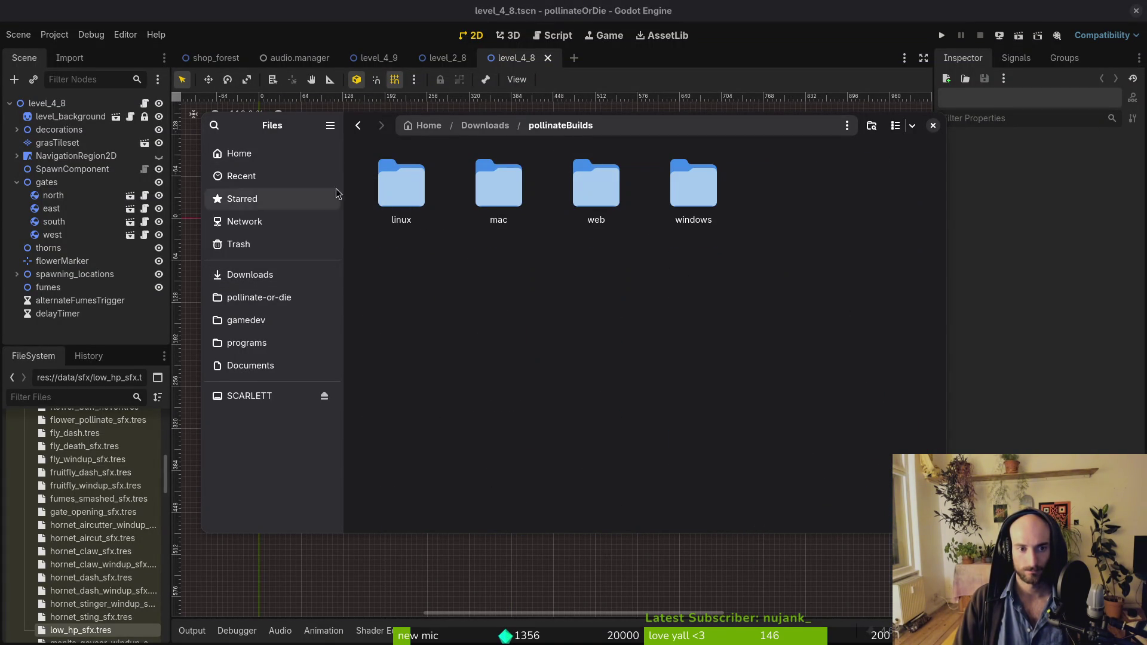
Step: Trash the old linux build and the mac pollinateOrDie.app
double_click(410, 187)
key("ctrl+a")
key("Delete")
key("alt+Left")
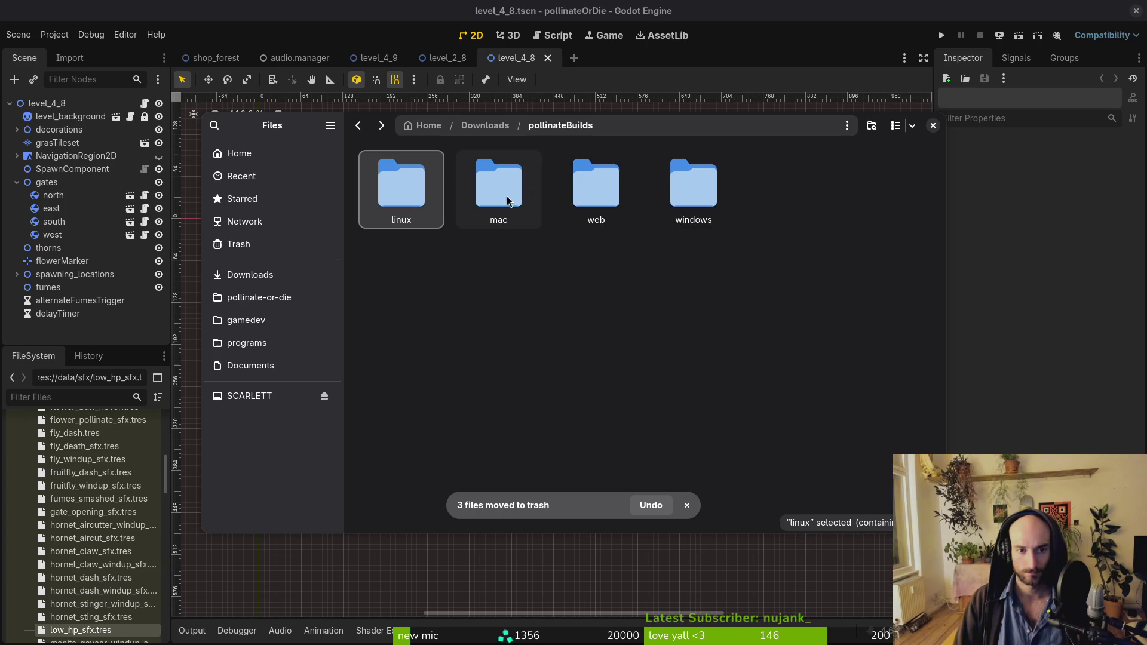
double_click(520, 191)
key("ctrl+a")
key("Delete")
left_click(481, 43)
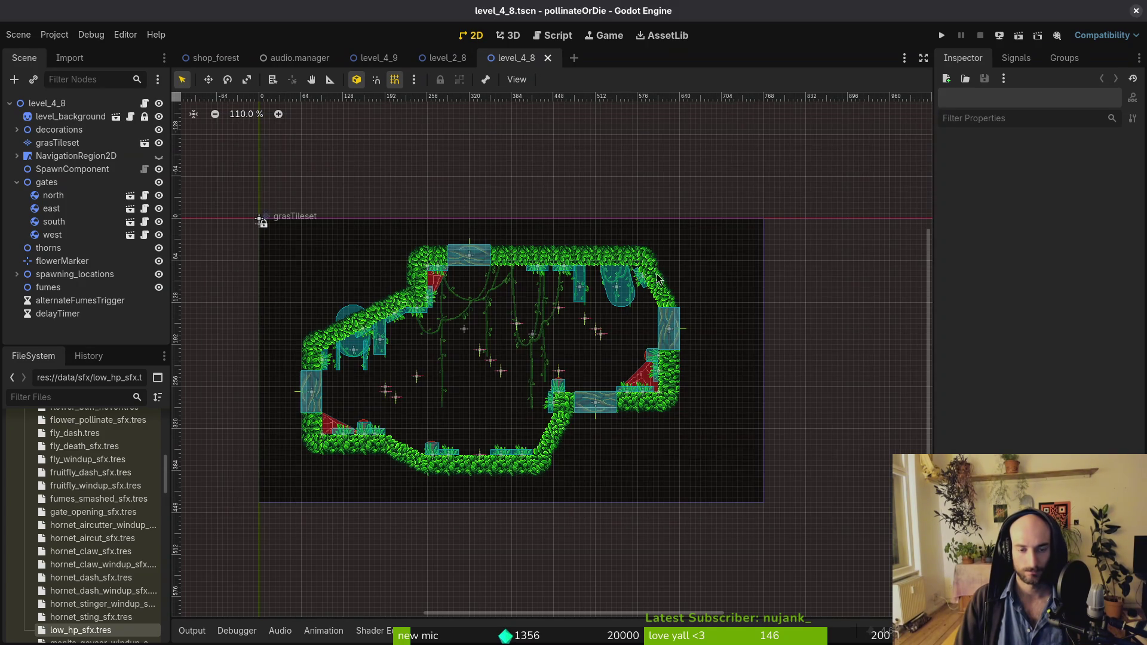
Step: Trash web.zip from the web builds folder
key("alt+Tab")
key("alt+Left")
double_click(597, 189)
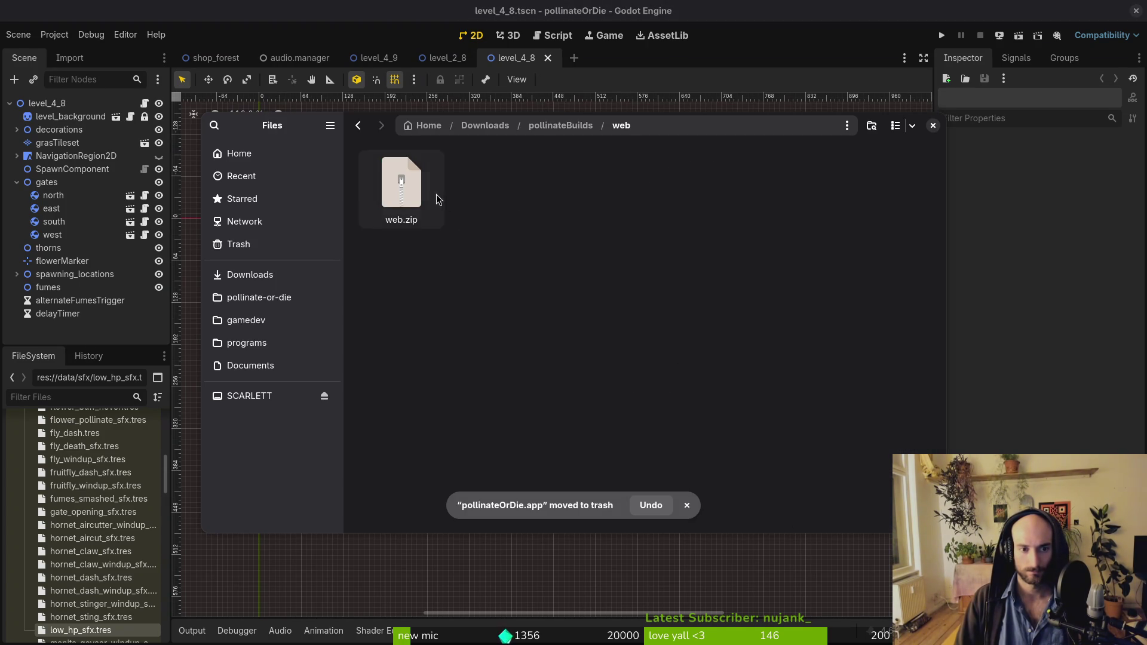
key("ctrl+a")
key("Delete")
Step: Trash the windows build files, return to Downloads, and bring Godot back to front
key("alt+Left")
double_click(686, 195)
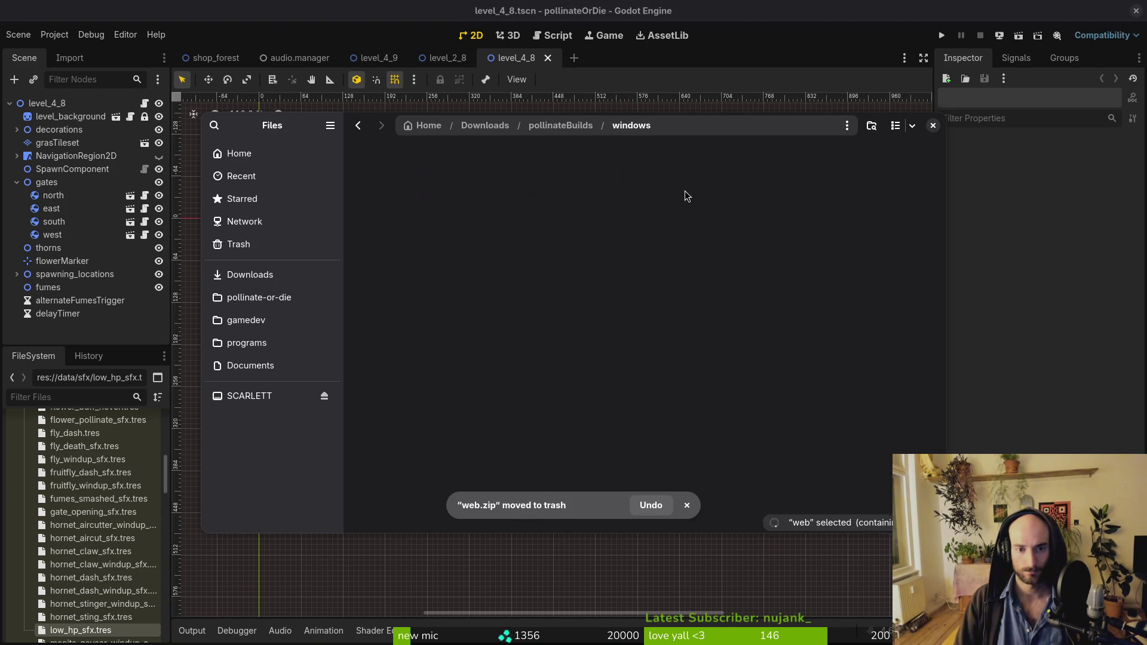
key("ctrl+a")
key("Delete")
key("alt+Left")
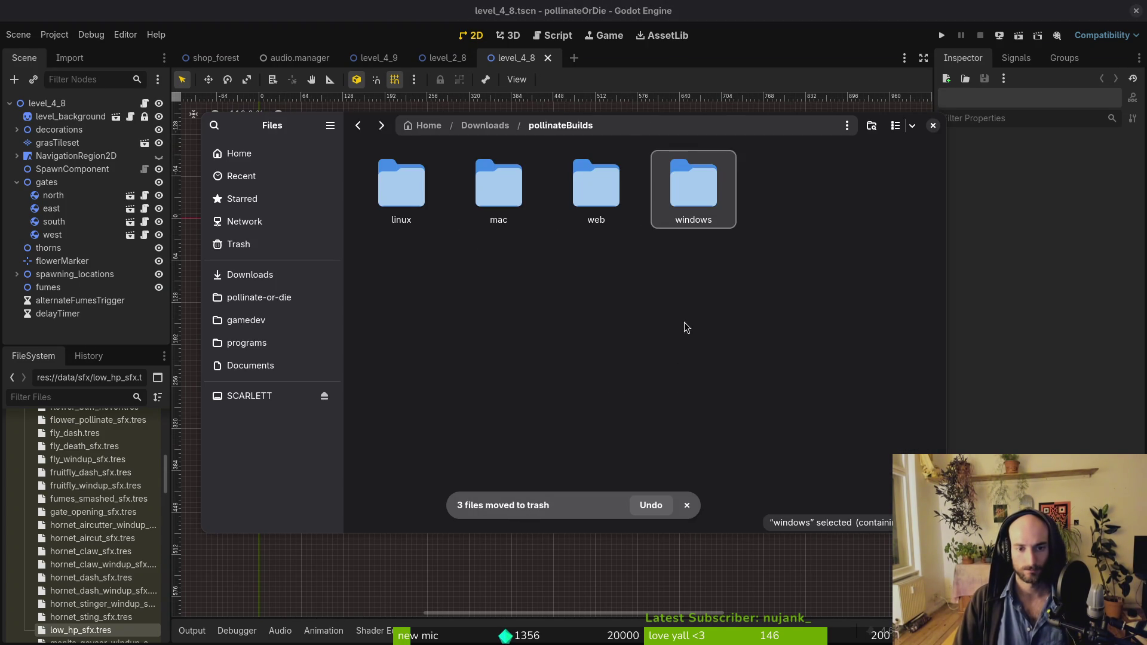
key("alt+Left")
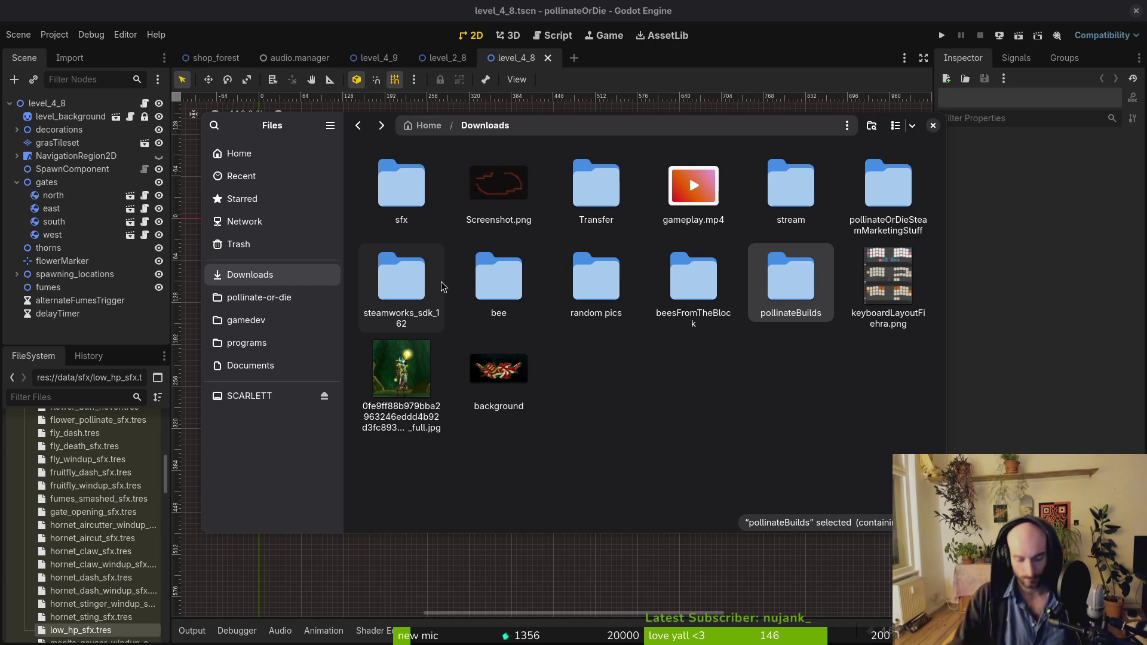
left_click(680, 380)
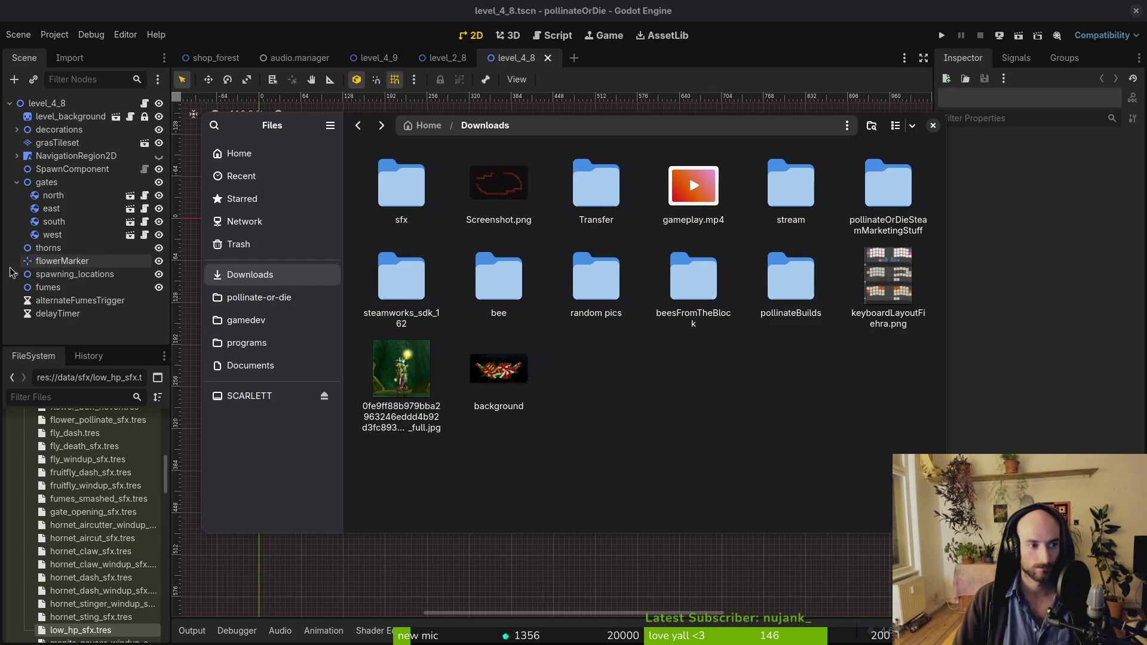
left_click(17, 182)
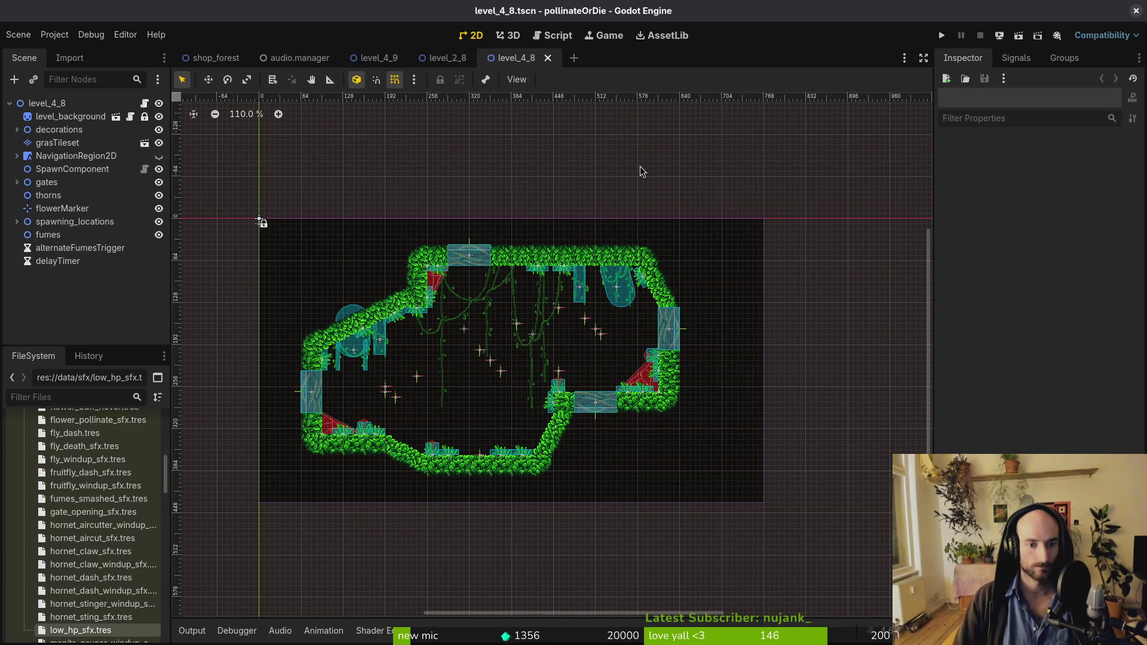
Step: Run pollinateOrDie, start a new game, and open then close the in-game Settings
left_click(943, 35)
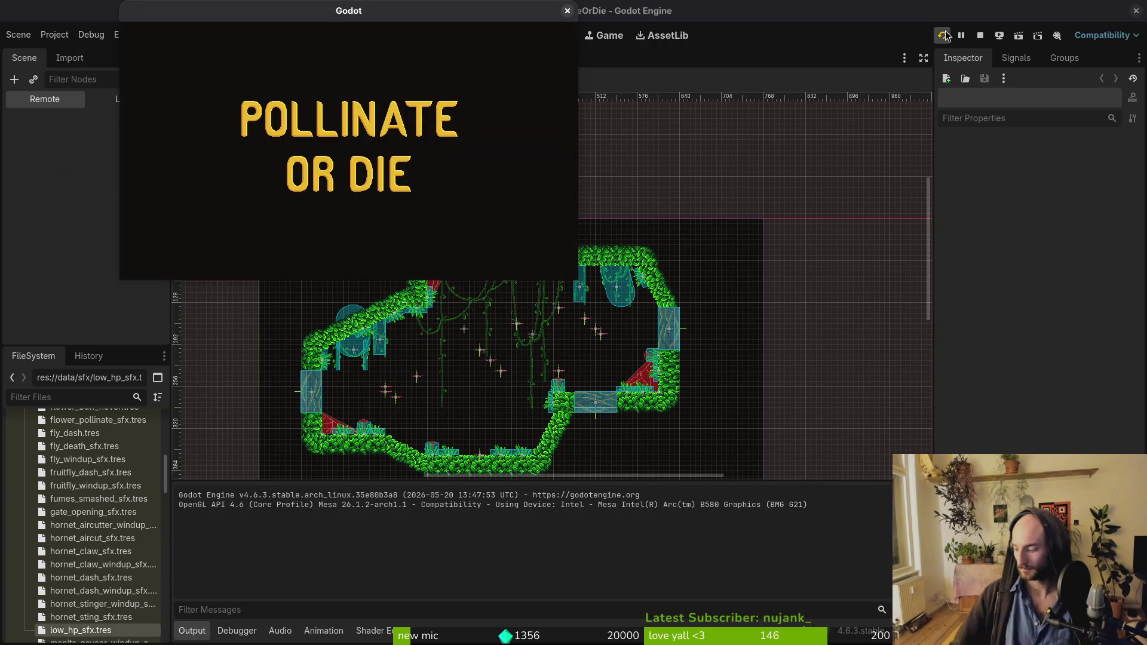
key("Return")
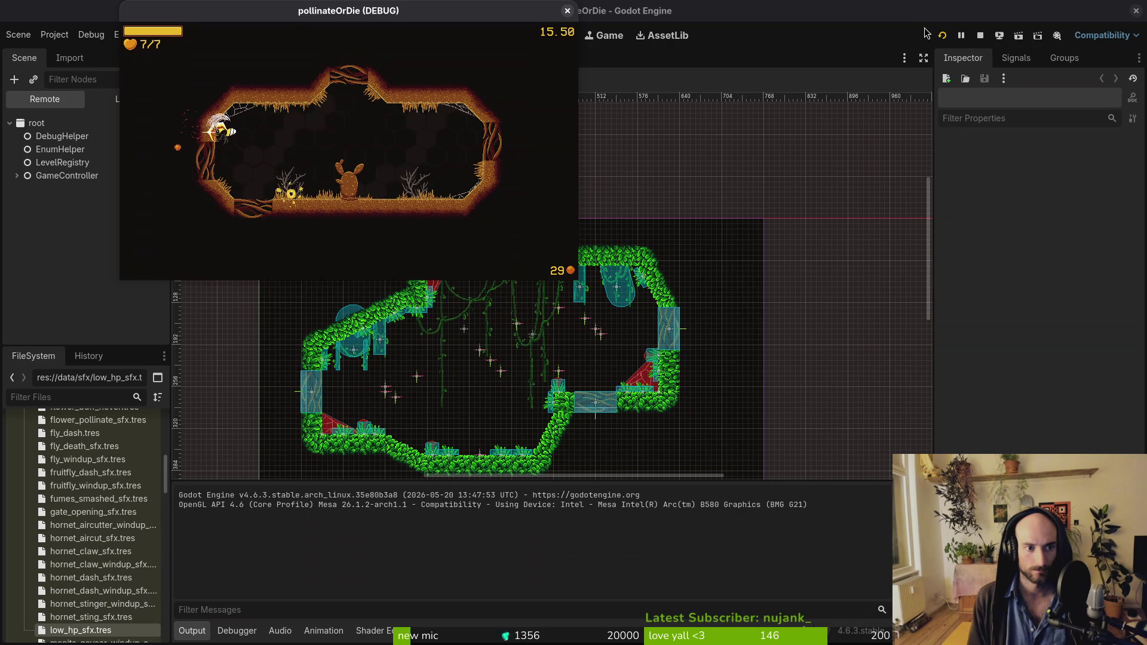
key("Escape")
key("Down")
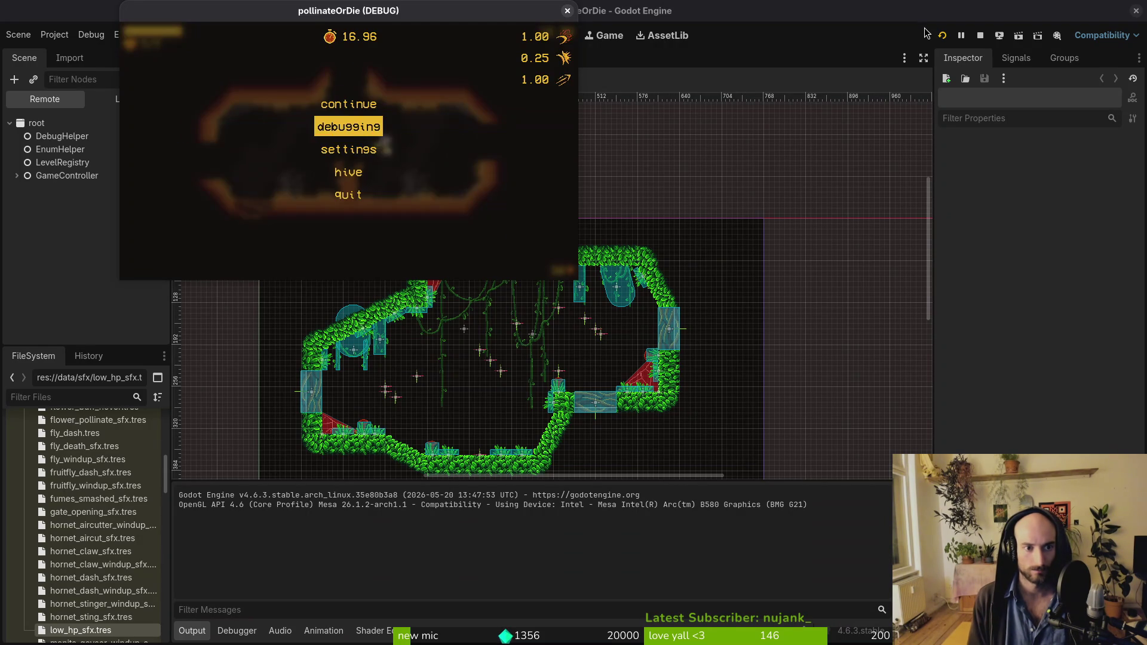
key("Return")
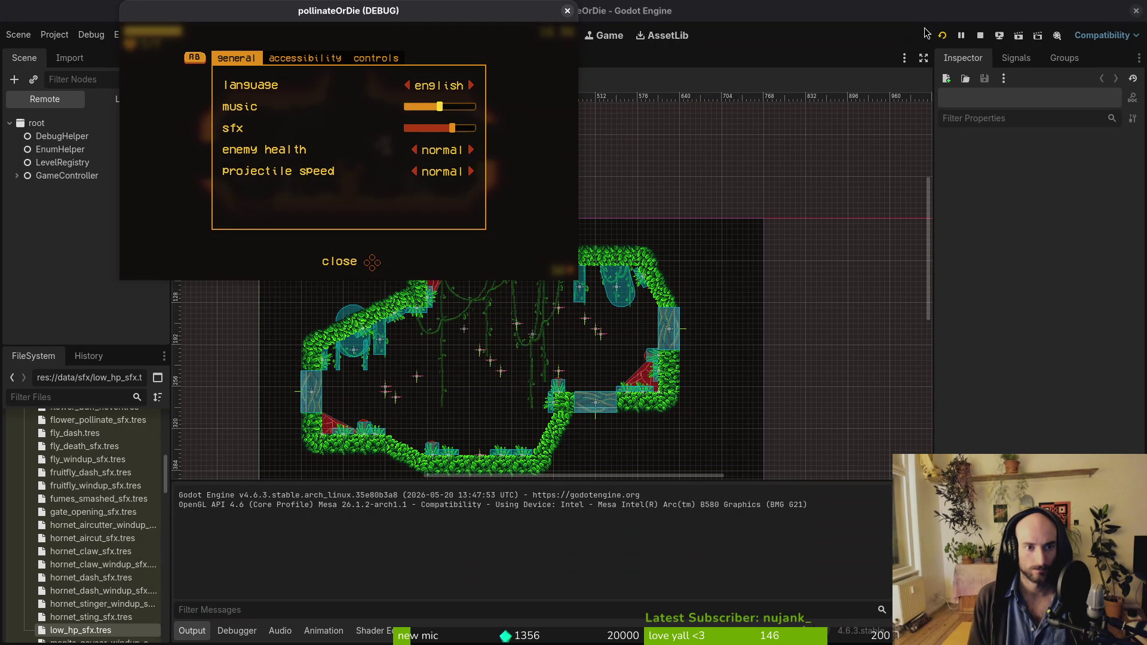
key("Escape")
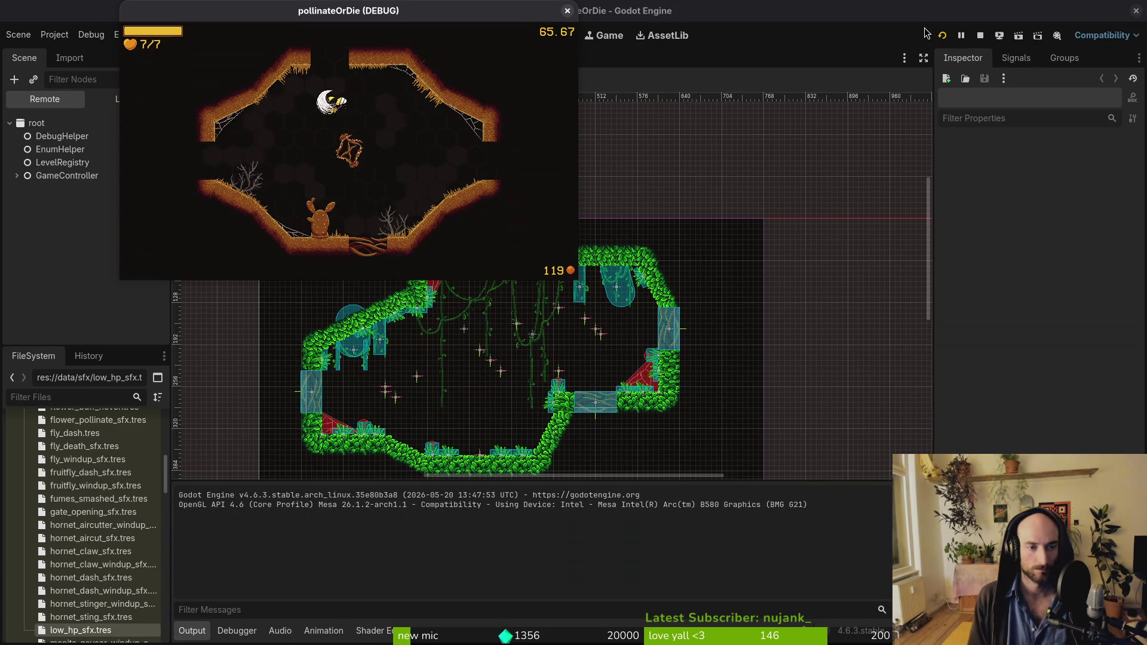
Step: Pause to open and close the Debugging options, then resume and exit the room left
key("Escape")
key("Down")
key("Return")
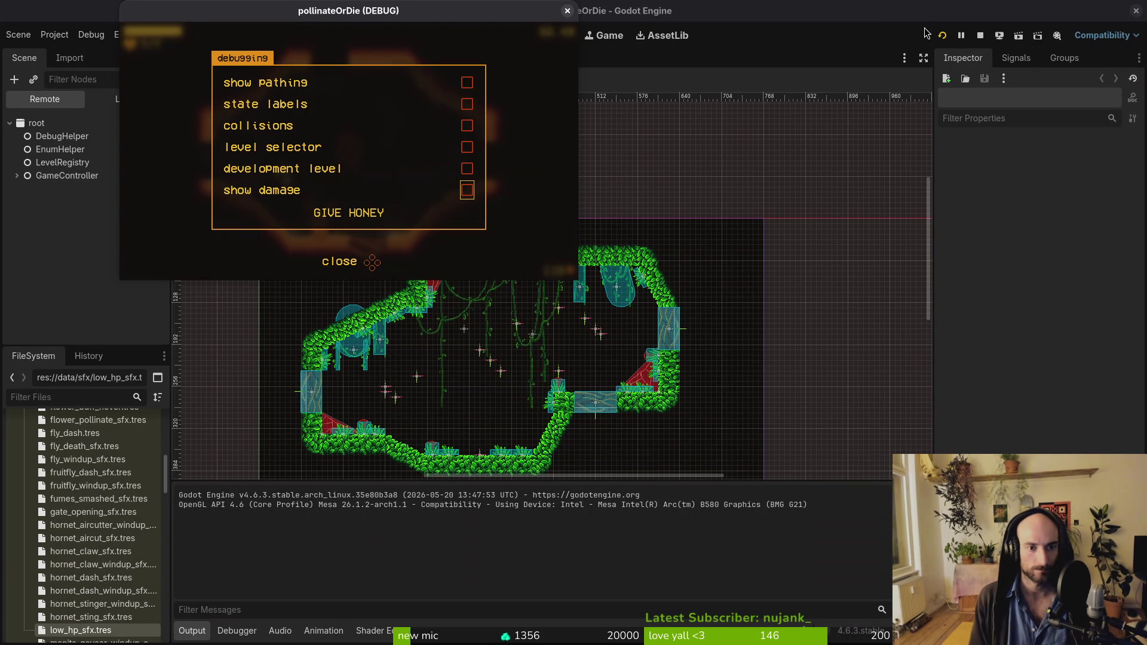
key("Escape")
key("Escape")
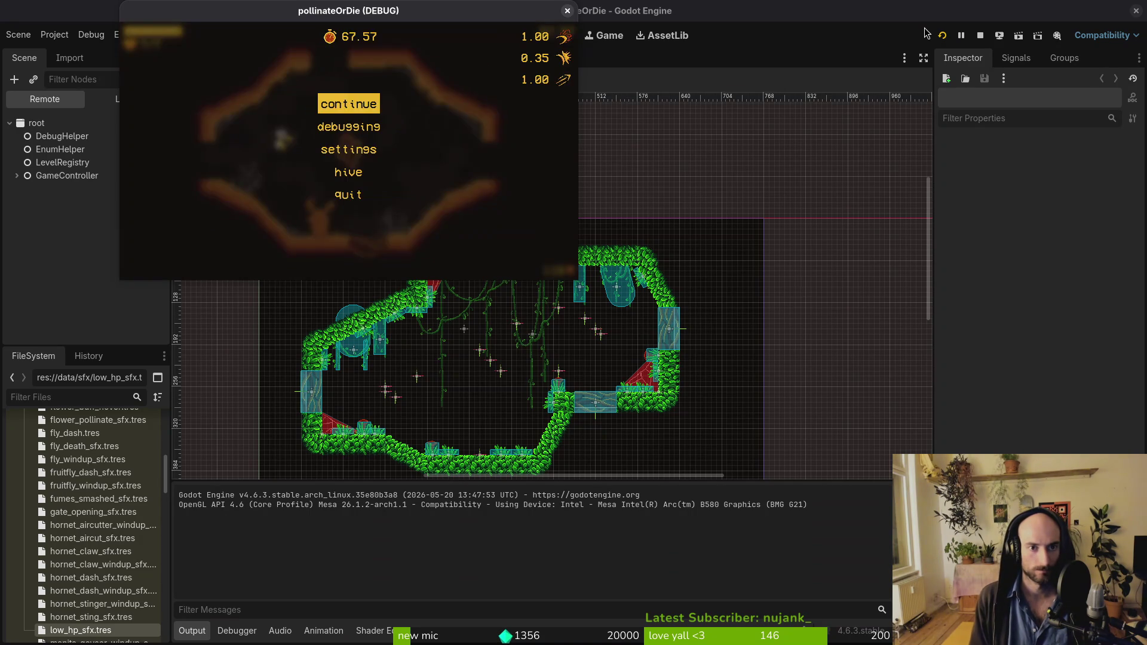
key("Escape")
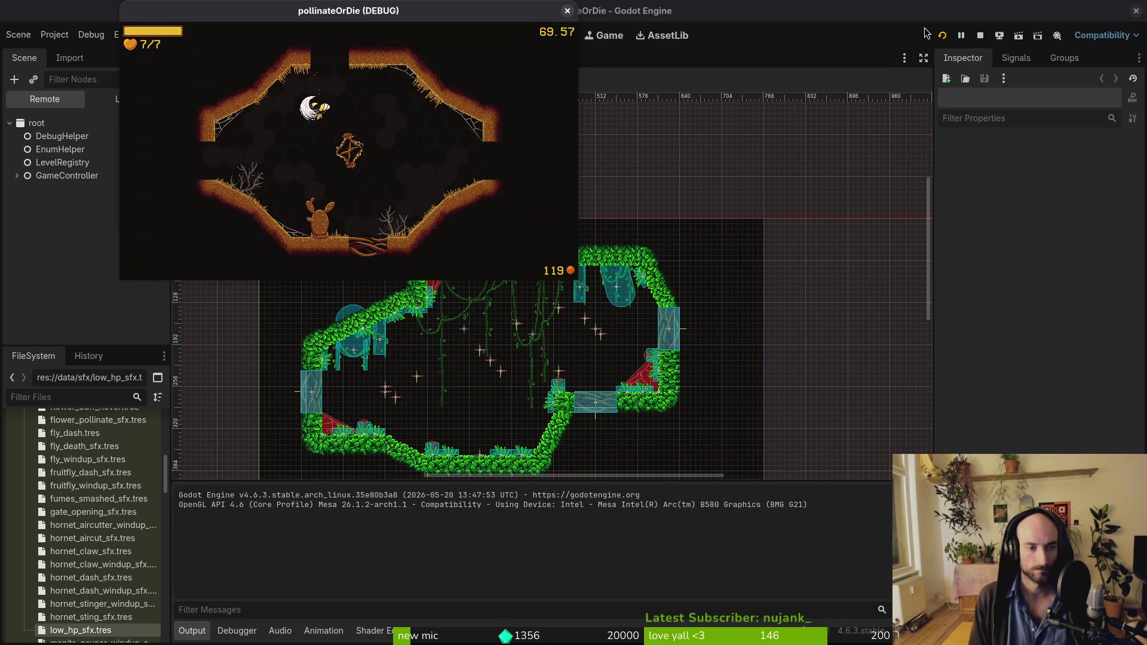
key("Left")
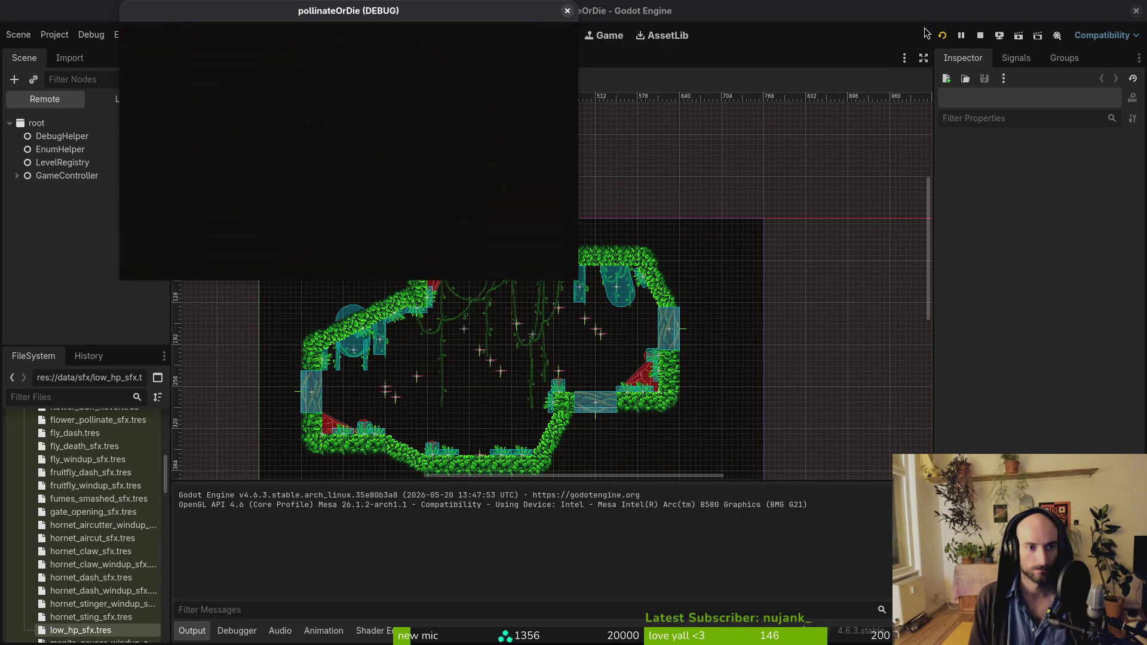
key("Escape")
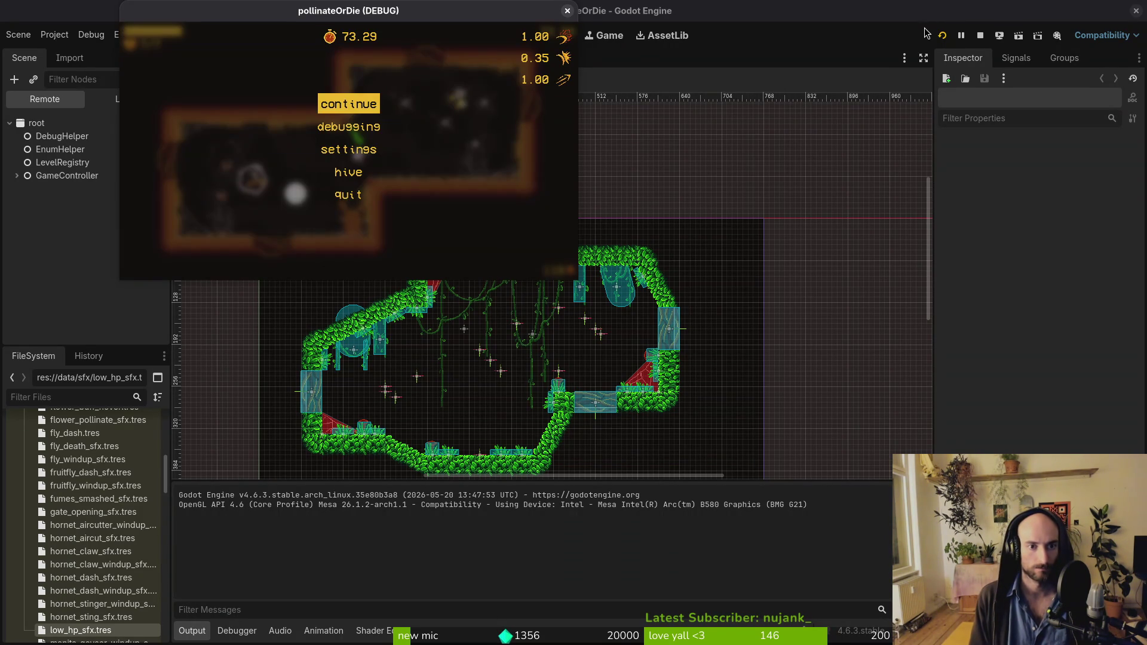
key("Escape")
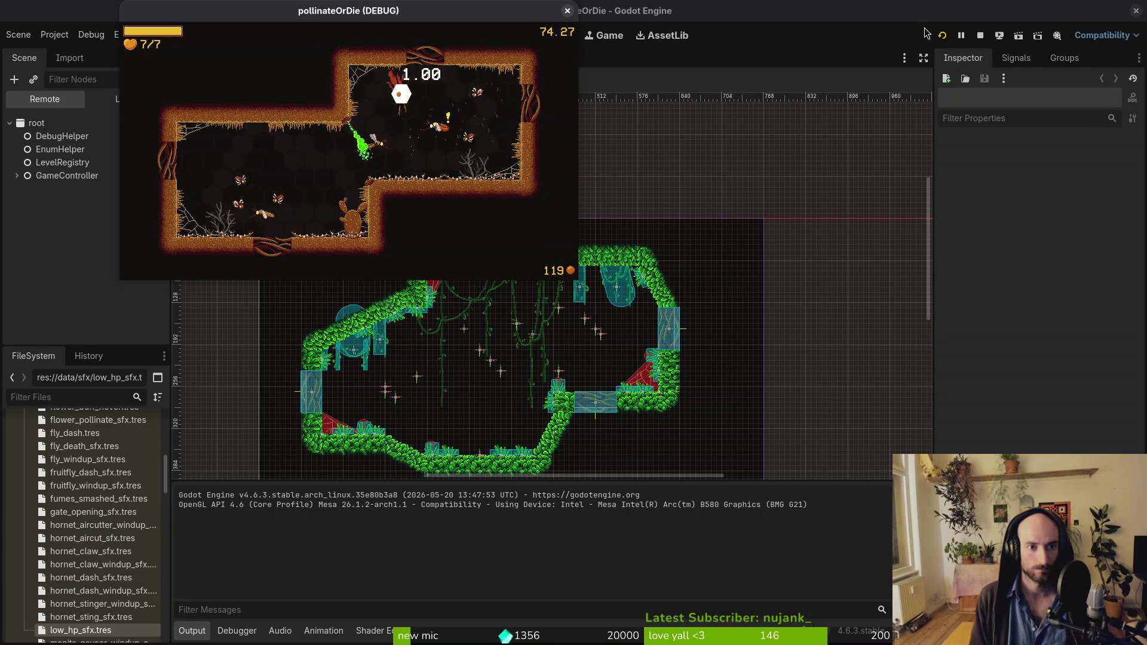
Step: Fly the bee through the cave rooms attacking enemies, ending in the upper room
key("Left")
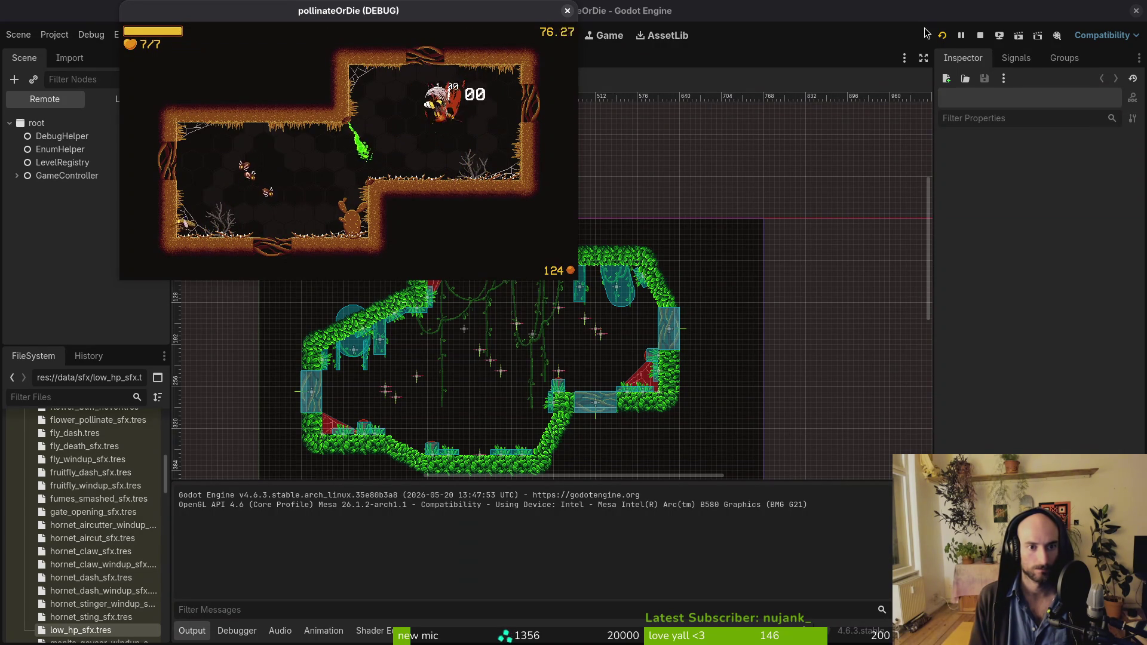
key("Left")
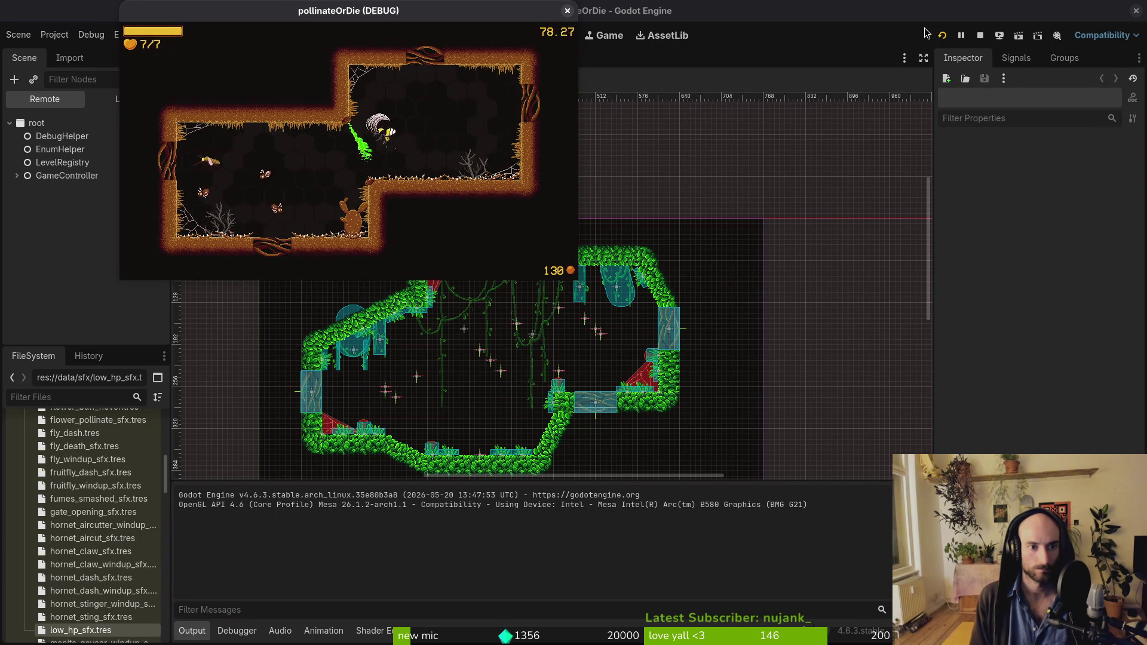
key("Left")
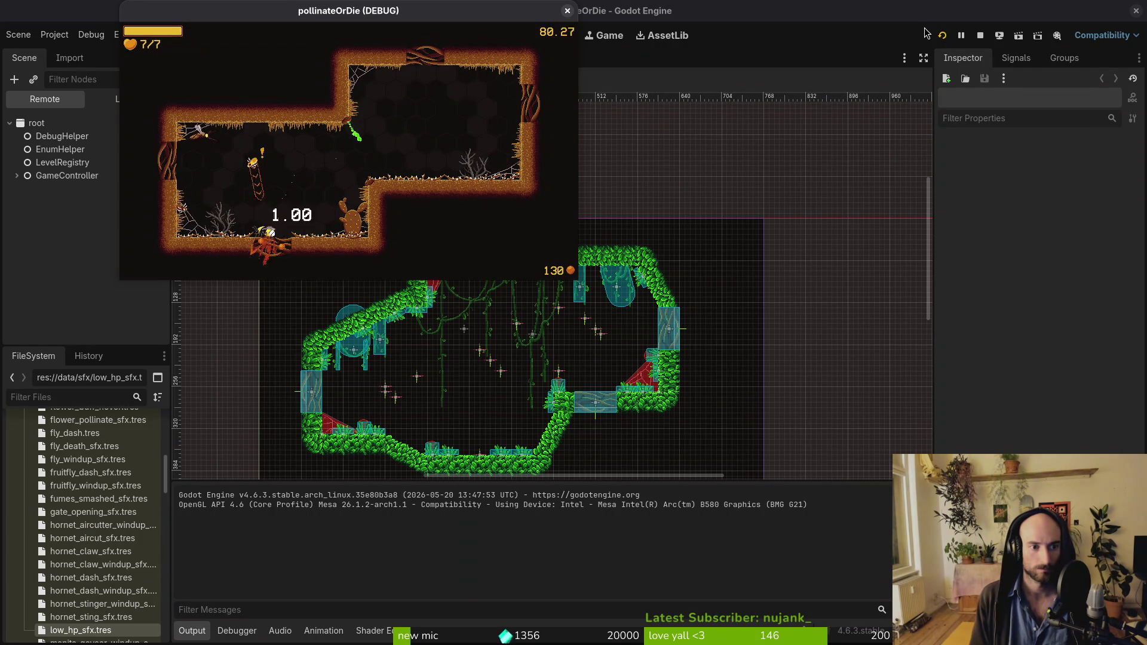
key("Right")
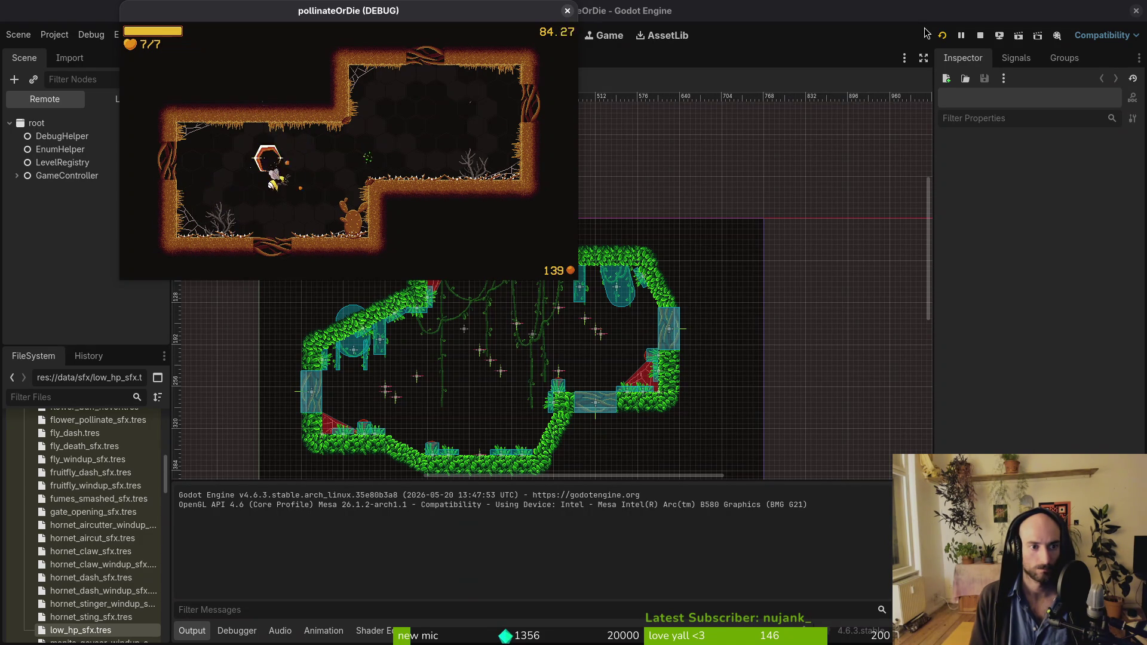
key("Right")
key("Left")
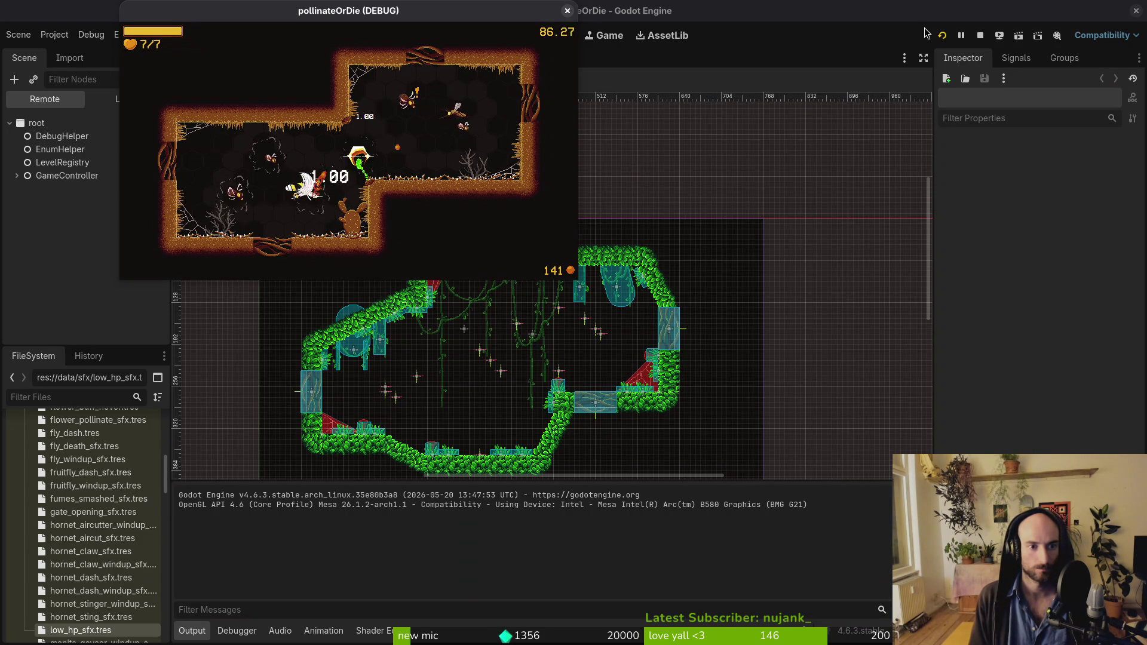
key("Left")
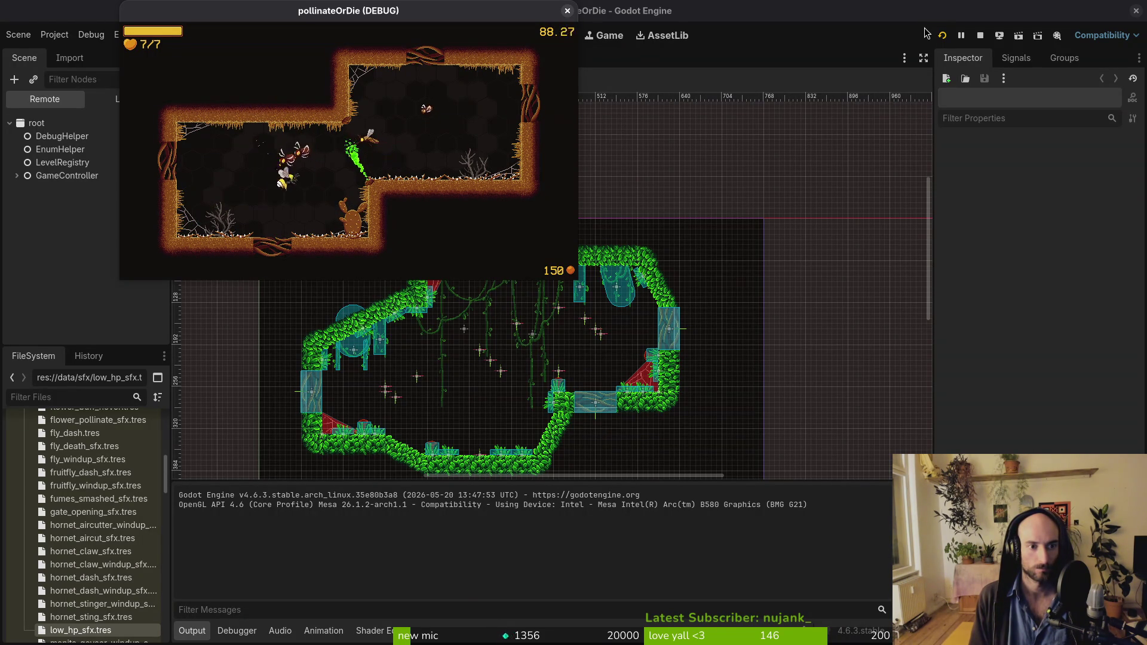
key("Right")
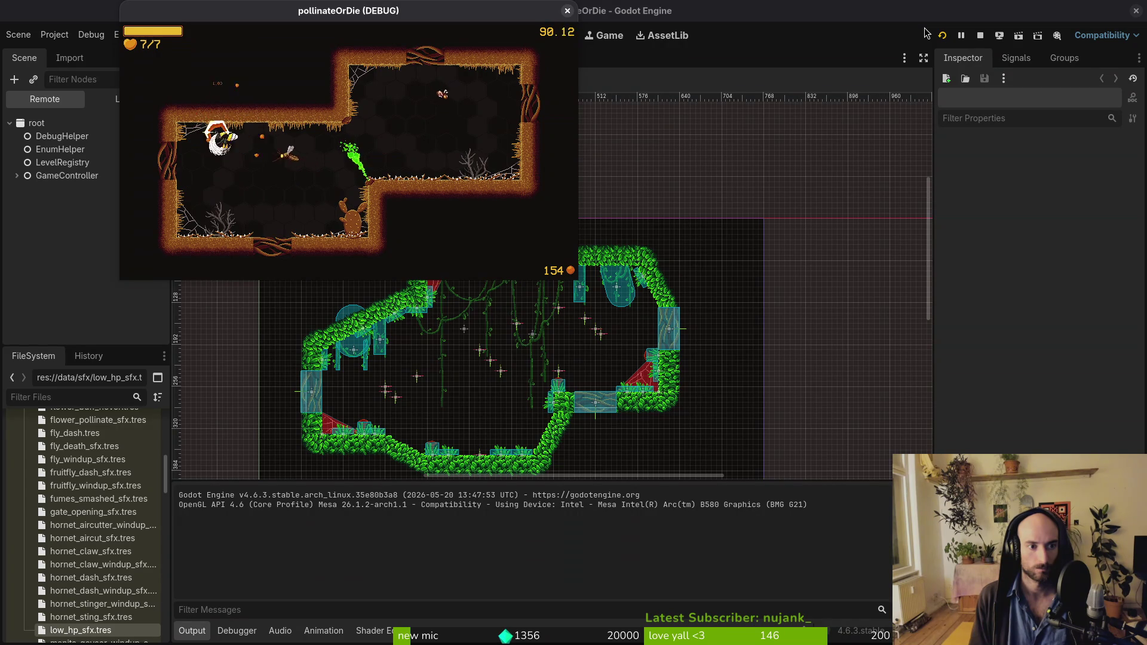
key("Right")
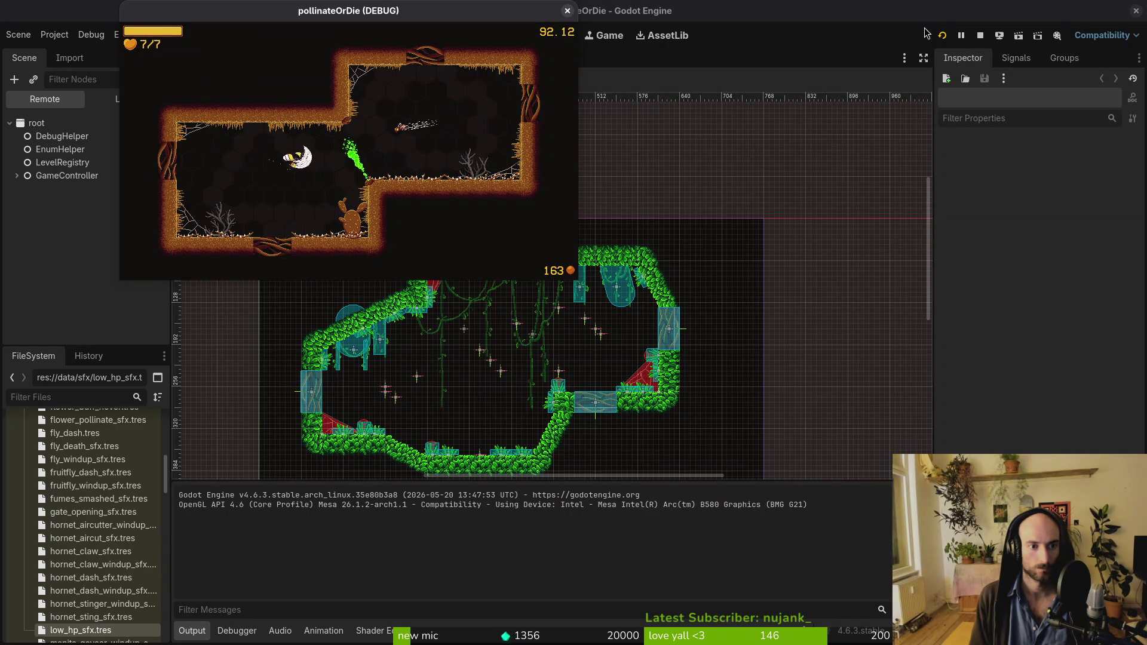
key("Right")
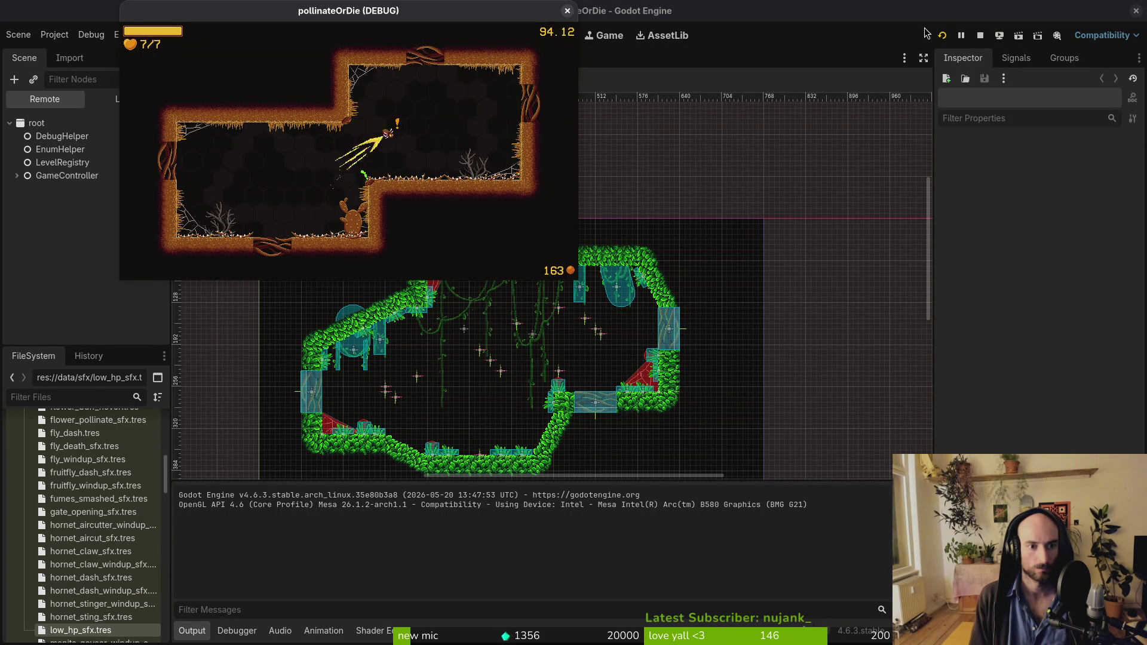
key("Right")
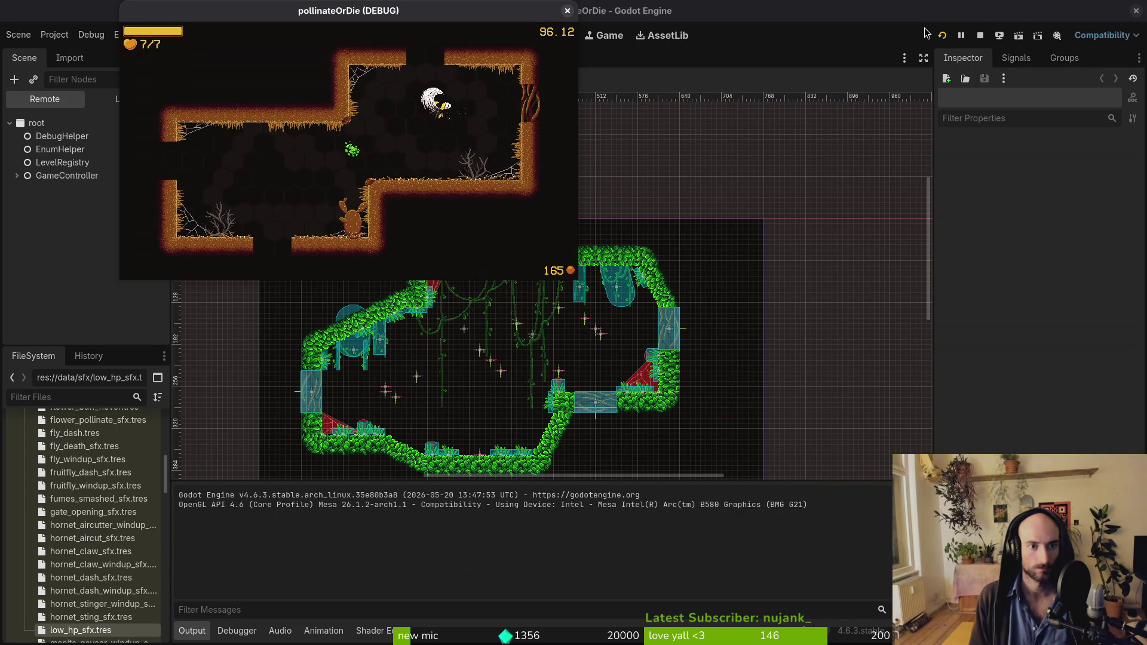
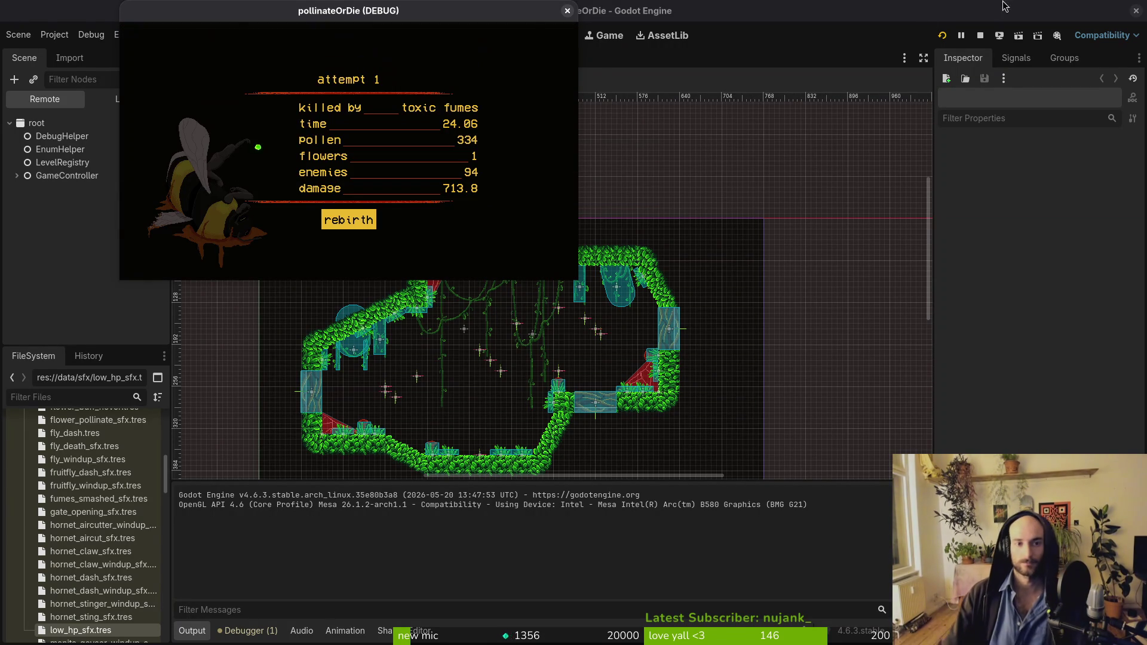
Step: Stop the running game and trash everything in the game's user data folder
left_click(568, 10)
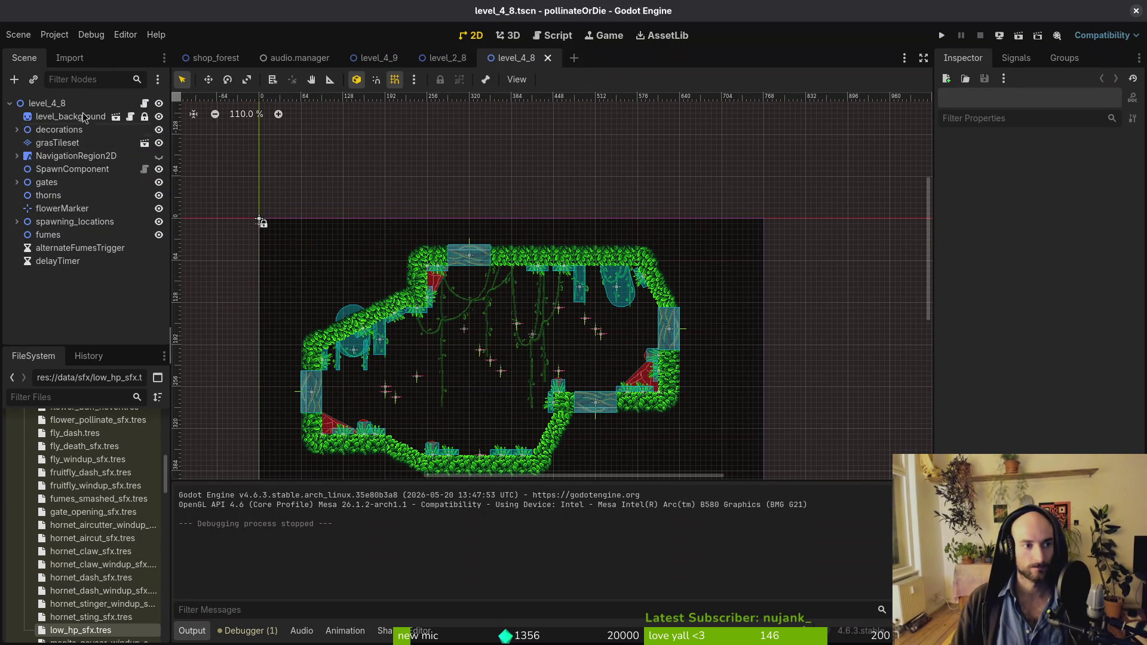
left_click(54, 34)
left_click(90, 150)
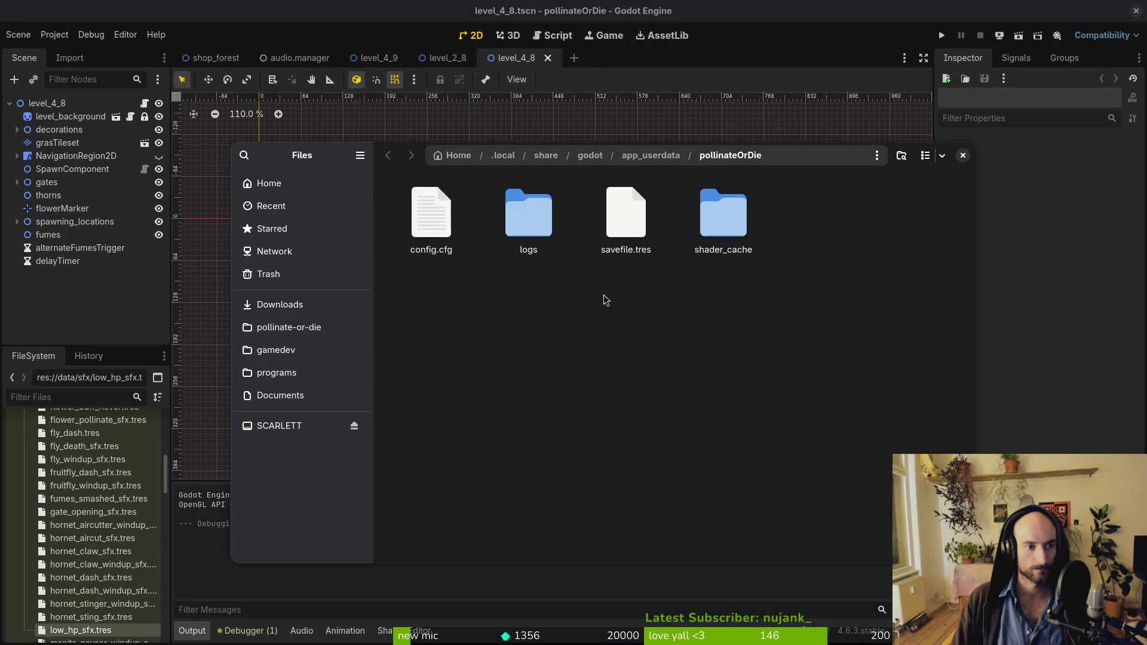
key("ctrl+a")
key("Delete")
left_click(962, 155)
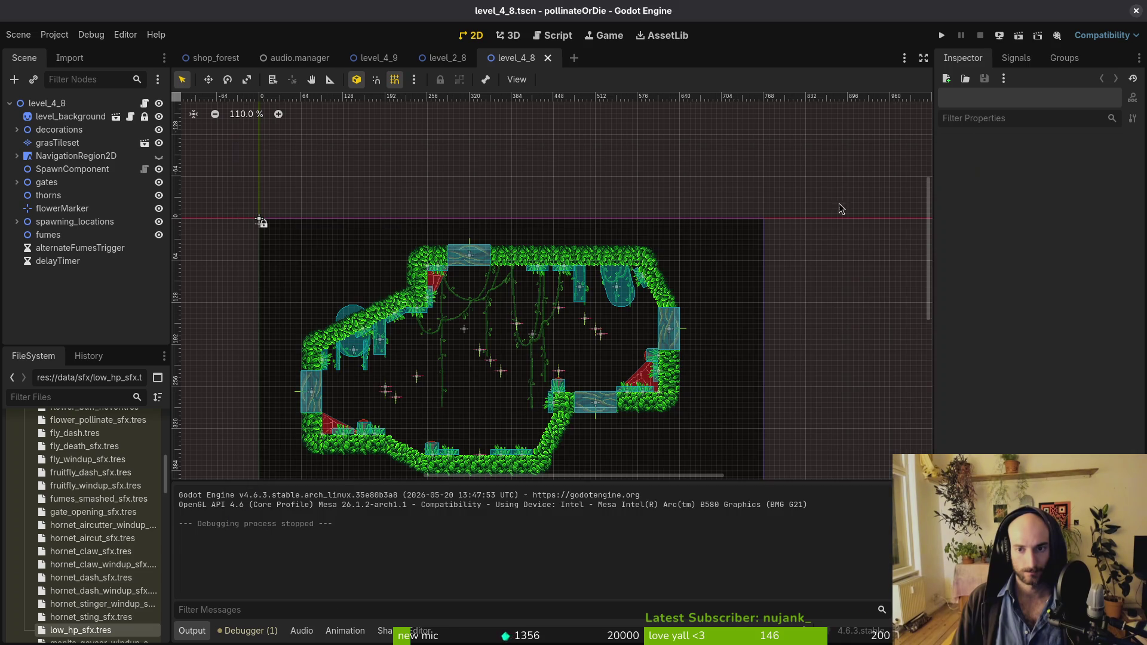
Step: Export a Linux build from the Linux preset into the exports folder
left_click(55, 34)
left_click(113, 105)
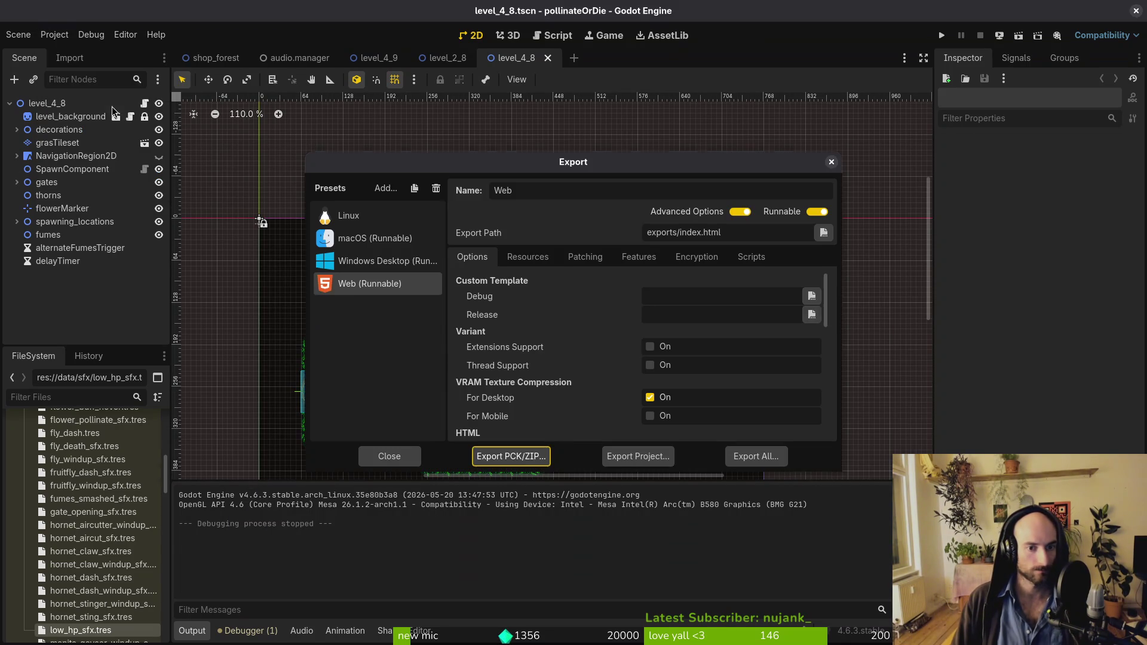
left_click(374, 220)
left_click(637, 455)
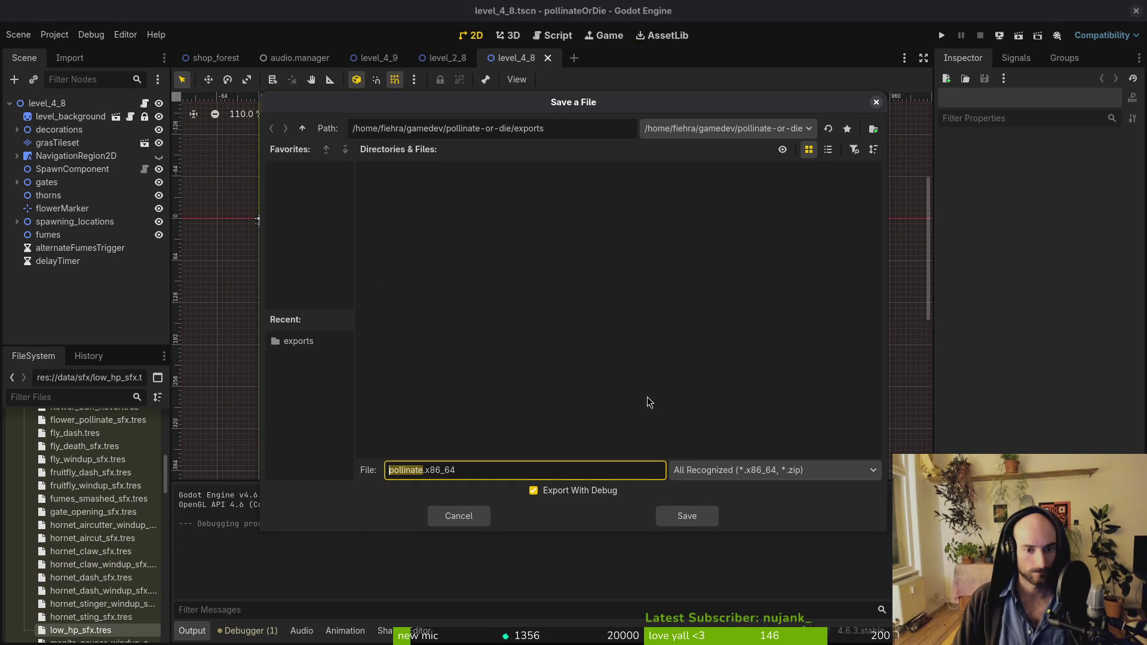
left_click(688, 509)
Step: Trash the old files in pollinate-or-die/exports and re-export the Linux build
key("super")
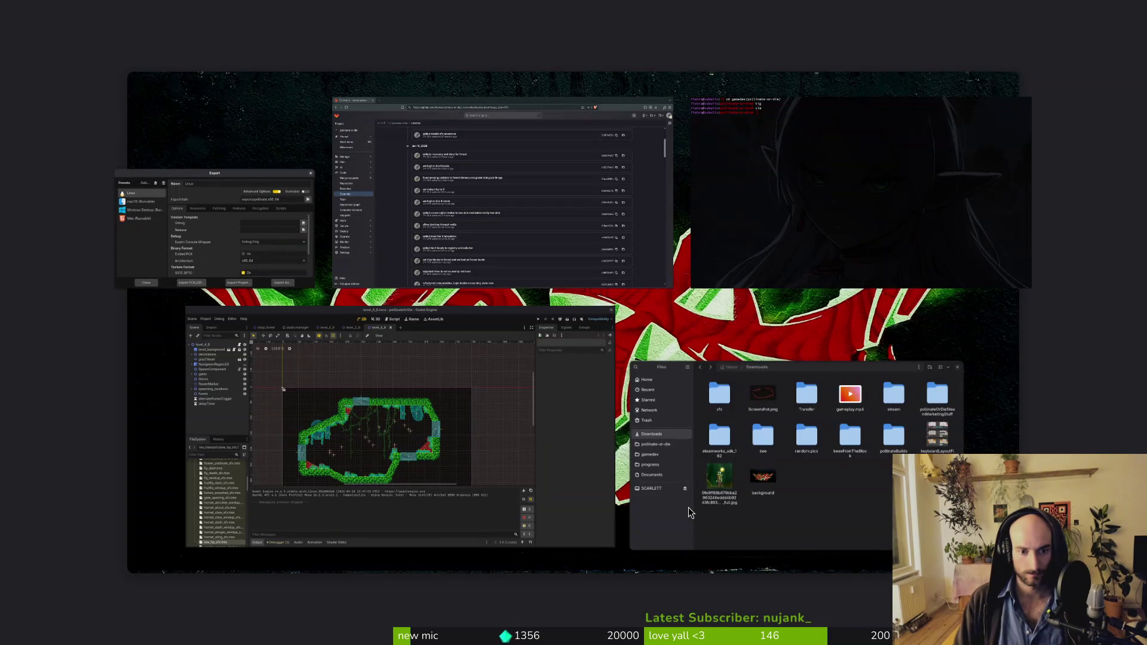
left_click(689, 507)
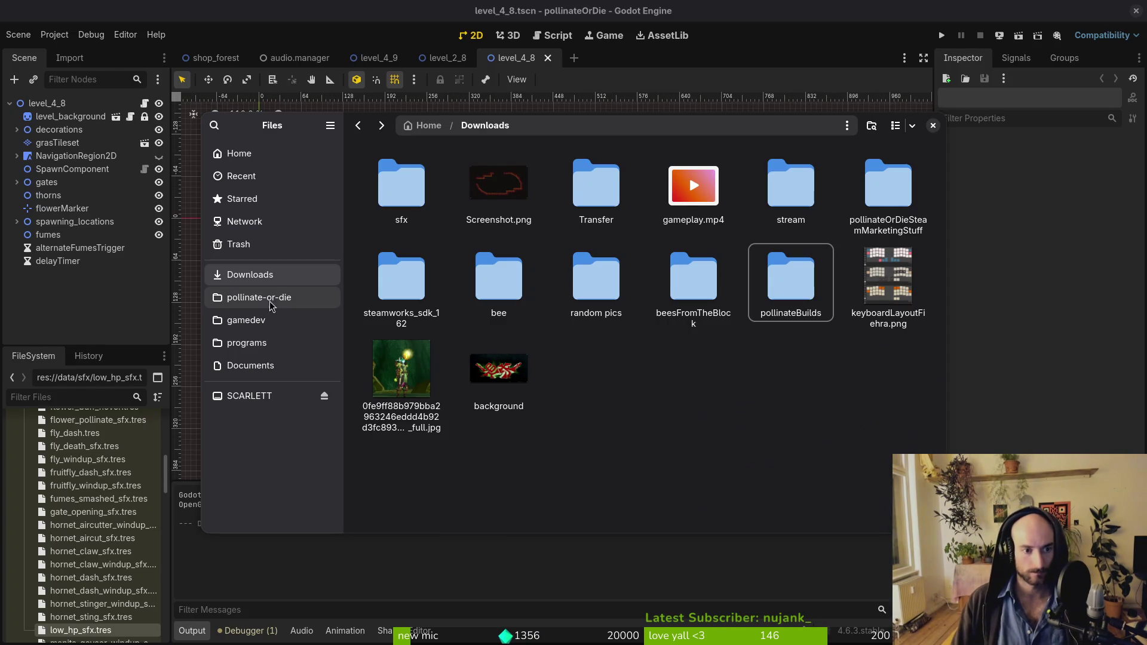
left_click(296, 283)
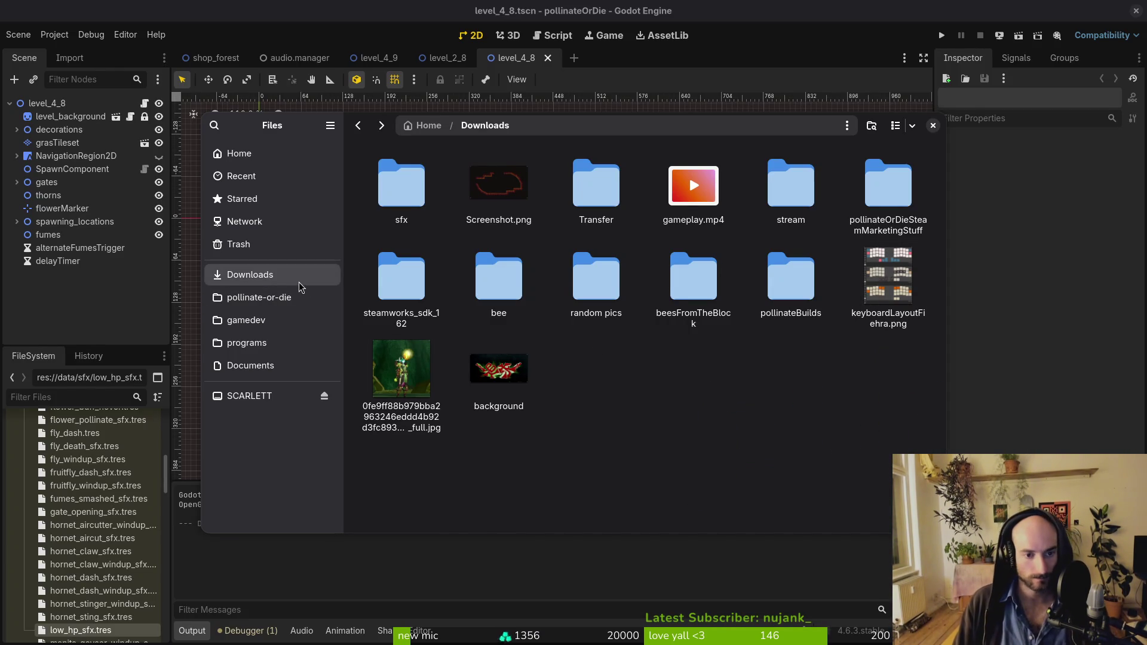
left_click(262, 298)
double_click(500, 281)
key("ctrl+a")
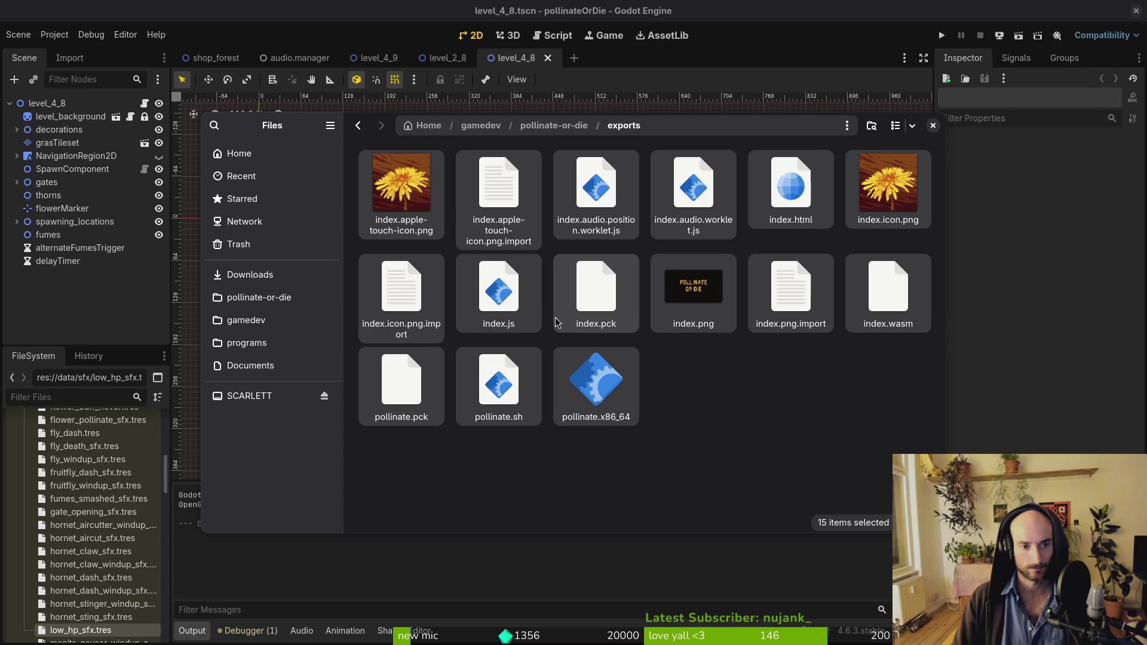
key("Delete")
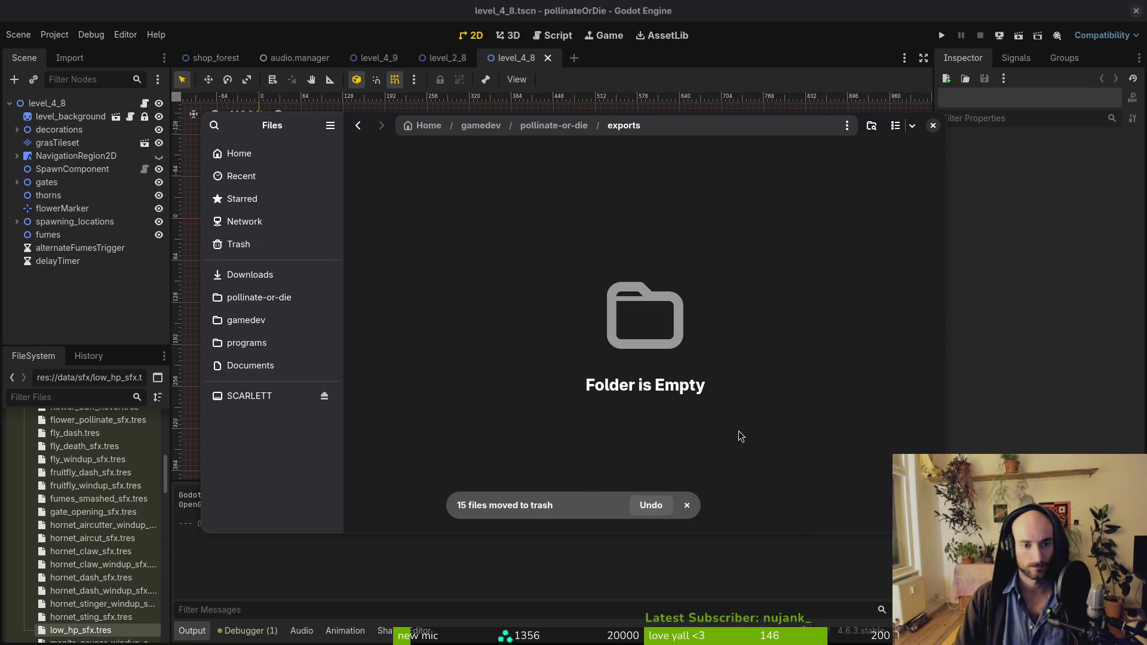
key("ctrl+w")
left_click(664, 465)
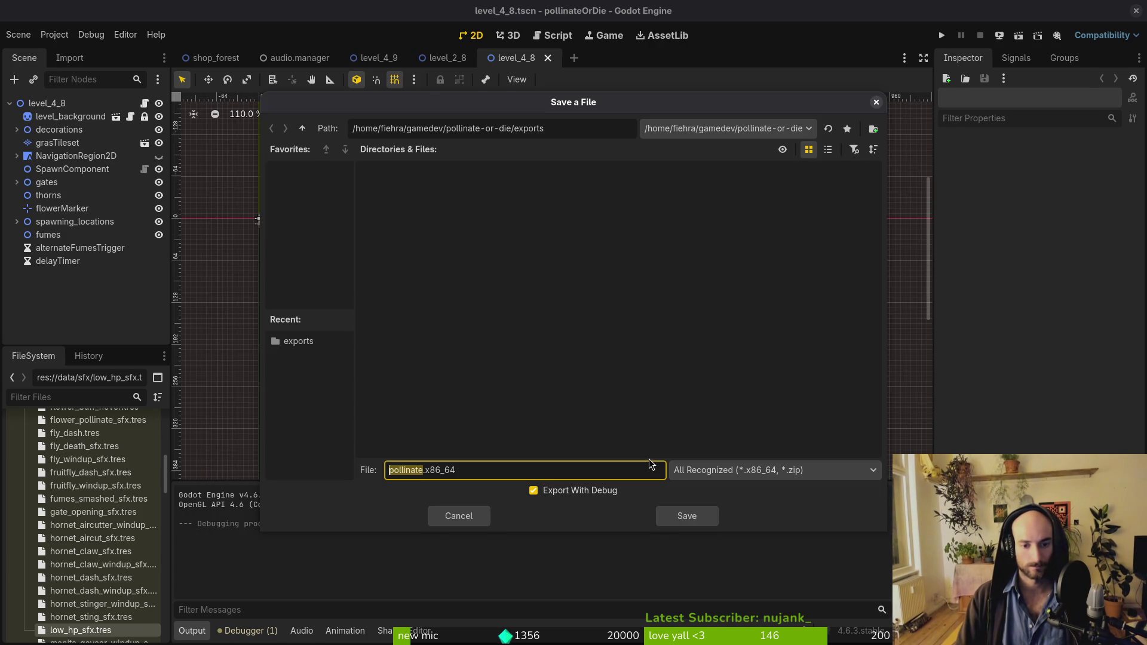
left_click(683, 515)
Step: Move the three exported Linux files into Downloads/pollinateBuilds/linux
key("ctrl+a")
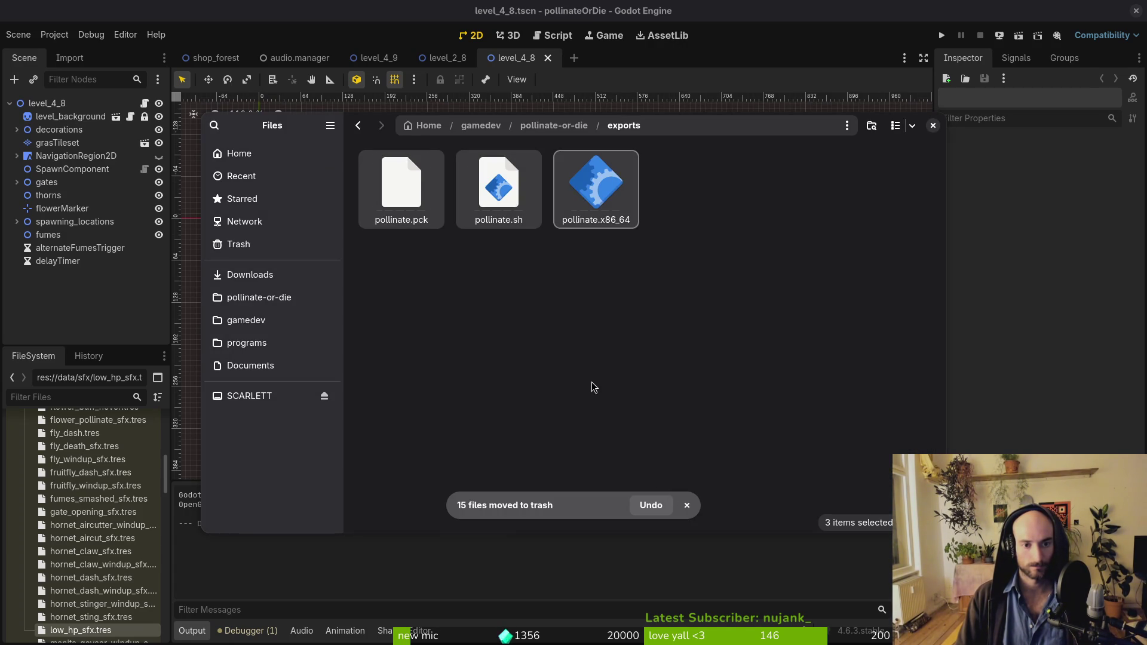
key("ctrl+x")
left_click(263, 279)
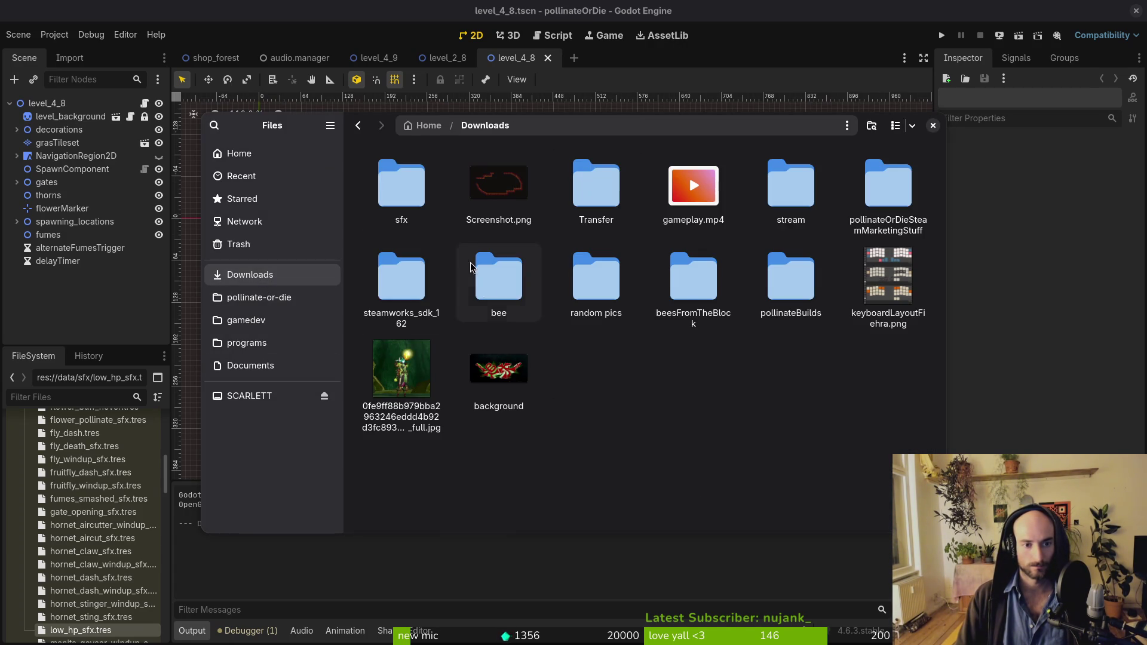
double_click(757, 347)
left_click(242, 176)
key("alt+Left")
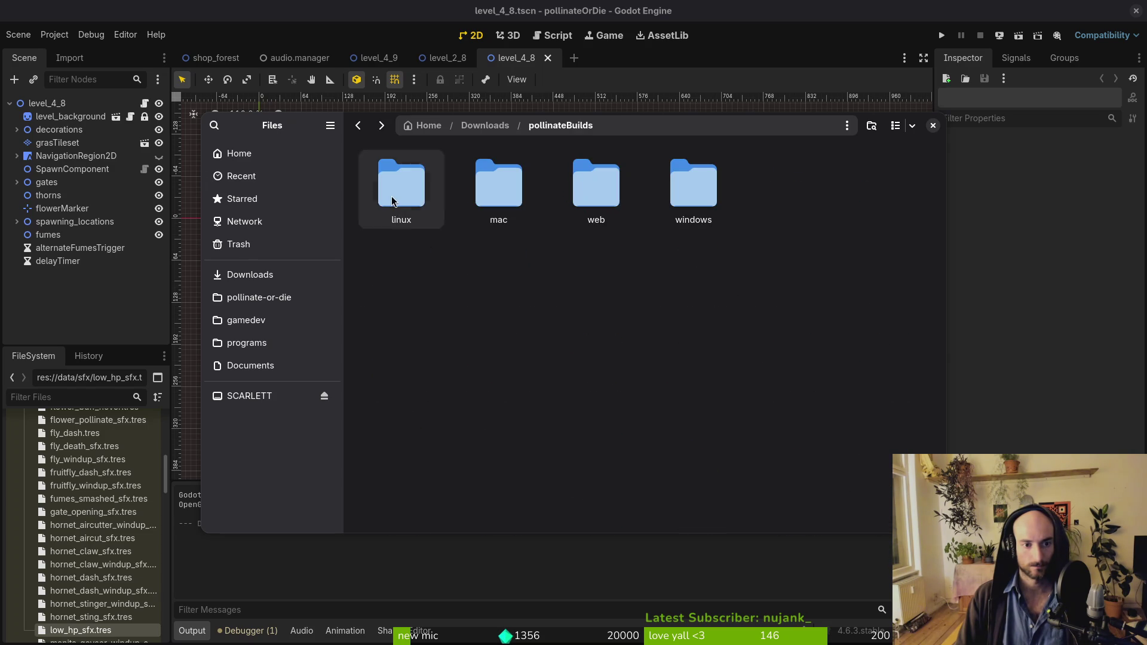
double_click(392, 202)
key("alt+Left")
Step: Export the macOS preset build as pollinate.zip
left_click(117, 279)
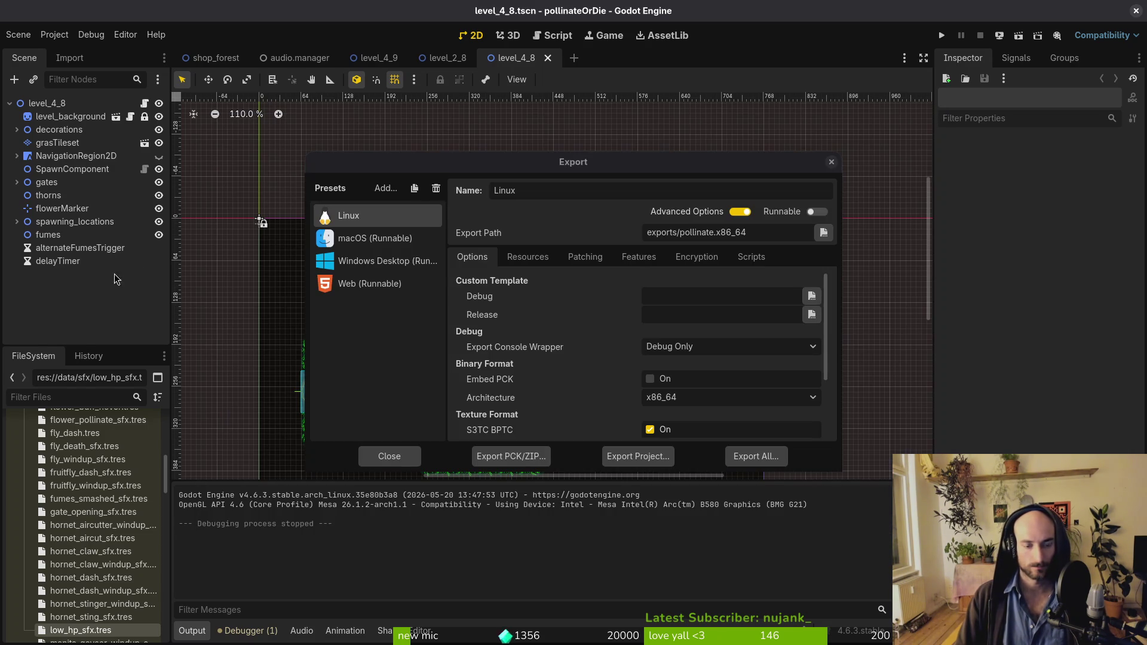
left_click(383, 239)
left_click(637, 456)
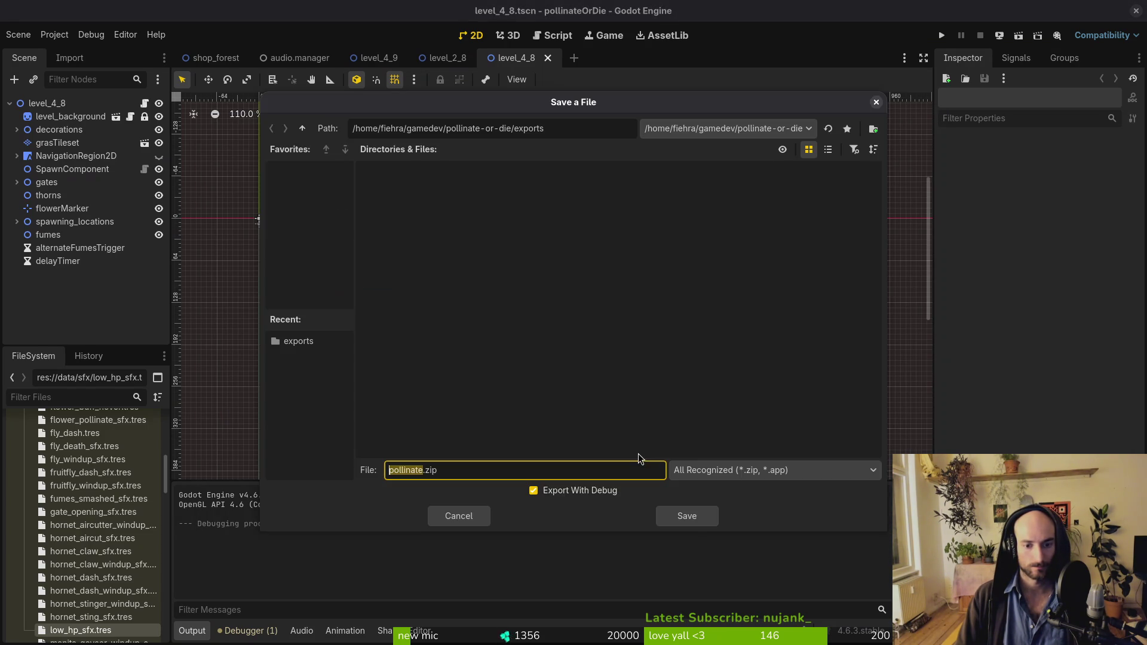
left_click(687, 515)
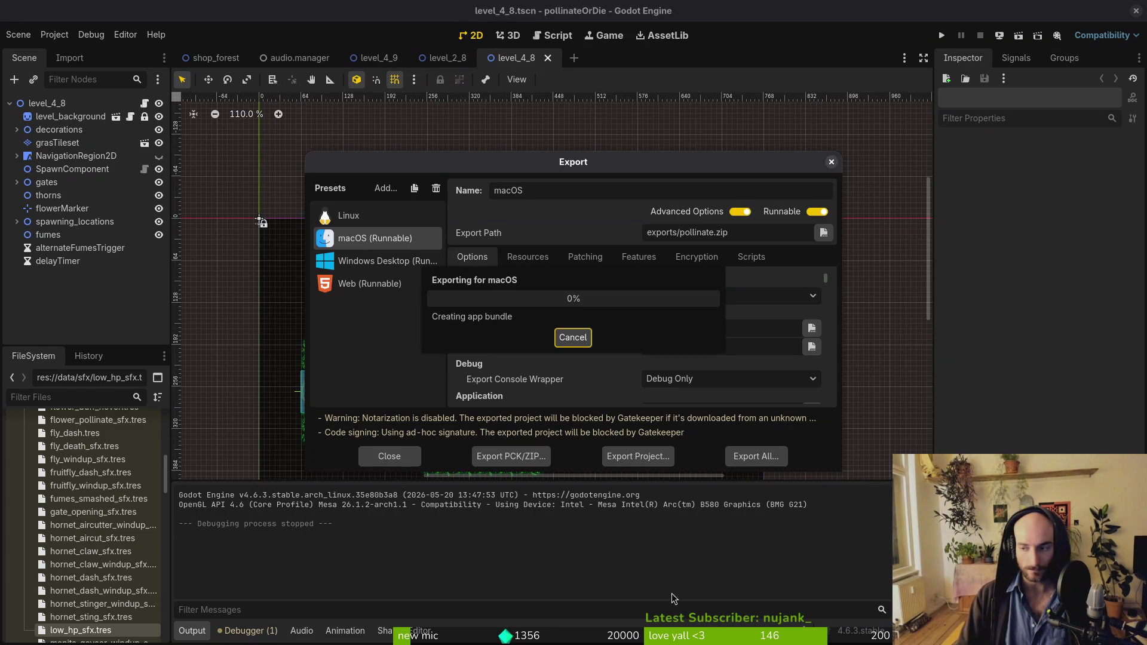
key("alt+Tab")
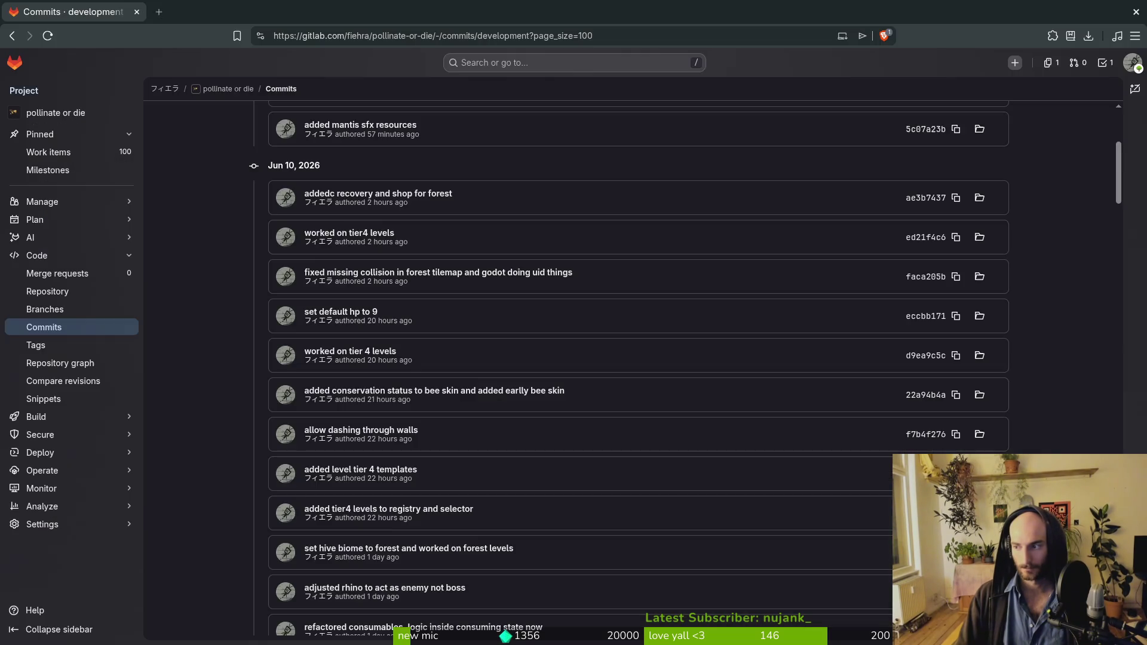
key("alt+Tab")
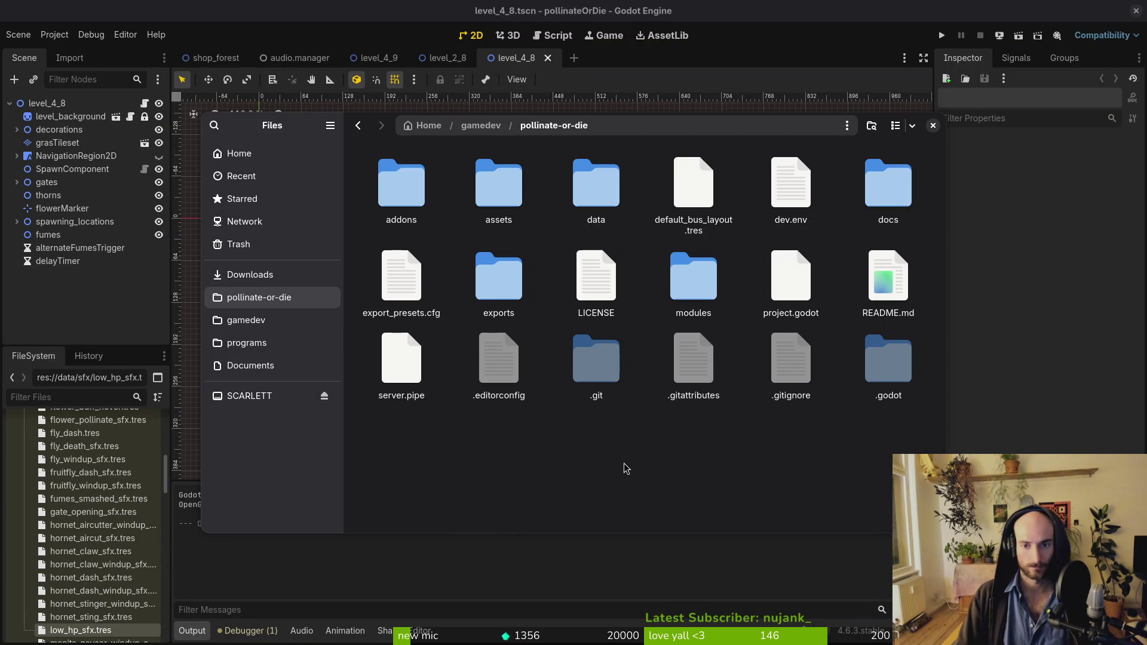
Step: Extract pollinate.zip in the exports folder and locate pollinateOrDie.app
left_click(250, 274)
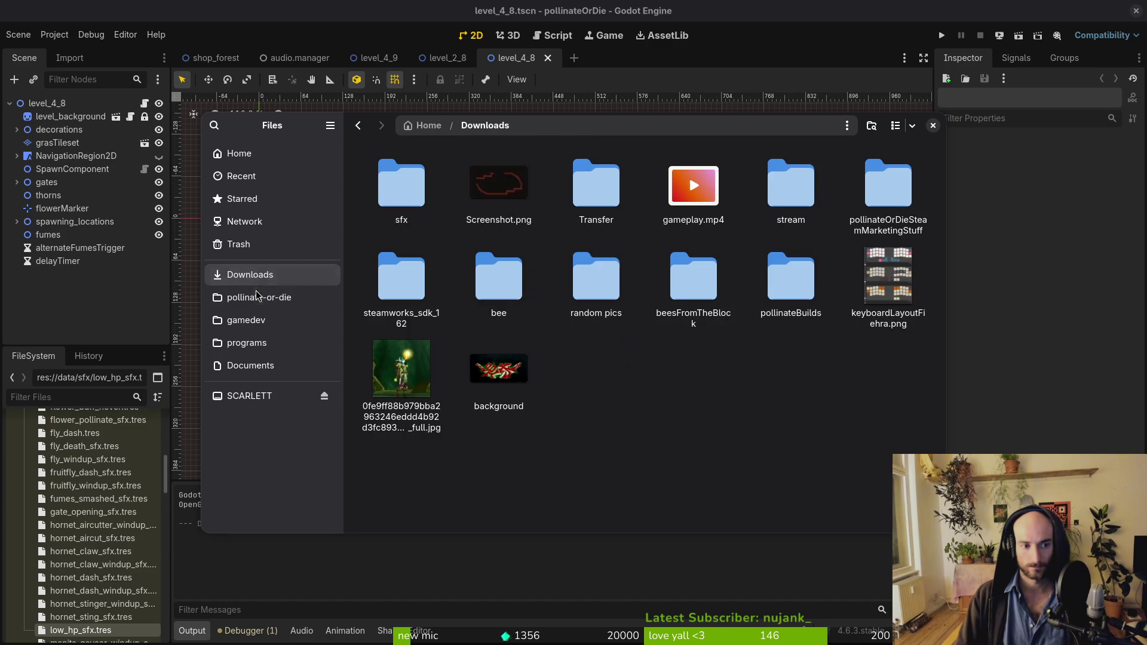
left_click(259, 297)
double_click(499, 281)
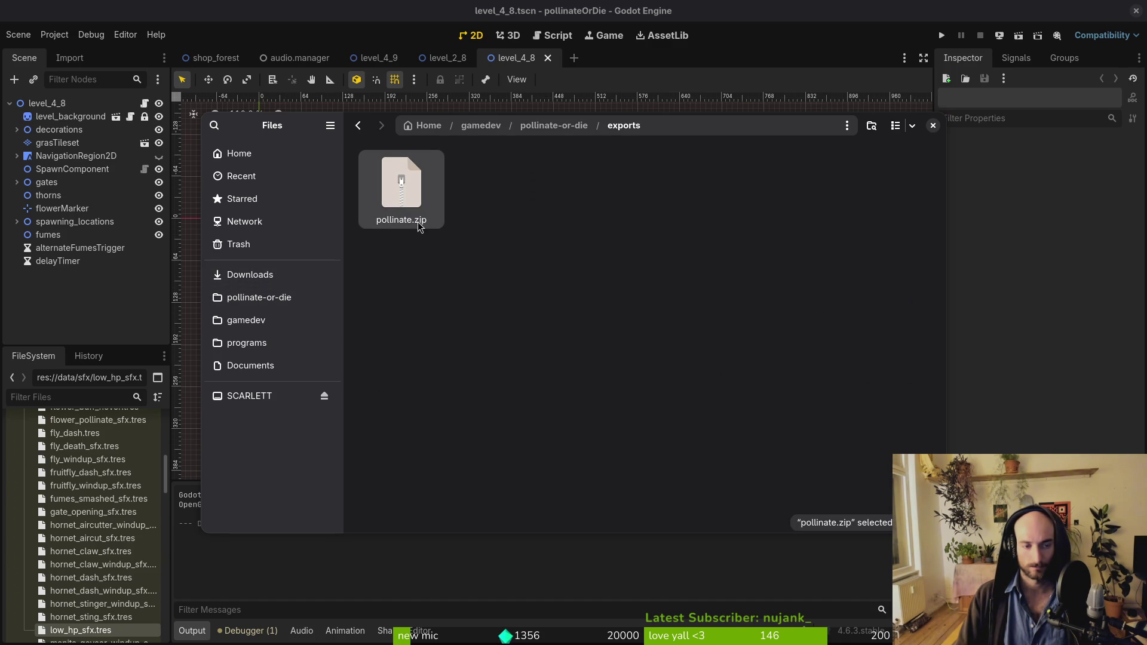
key("ctrl+x")
double_click(417, 203)
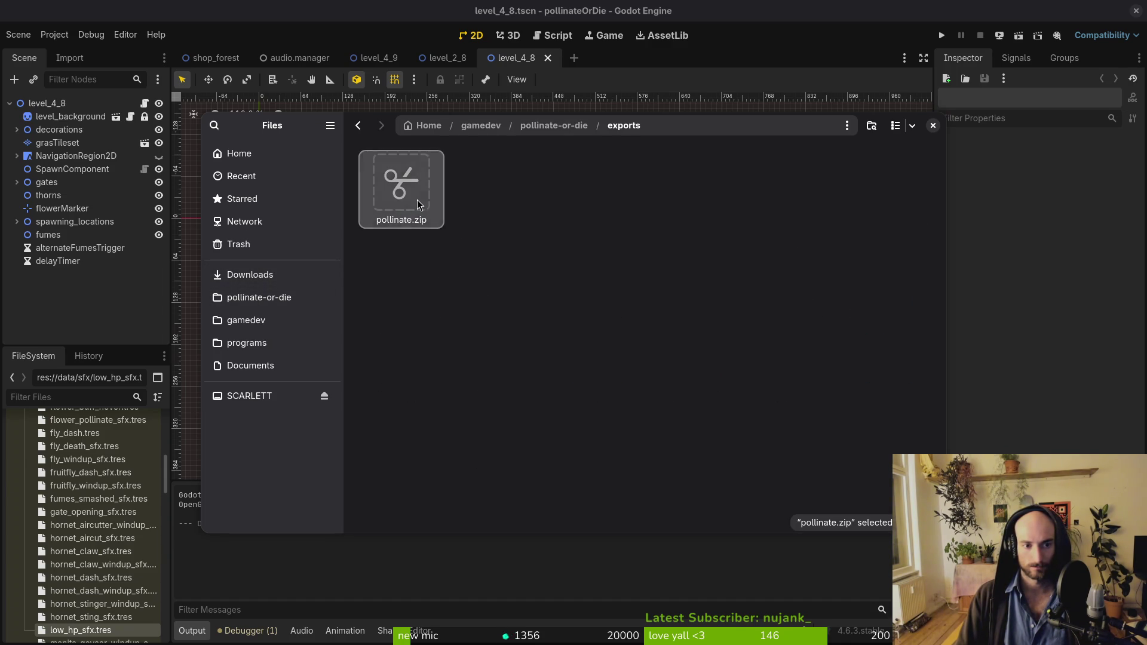
double_click(405, 197)
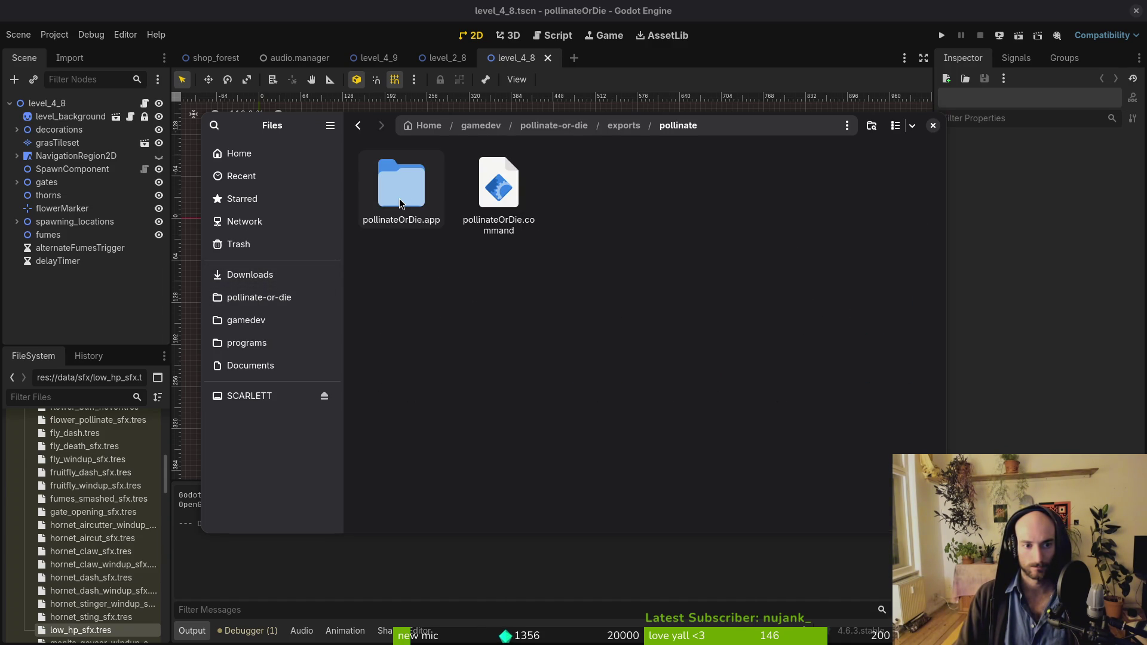
left_click(400, 203)
double_click(402, 204)
key("alt+Left")
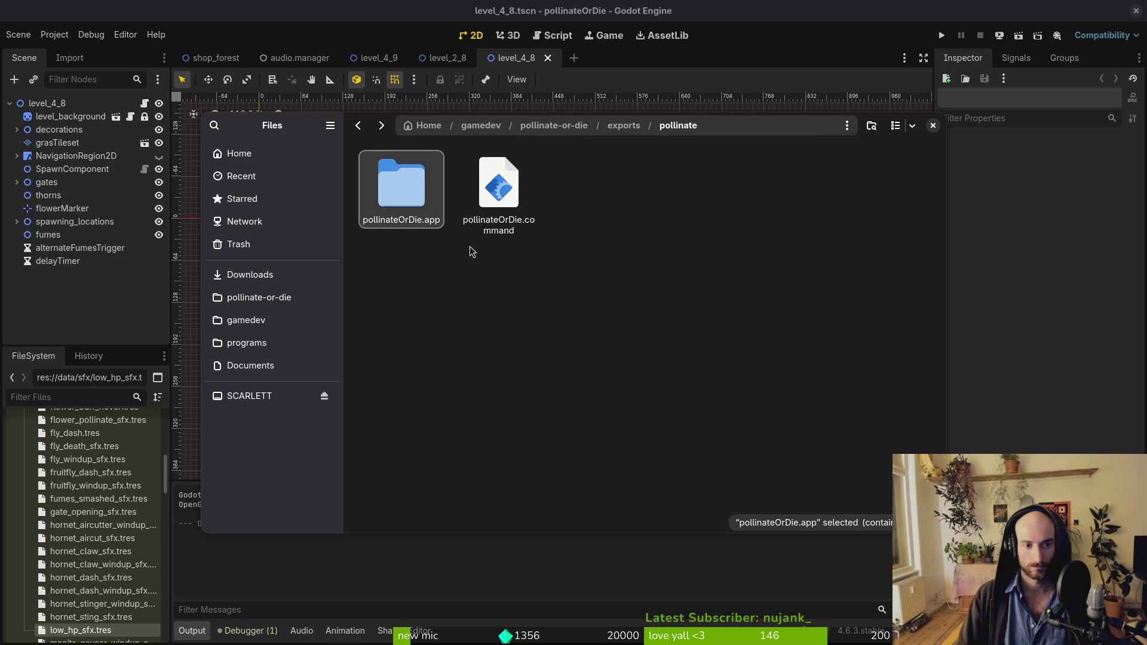
Step: Move pollinateOrDie.app into Downloads/pollinateBuilds/mac
key("ctrl+x")
left_click(272, 274)
double_click(751, 294)
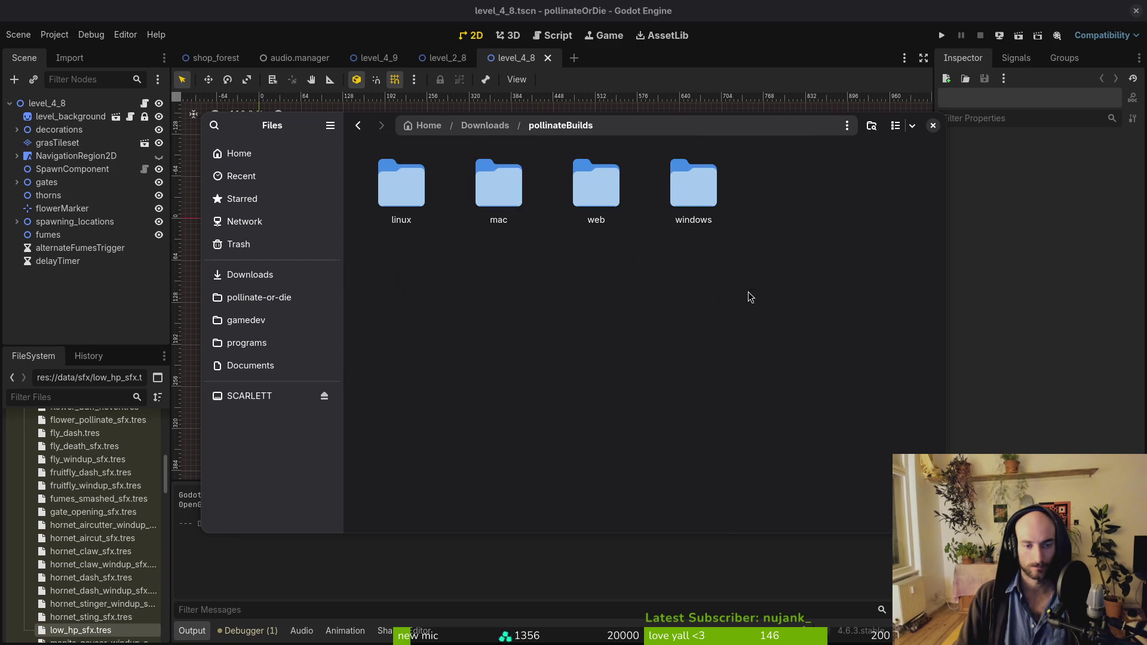
double_click(507, 214)
key("ctrl+v")
Step: Trash the leftover macOS files in exports and return to Godot
left_click(257, 297)
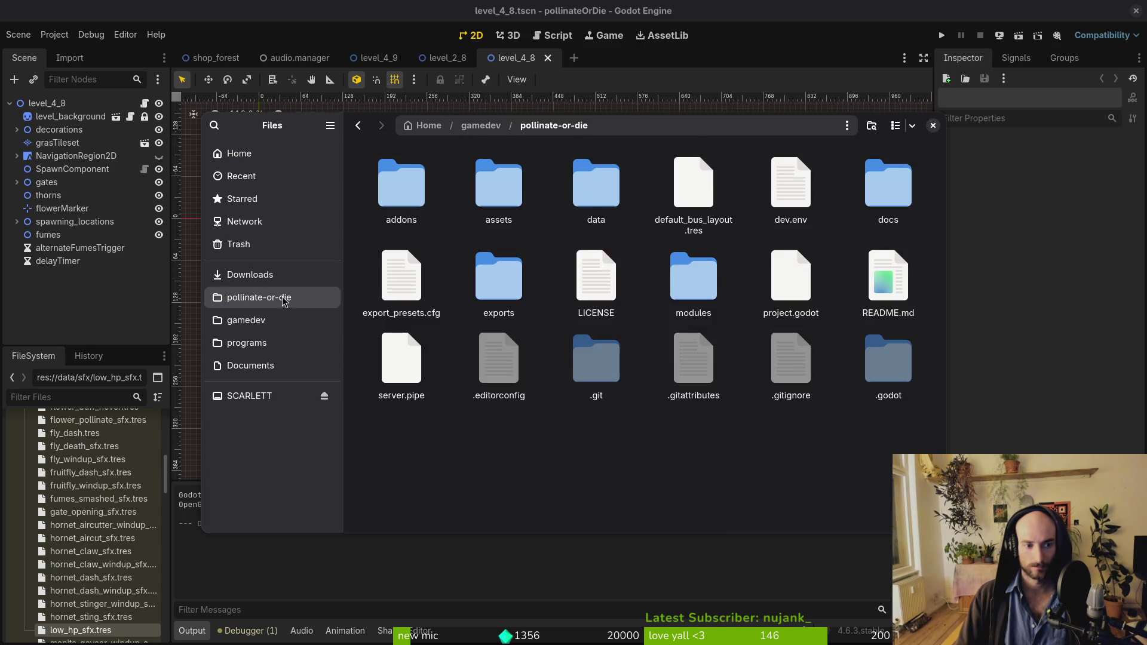
double_click(500, 275)
key("ctrl+a")
key("Delete")
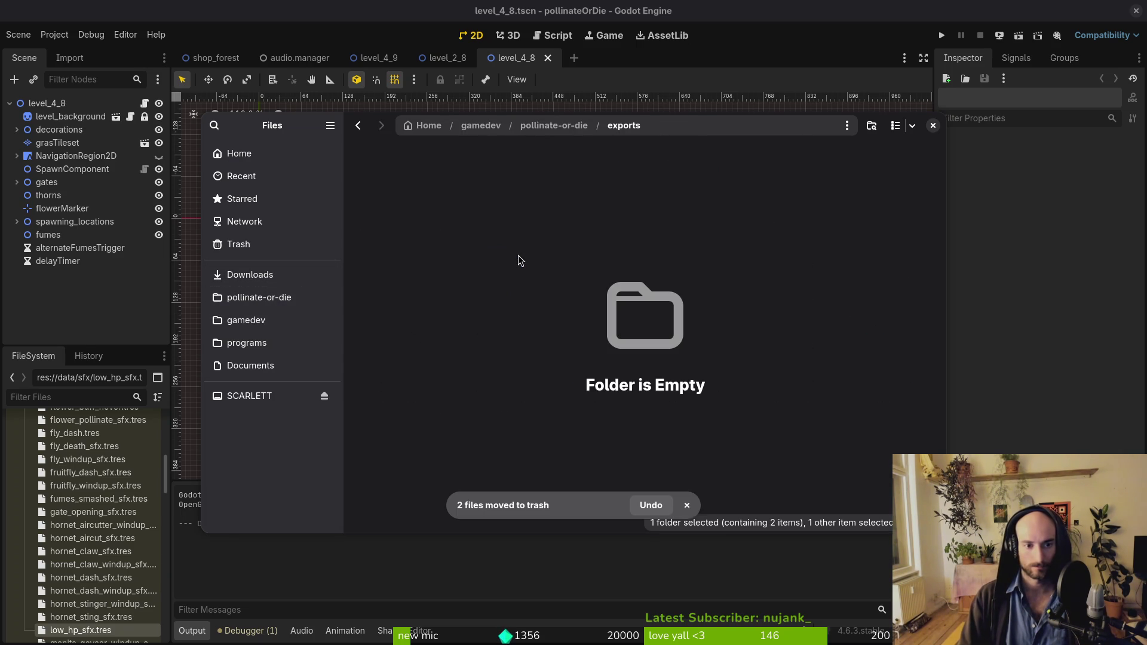
key("alt+Tab")
Step: Export the Windows Desktop build to exports/pollinate.exe
left_click(353, 266)
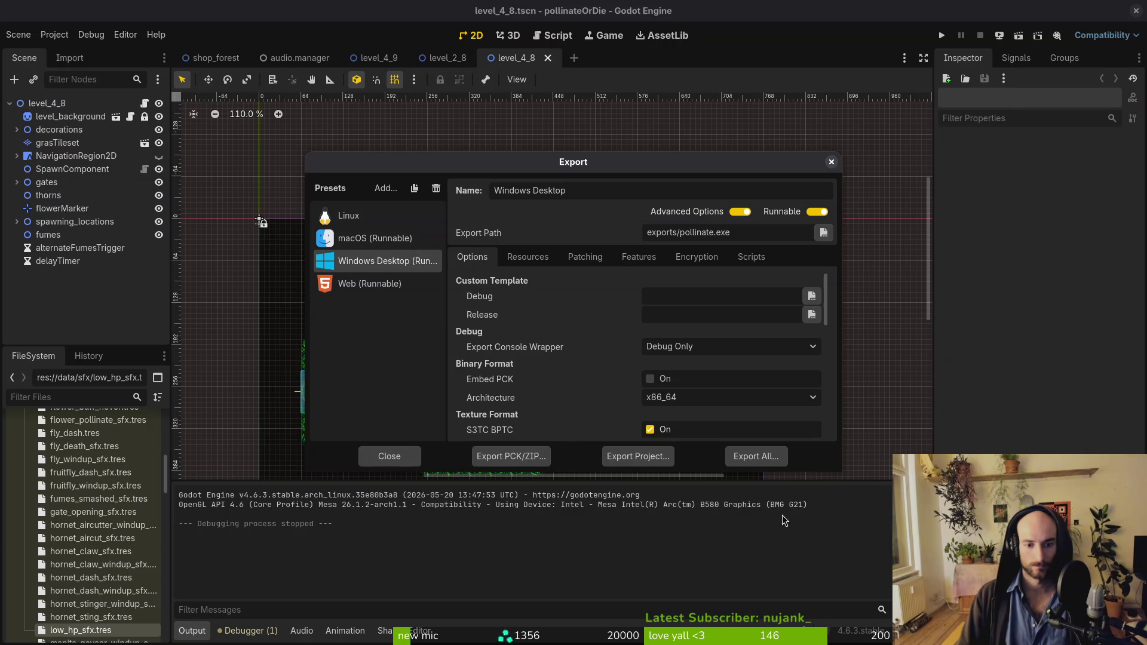
left_click(636, 456)
left_click(688, 516)
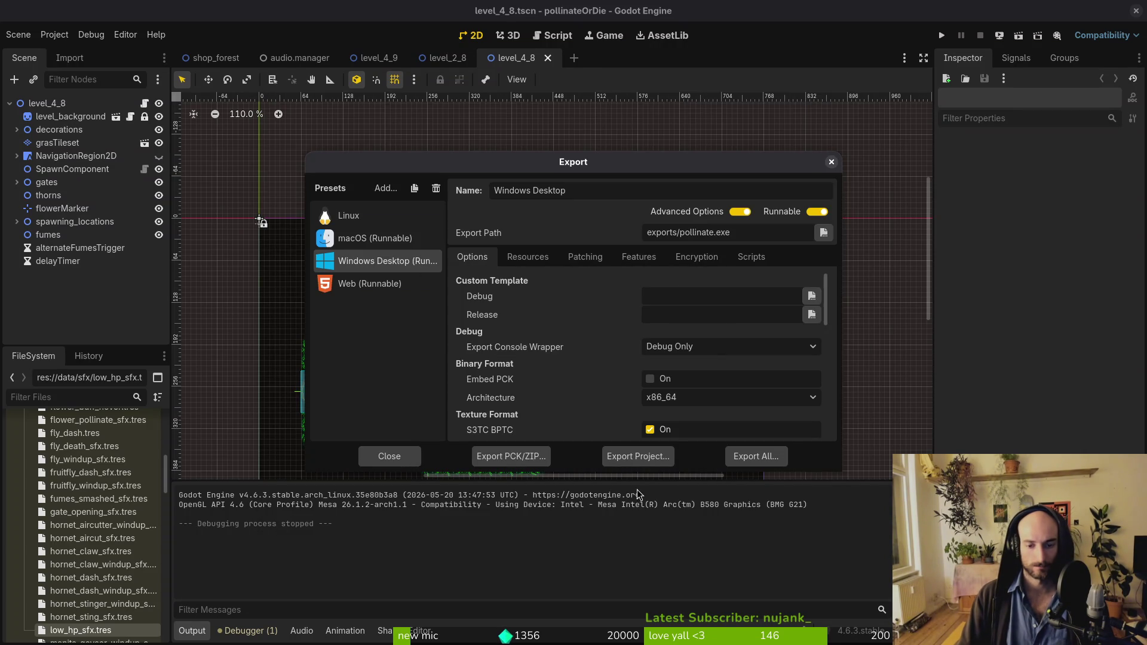
Step: Move the three Windows build files into Downloads/pollinateBuilds/windows and close the file manager
key("alt+Tab")
key("ctrl+a")
key("ctrl+x")
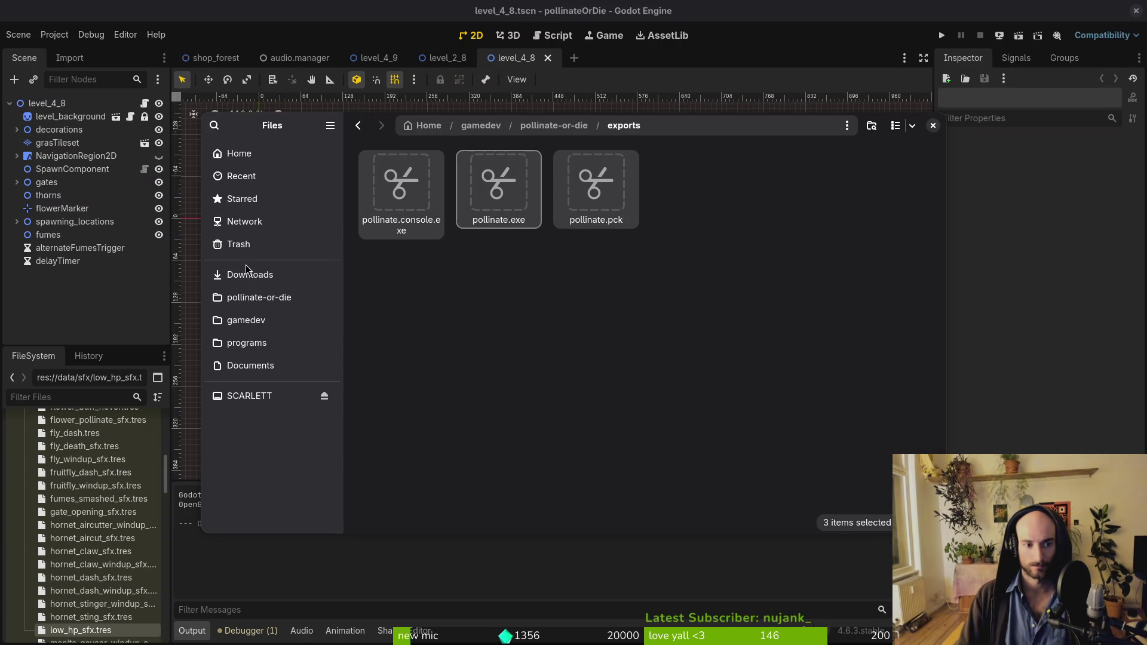
left_click(287, 276)
double_click(774, 301)
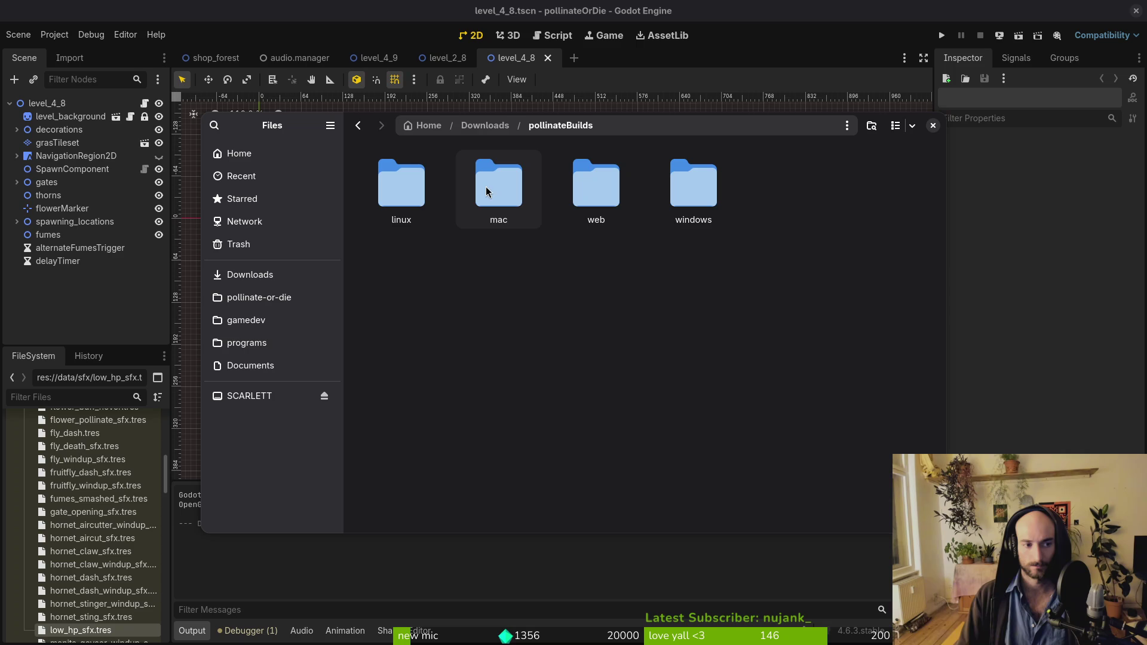
left_click(594, 181)
double_click(693, 190)
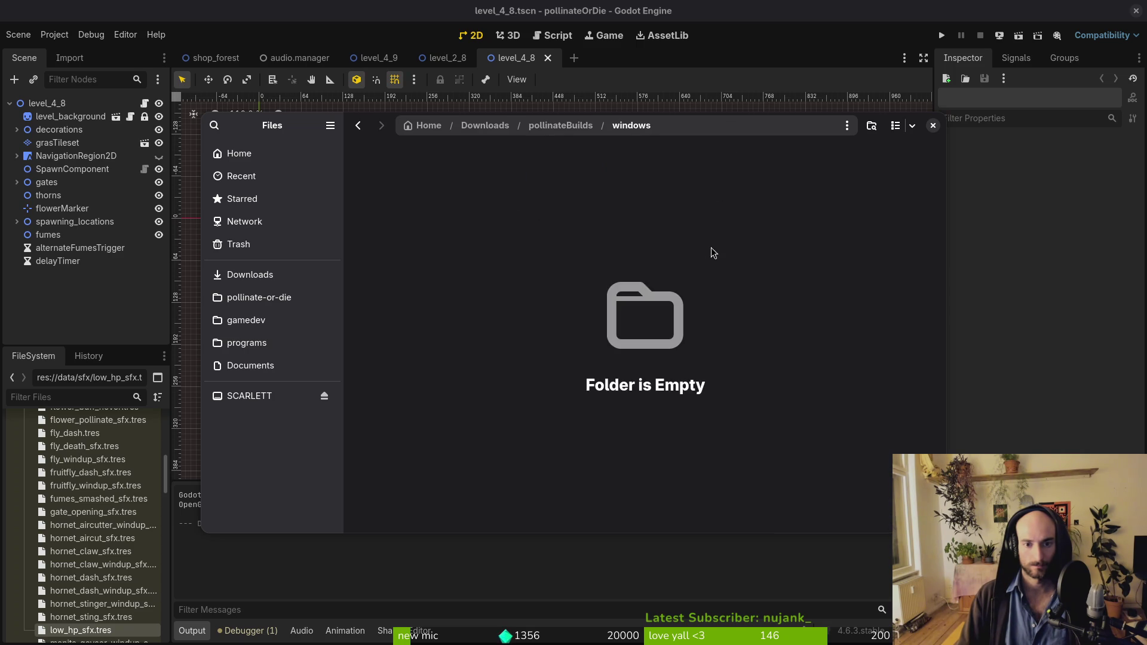
left_click(933, 125)
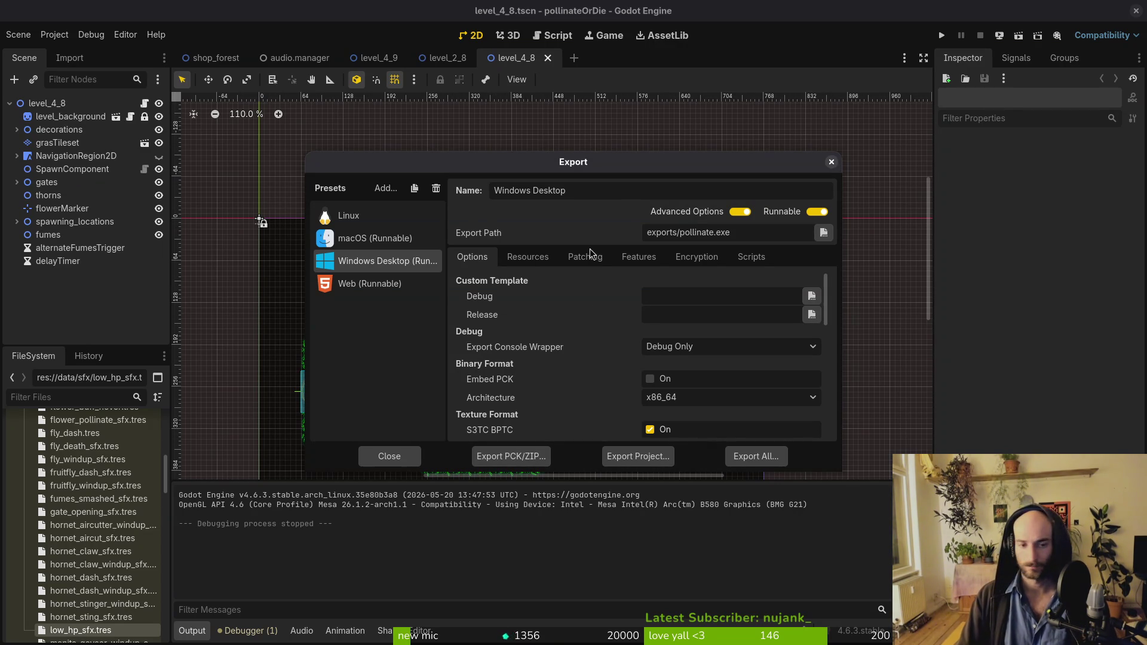
Step: Close the Export dialog and glance over the open windows, including the project terminal
left_click(830, 164)
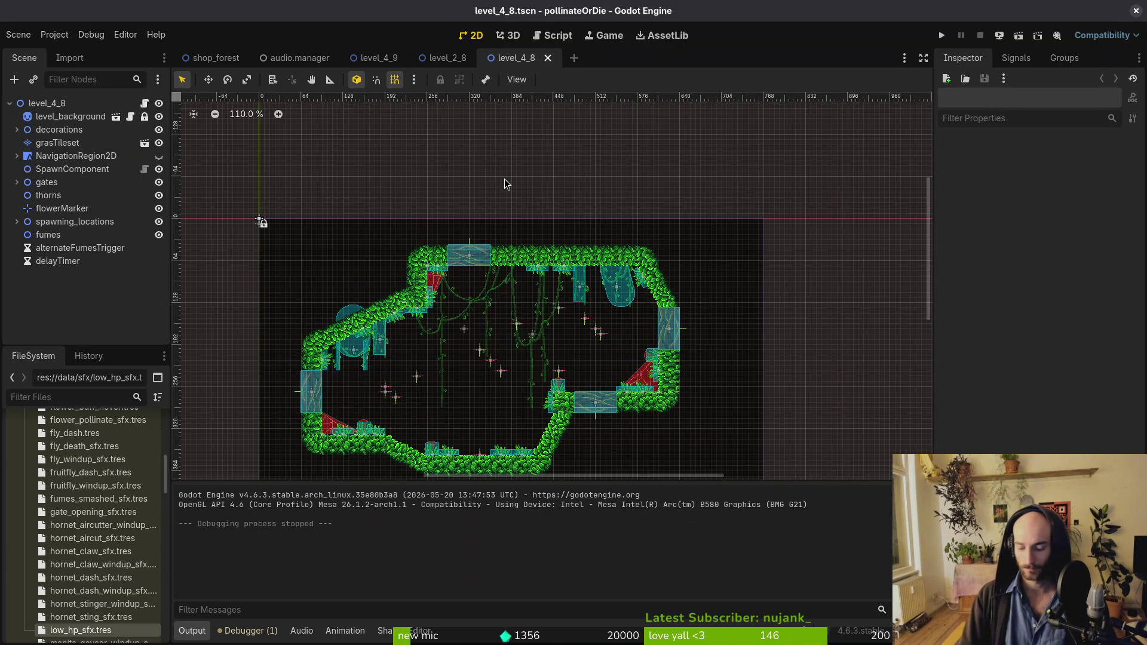
key("super")
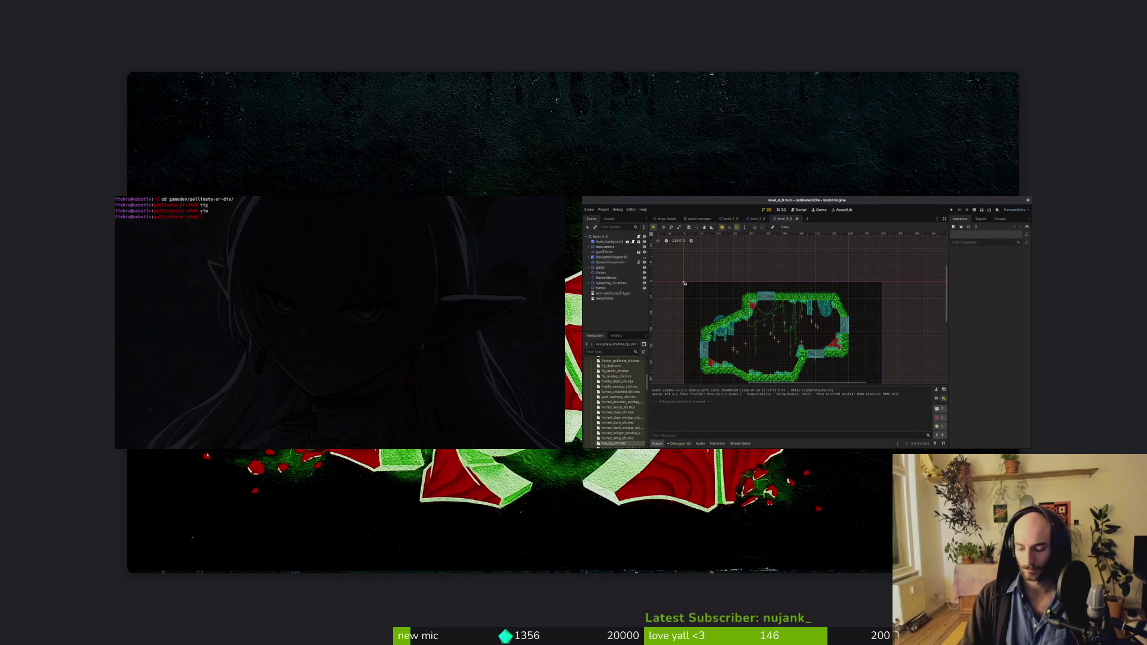
key("super")
key("super")
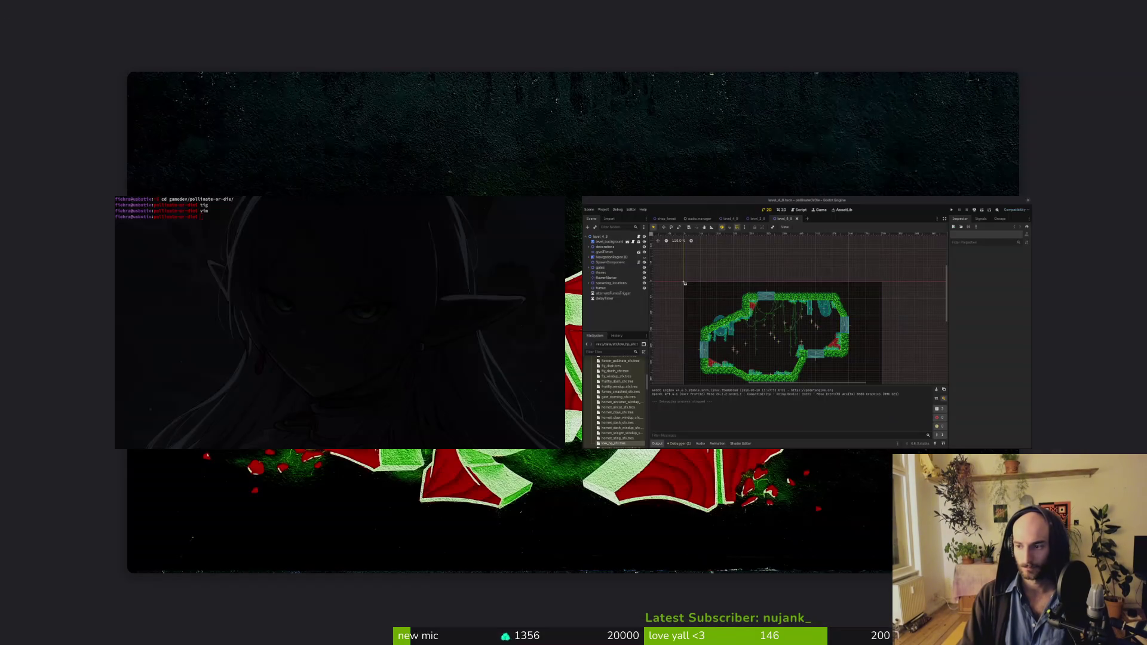
key("super")
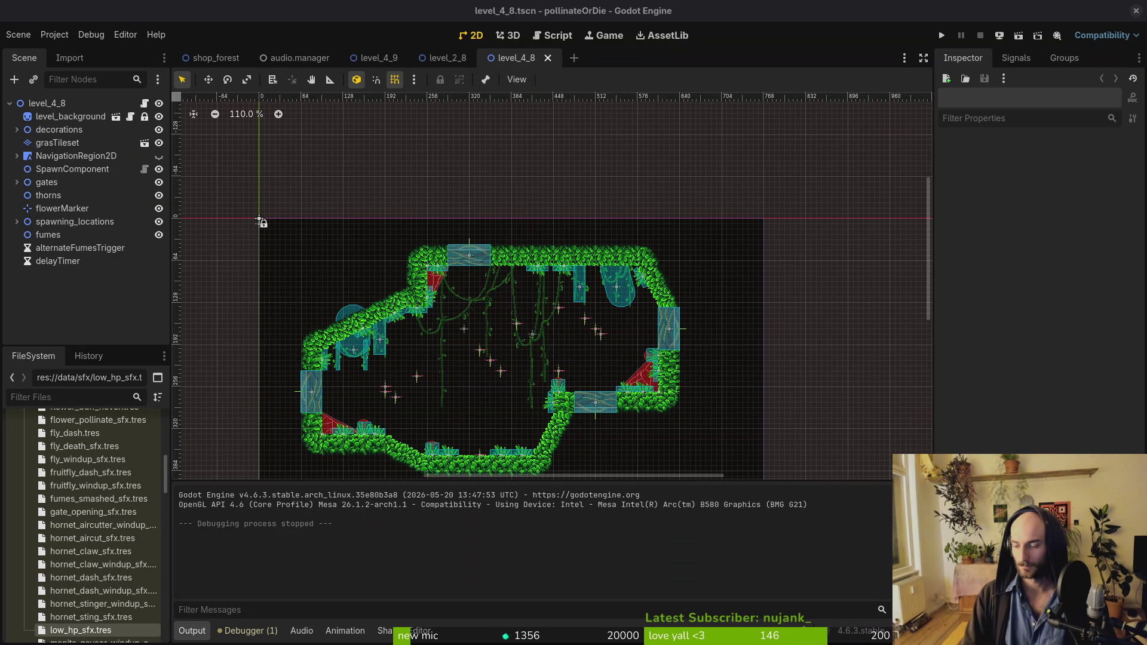
key("super+1")
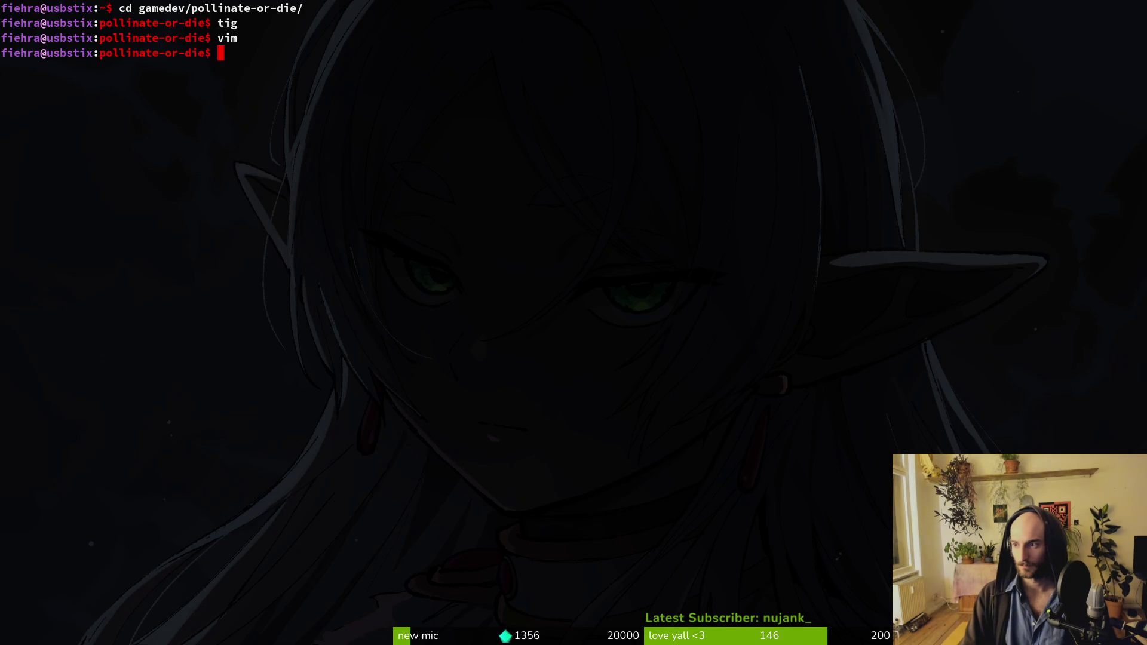
key("super+o")
key("super+o")
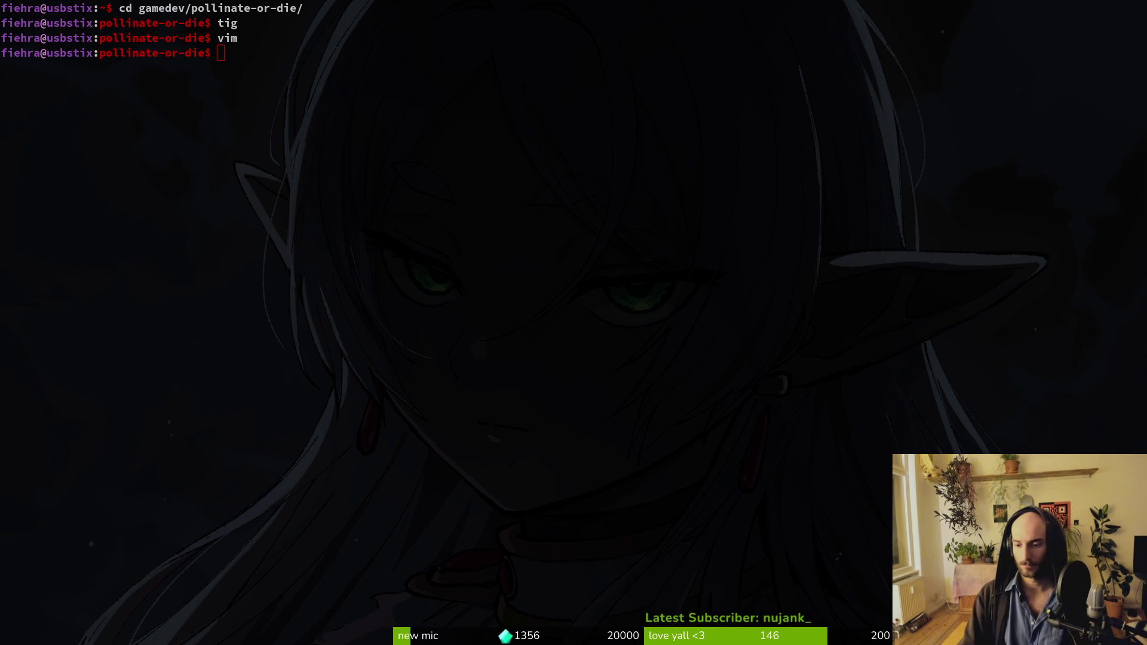
key("alt+Tab")
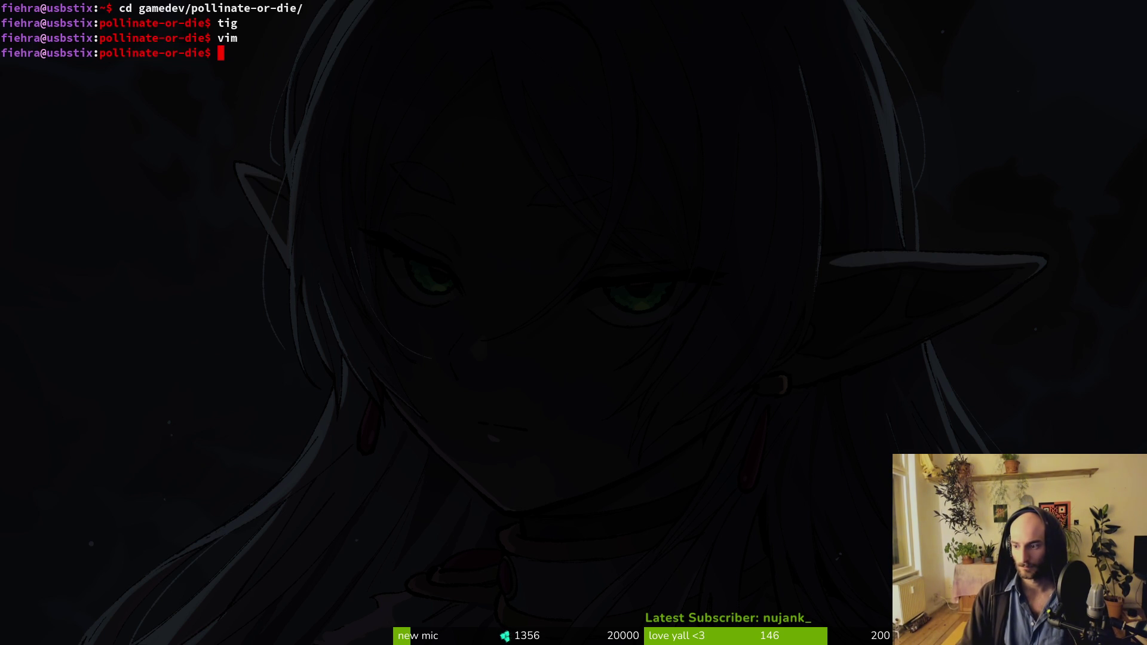
key("alt+Tab")
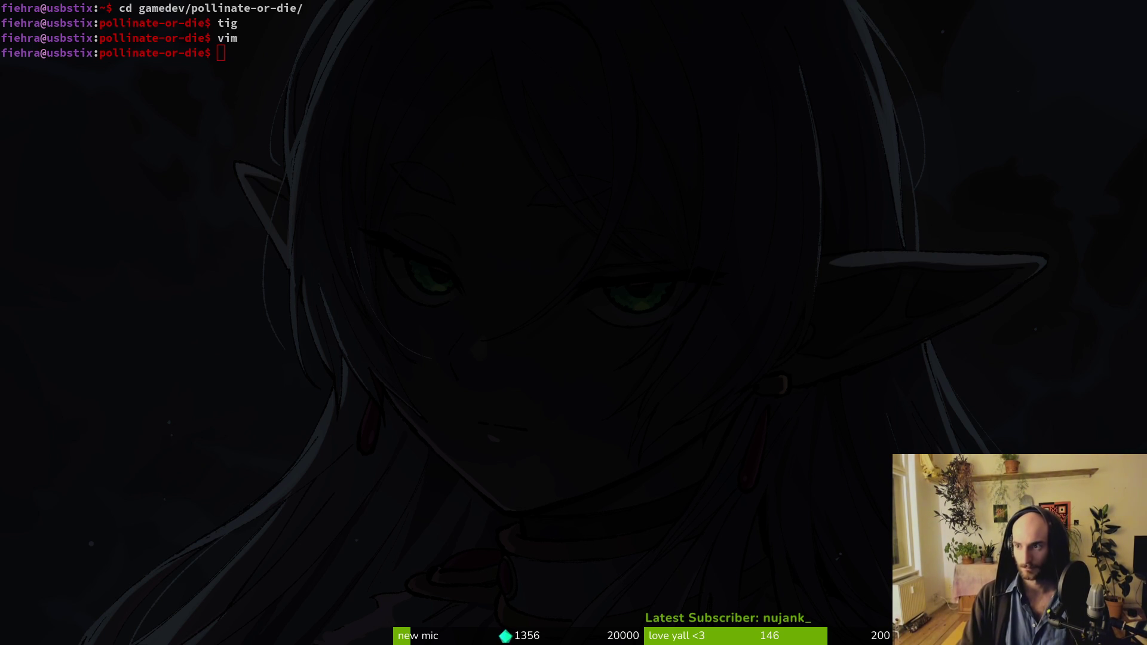
key("alt+Tab")
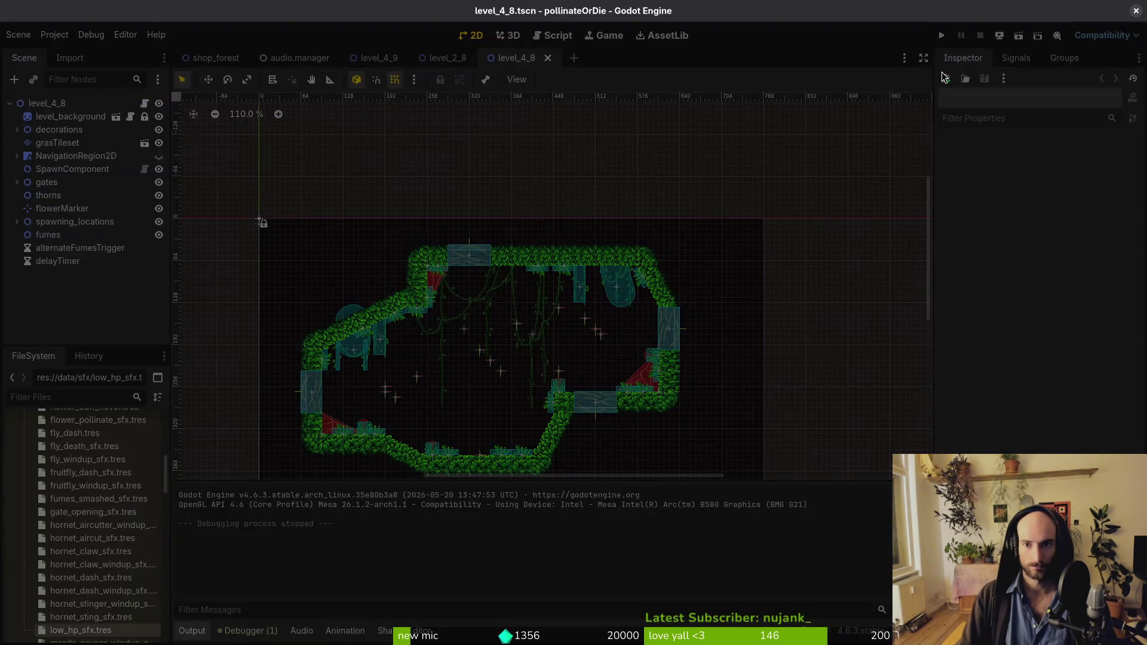
Step: Bring Steam forward and show its library on the Space Scavenger 2 Playtest page
key("alt+Tab")
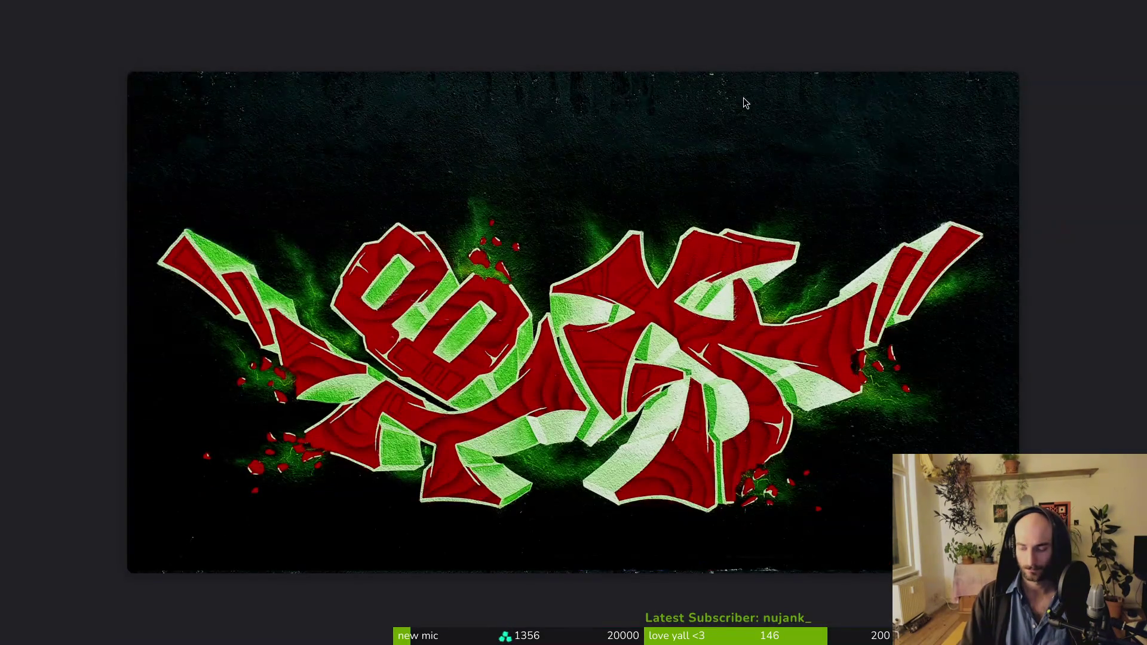
key("alt+Tab")
left_click(172, 50)
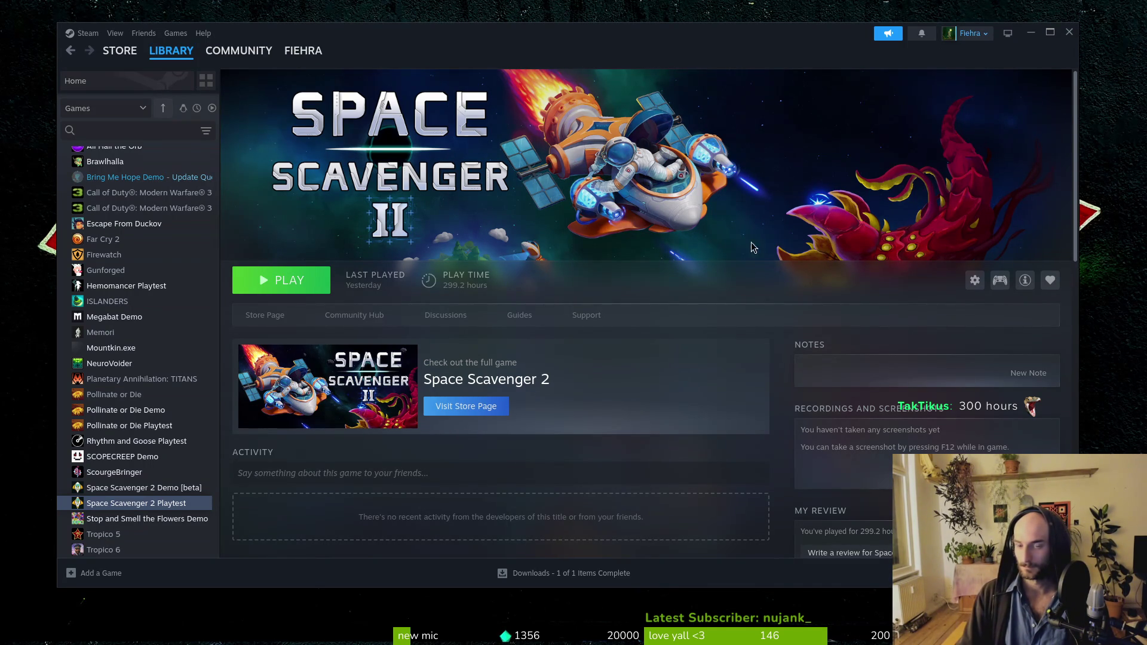
Step: Verify integrity of Pollinate or Die Playtest's installed files from Properties, then close it
left_click(144, 426)
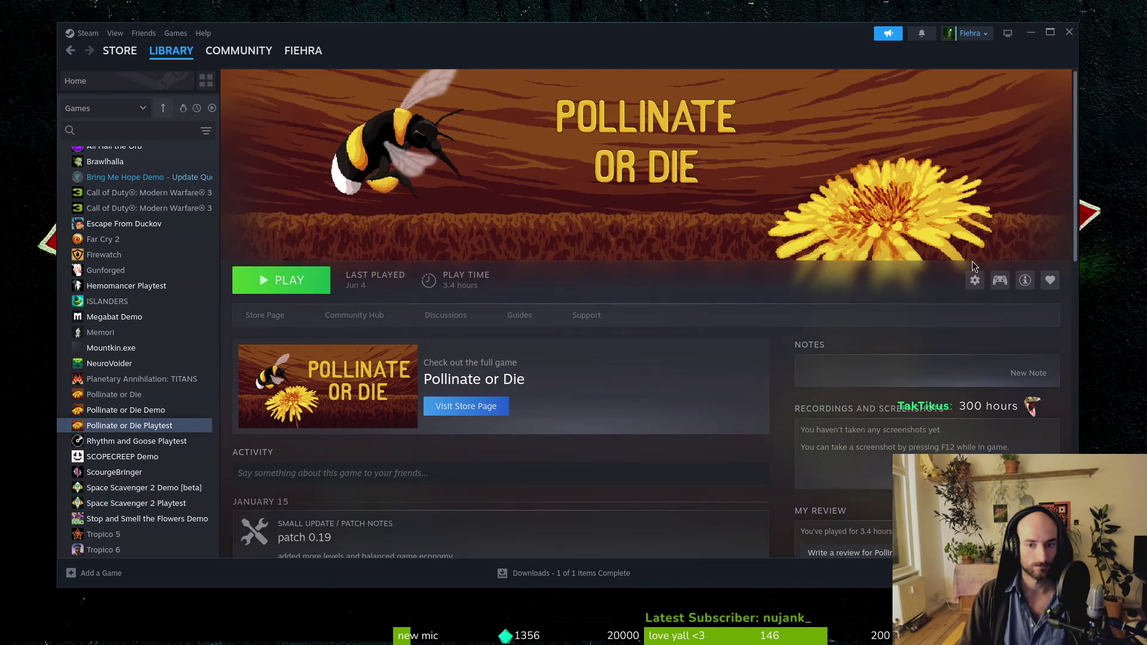
left_click(975, 280)
mouse_move(995, 343)
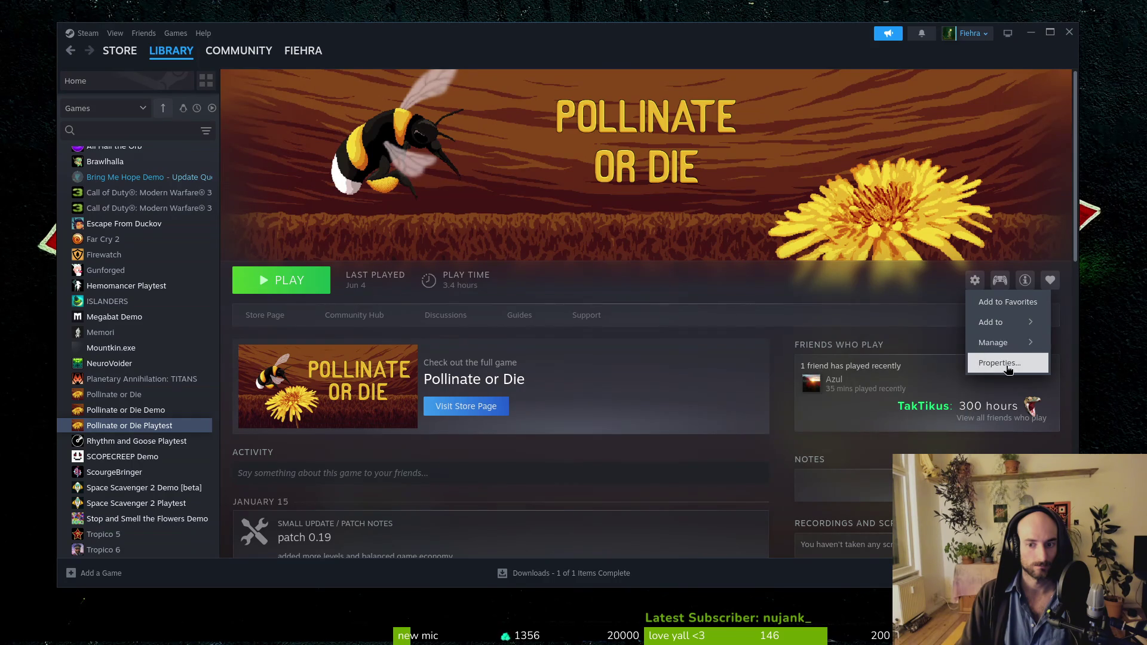
left_click(1007, 367)
left_click(371, 264)
left_click(738, 277)
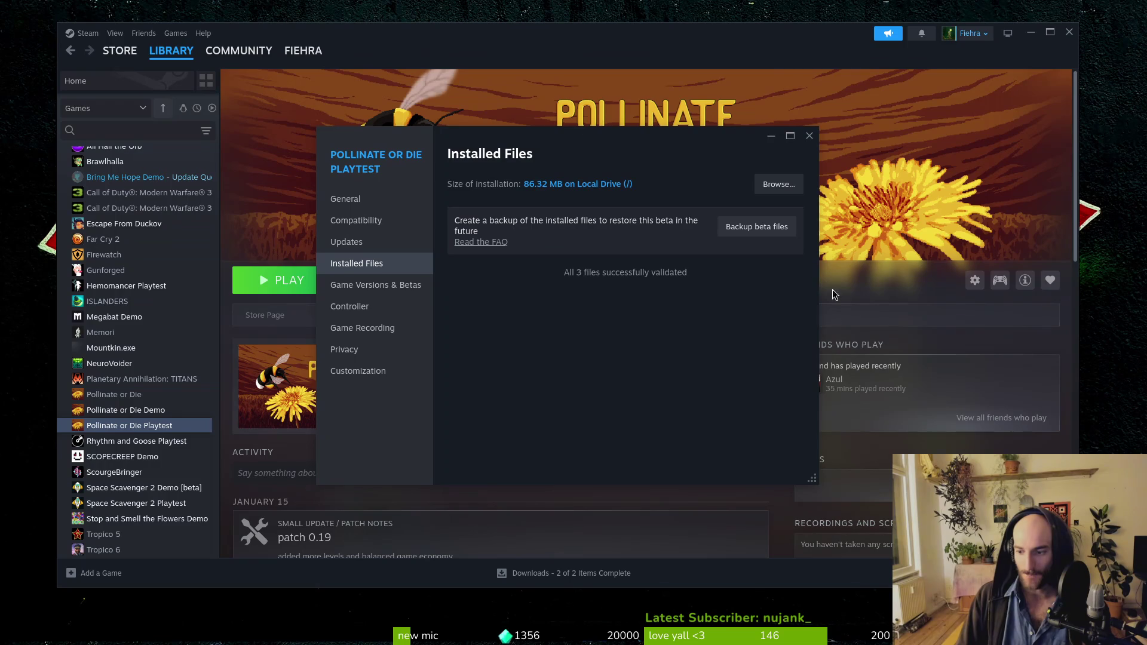
left_click(810, 136)
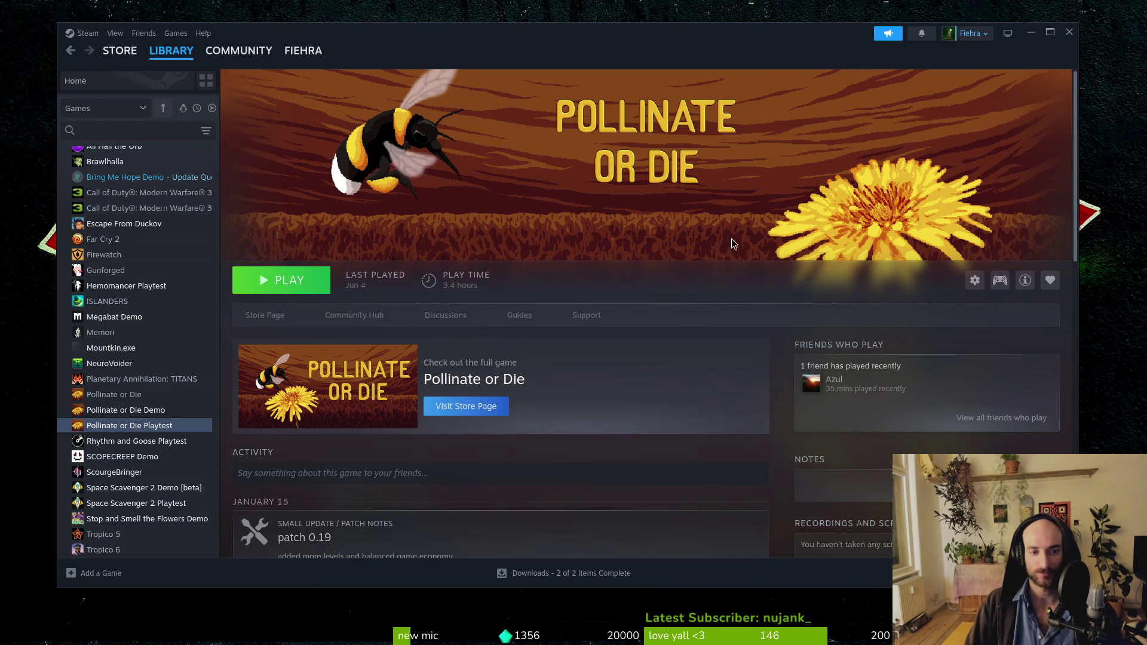
Step: Launch Pollinate or Die Playtest to its title menu, then close Steam
left_click(287, 288)
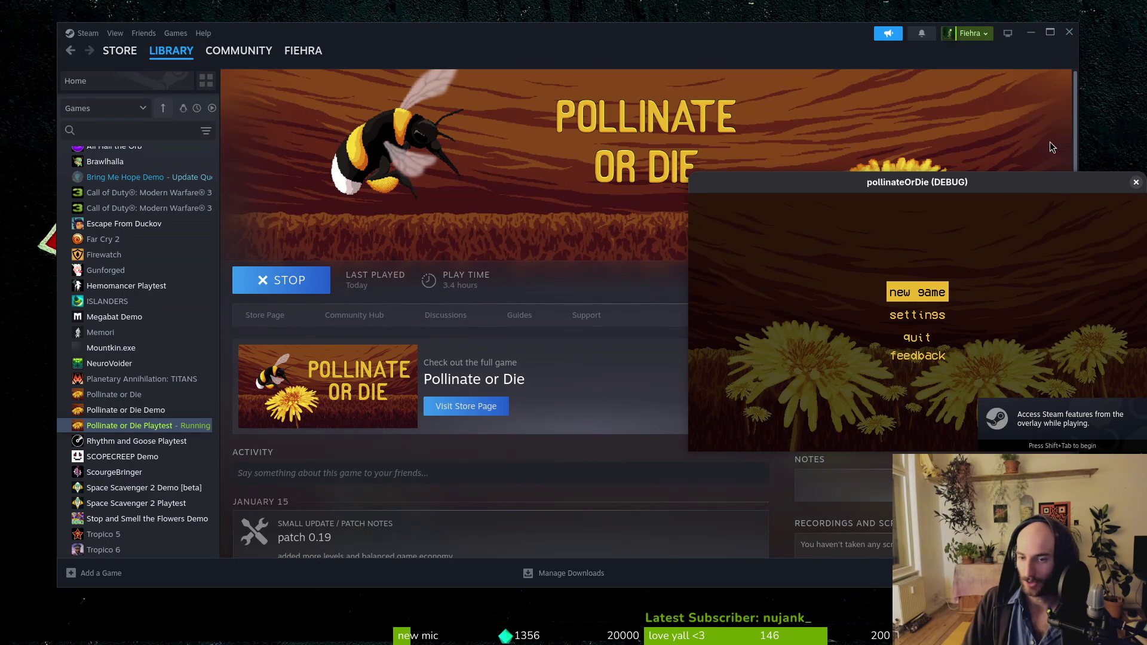
left_click(1040, 37)
left_click(1062, 39)
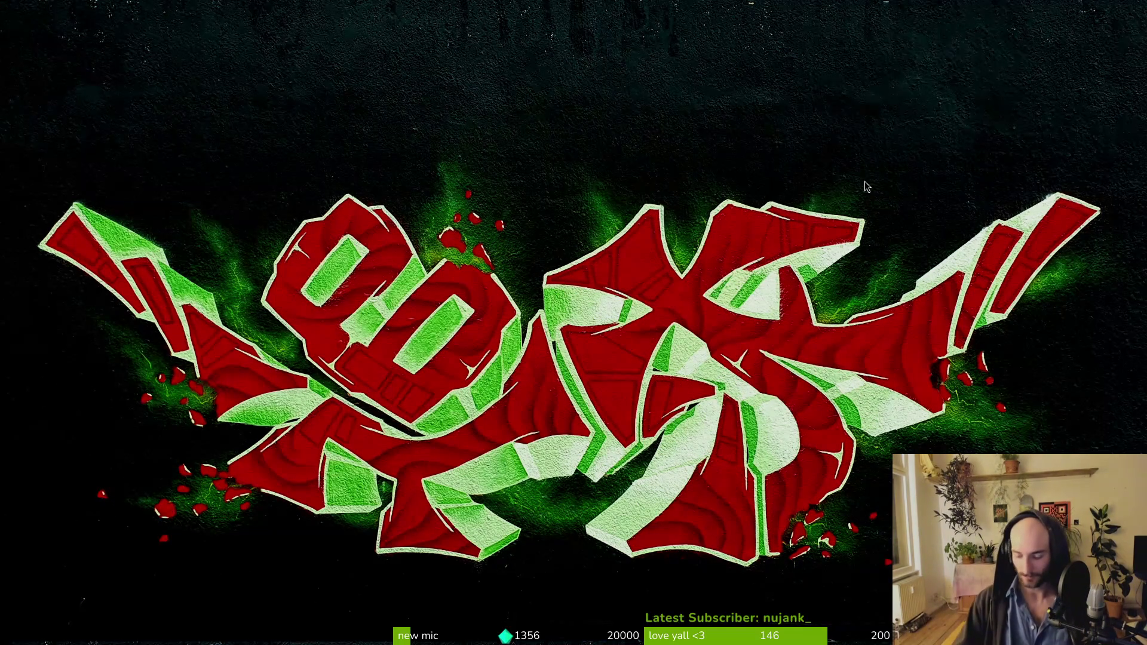
Step: Launch Space Scavenger 2 Playtest and close the Steam library window
left_click(866, 181)
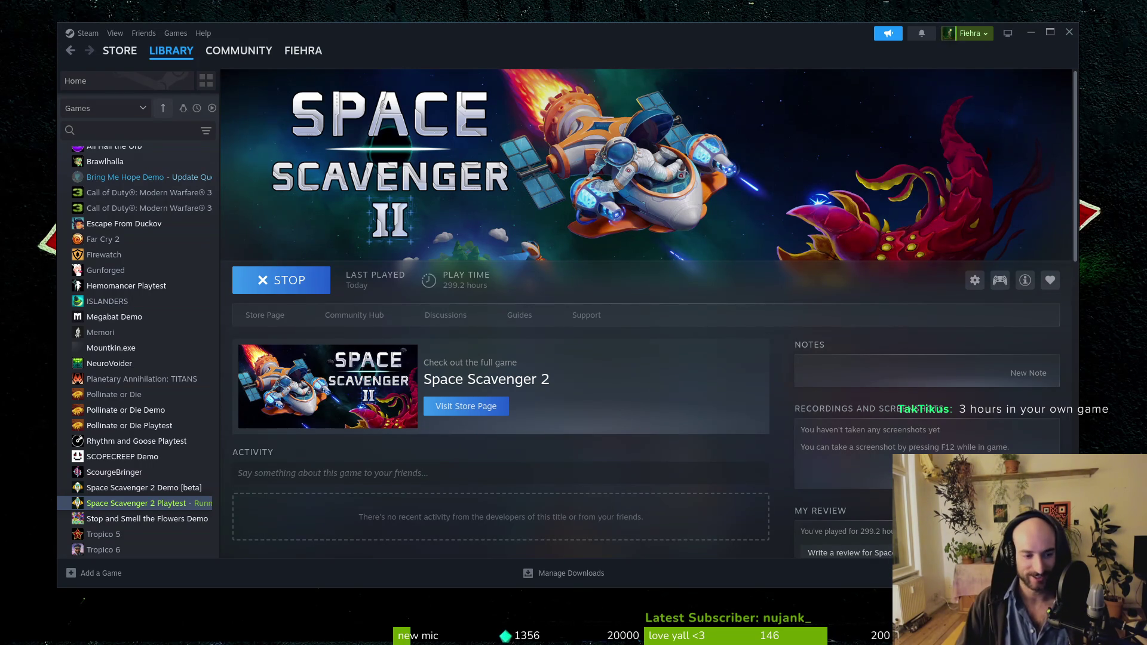
left_click(1069, 32)
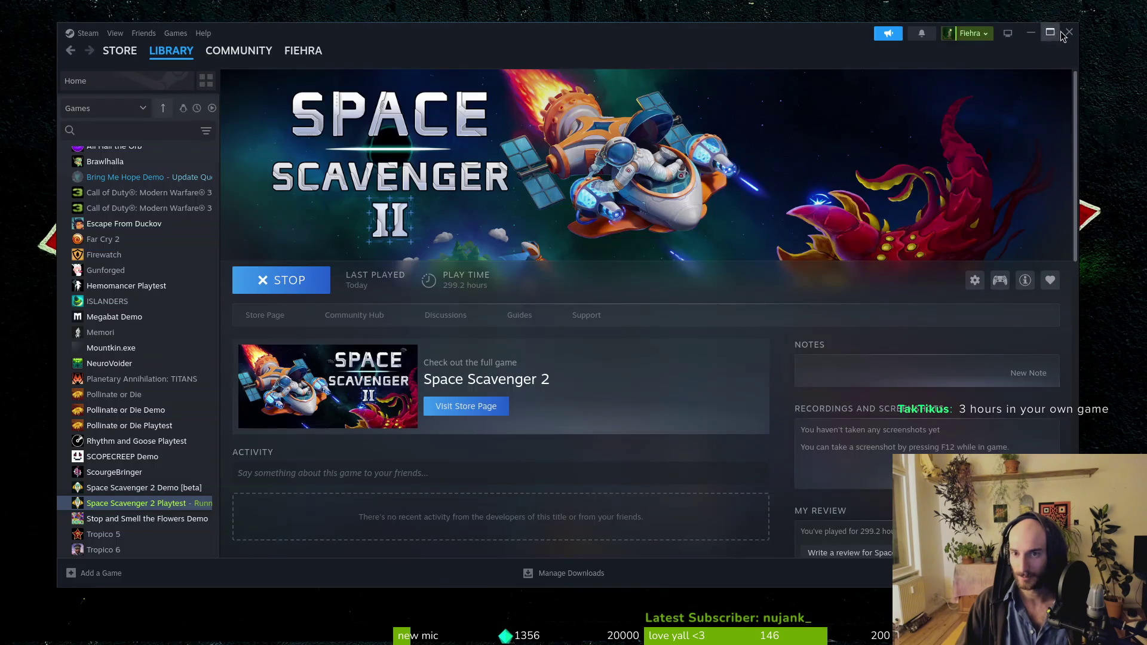
left_click(1063, 35)
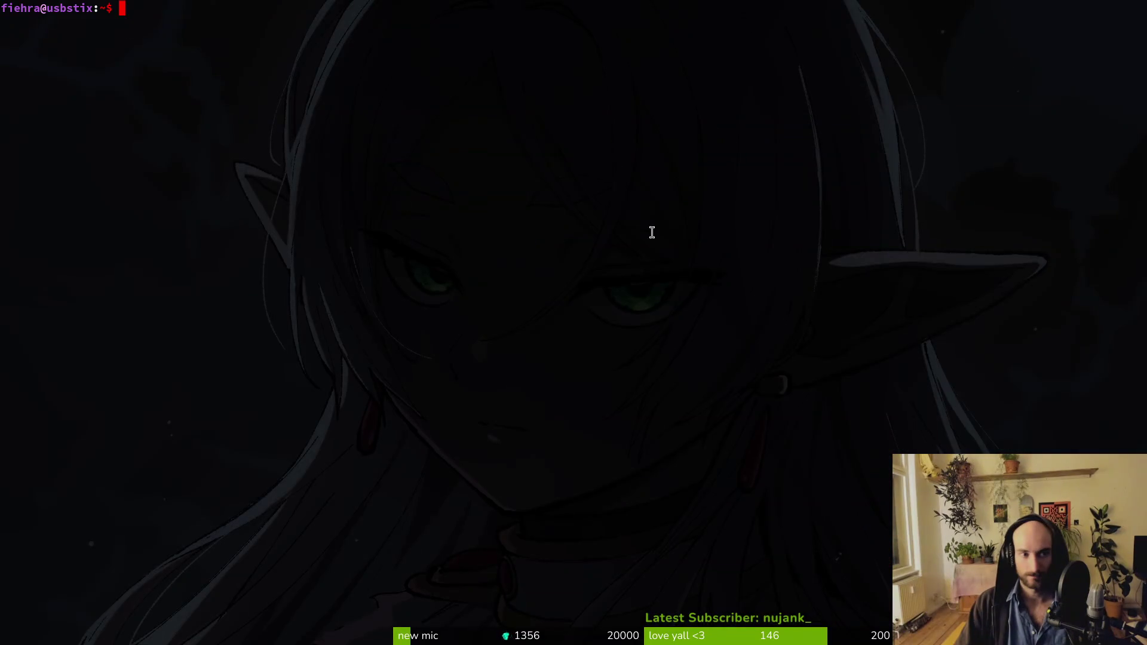
Step: Change to gamedev/pollinate-or-die/assets/aseprite and view git status in tig
type("cdg")
key("BackSpace")
key("BackSpace")
type("gamedev/po")
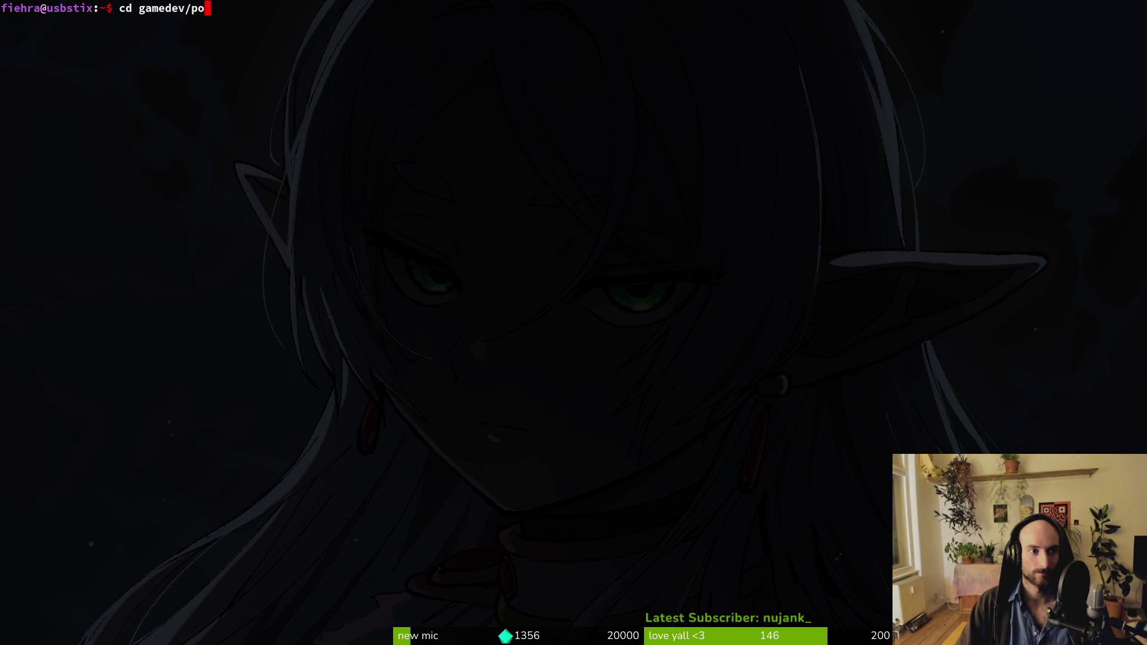
key("Tab")
key("Return")
type("cd asse")
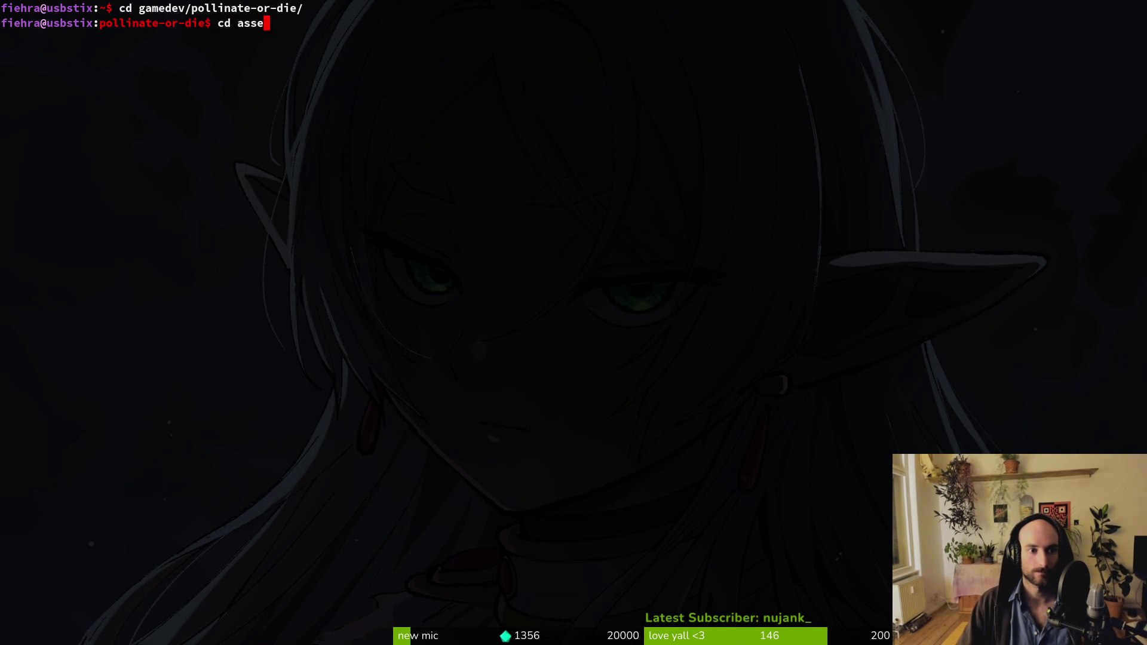
key("Tab")
type("as")
key("Tab")
key("Return")
type("tig")
key("Return")
key("s")
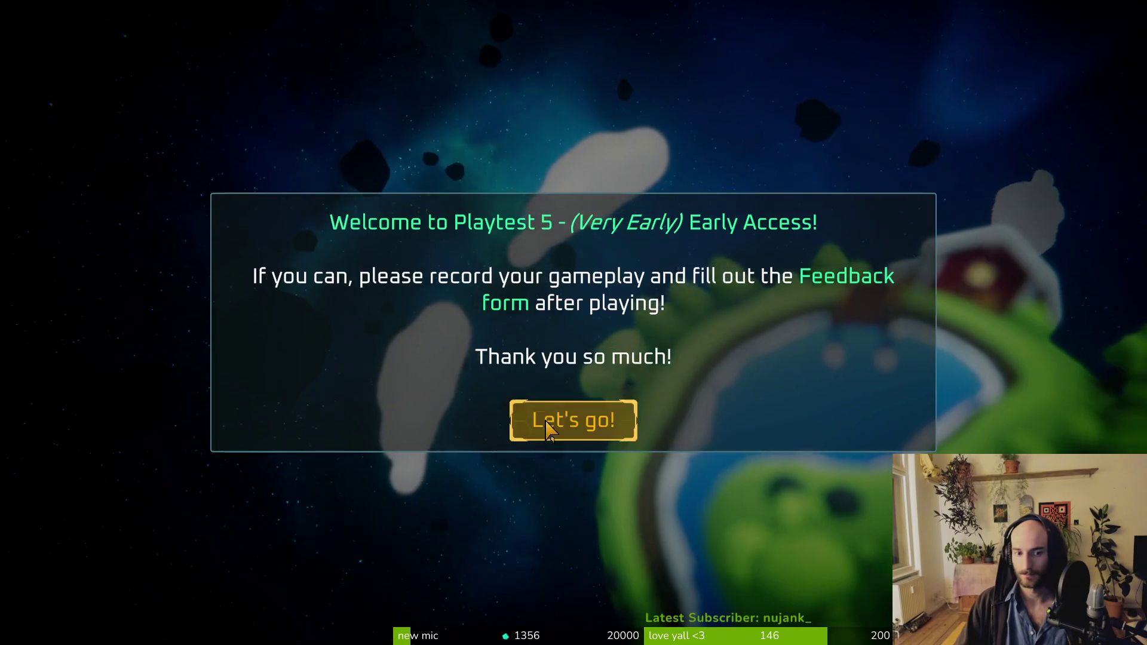
Step: Dismiss the welcome dialog with "Let's go!" and start a new run with Play
left_click(545, 419)
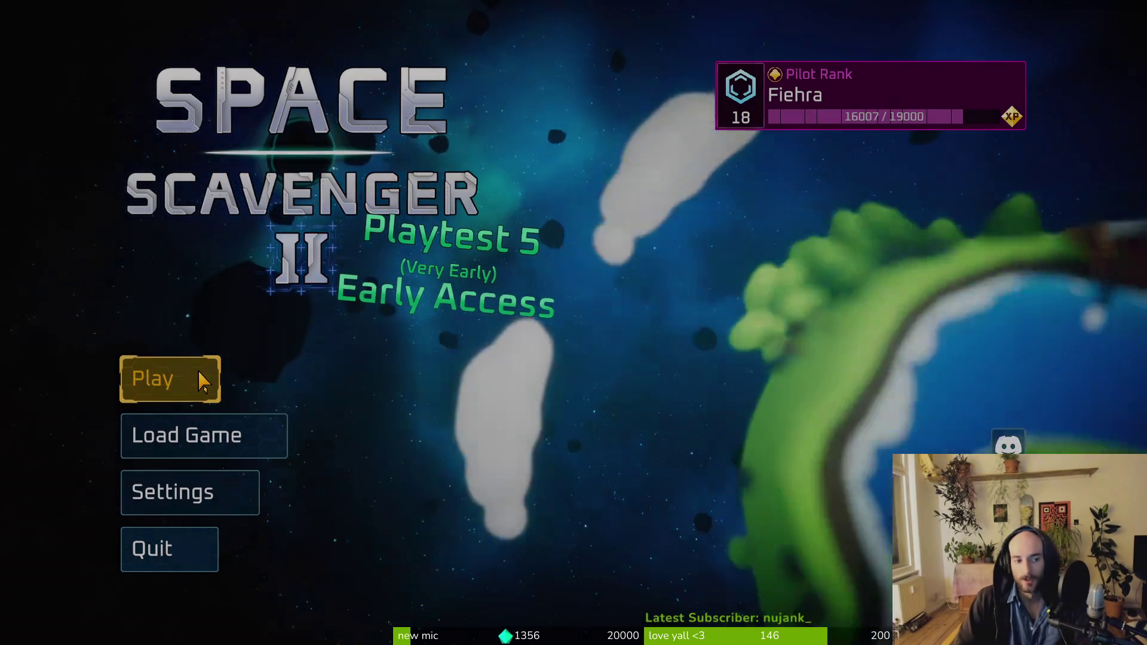
left_click(200, 375)
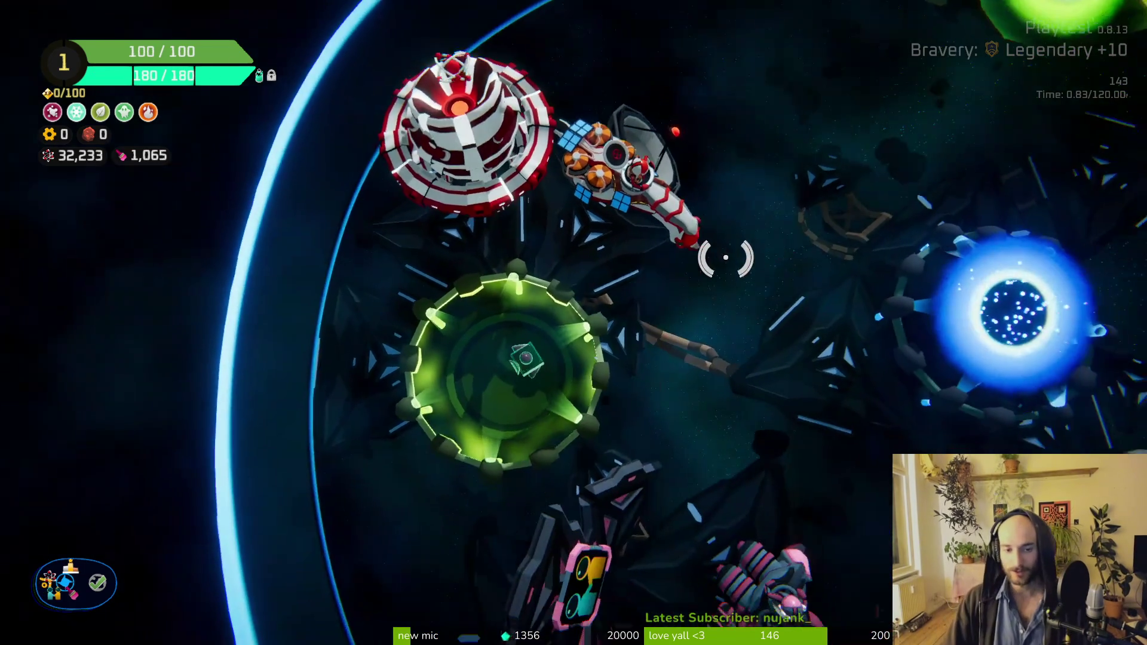
Step: Show yesterday's Daily Challenge leaderboard and inspect the second-place player's ship build
scroll(687, 256, "up", 5)
scroll(669, 221, "down", 5)
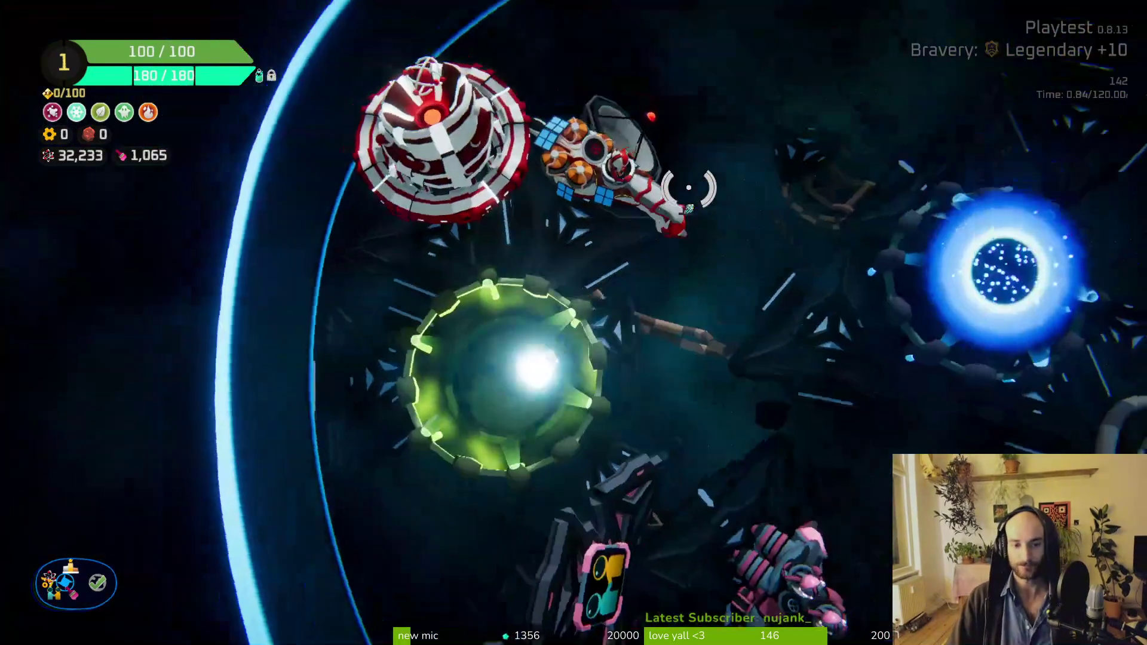
key("w")
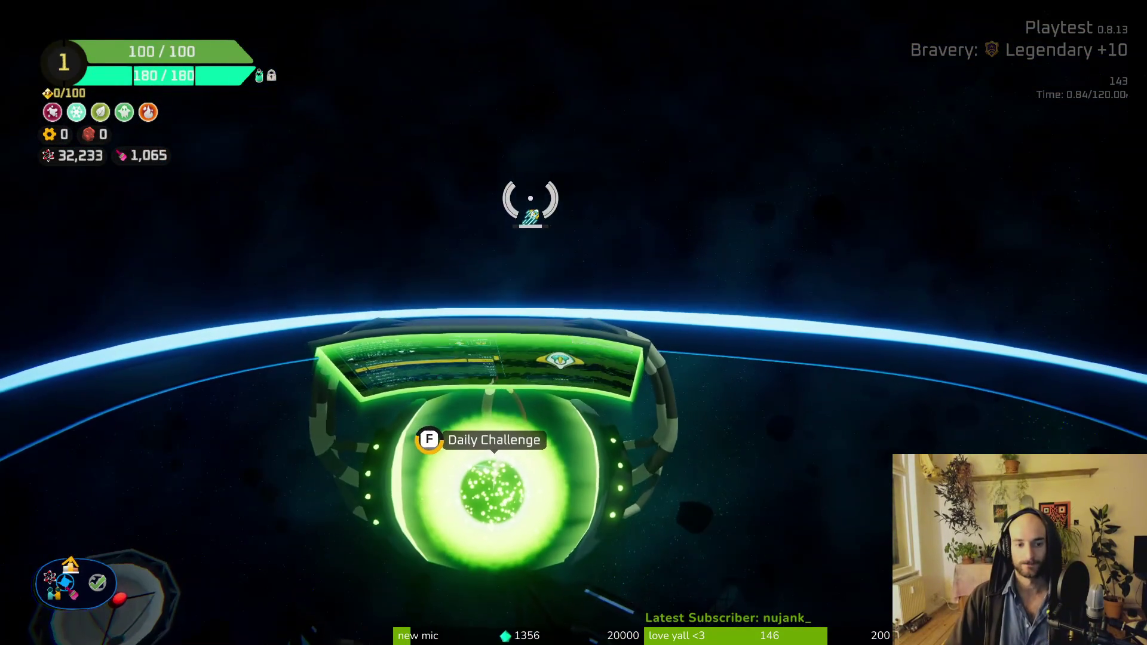
key("f")
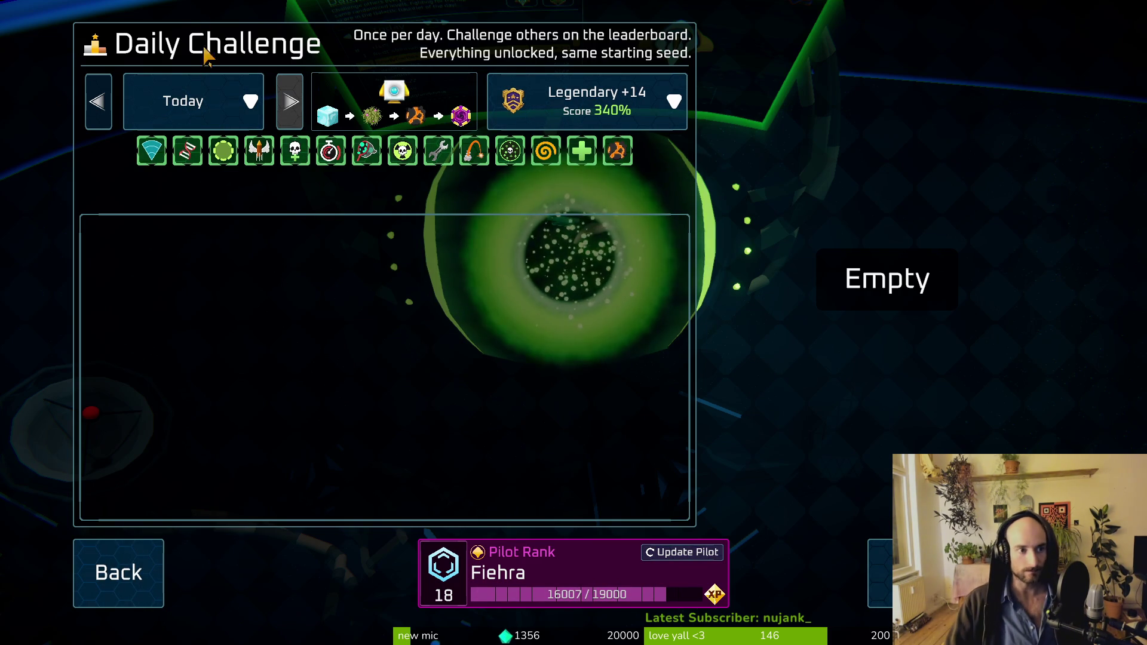
left_click(110, 112)
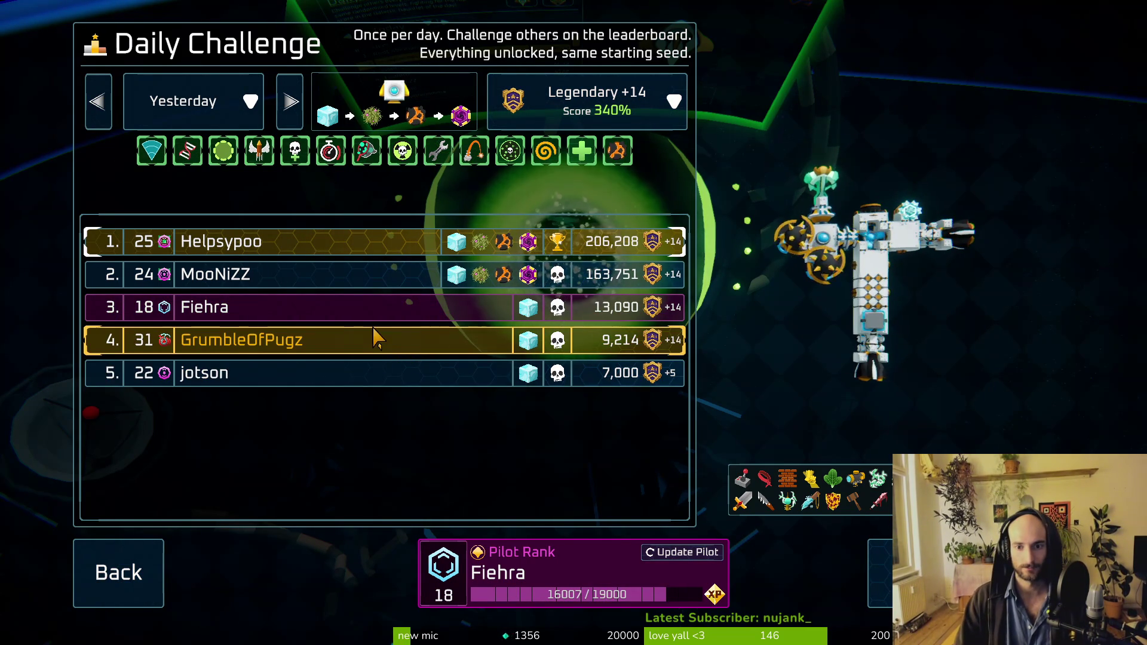
left_click(379, 275)
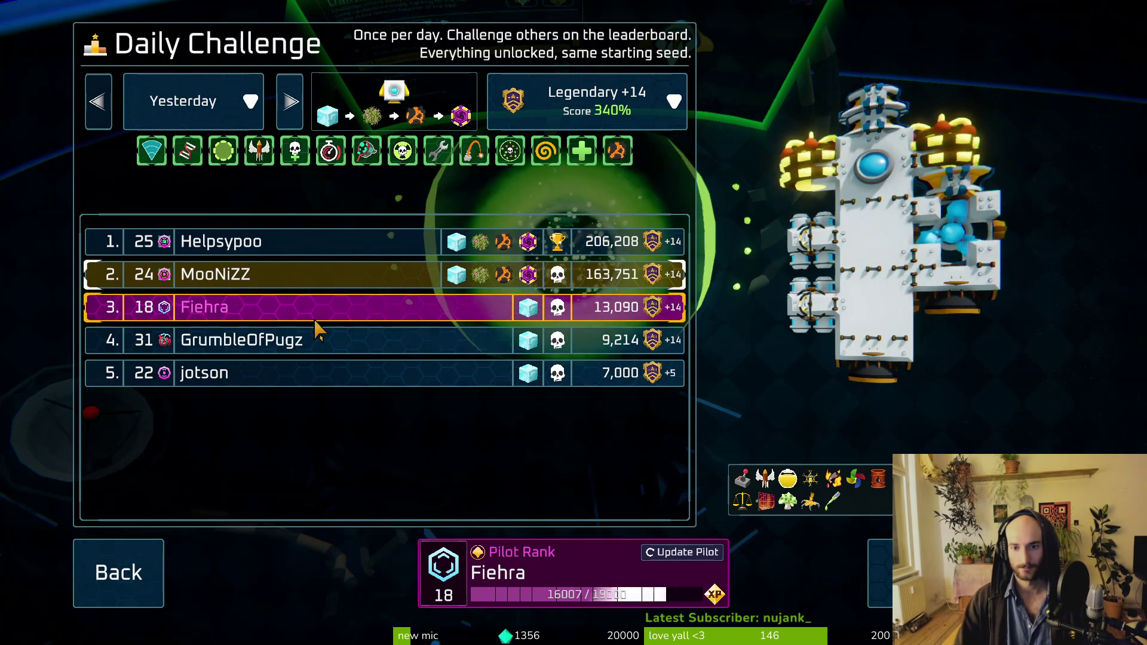
key("Escape")
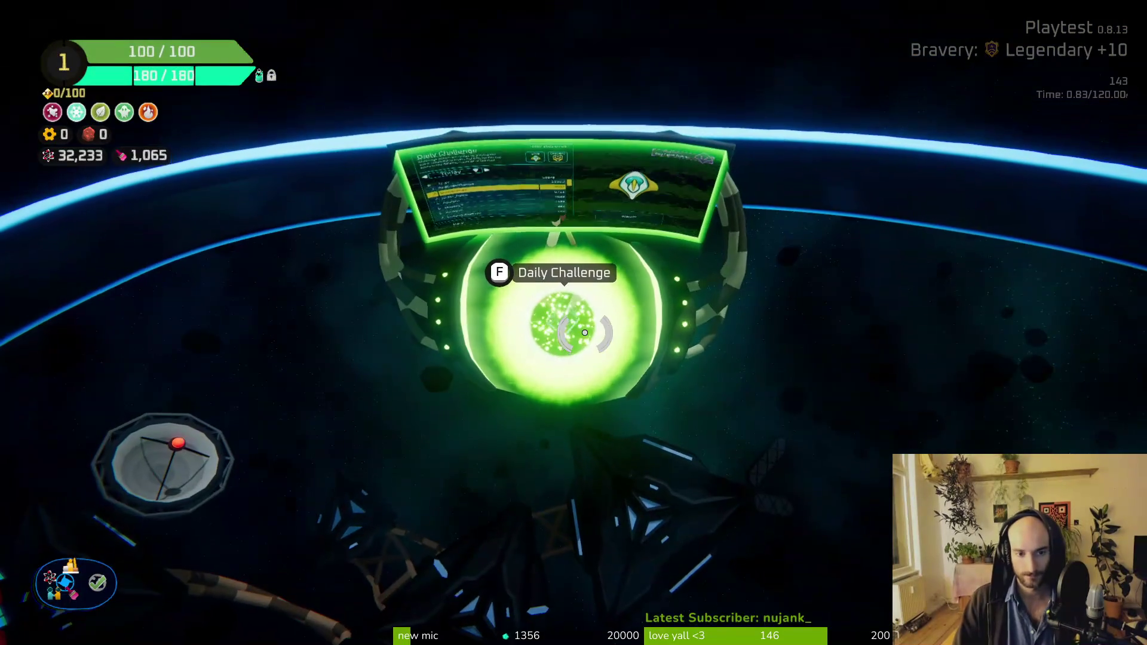
Step: Switch the leaderboard back to today, then bring up the Start Trial setup screen
key("s")
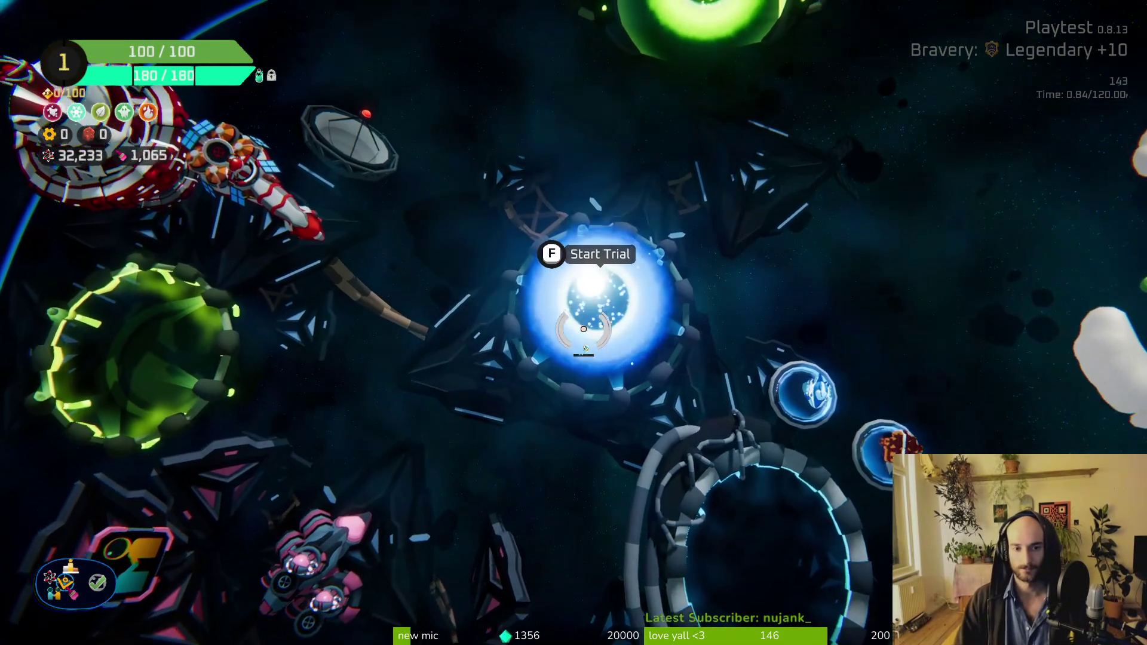
key("w")
key("f")
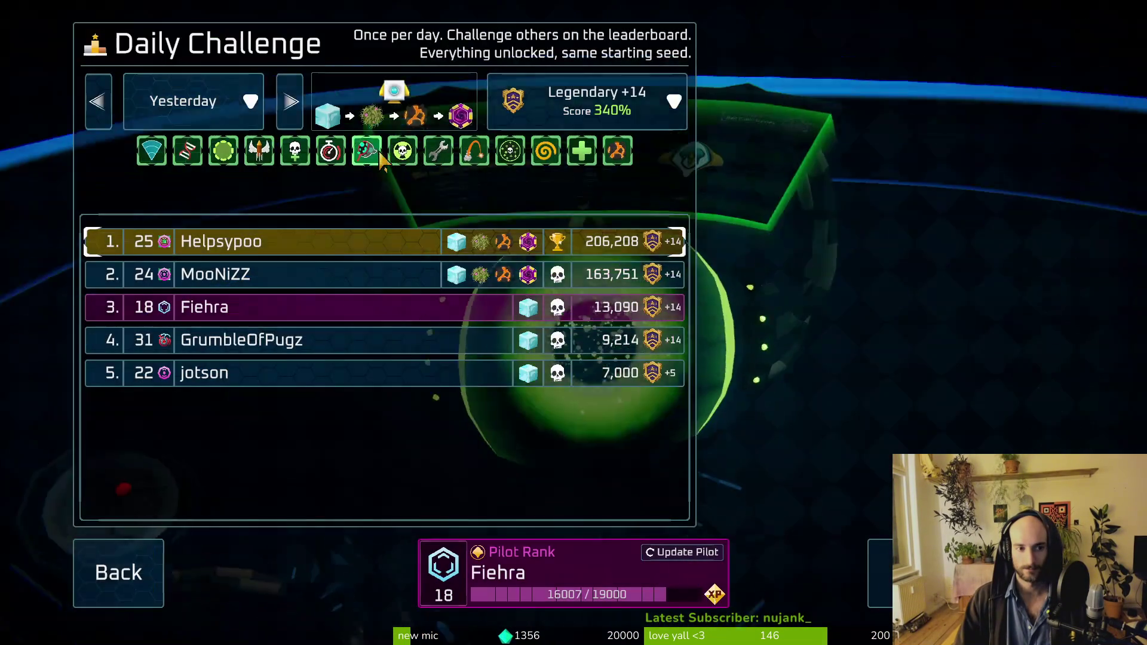
left_click(290, 101)
key("Escape")
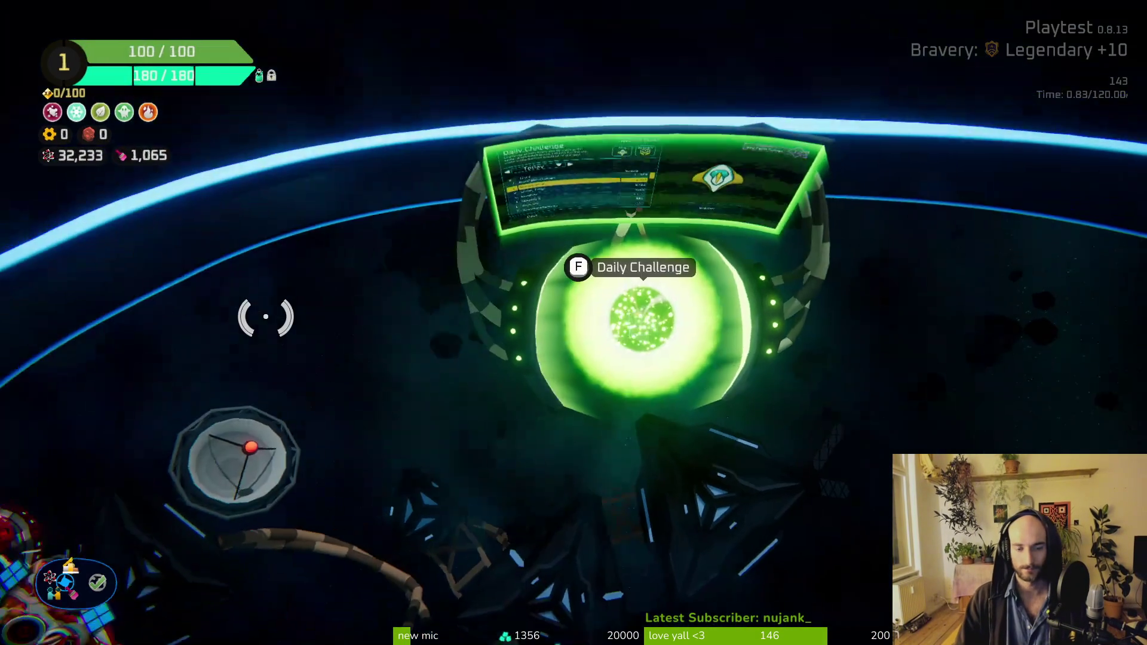
key("s")
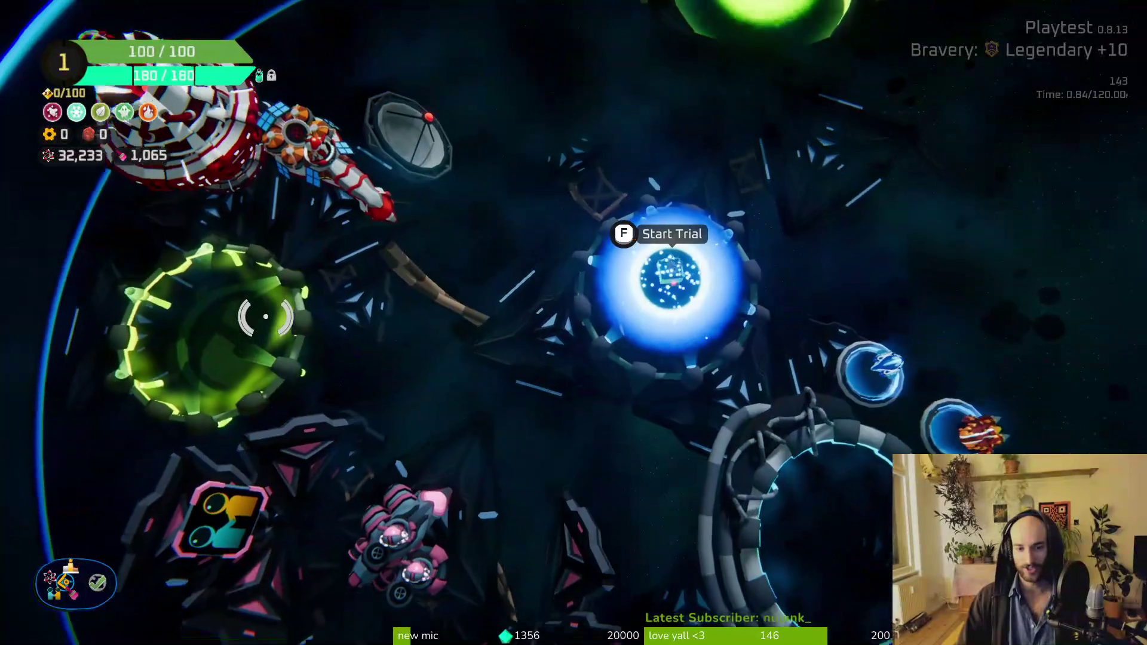
key("f")
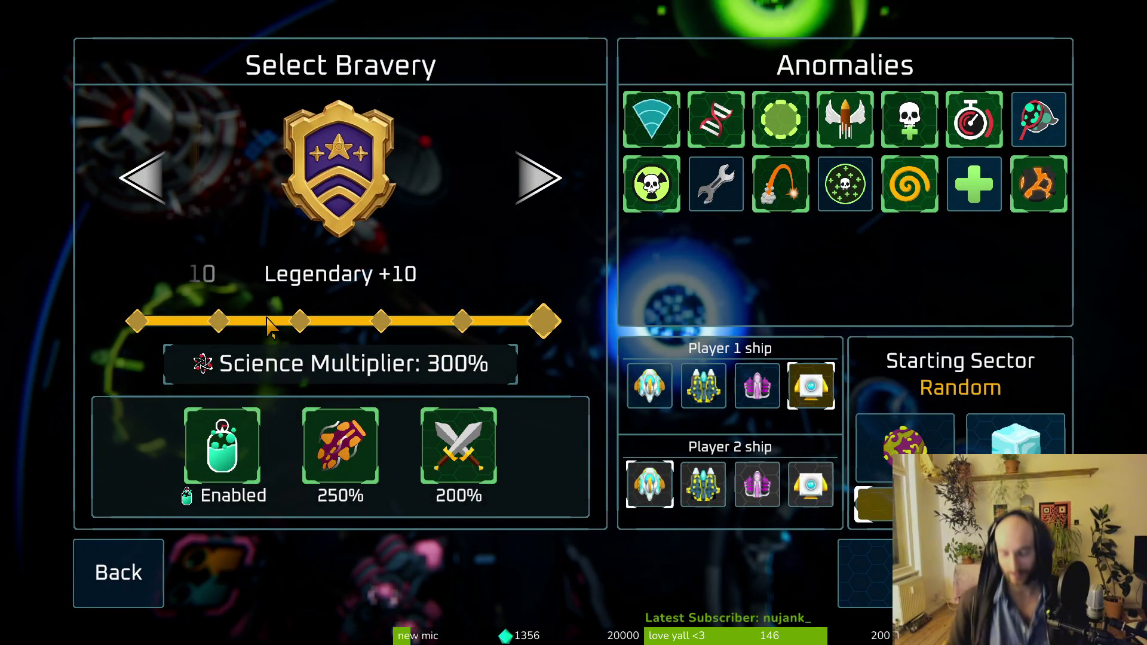
Step: Start the trial, destroy the nearby enemy and carry its Spare Parts into storage
key("Return")
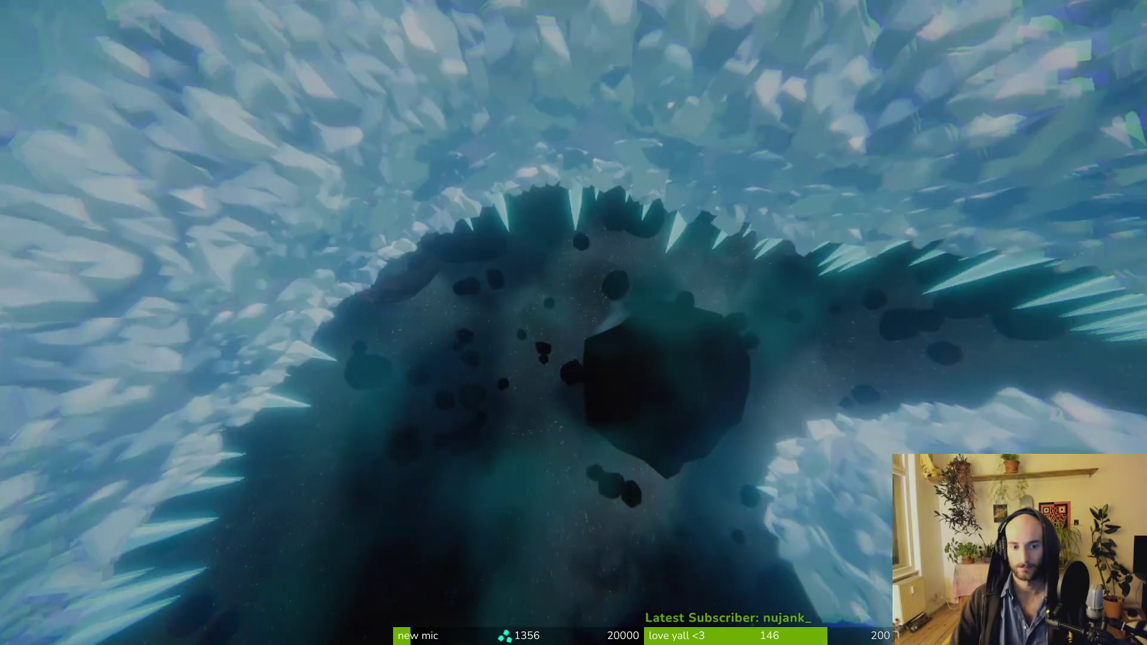
key("s")
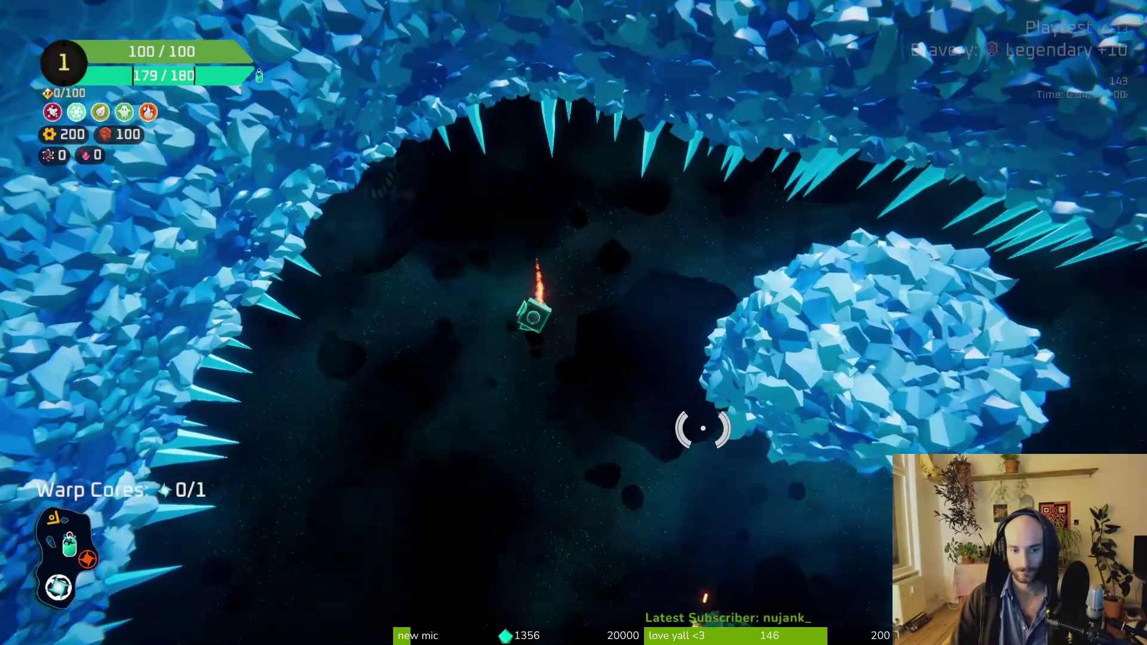
left_click(698, 331)
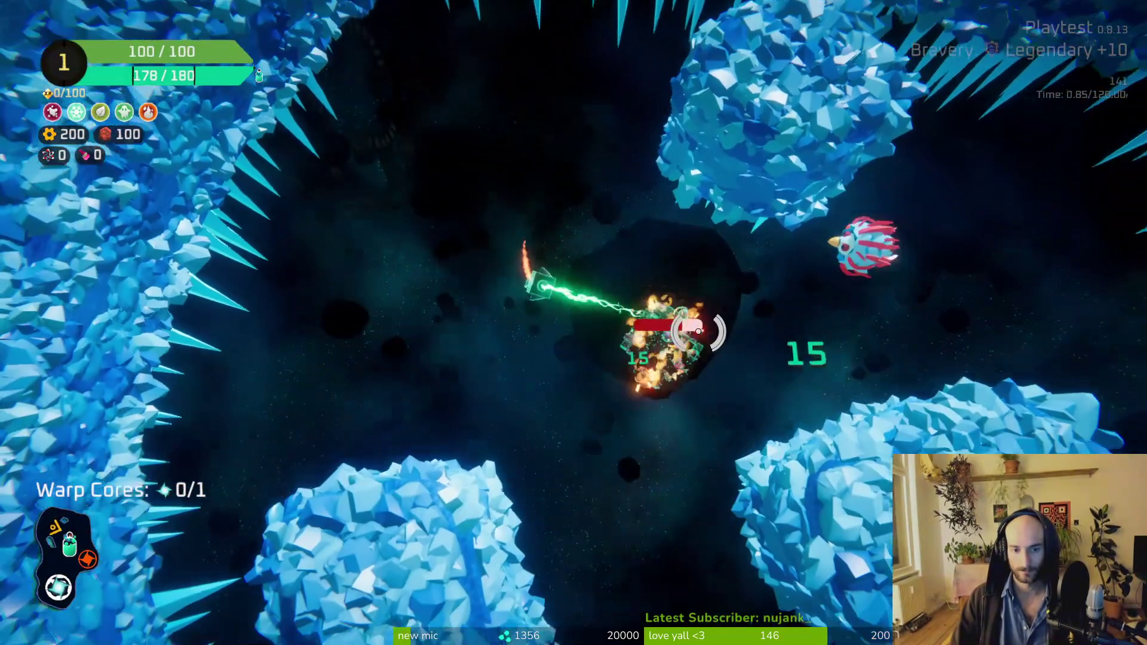
mouse_move(698, 331)
left_mouse_down()
mouse_move(686, 256)
mouse_move(594, 149)
mouse_move(512, 205)
mouse_move(447, 278)
mouse_move(590, 341)
mouse_move(577, 328)
mouse_move(589, 308)
left_mouse_up()
scroll(638, 421, "up", 3)
mouse_move(639, 422)
left_mouse_down()
mouse_move(487, 456)
mouse_move(231, 331)
left_mouse_up()
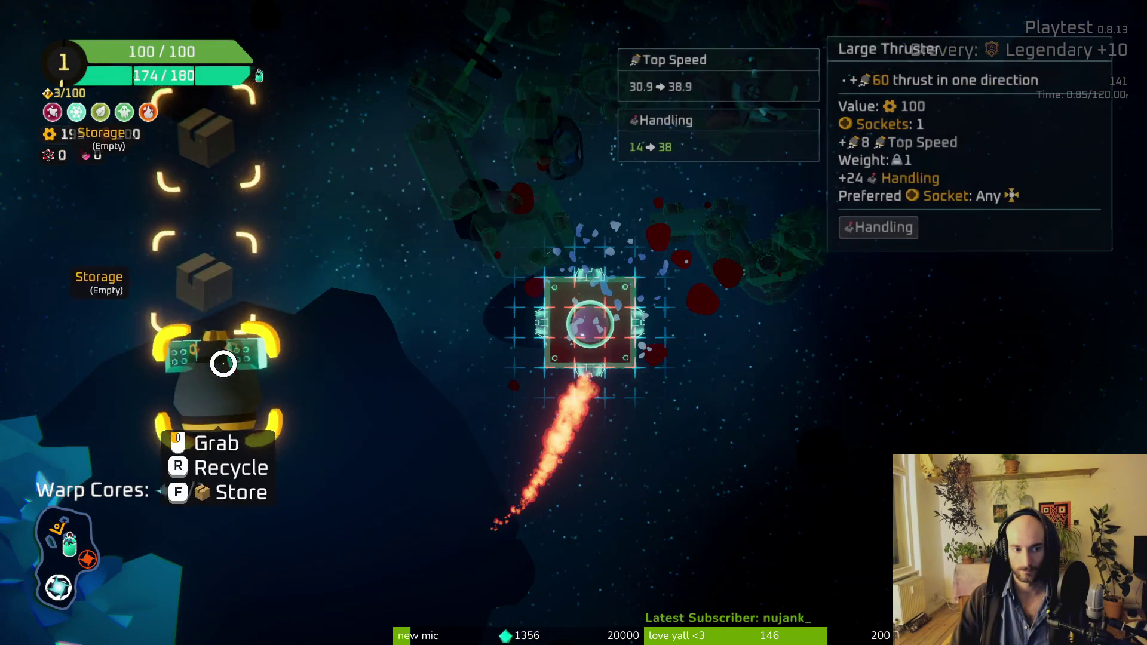
scroll(224, 363, "down", 3)
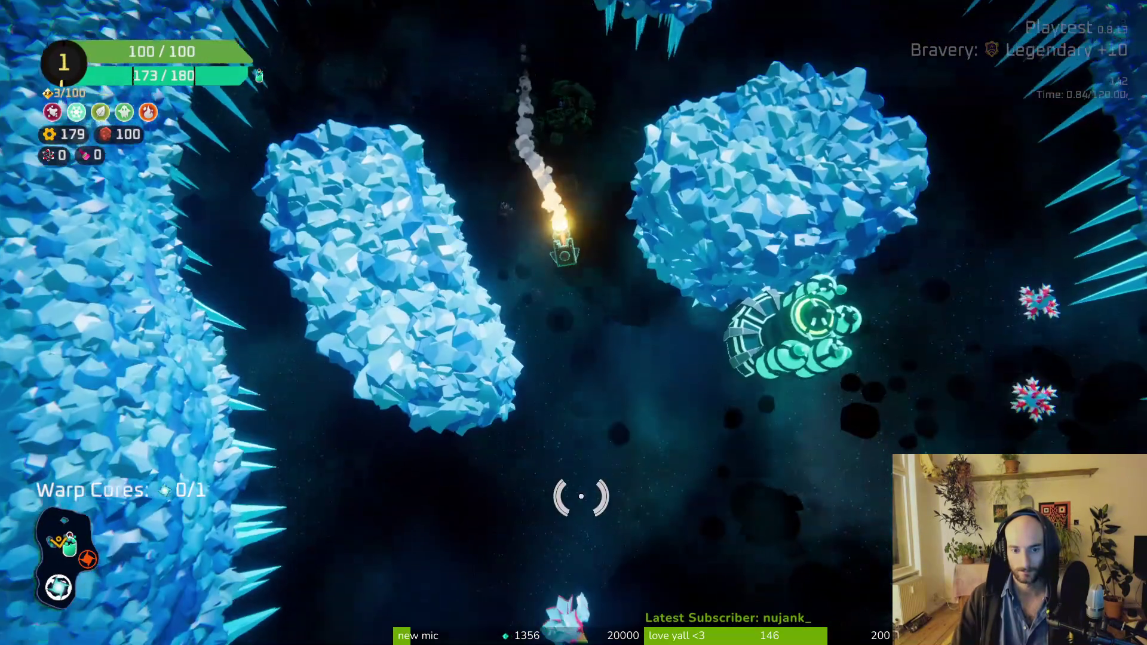
Step: Fight through the ice field, grab a spare part and claim the Oxygen Station's 75-parts reward
mouse_move(581, 496)
left_mouse_down()
mouse_move(559, 522)
mouse_move(592, 405)
mouse_move(508, 537)
mouse_move(384, 310)
mouse_move(640, 205)
left_mouse_up()
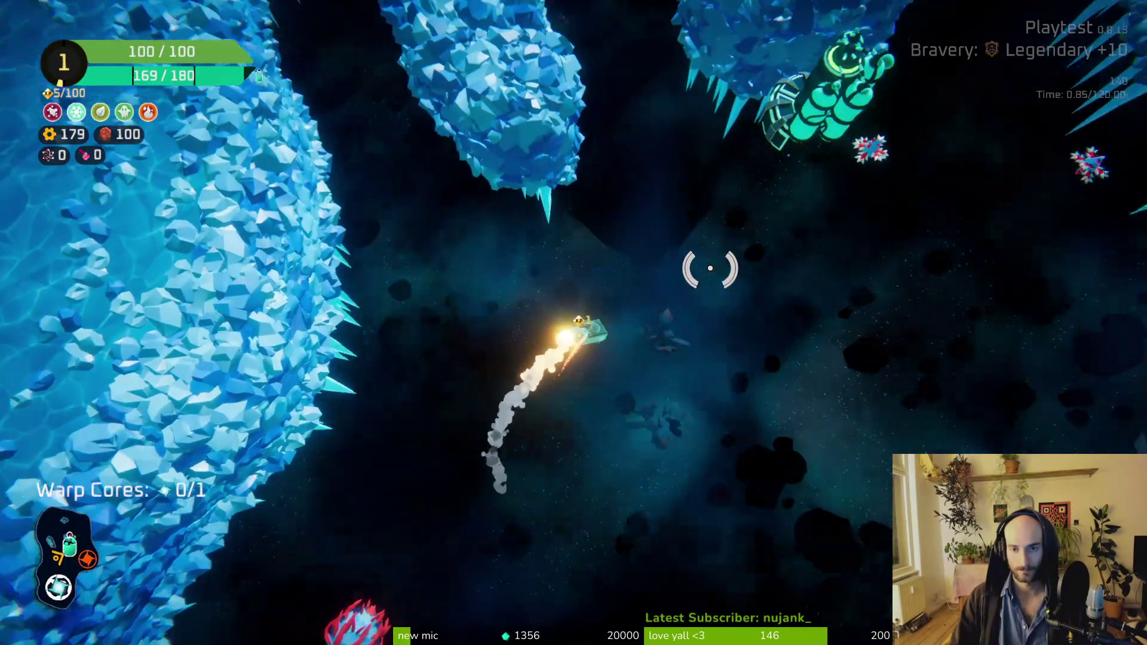
left_click_drag(670, 262, 595, 257)
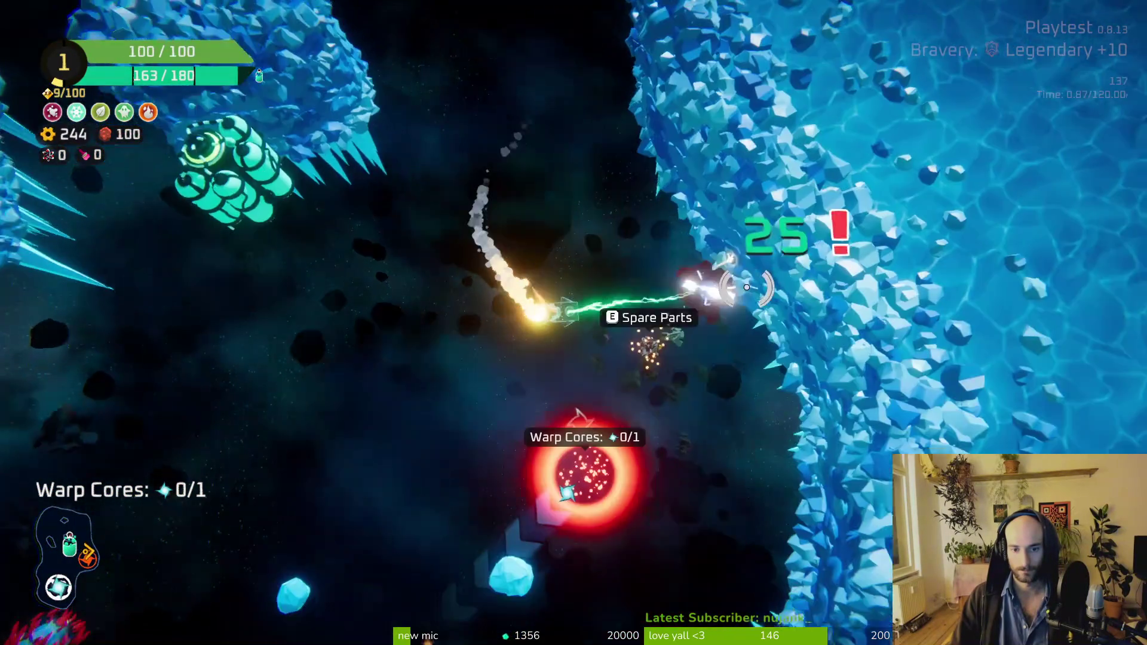
left_click_drag(747, 287, 624, 267)
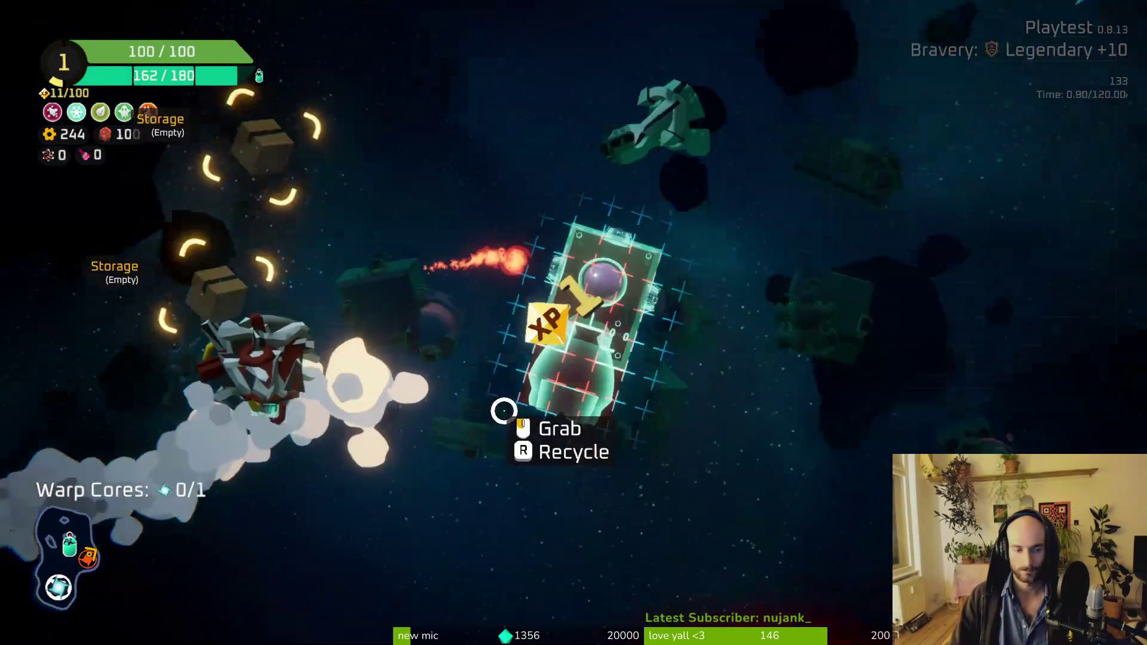
mouse_move(205, 354)
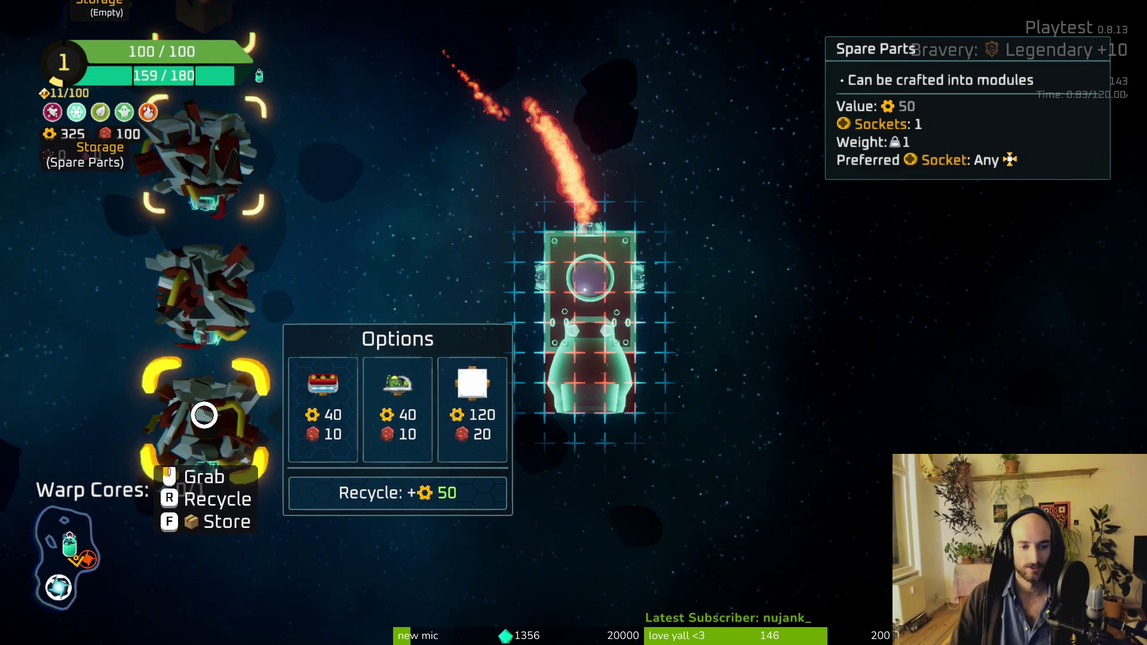
left_click(170, 299)
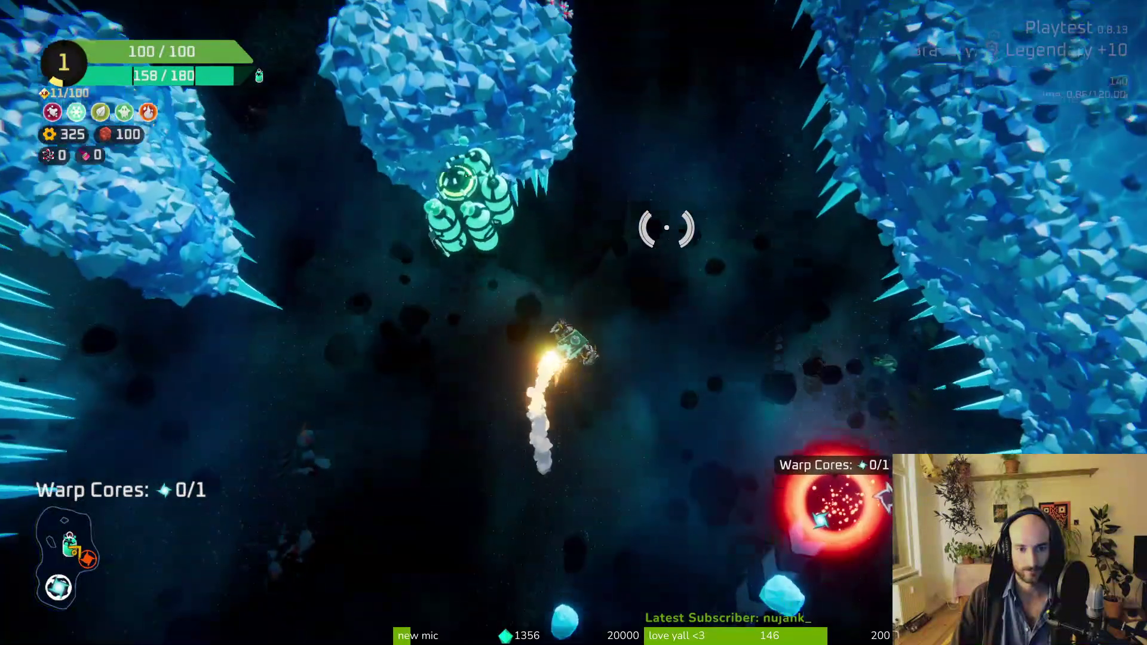
key("w")
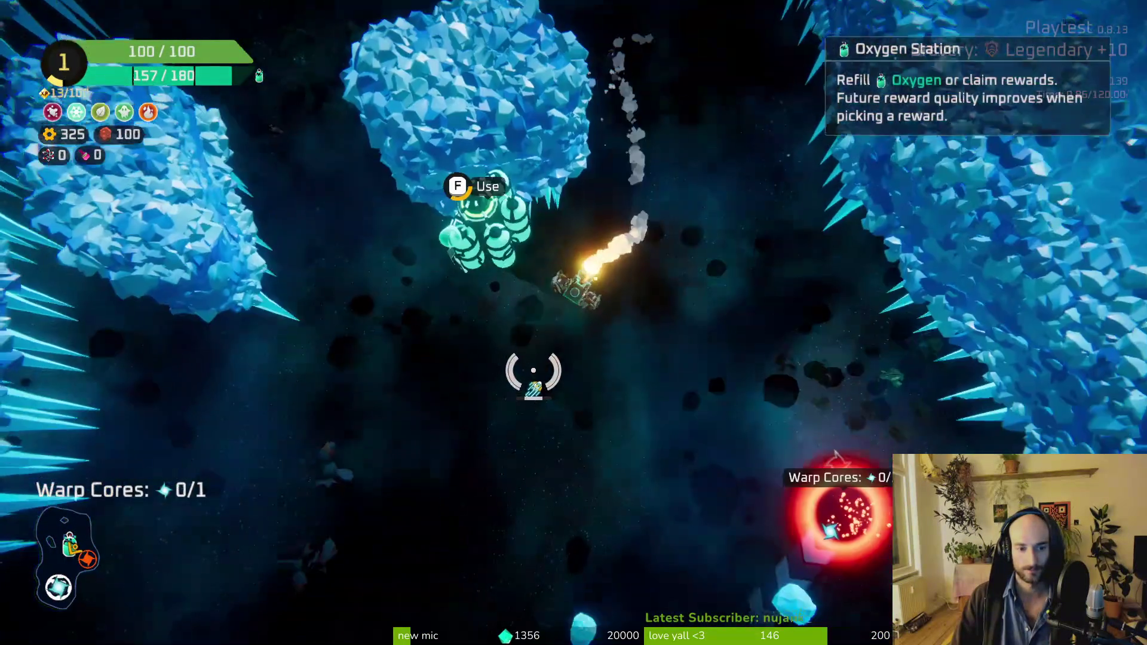
key("f")
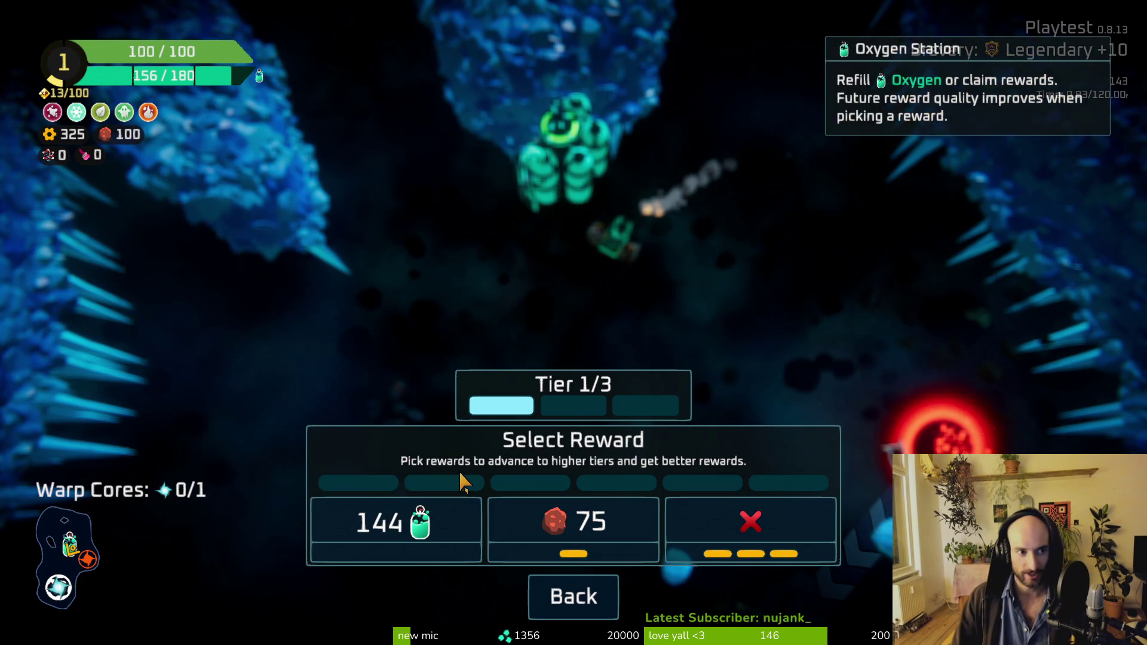
left_click(555, 523)
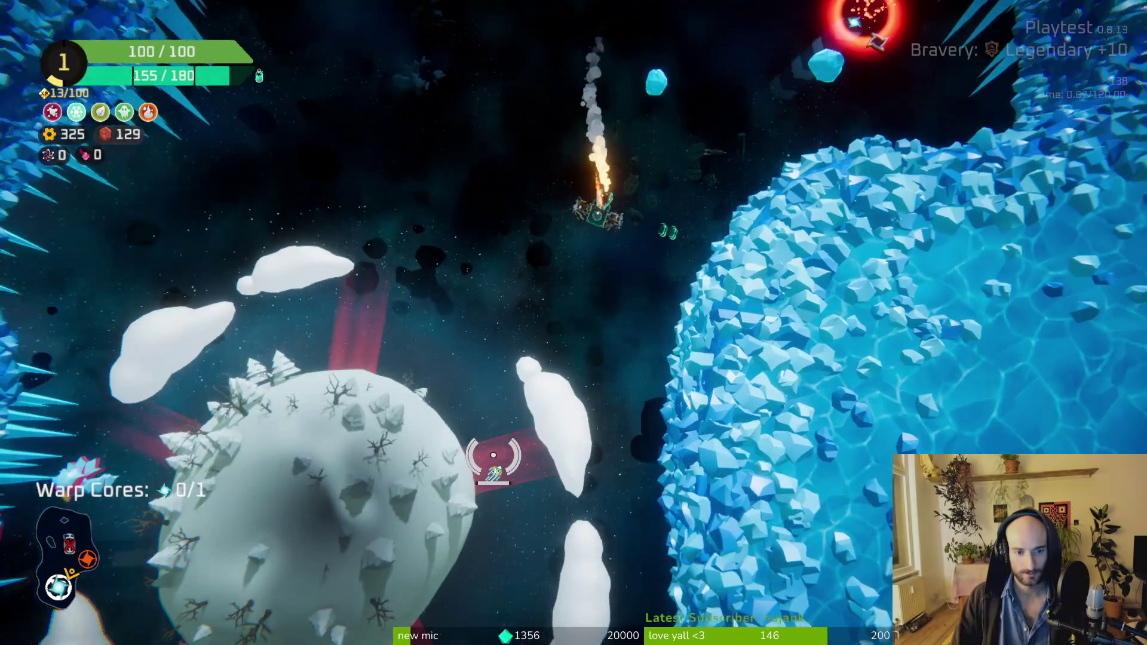
Step: Fly past the ice planet, collect the warp core and warp out through the red portal
key("w")
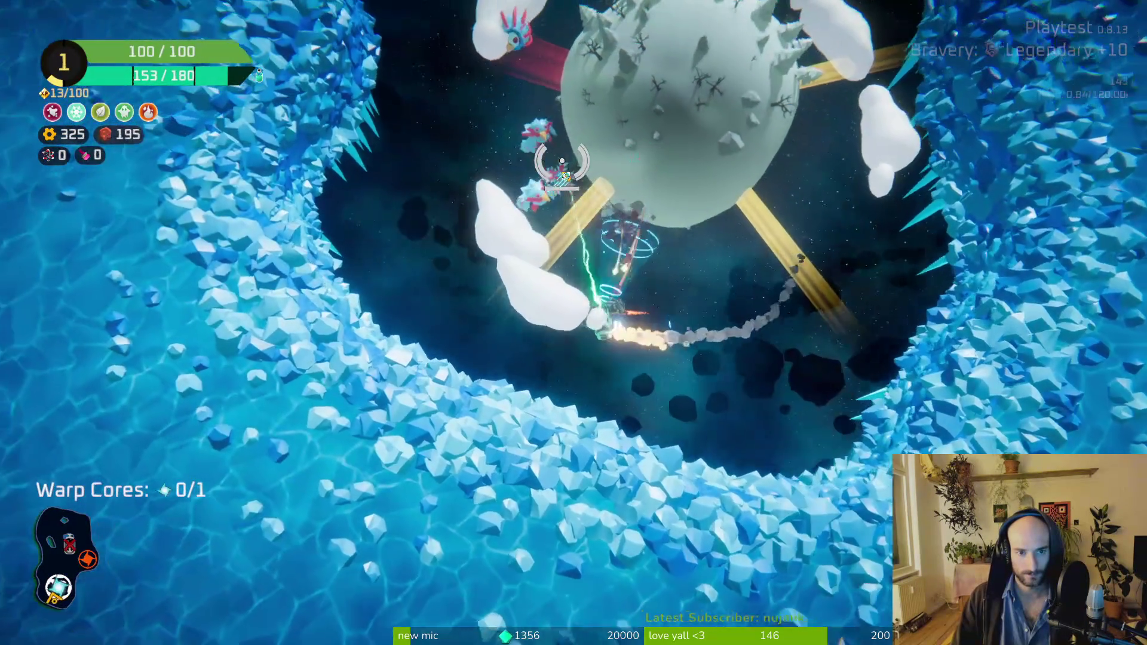
key("w")
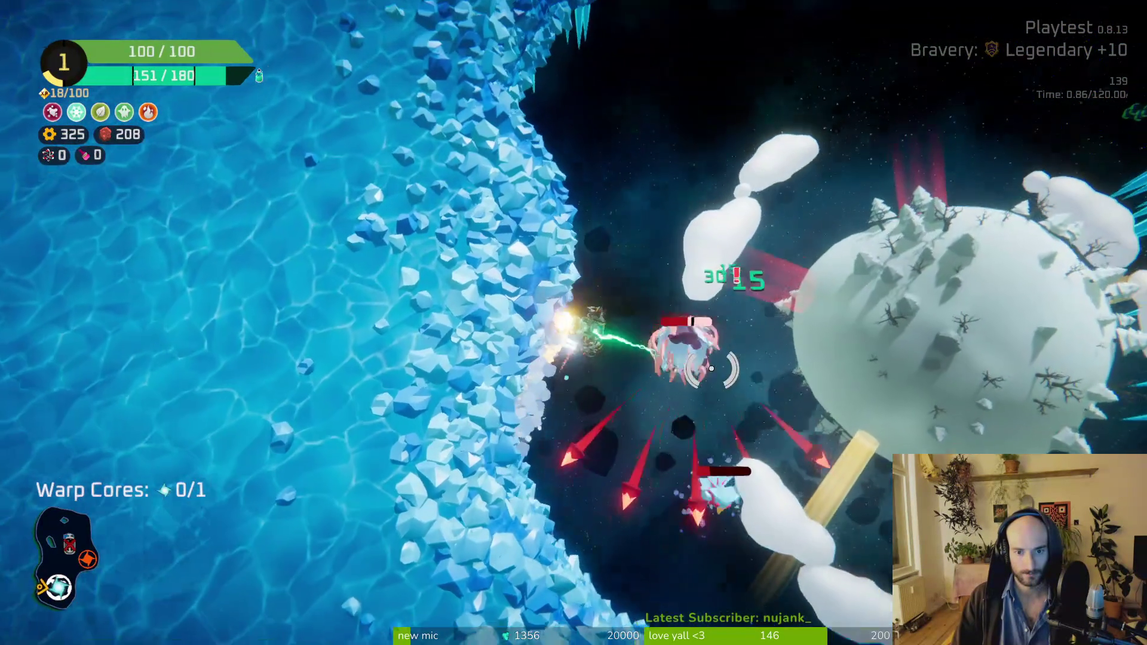
key("w")
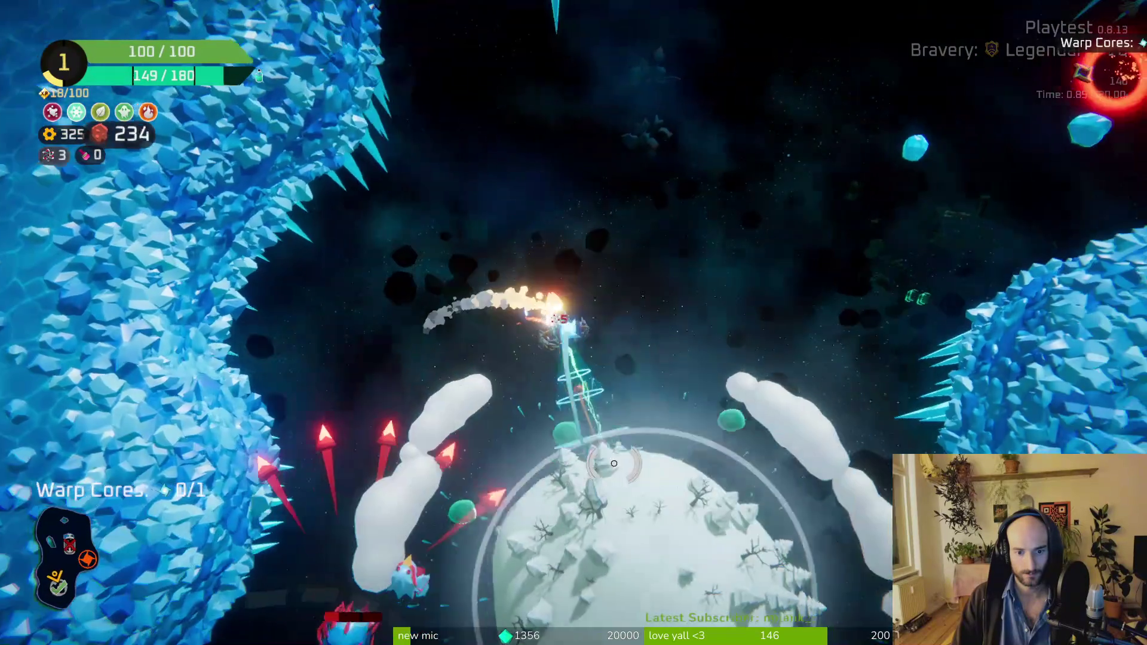
key("w")
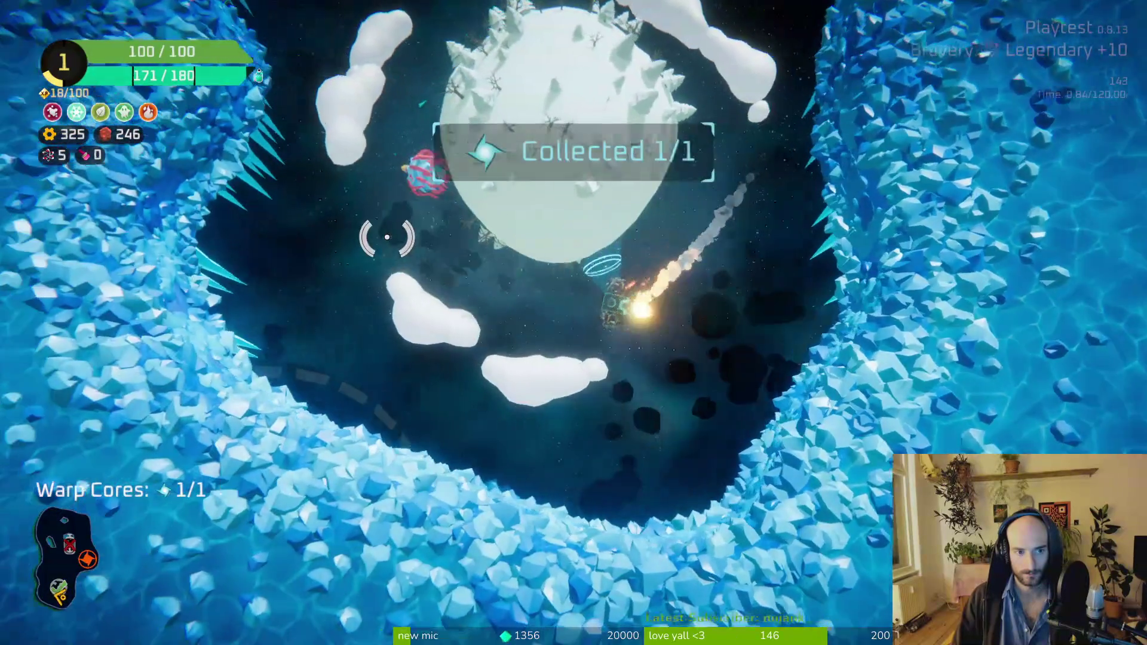
key("w")
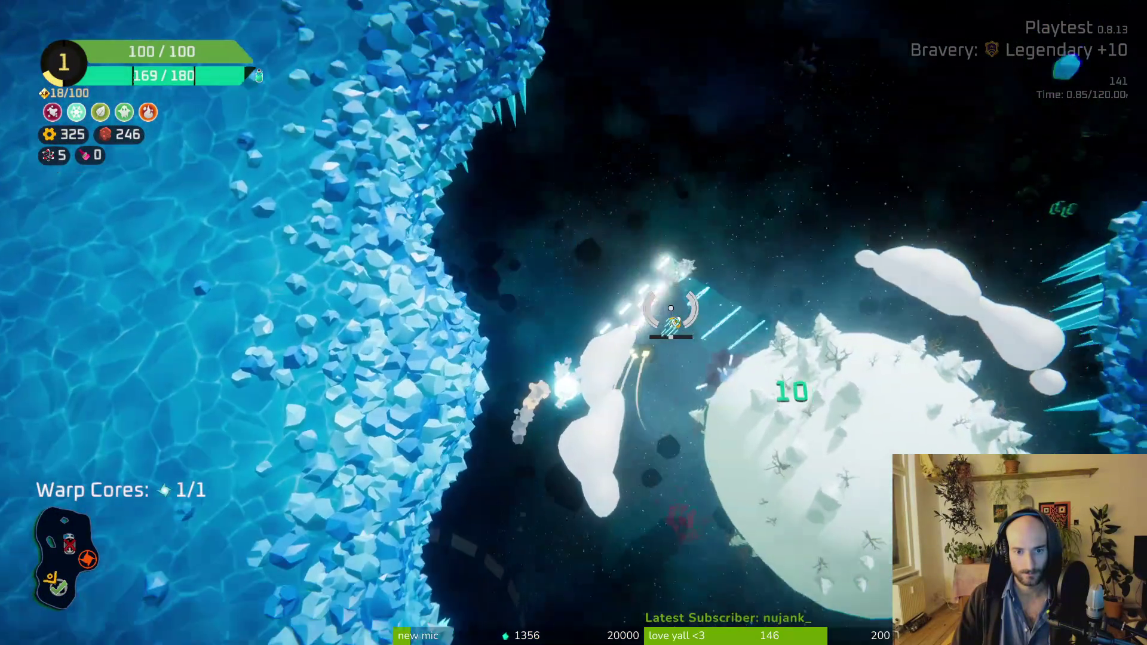
key("w")
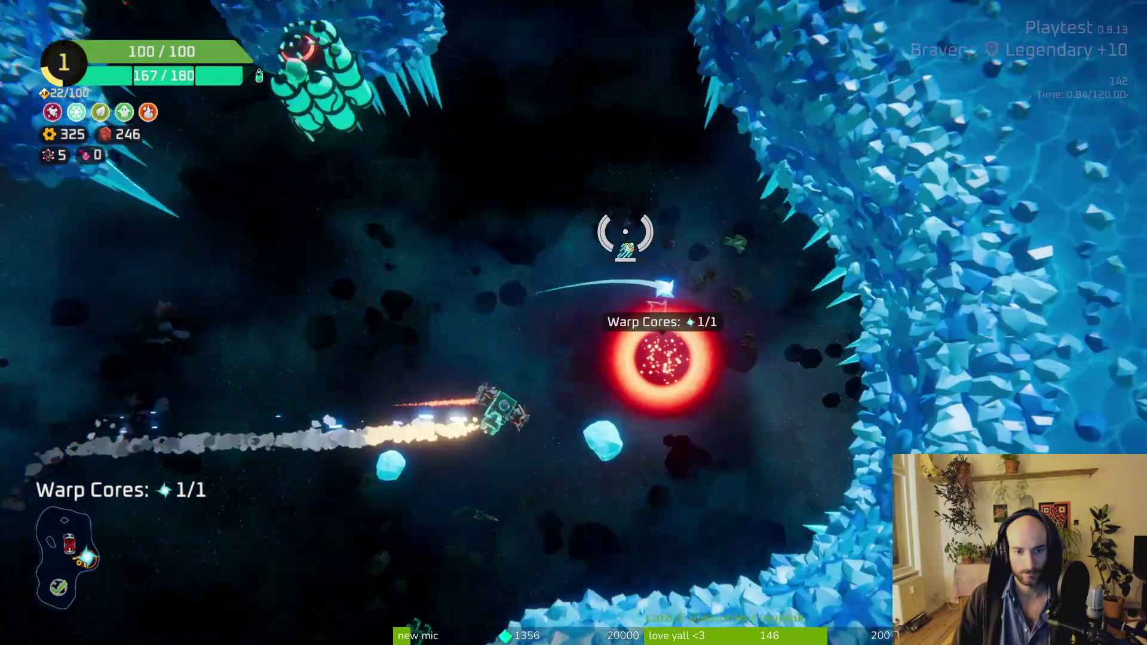
key("f")
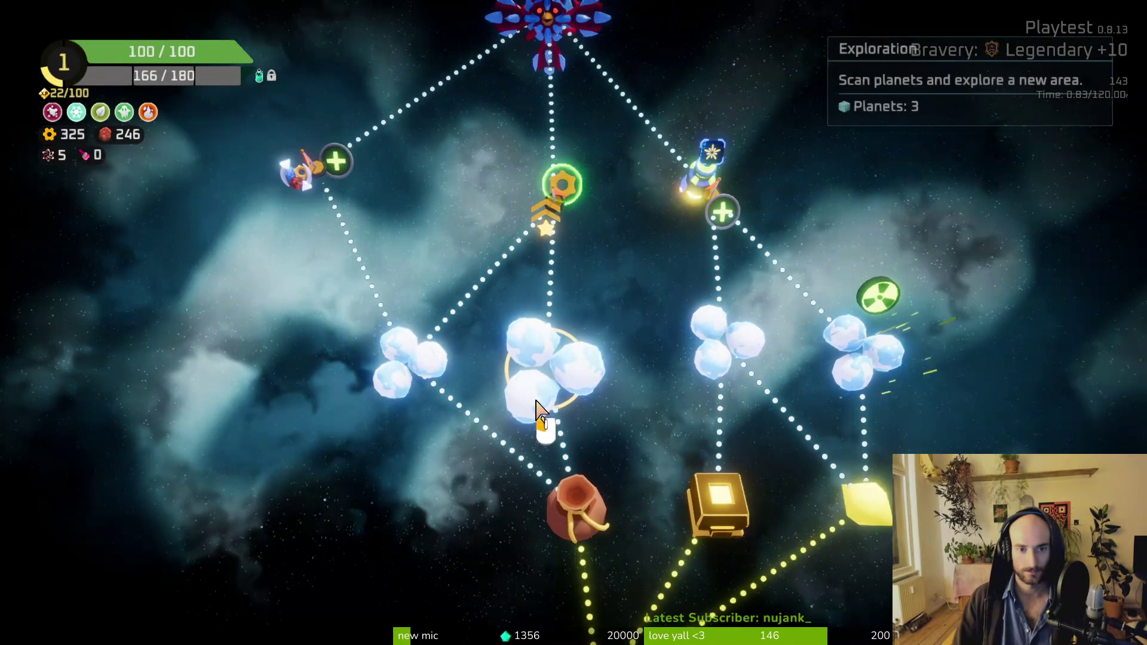
Step: Take the 230 Scrap reward at the vase drop point and warp to the cloud planet node
left_click(573, 502)
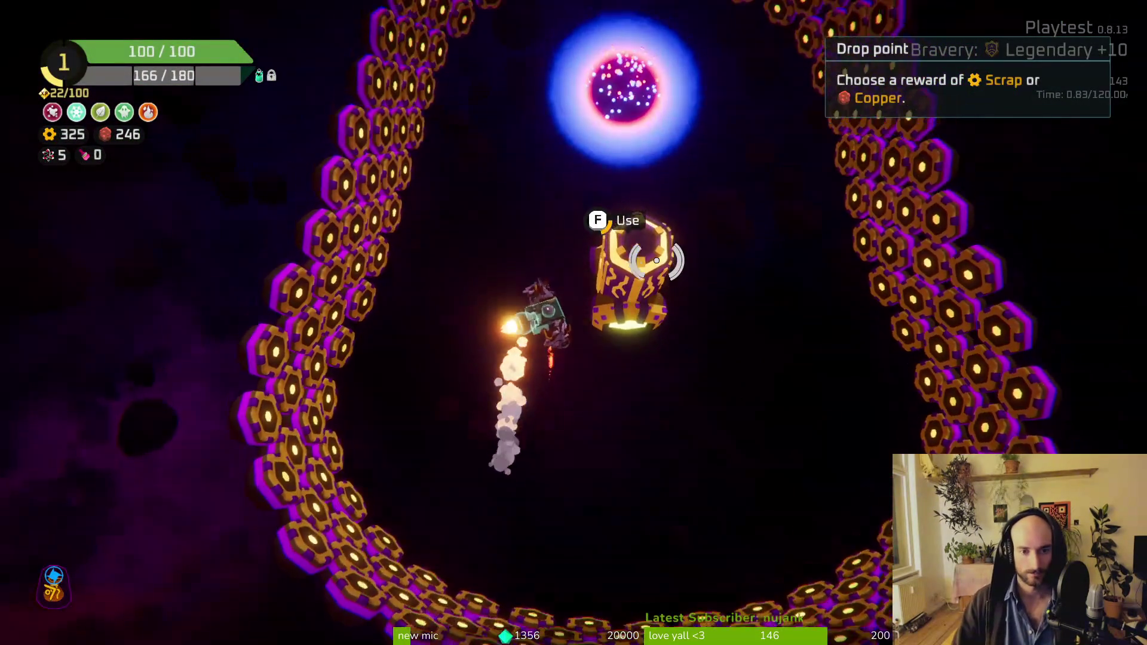
key("f")
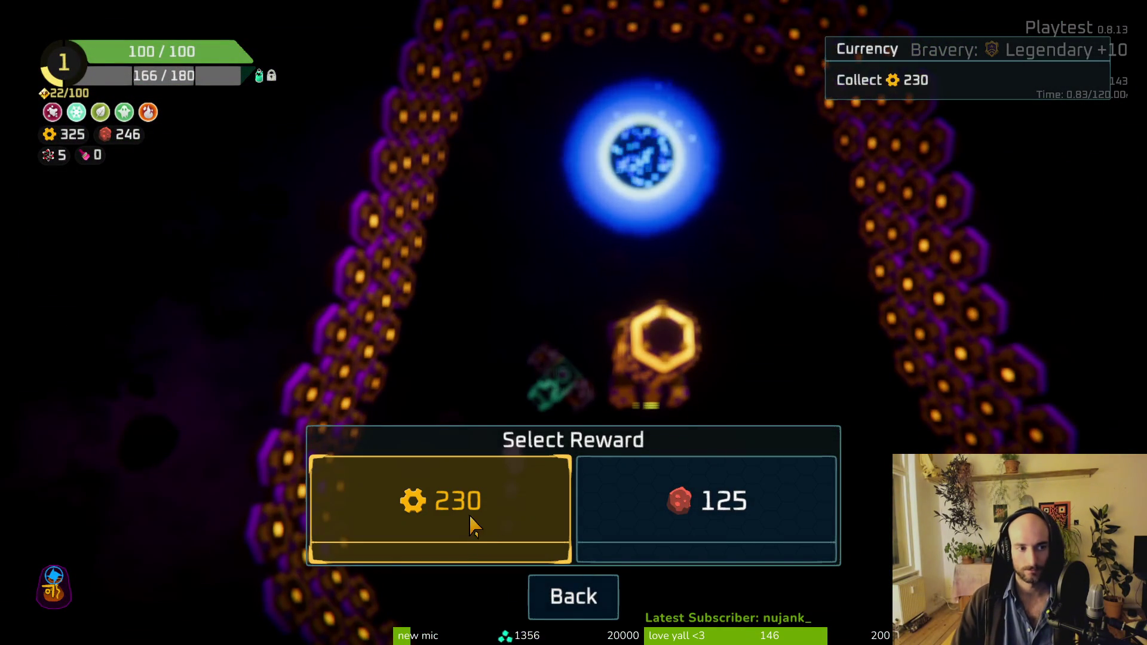
left_click(472, 525)
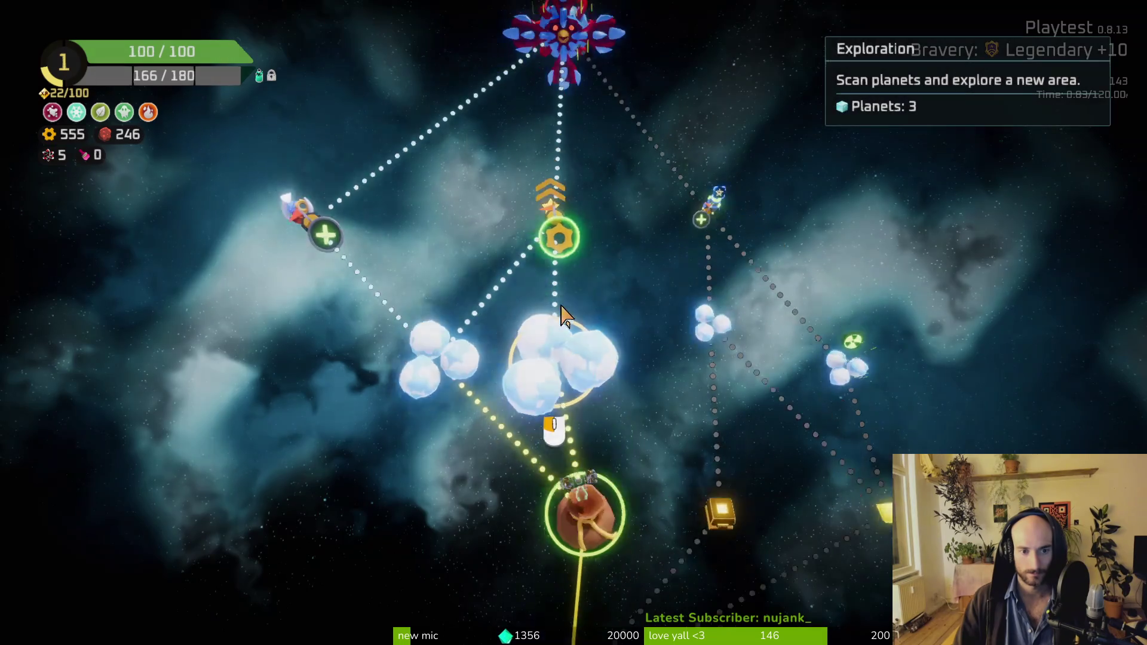
left_click(565, 315)
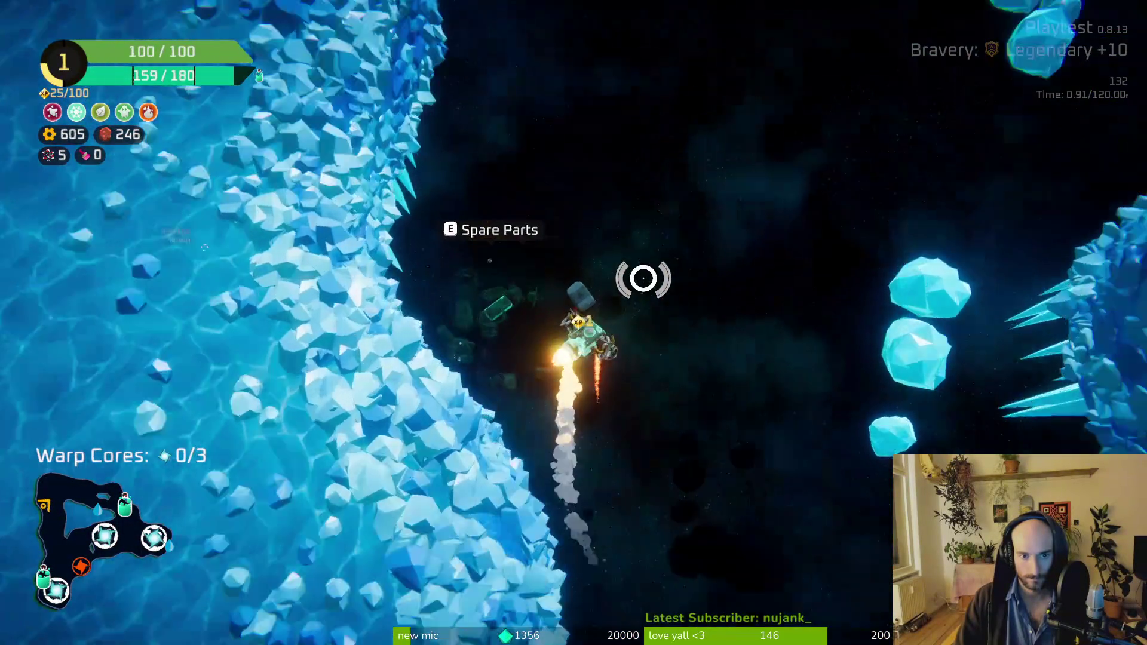
key("Tab")
Step: Check crafting options for both spare parts, pick one up and return to flight
right_click(211, 338)
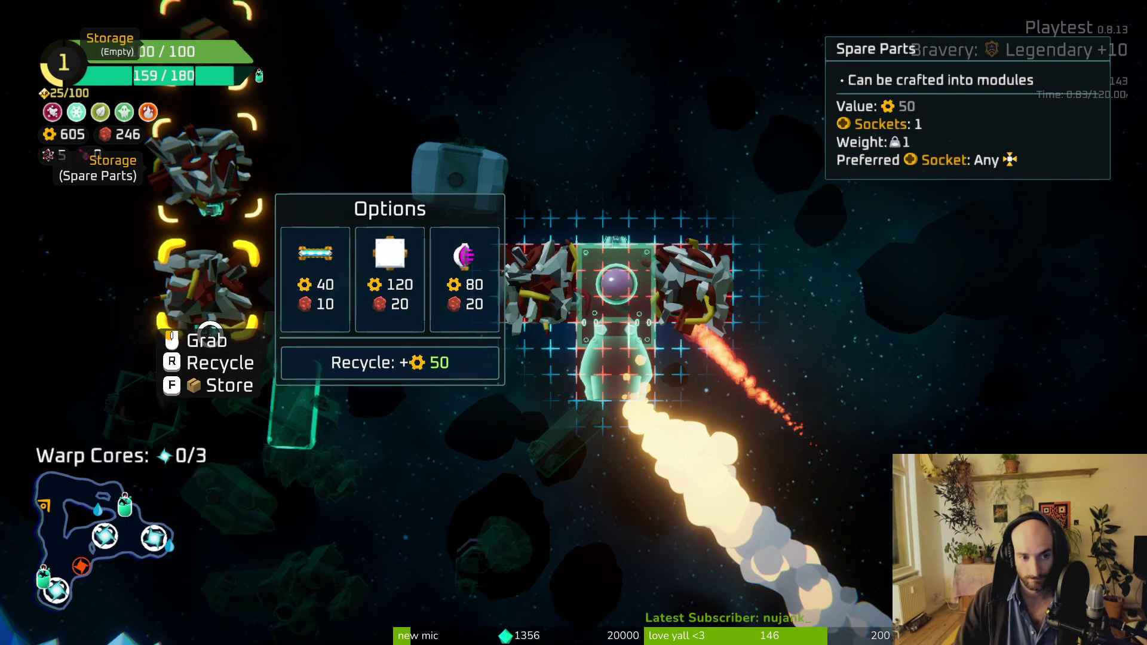
right_click(198, 291)
left_click(197, 291)
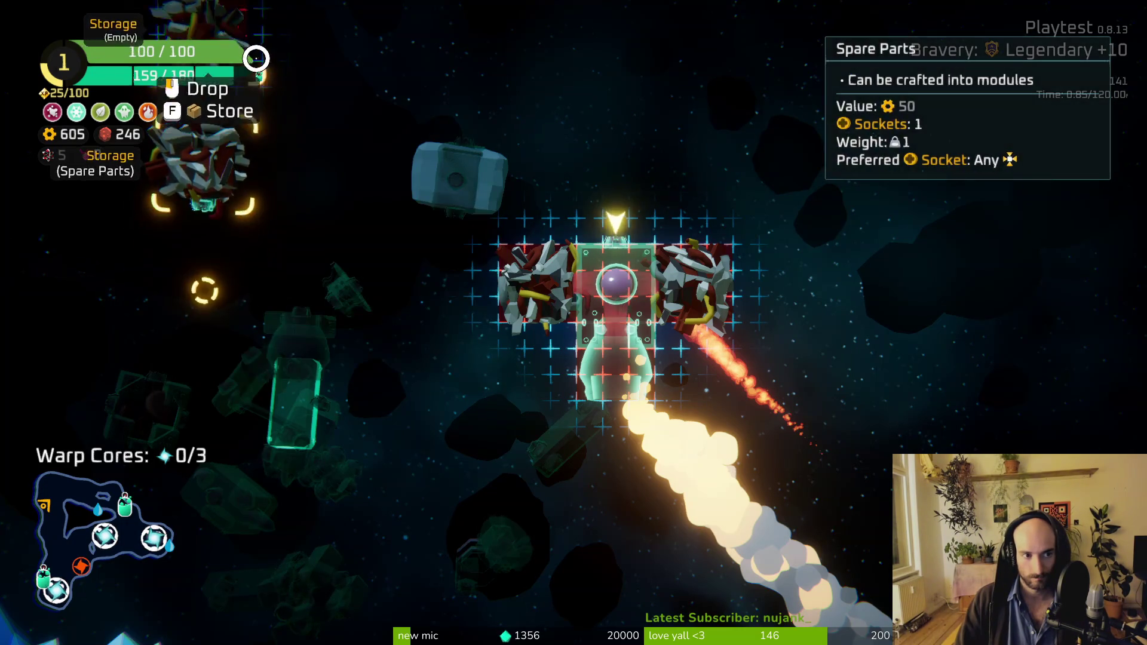
key("Tab")
Step: Fly down and up the ice channel, weaving past the spiky enemy cluster
key("s")
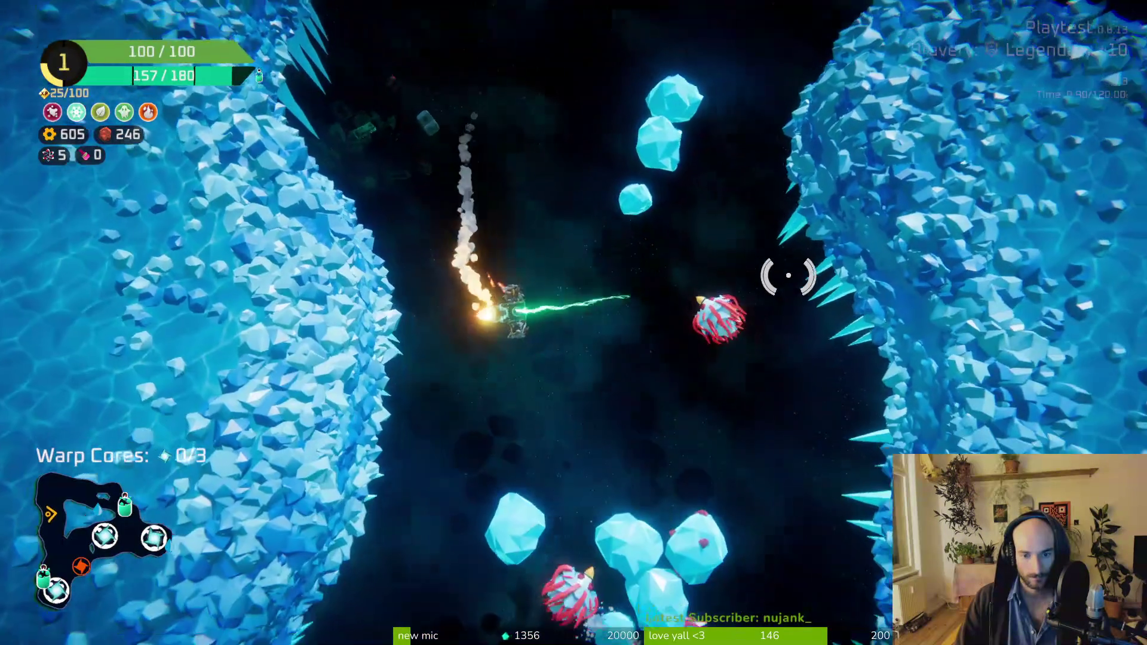
key("d")
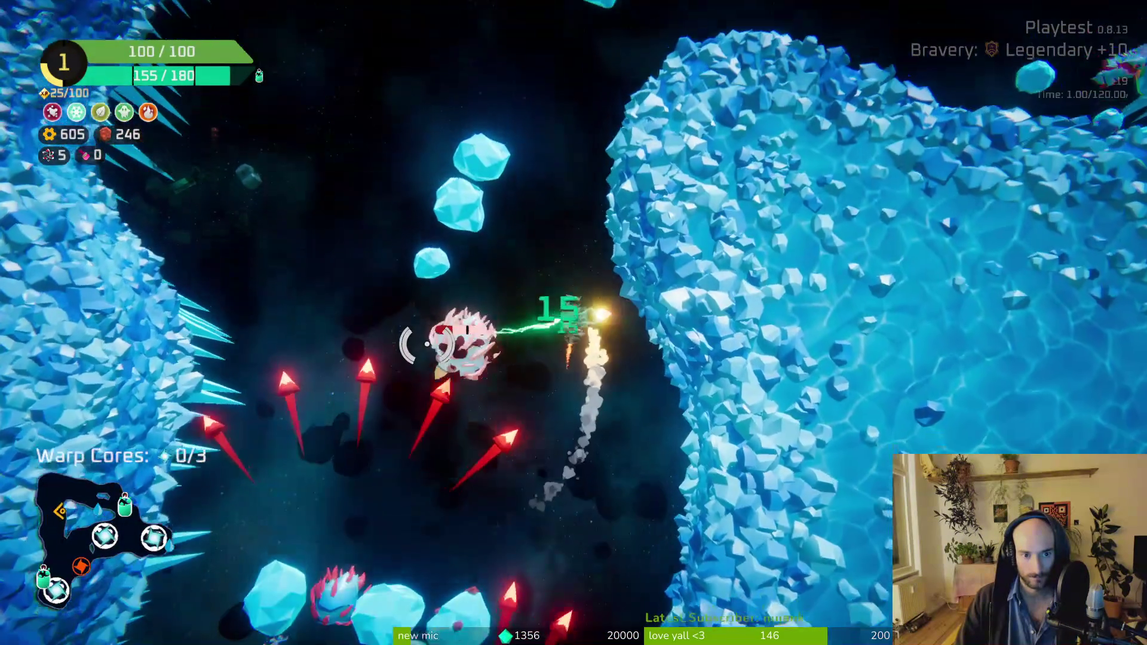
key("s")
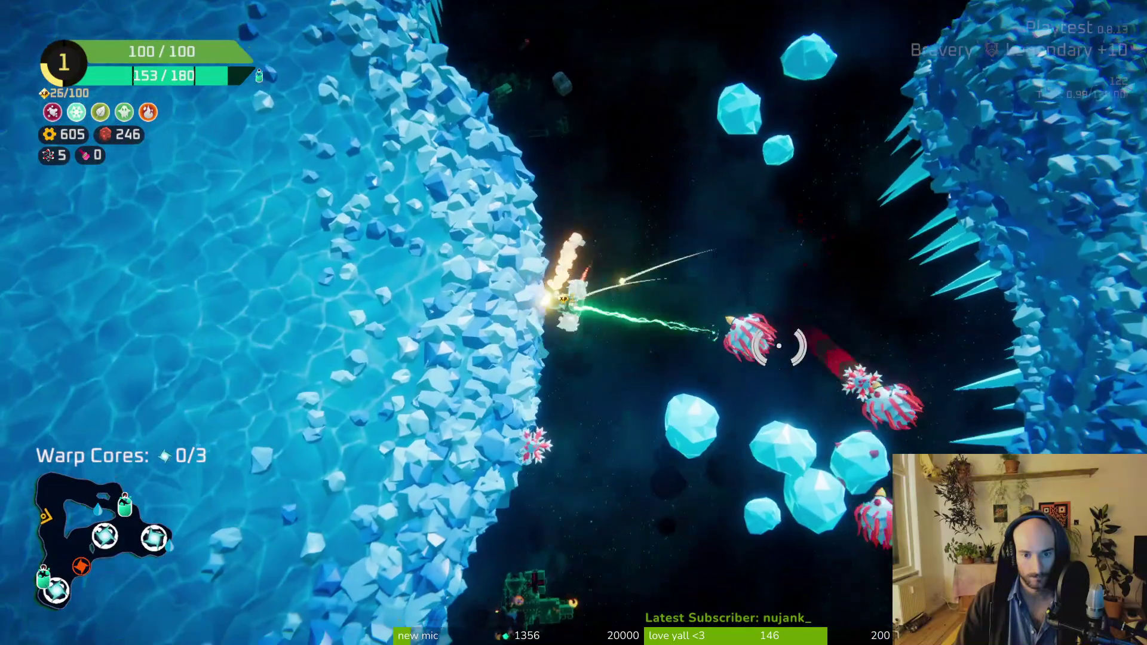
key("d")
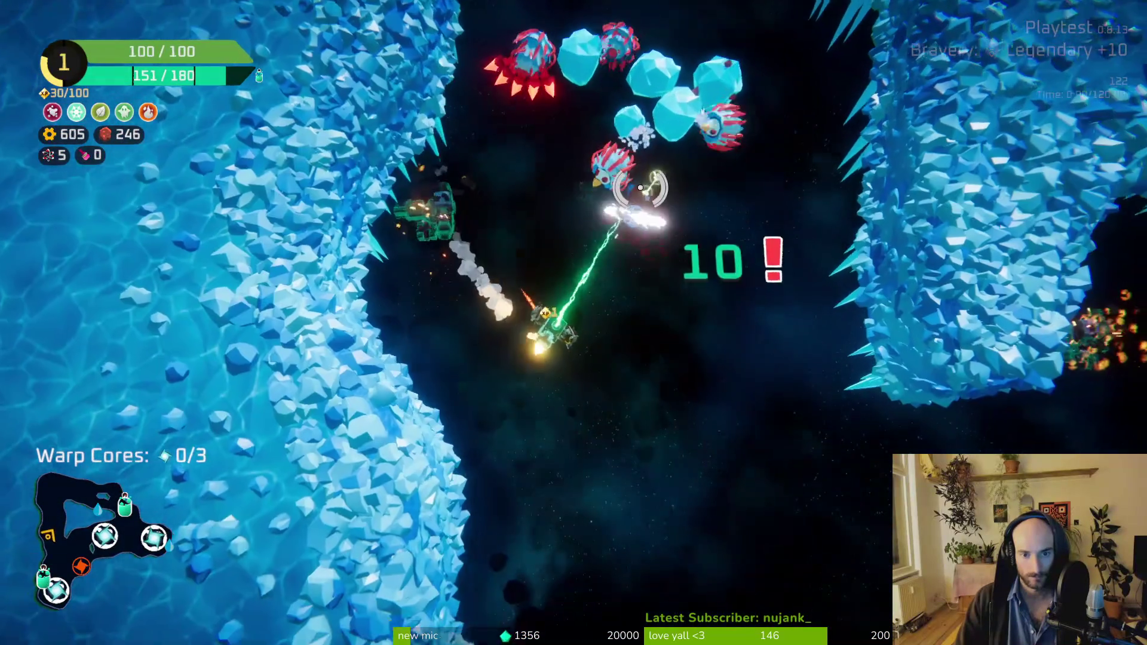
key("w")
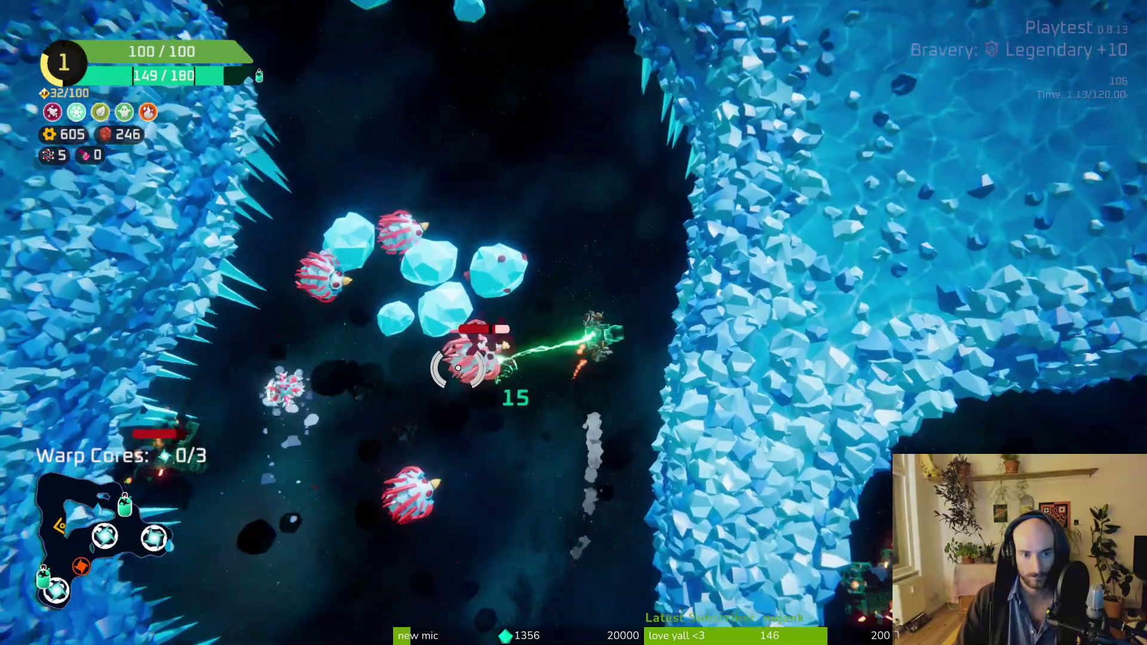
key("a")
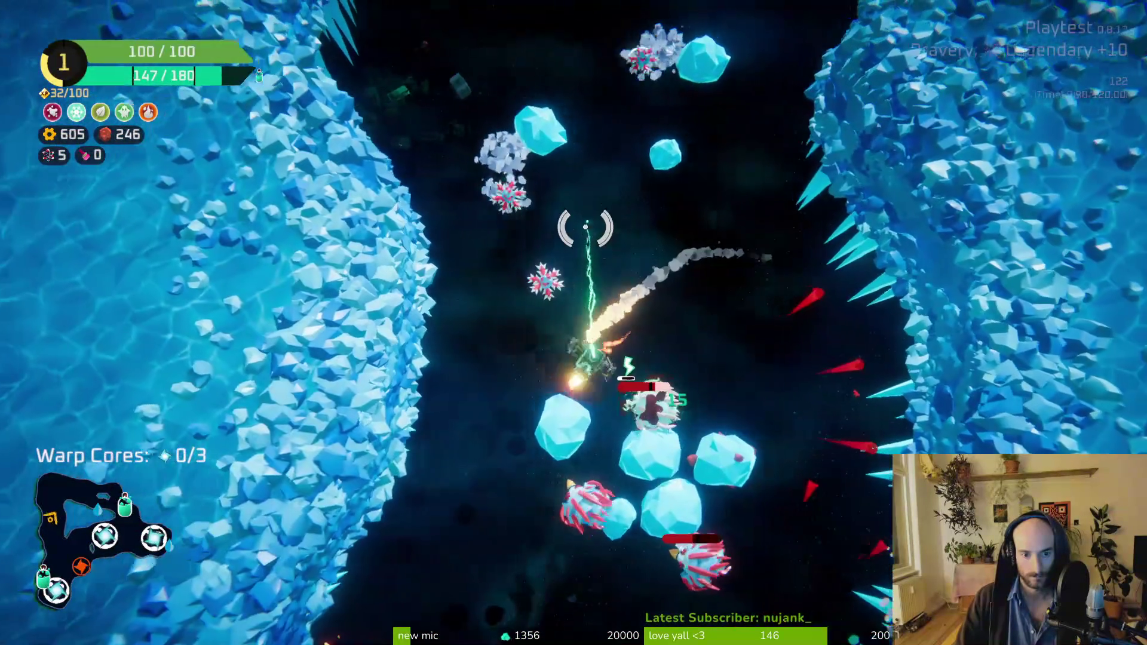
key("w")
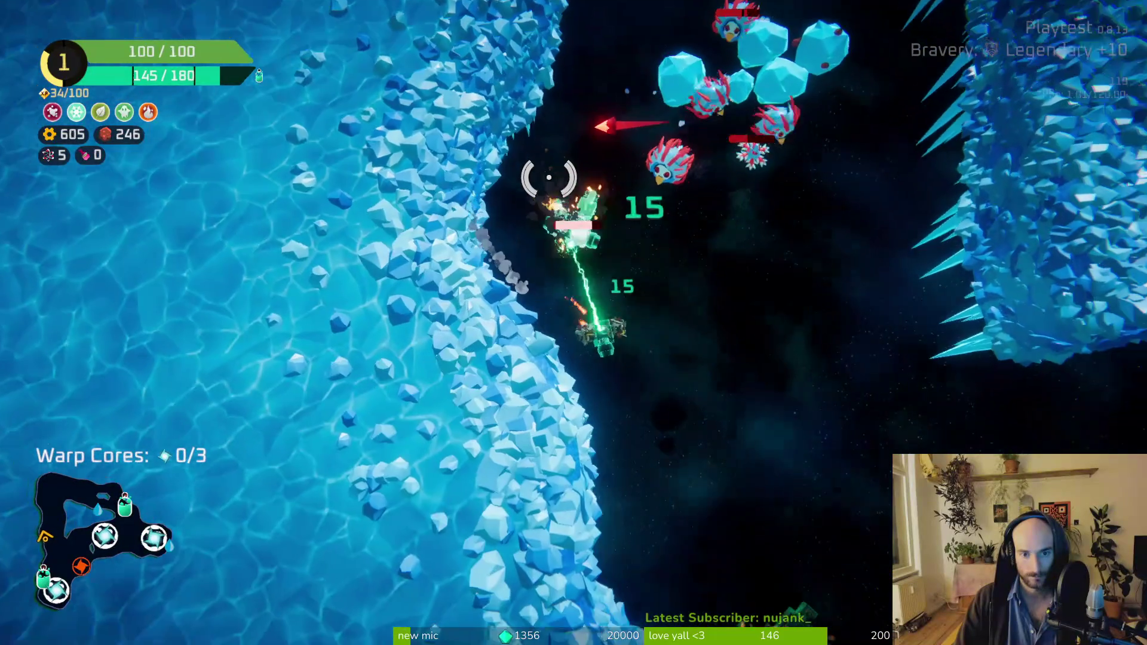
key("w")
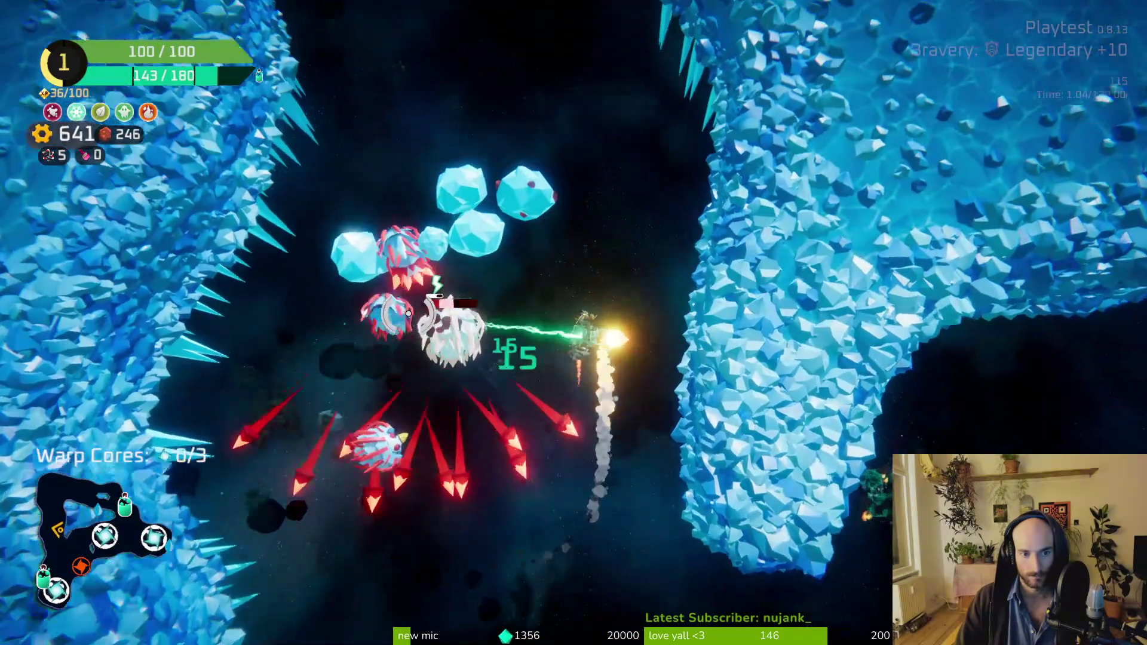
key("s")
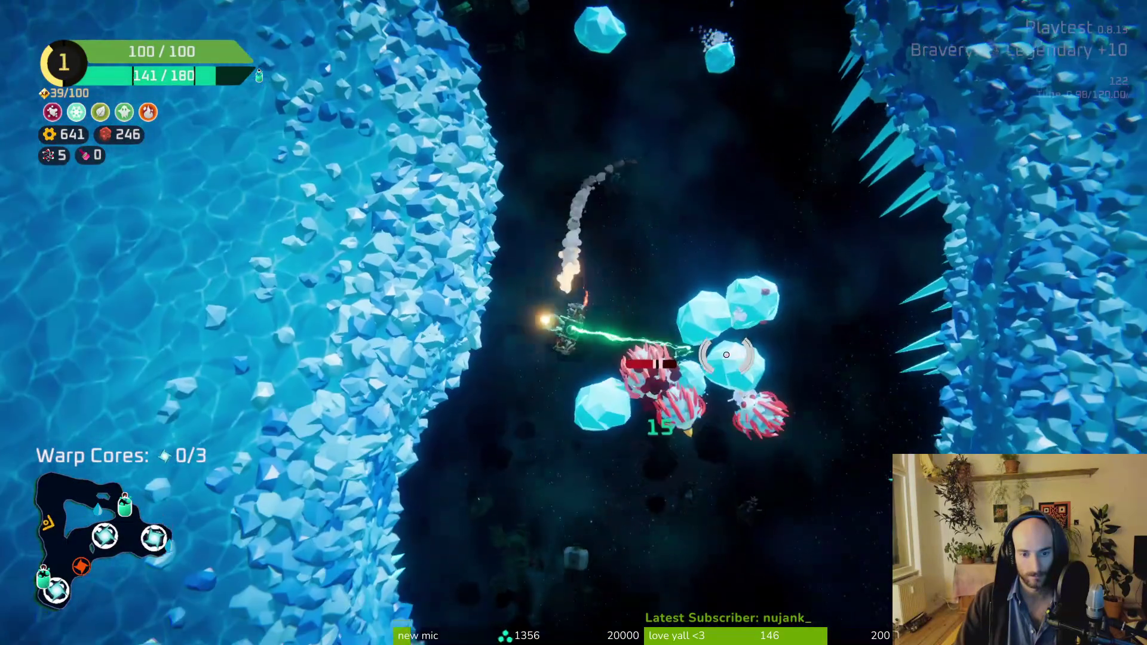
key("w")
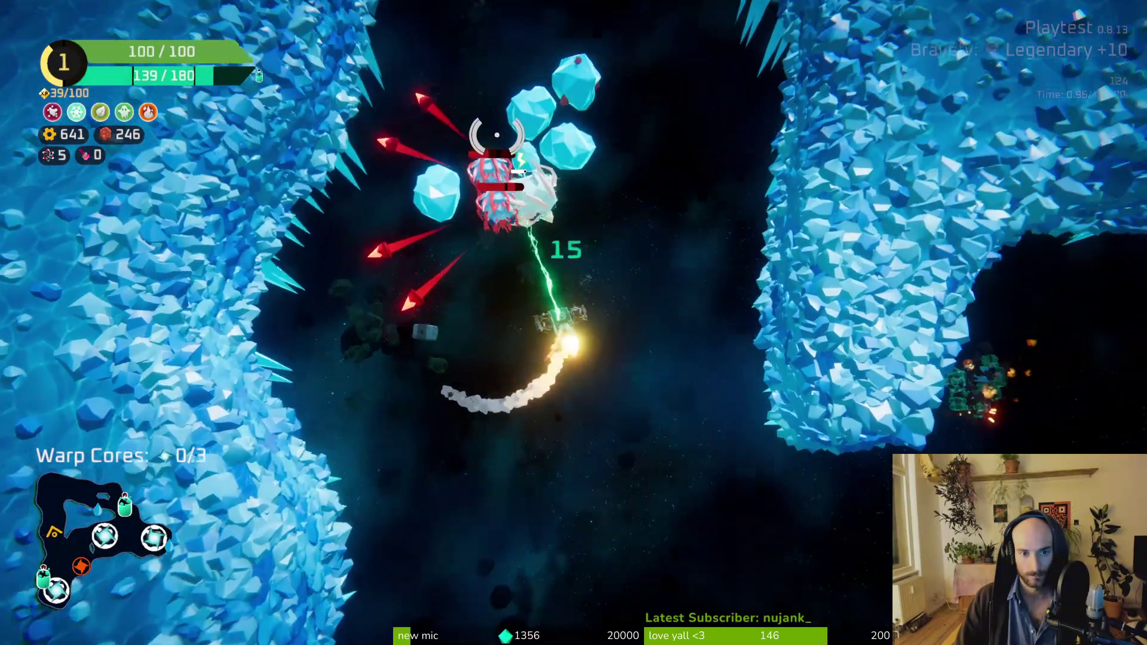
key("s")
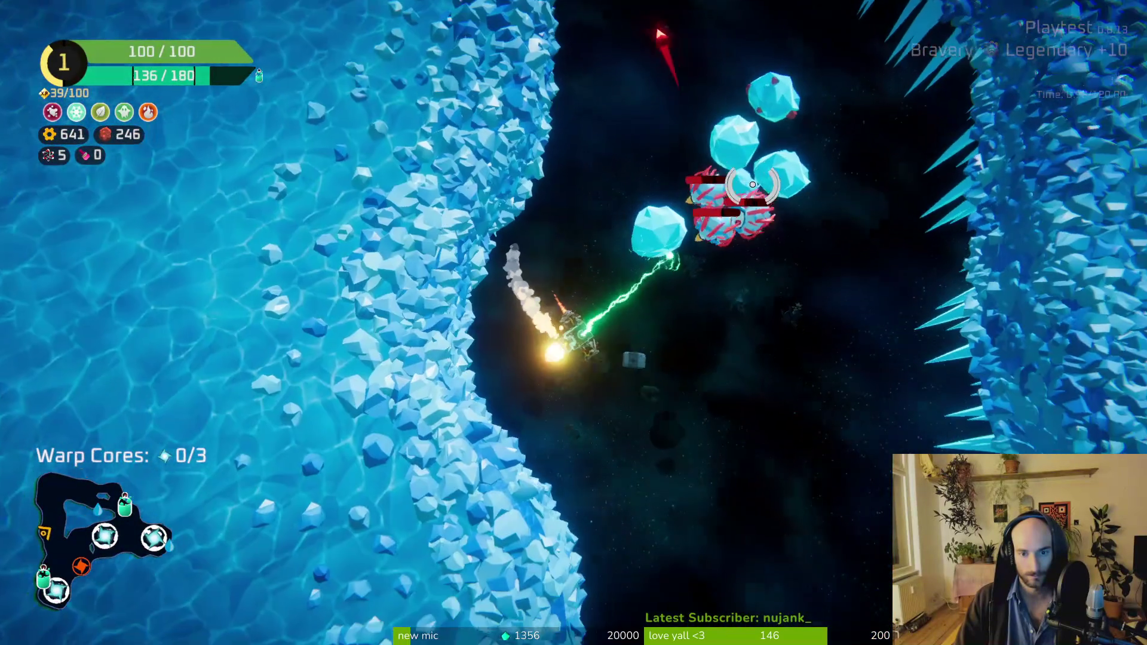
Step: Destroy the nearby enemy with the beam, then move the large thruster to the ship's top
mouse_move(753, 184)
left_mouse_down()
mouse_move(615, 179)
mouse_move(410, 256)
mouse_move(356, 317)
mouse_move(486, 414)
mouse_move(653, 512)
mouse_move(747, 379)
mouse_move(725, 252)
mouse_move(594, 149)
mouse_move(478, 159)
mouse_move(688, 440)
mouse_move(648, 451)
mouse_move(561, 371)
mouse_move(589, 286)
mouse_move(697, 244)
mouse_move(526, 179)
mouse_move(415, 192)
mouse_move(771, 297)
mouse_move(807, 294)
mouse_move(576, 194)
mouse_move(536, 297)
mouse_move(548, 513)
left_mouse_up()
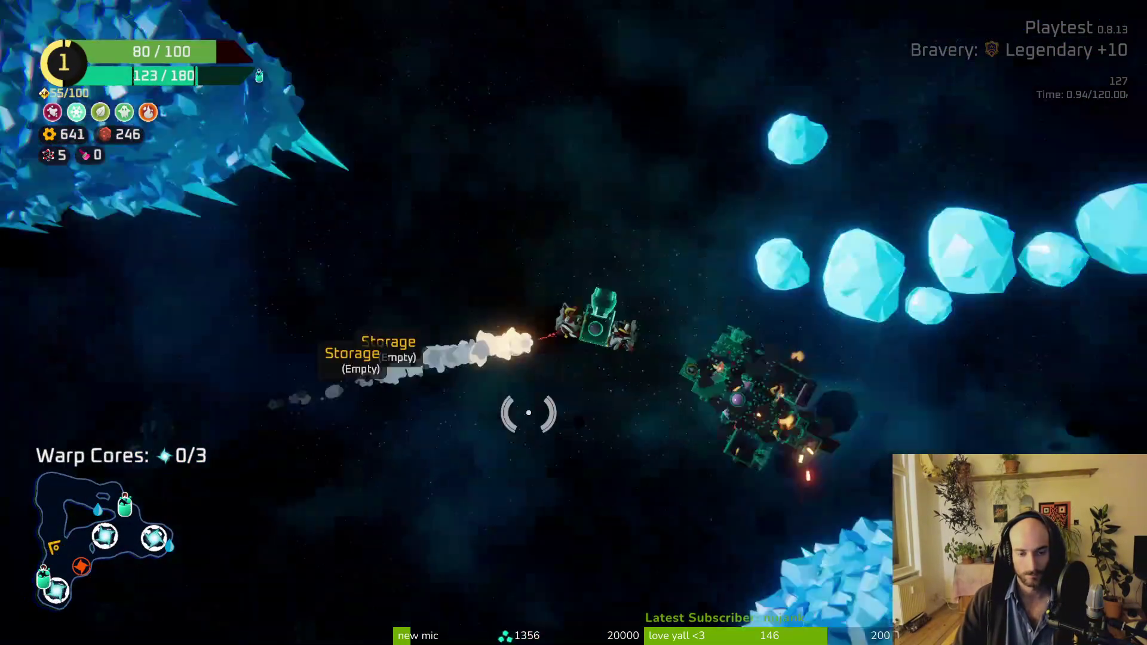
mouse_move(528, 410)
left_mouse_down()
mouse_move(443, 328)
mouse_move(498, 275)
mouse_move(520, 277)
mouse_move(512, 287)
left_mouse_up()
key("Tab")
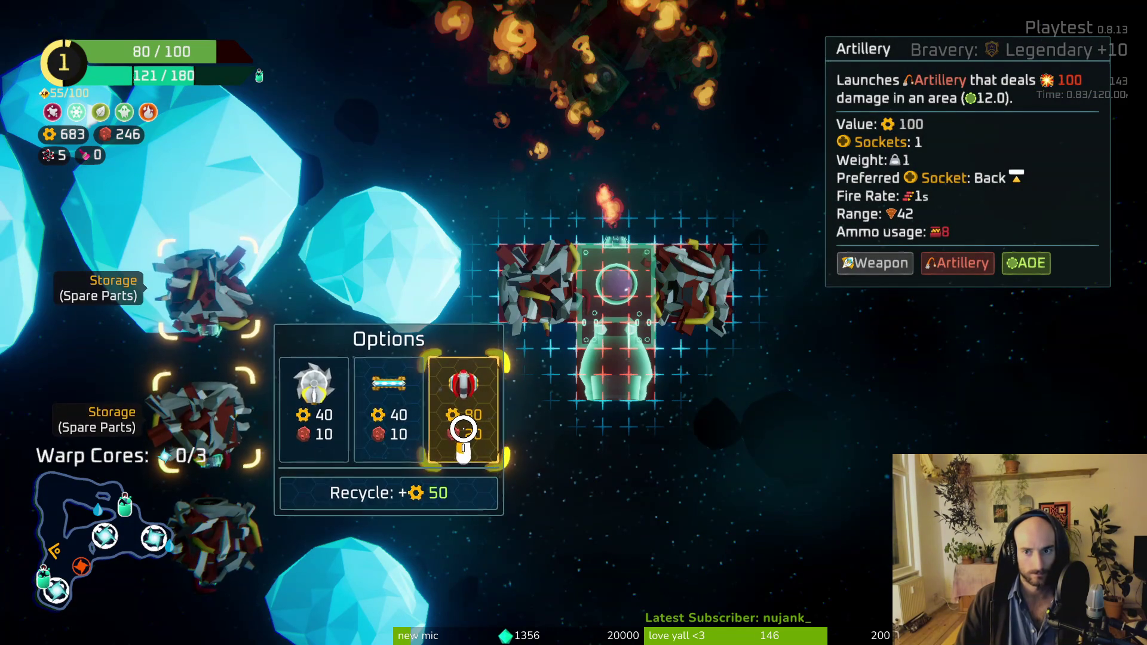
left_click_drag(623, 364, 615, 251)
mouse_move(215, 423)
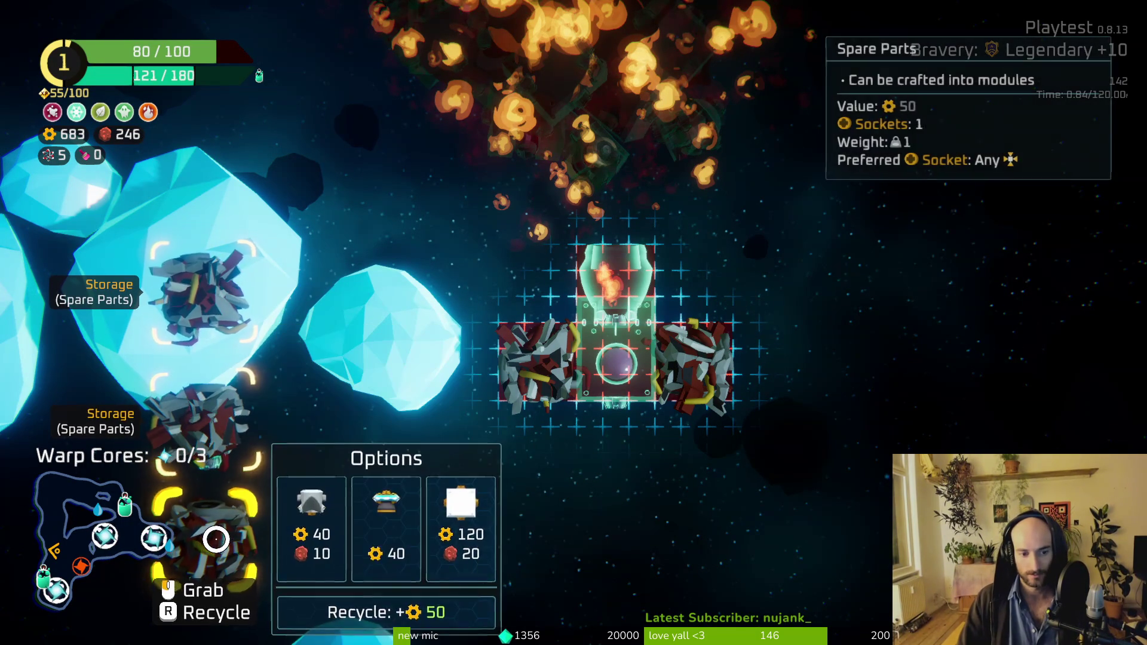
Step: Compare Ion Cannon, Quantum Beam and Frost Shotgun crafting options without buying, then move the thruster below the core
mouse_move(195, 277)
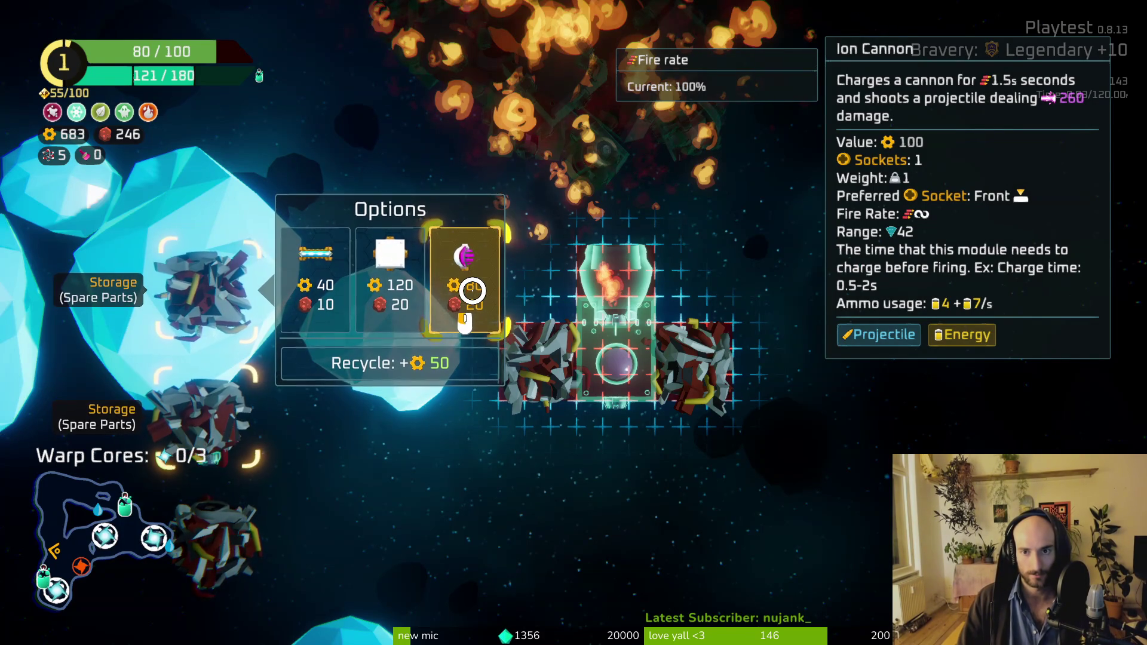
mouse_move(188, 512)
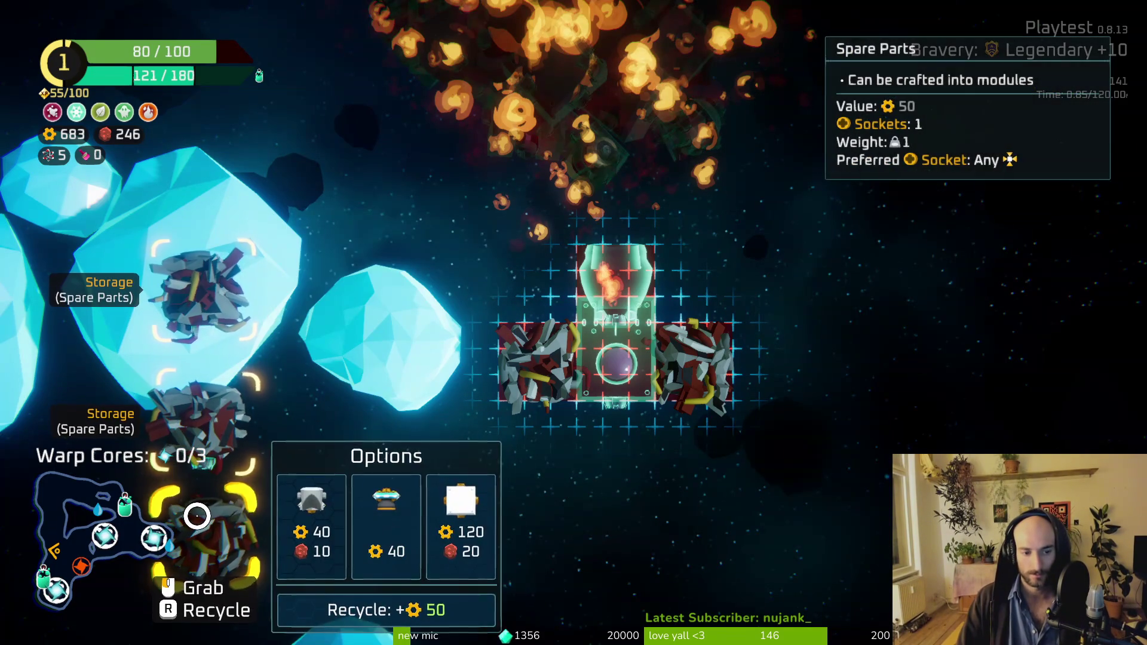
mouse_move(469, 288)
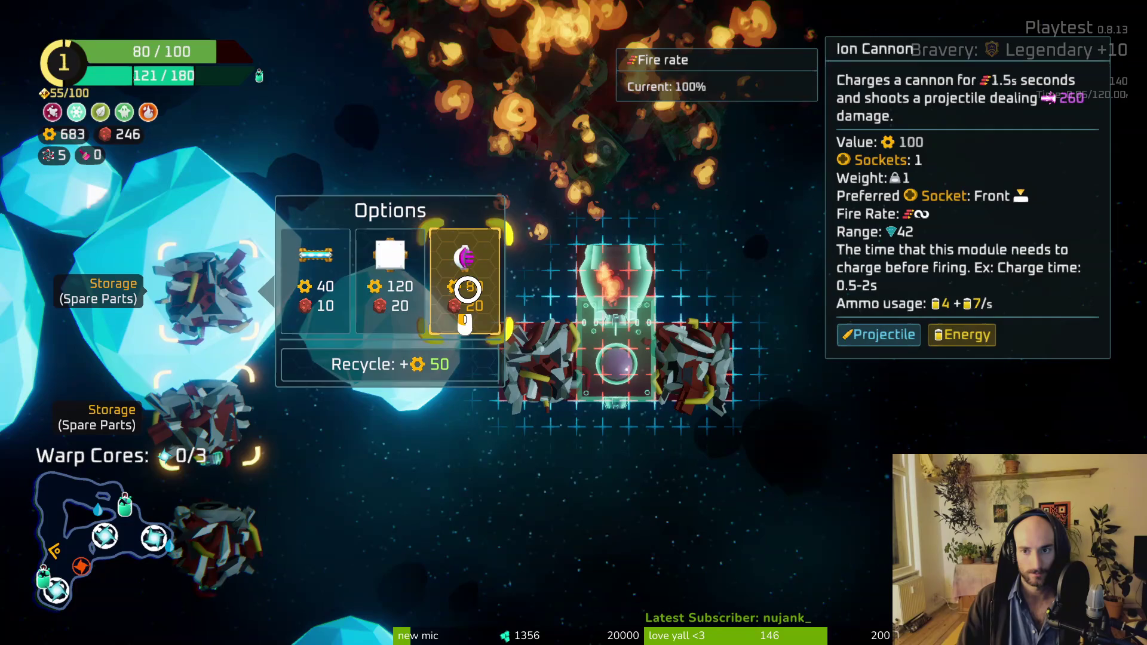
mouse_move(188, 392)
mouse_move(461, 392)
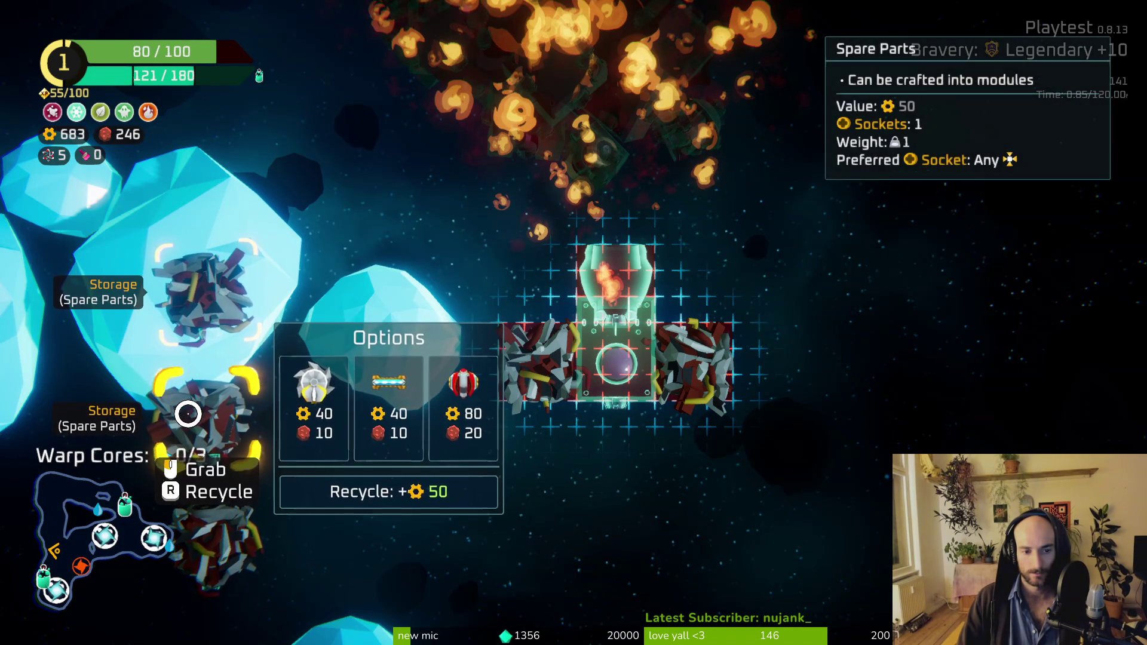
mouse_move(504, 357)
mouse_move(716, 359)
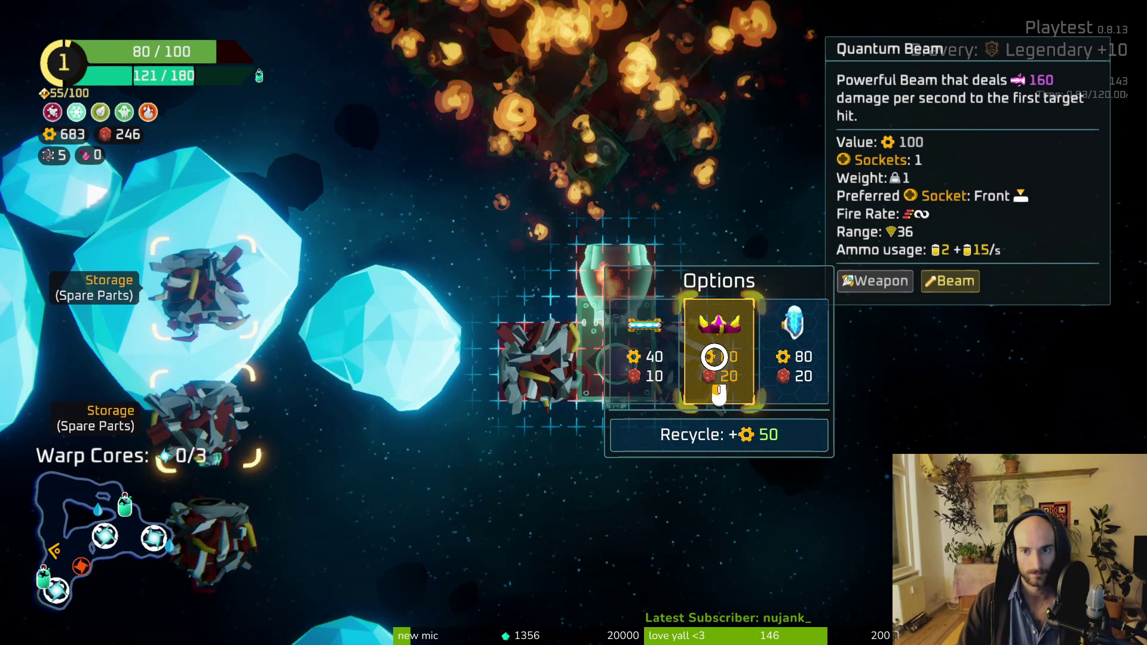
mouse_move(789, 356)
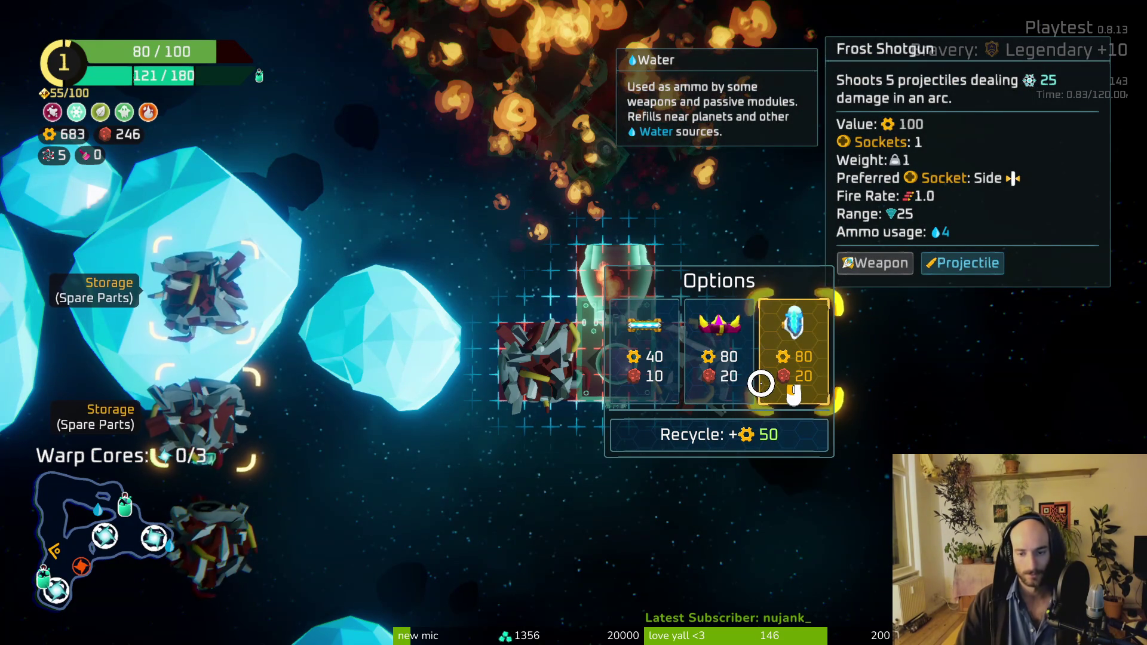
left_click(532, 468)
mouse_move(723, 380)
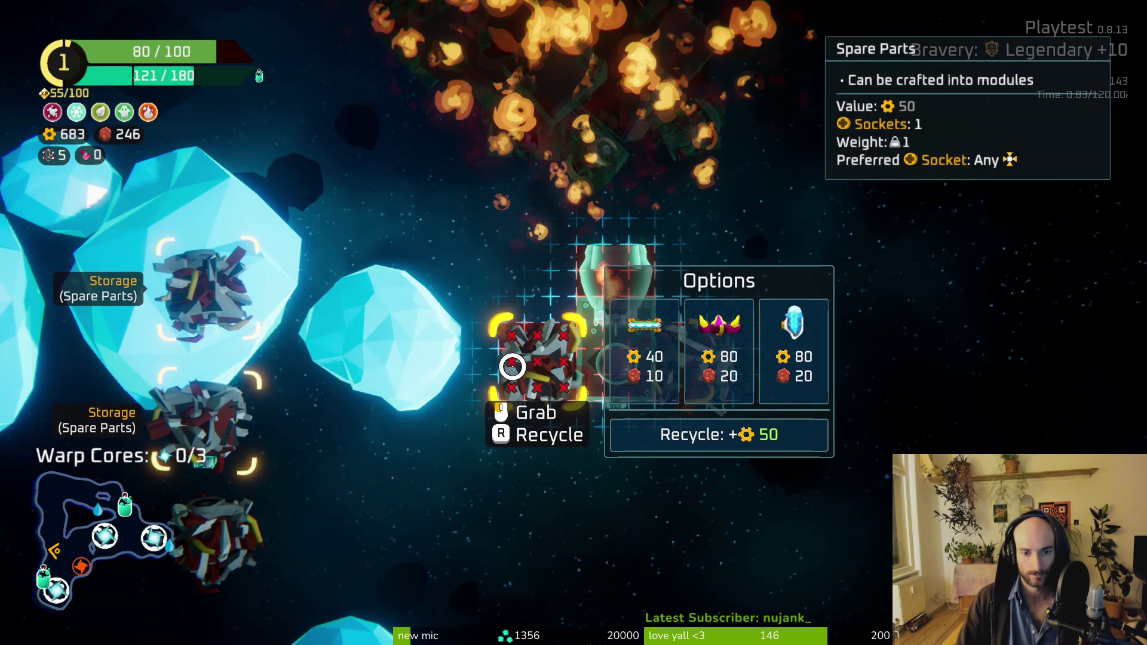
left_click_drag(615, 278, 613, 382)
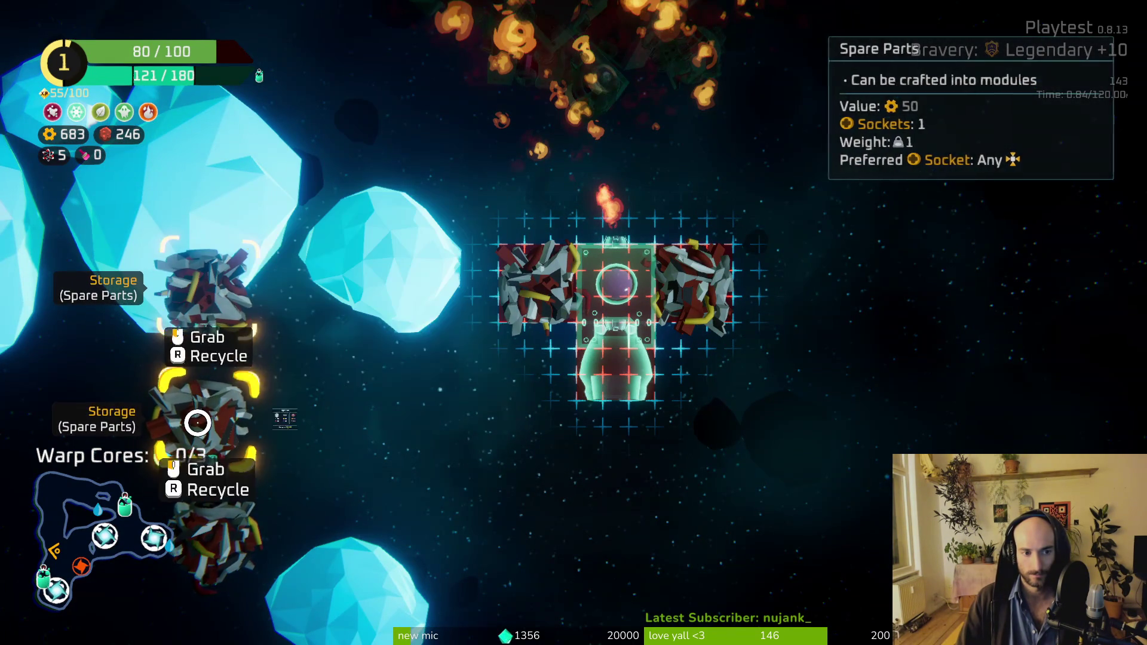
Step: Attach the spare parts module to the ship's top and resume flying
left_click_drag(197, 423, 610, 244)
key("Tab")
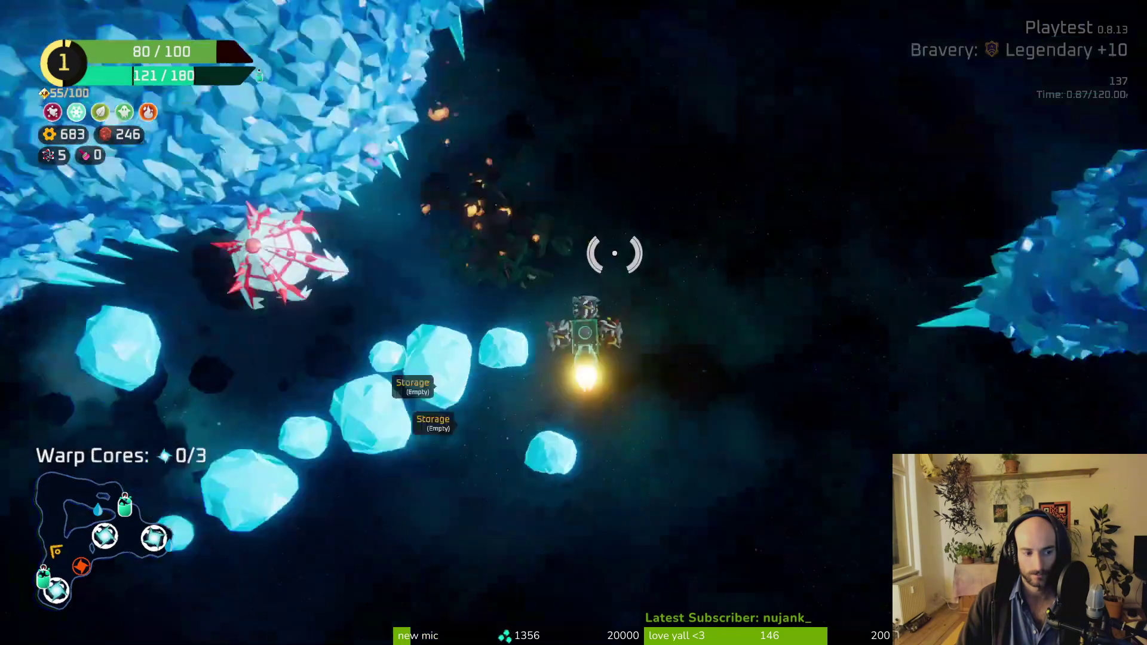
Step: Fly past the snowy and cyan planets through the ice sector, collecting two warp cores
key("w")
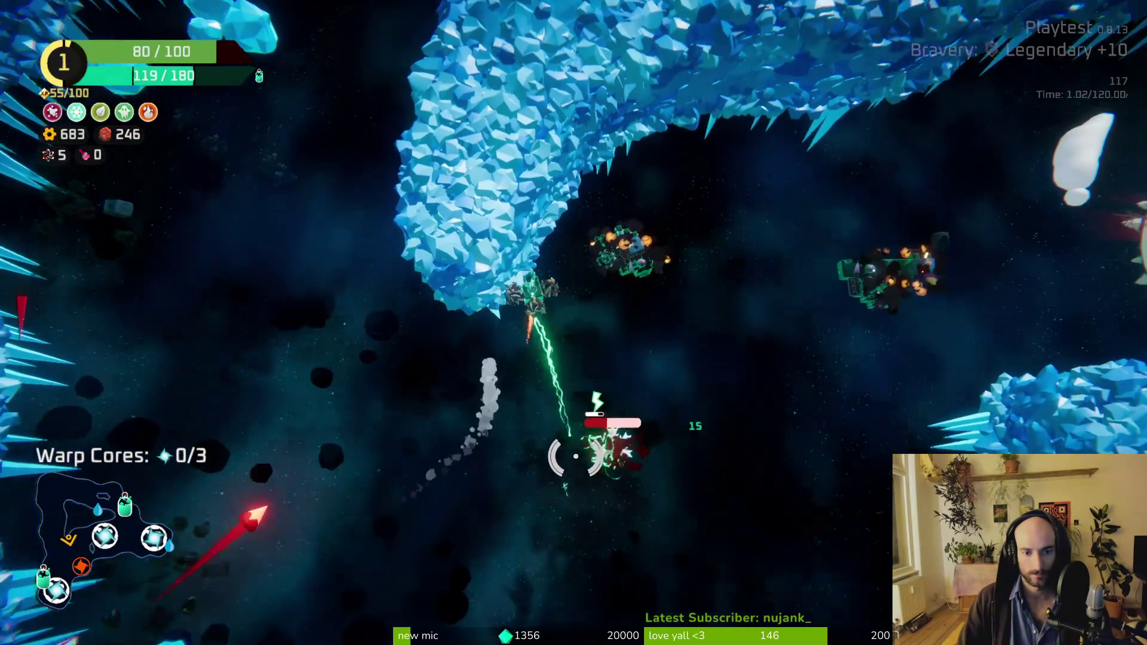
key("w")
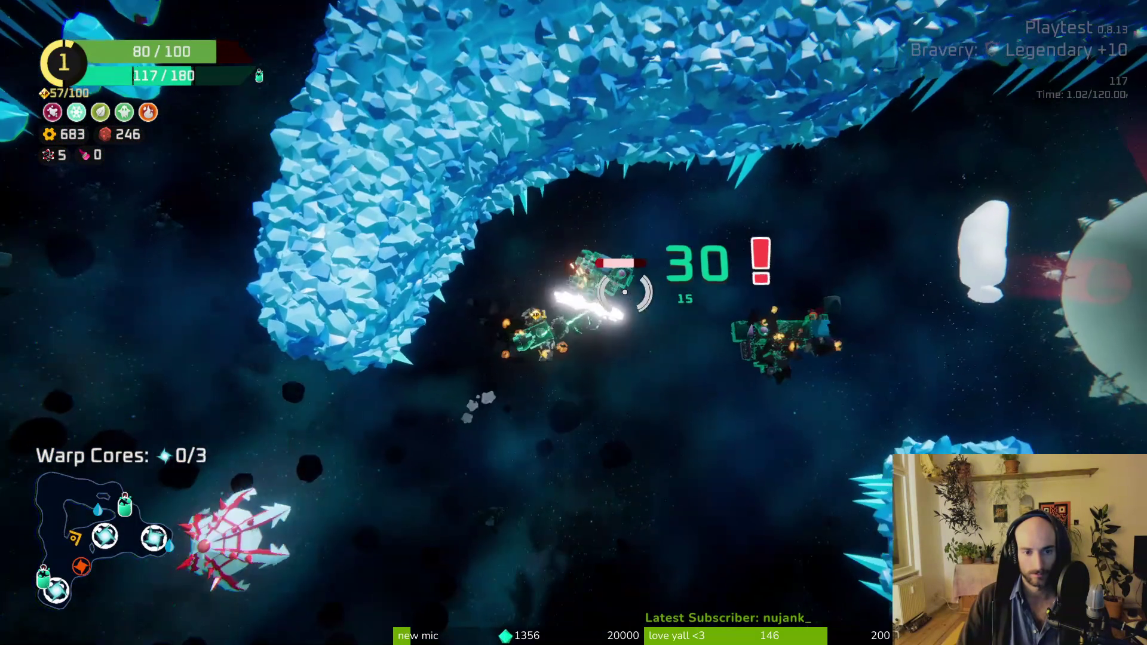
key("w")
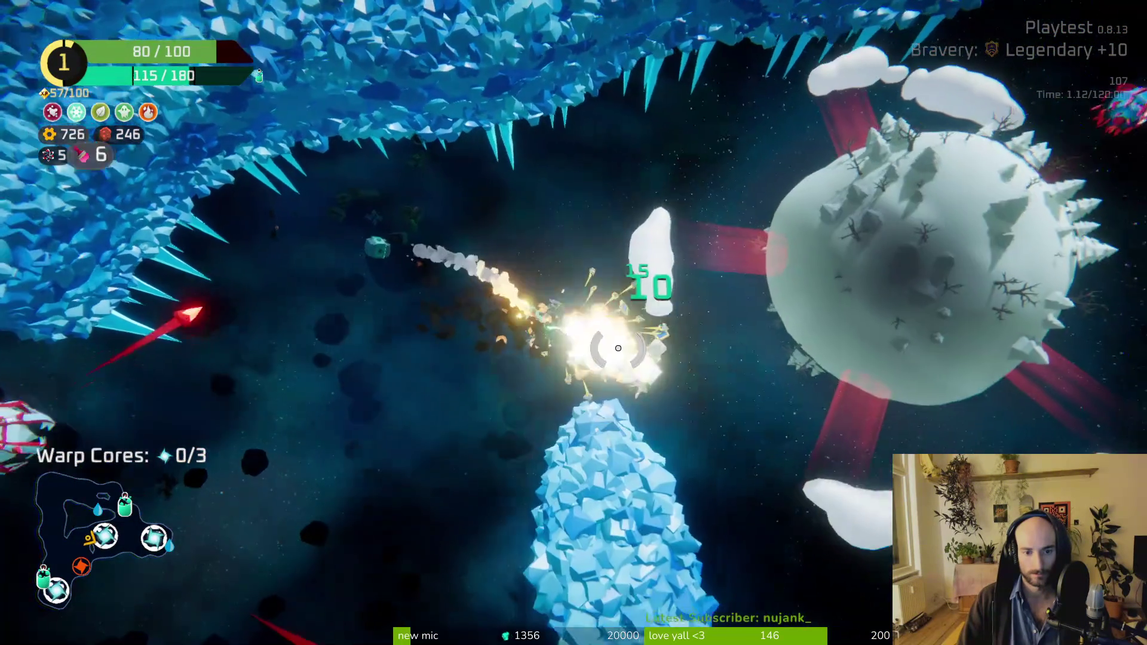
key("w")
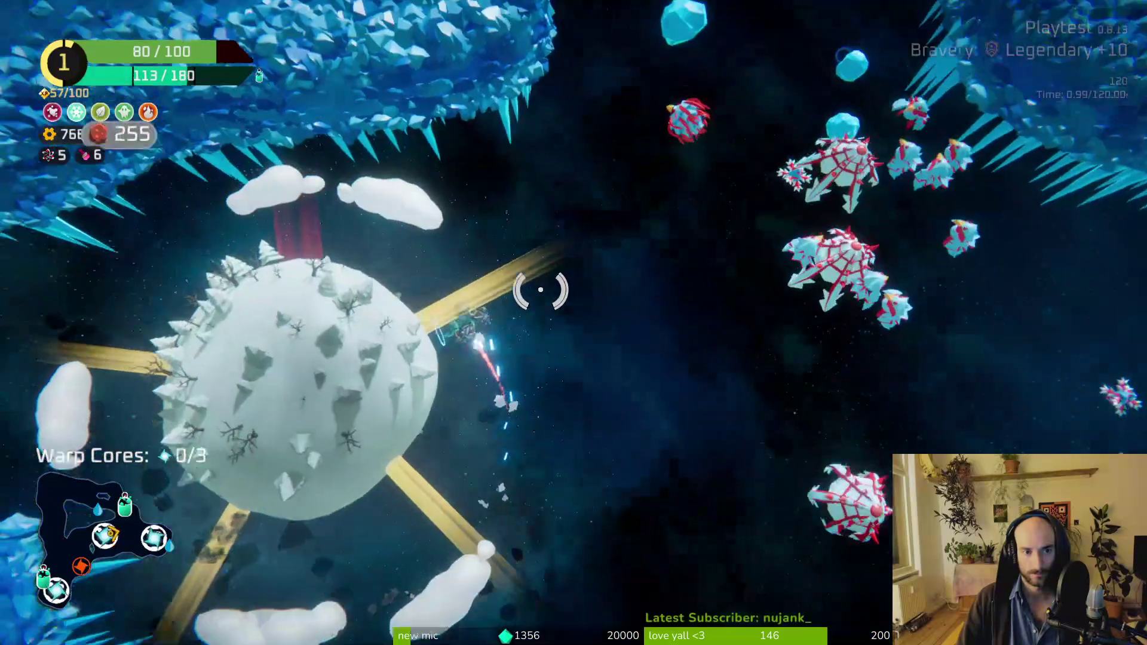
key("w")
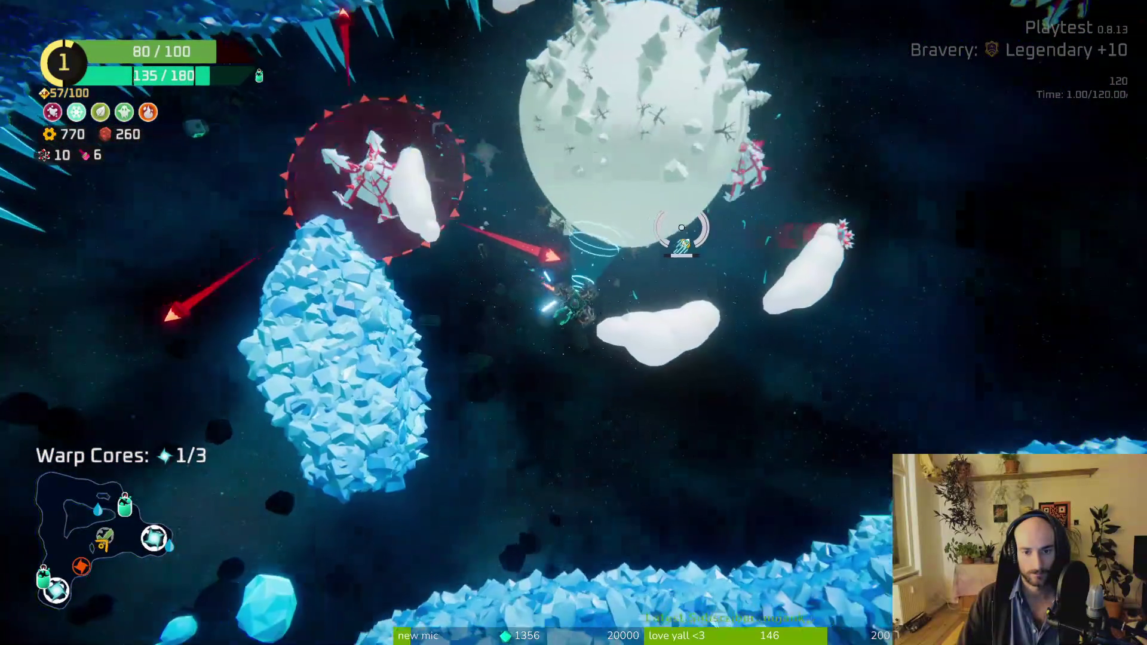
key("w")
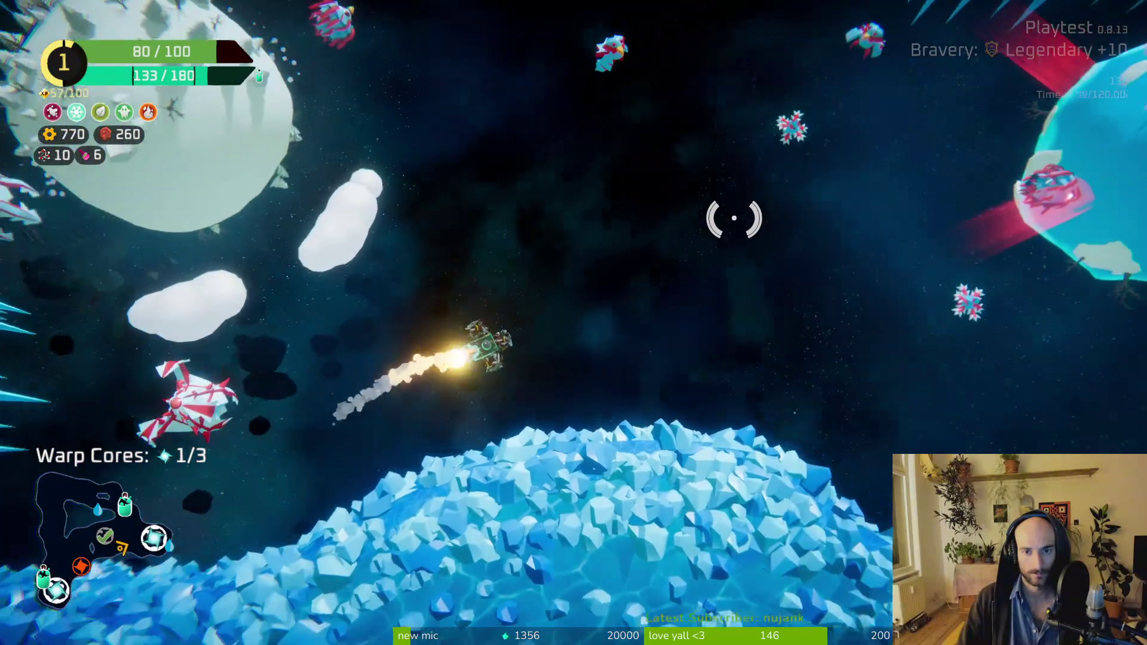
key("w")
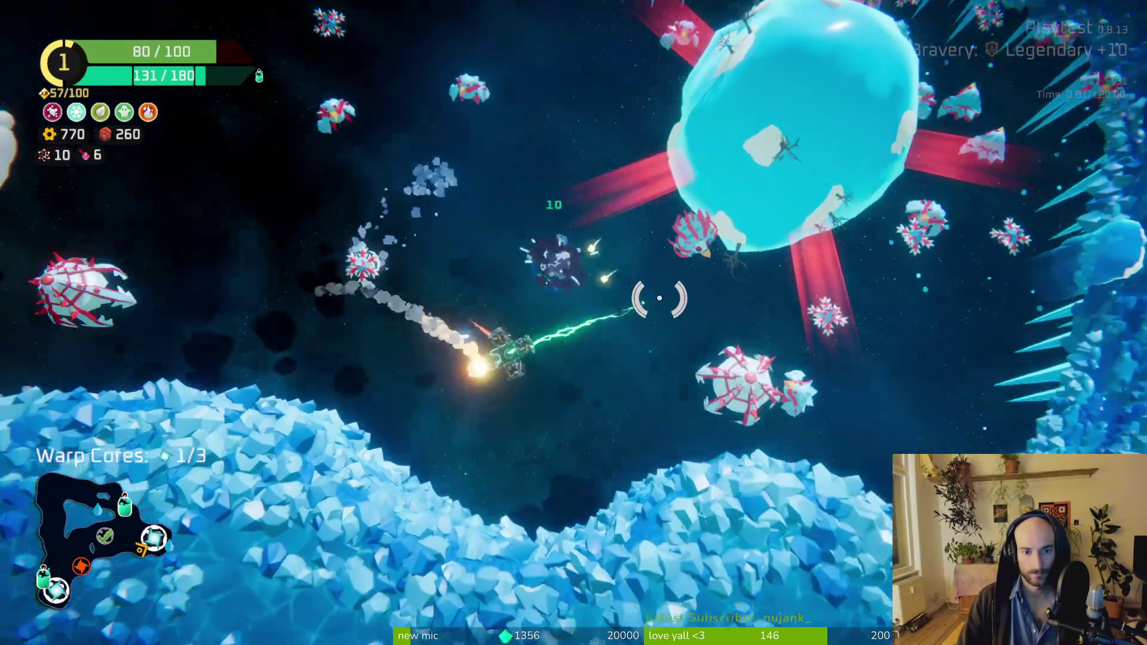
key("w")
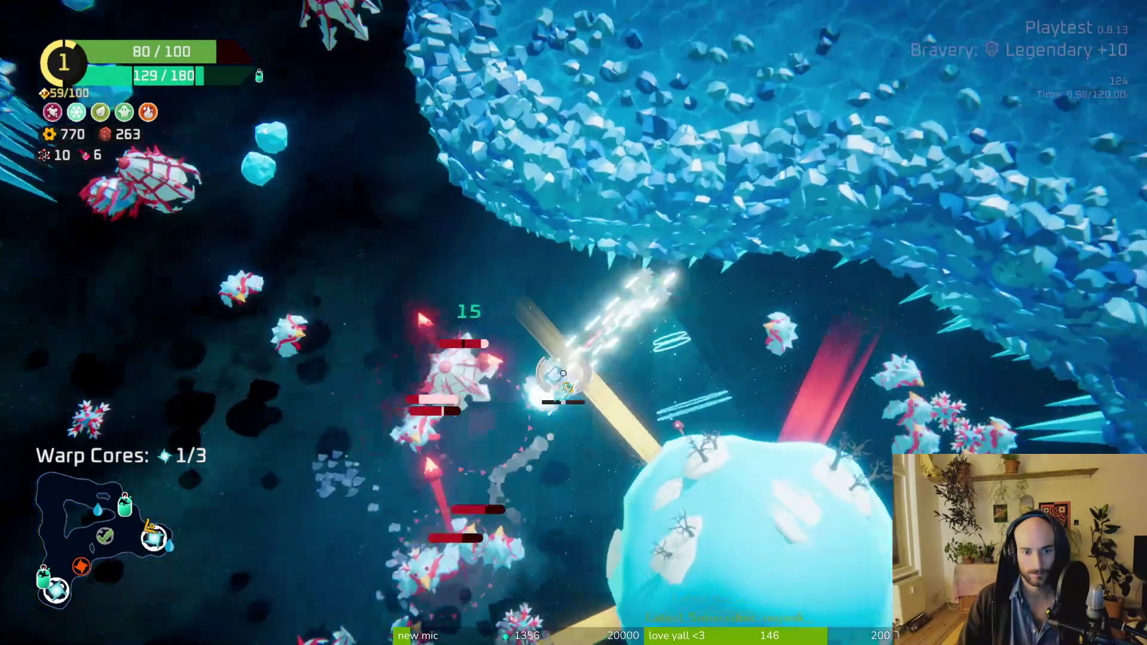
key("w")
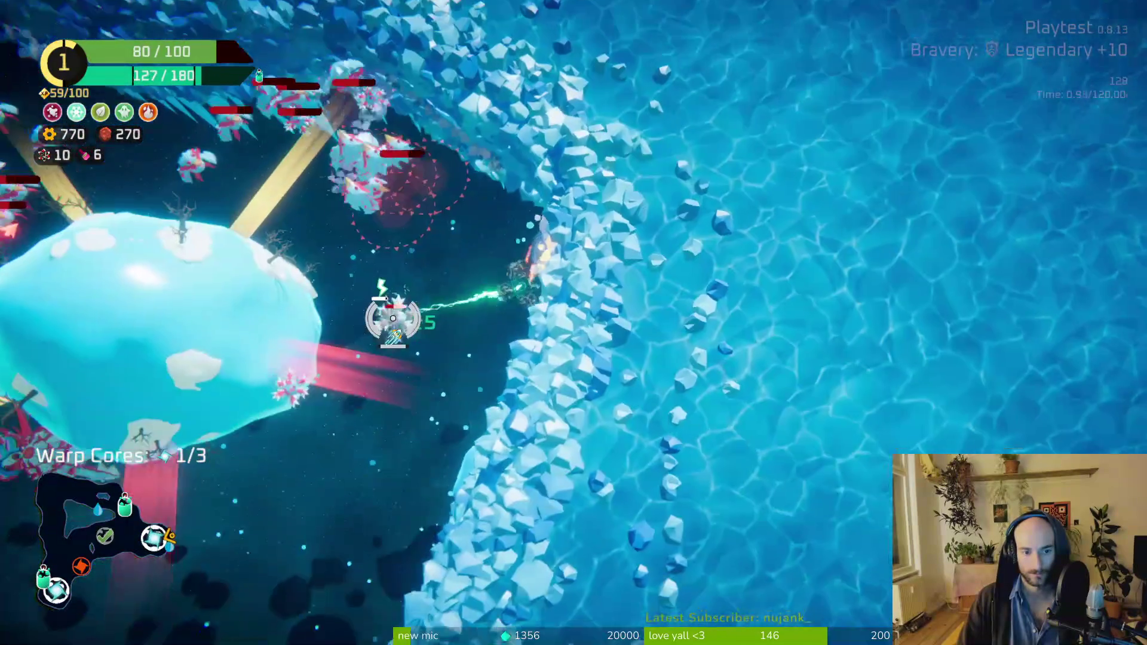
key("w")
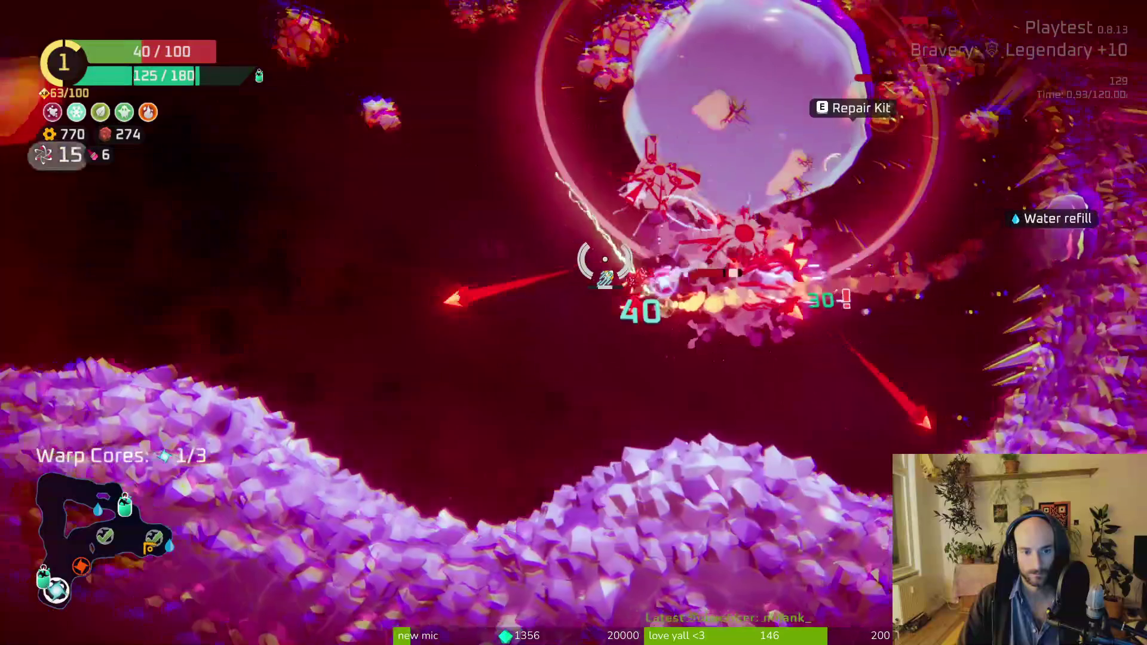
key("w")
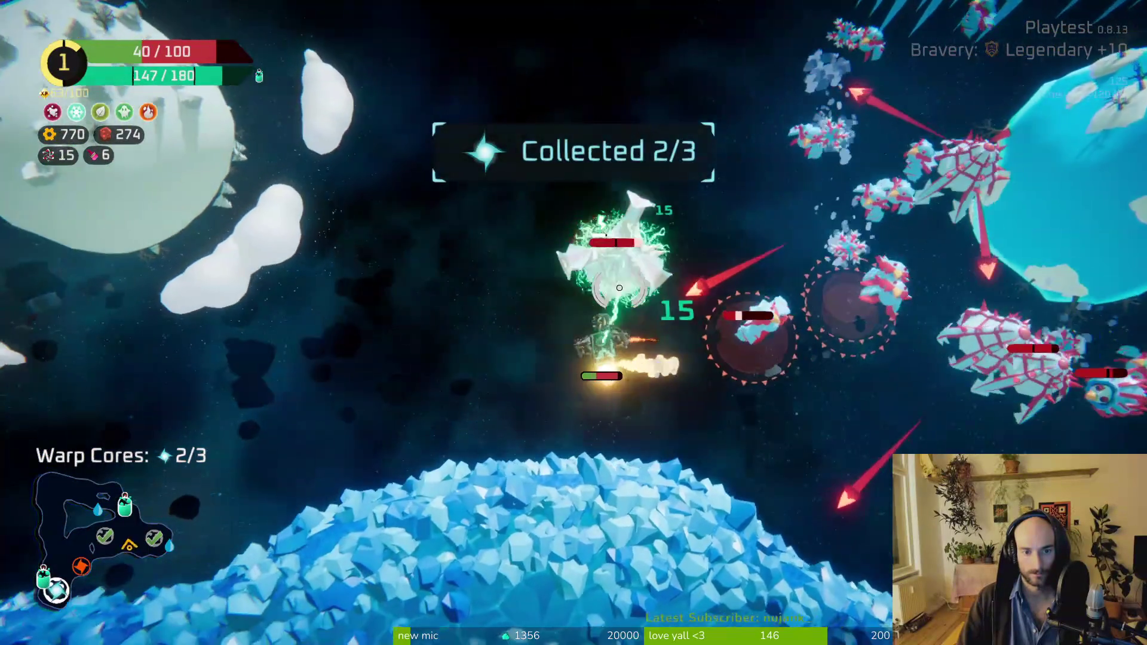
key("w")
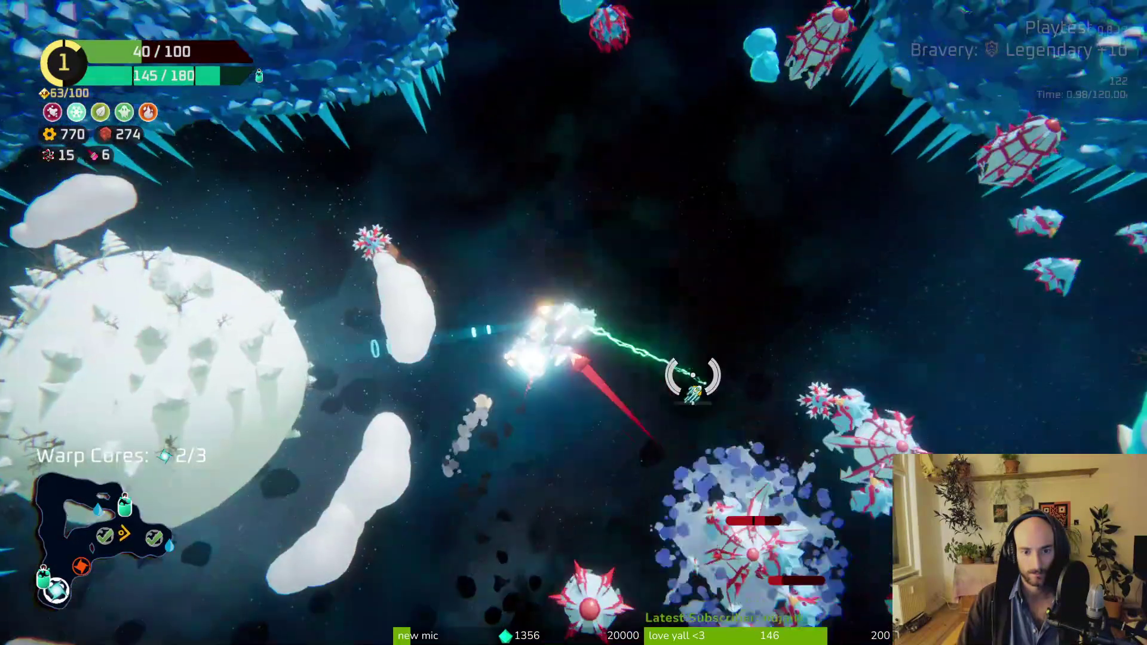
key("w")
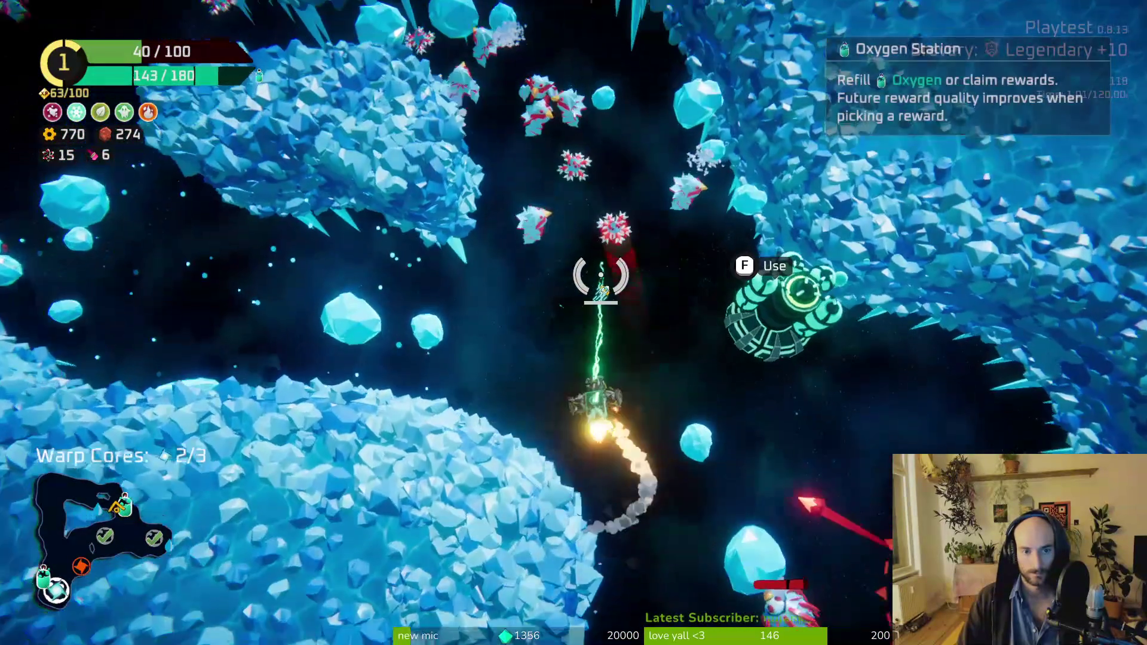
Step: In build mode, craft a Thruster from Spare Parts and store the spare parts module
key("w")
key("Tab")
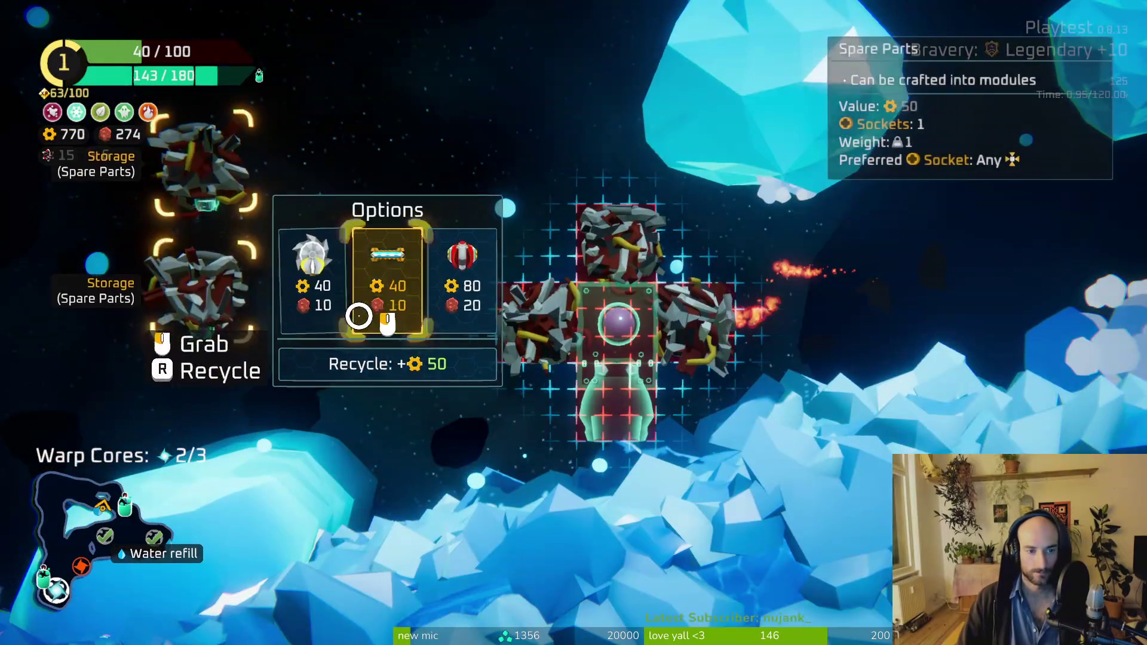
key("Tab")
key("Tab")
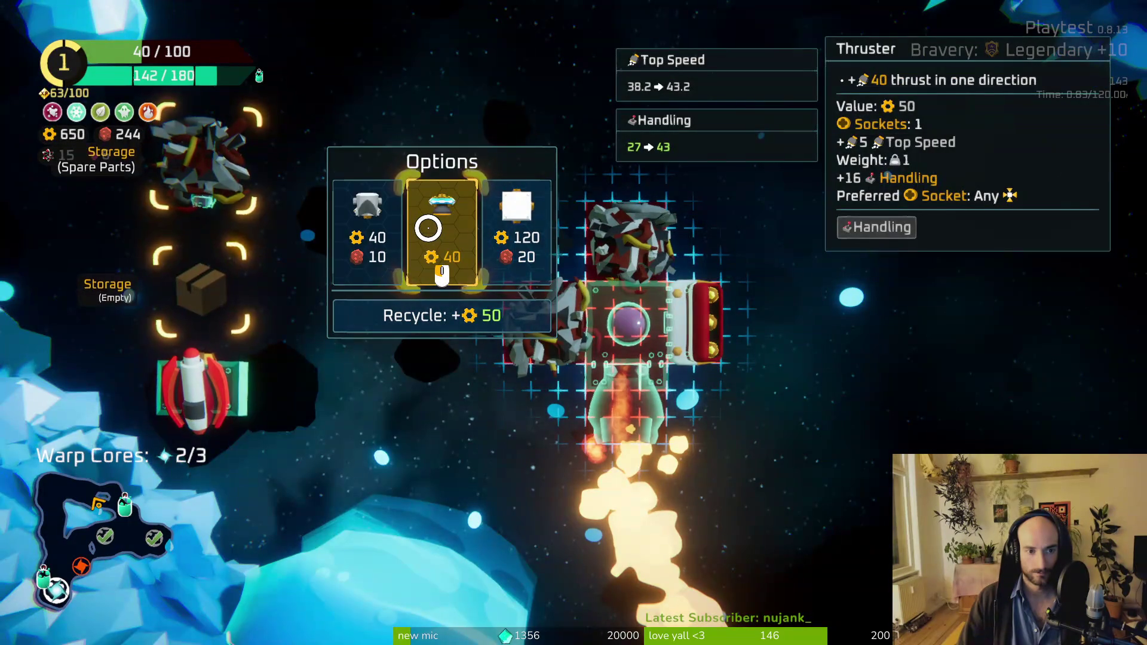
left_click(429, 227)
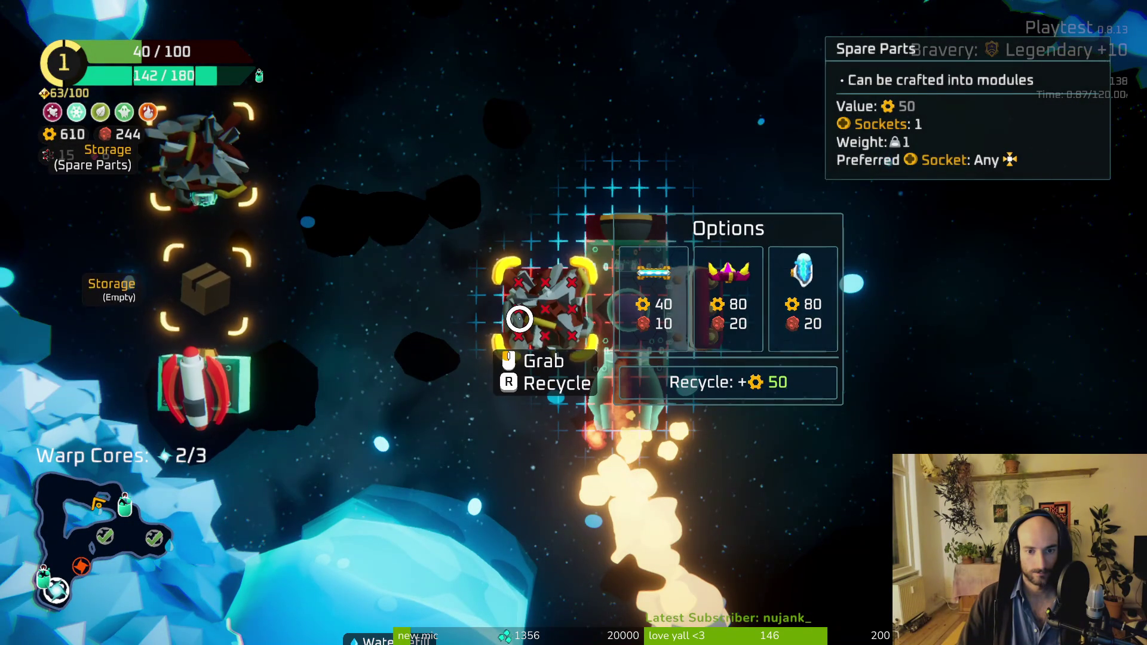
left_click(519, 319)
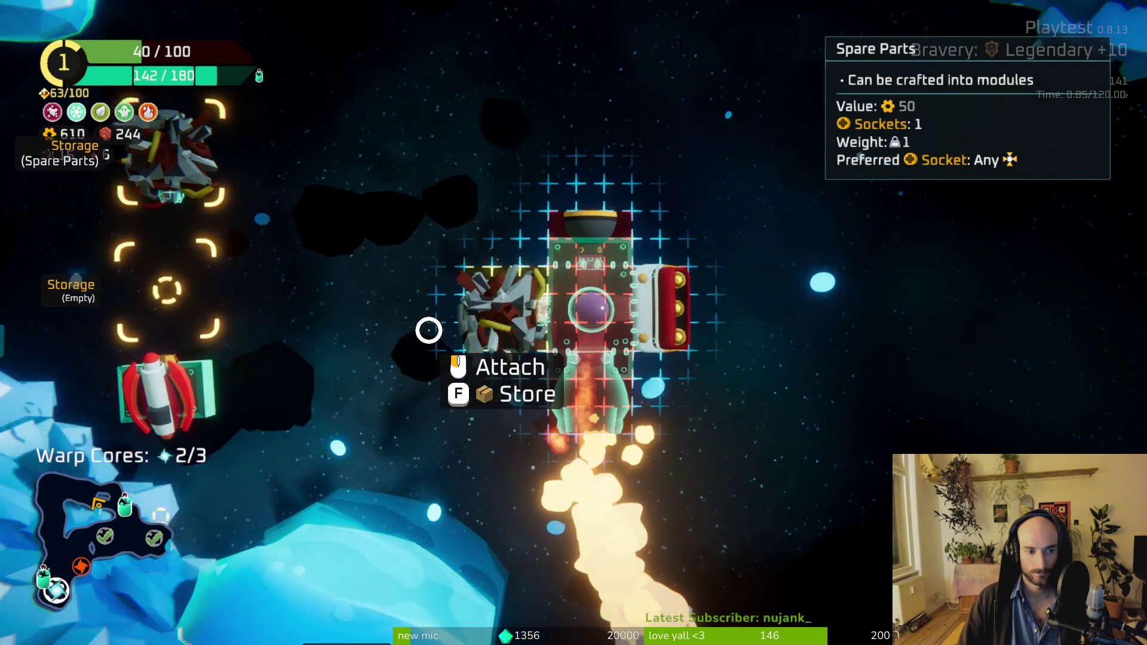
key("f")
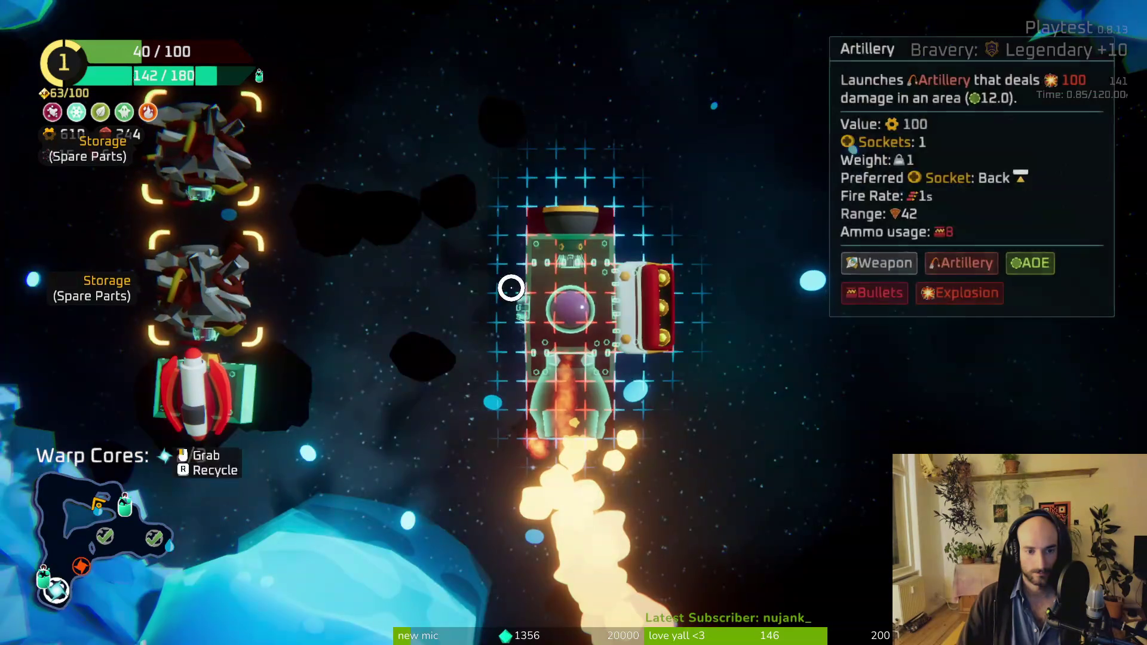
Step: Rearrange modules: thrusters on left and right, Bullet Crate on top, Artillery at the back
left_click(512, 287)
left_click(460, 320)
left_click(656, 293)
left_click(624, 218)
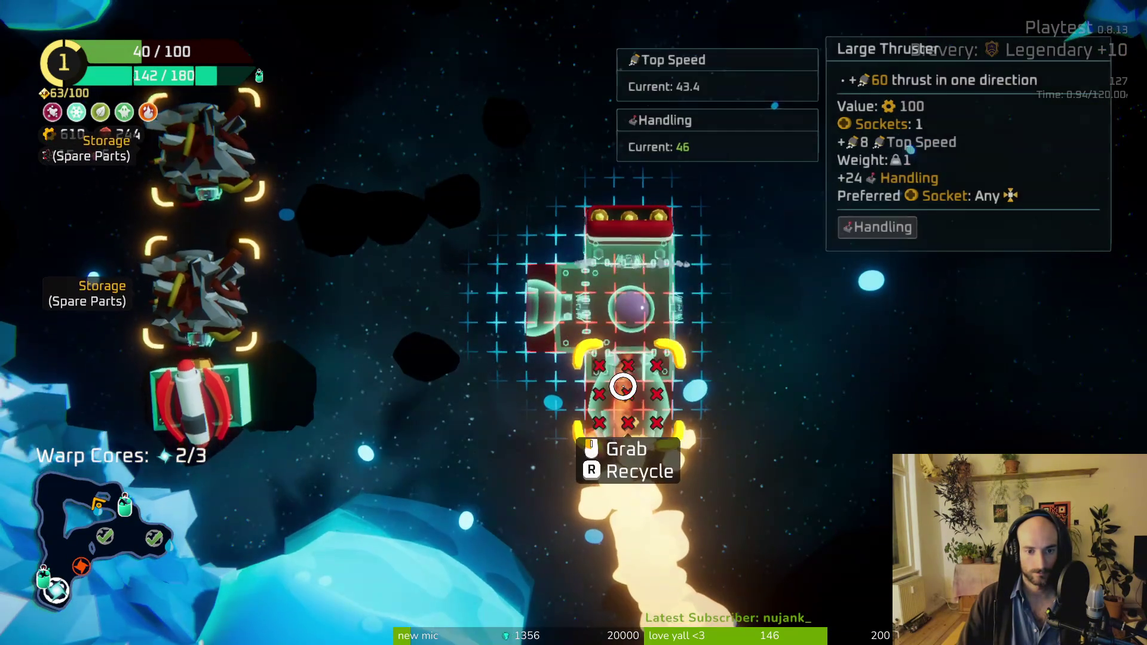
left_click(622, 384)
left_click(674, 328)
left_click(607, 264)
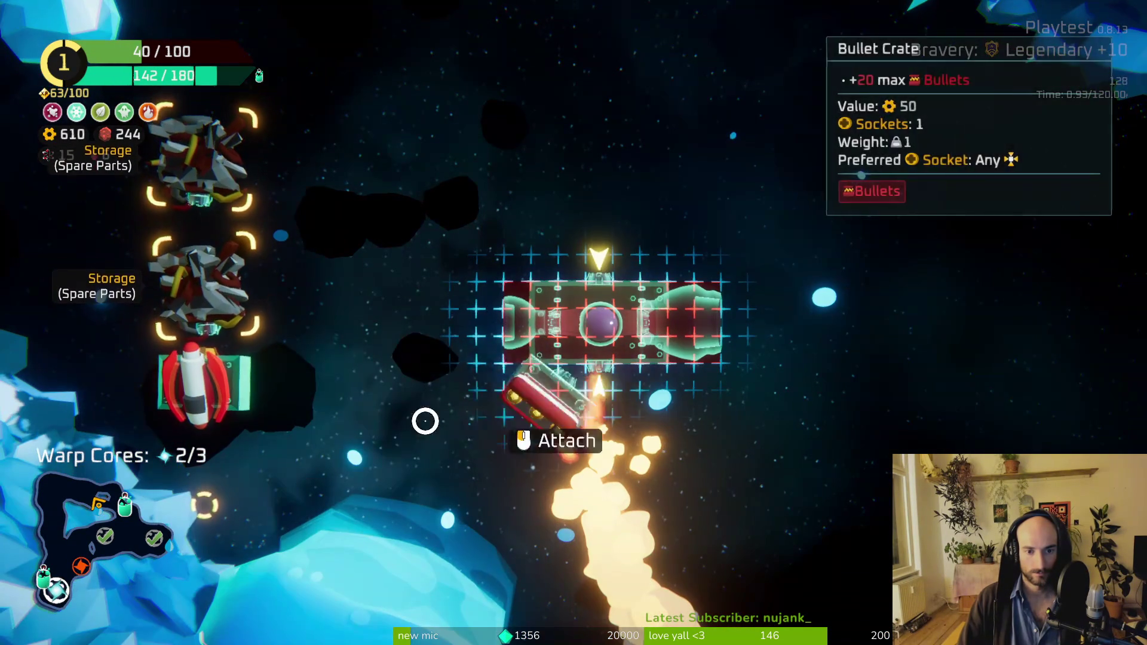
left_click(525, 334)
left_click(226, 389)
left_click(638, 402)
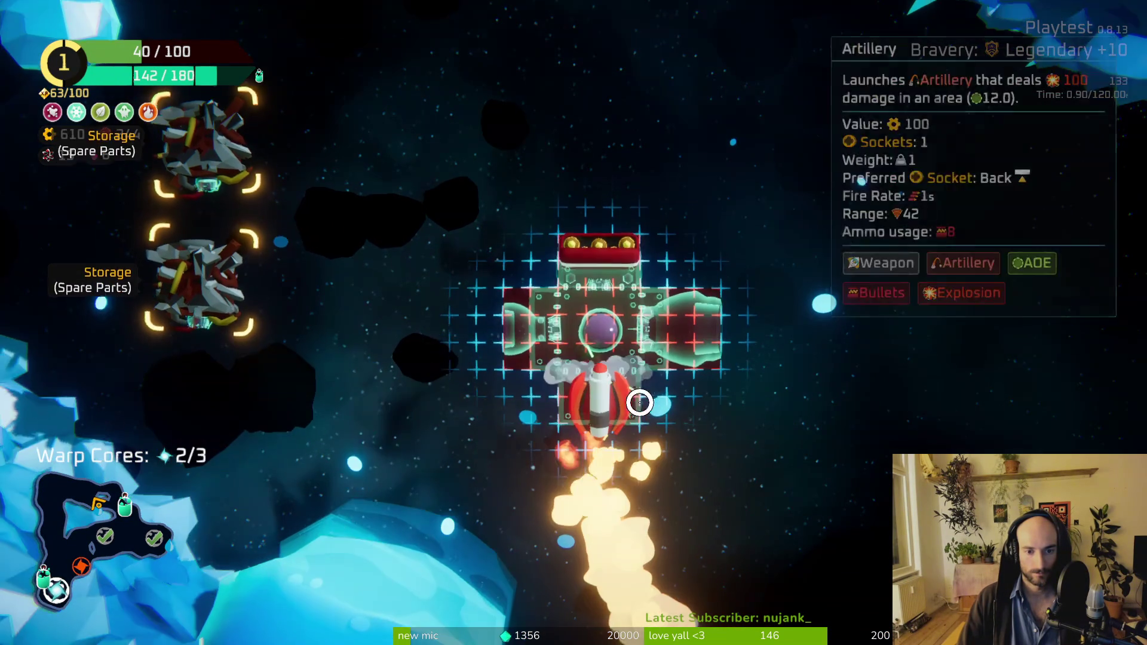
mouse_move(159, 282)
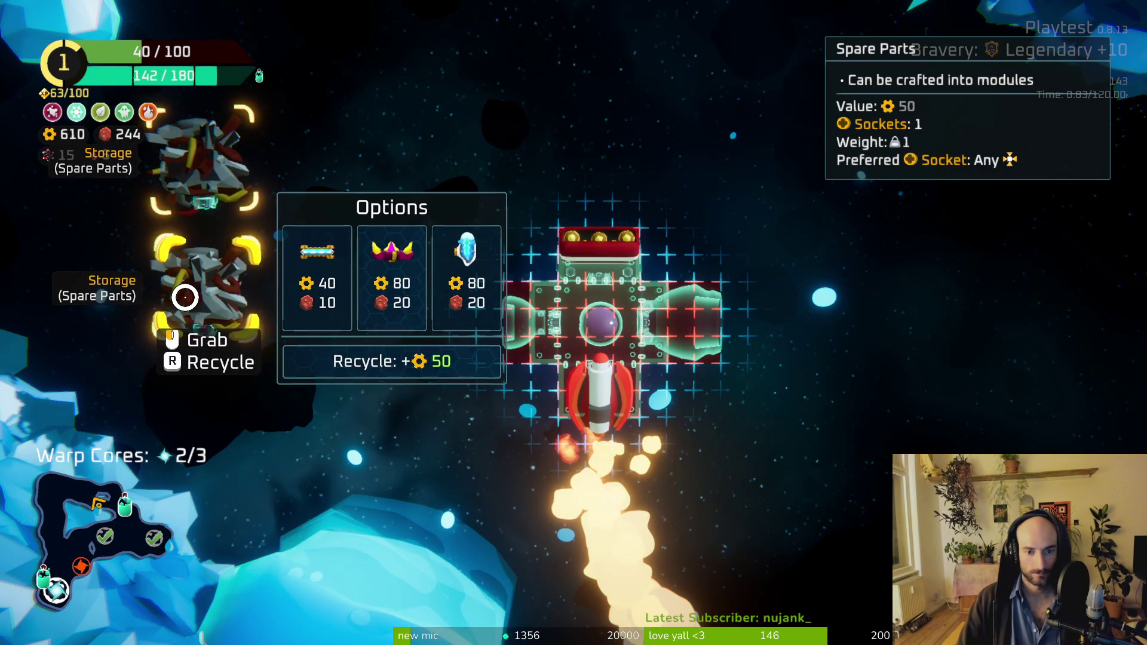
mouse_move(205, 170)
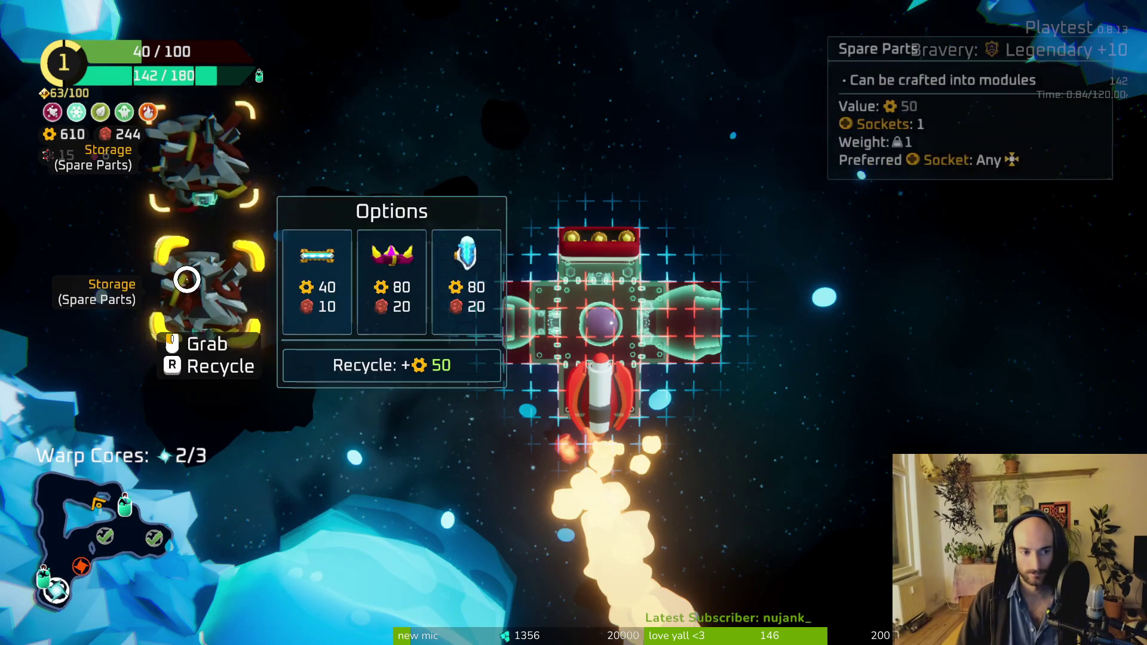
left_click(606, 322)
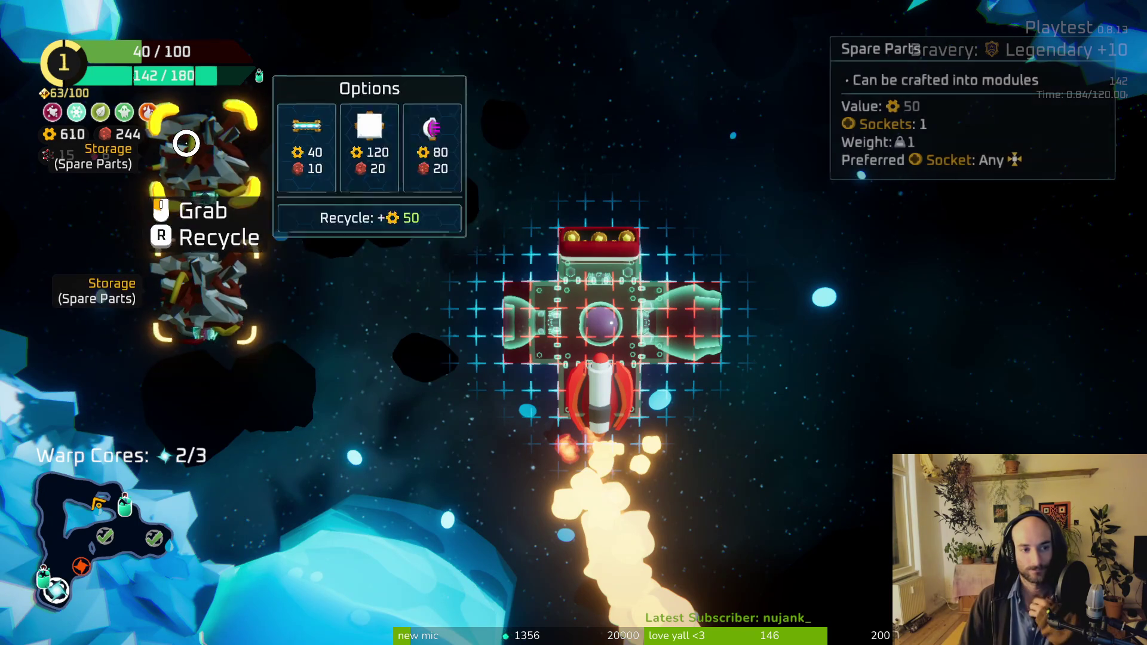
Step: Fly up and down the ice cave, keeping the beam on the spiky enemies until Rank 2
key("Tab")
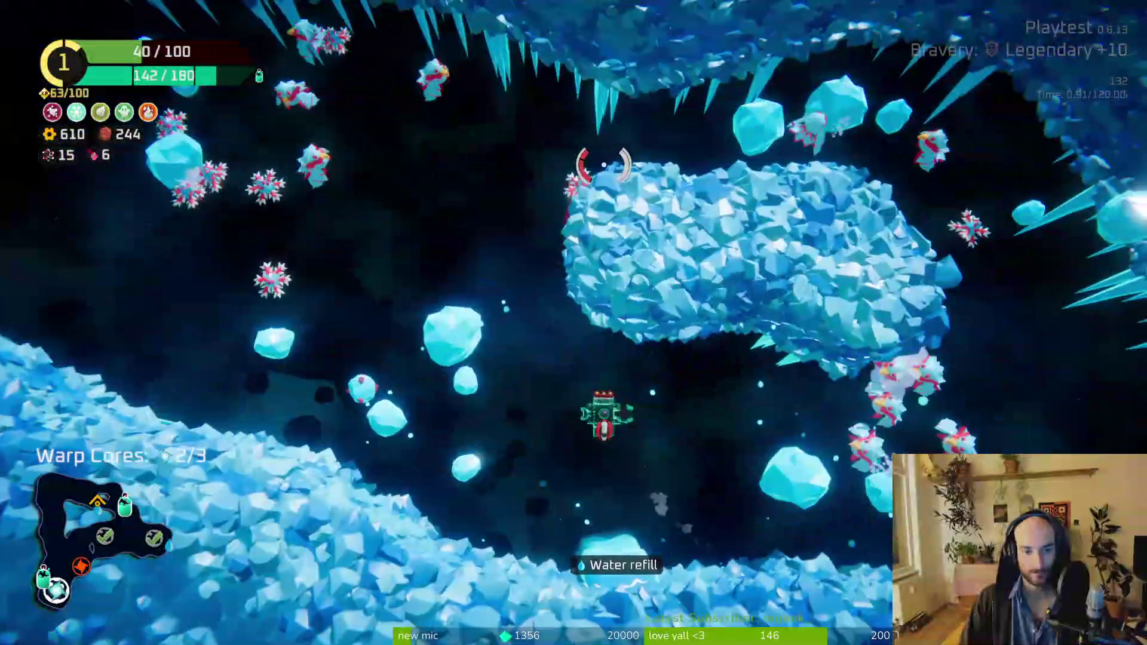
key("w")
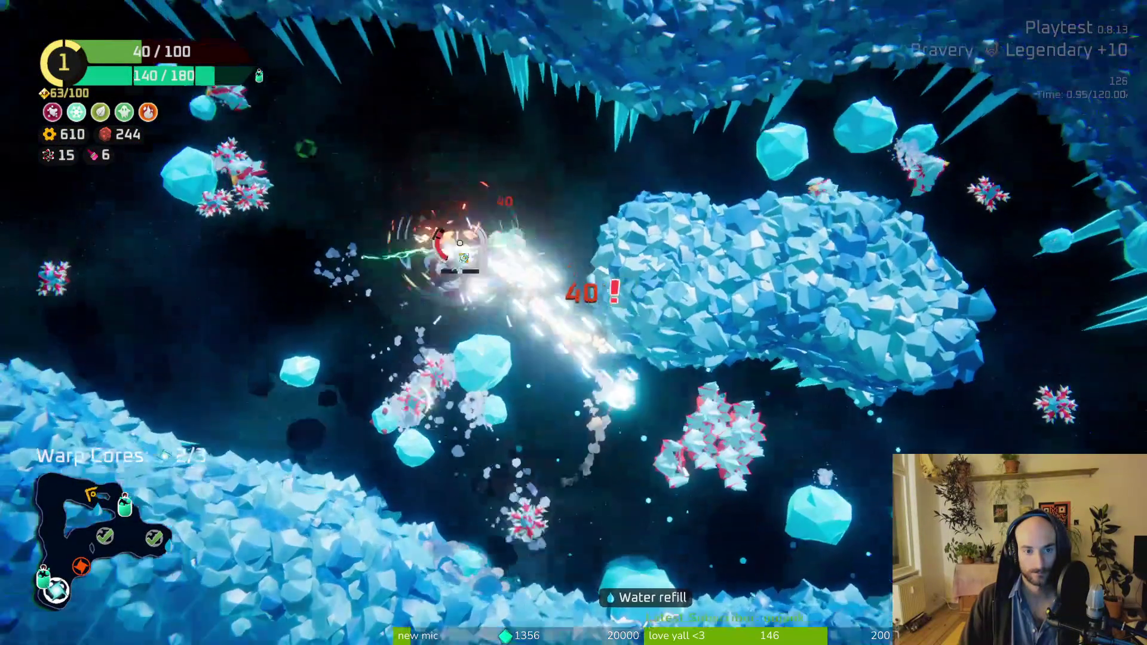
key("s")
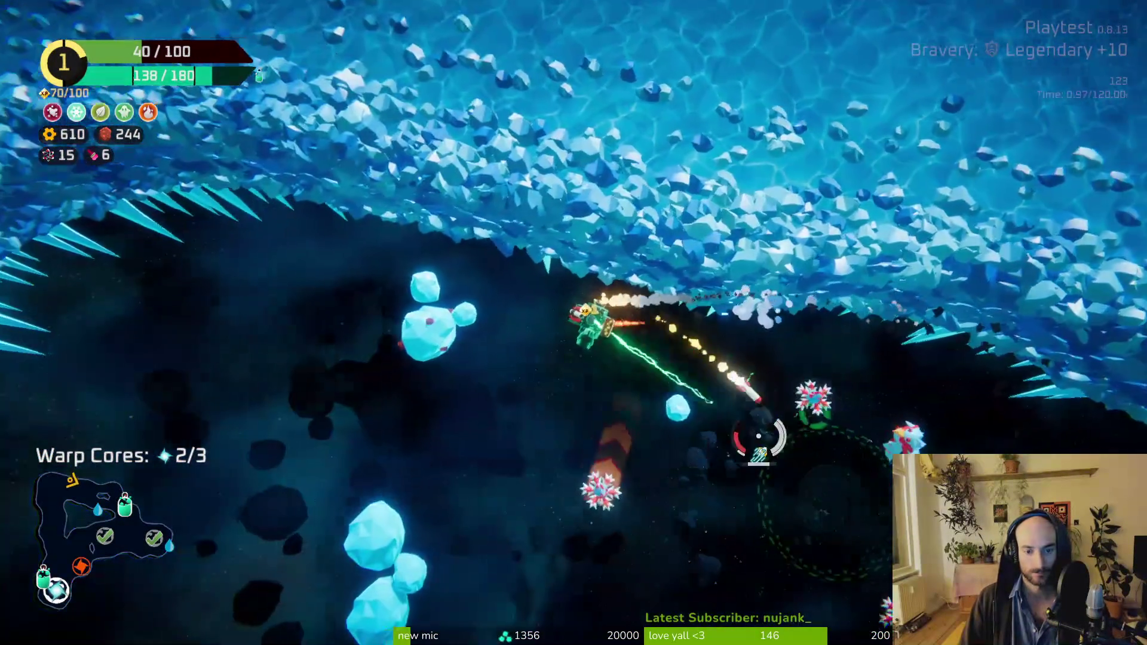
key("w")
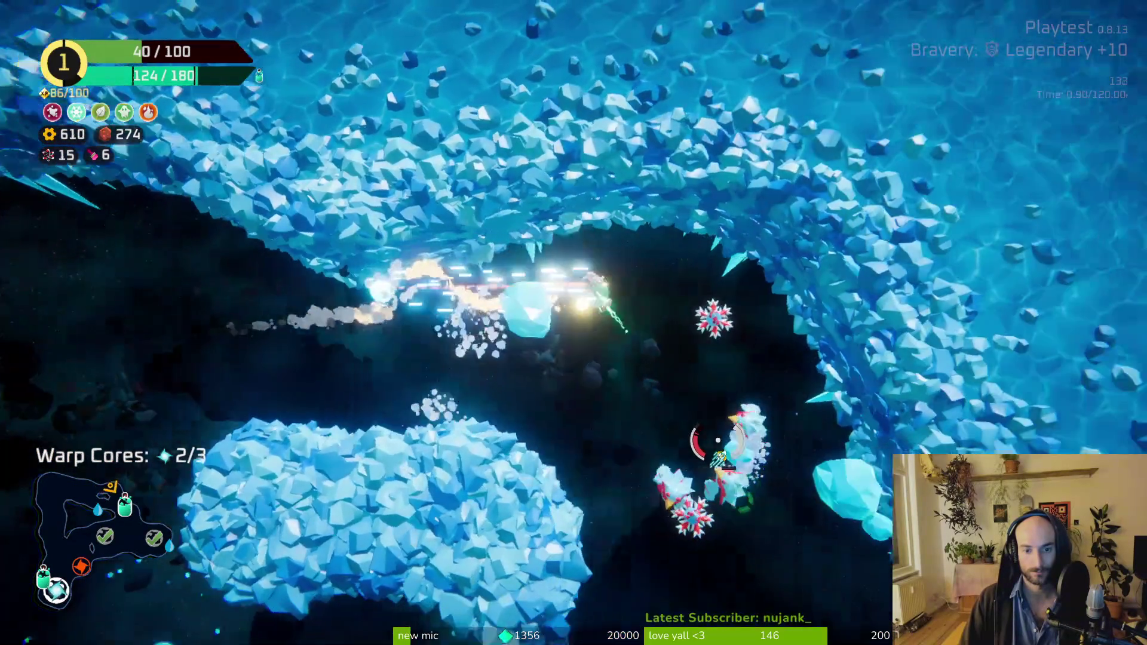
mouse_move(717, 440)
left_mouse_down()
mouse_move(604, 379)
mouse_move(691, 321)
mouse_move(697, 339)
left_mouse_up()
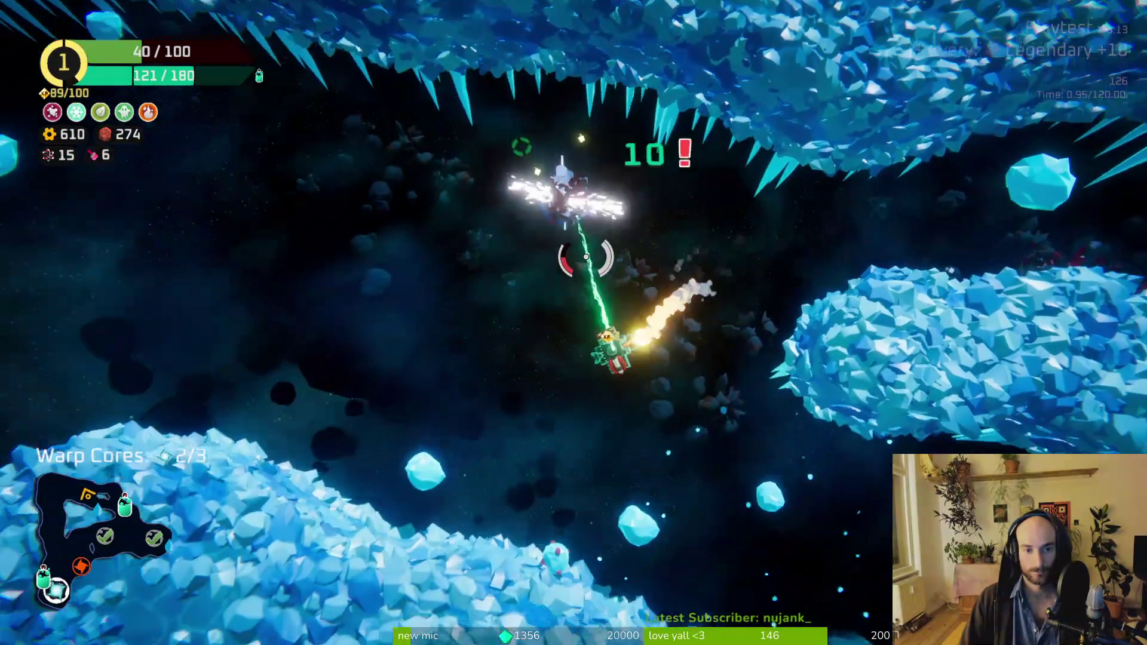
mouse_move(586, 257)
left_mouse_down()
mouse_move(389, 200)
mouse_move(374, 296)
left_mouse_up()
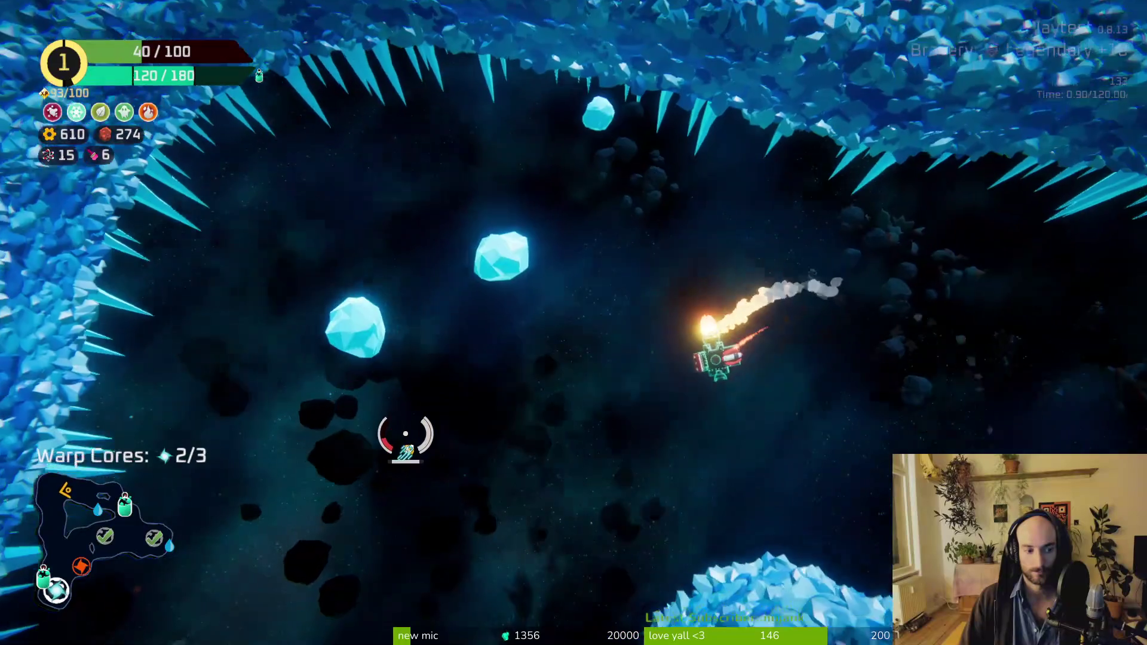
mouse_move(433, 472)
left_mouse_down()
mouse_move(552, 485)
mouse_move(624, 335)
mouse_move(582, 497)
left_mouse_up()
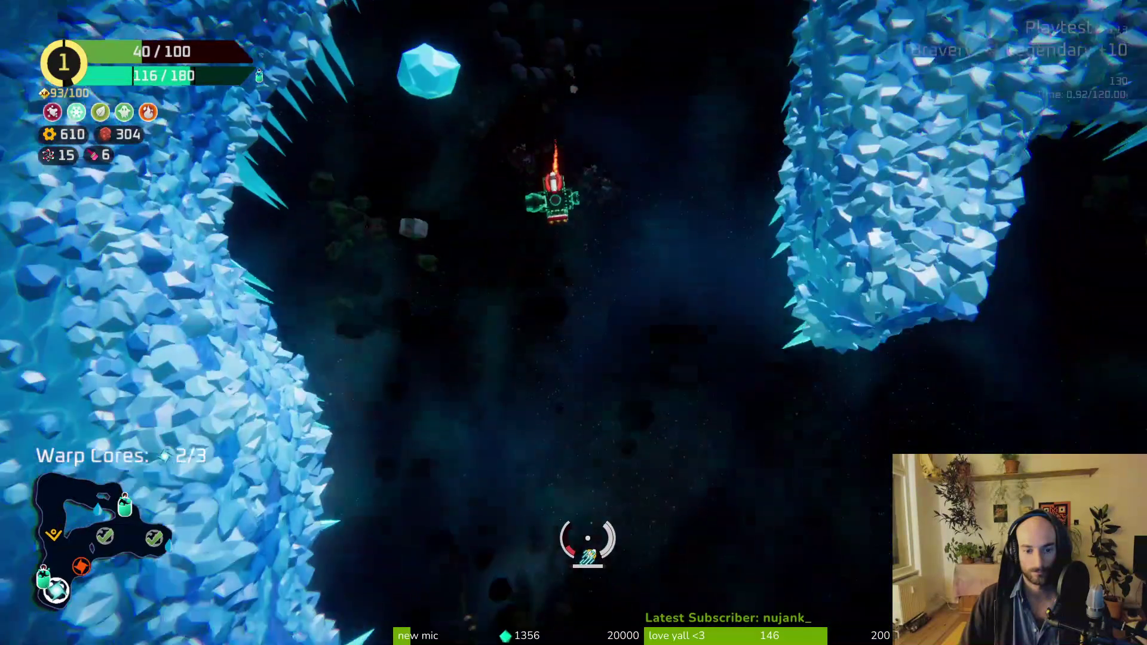
mouse_move(739, 585)
left_mouse_down()
mouse_move(607, 554)
mouse_move(525, 436)
mouse_move(418, 369)
left_mouse_up()
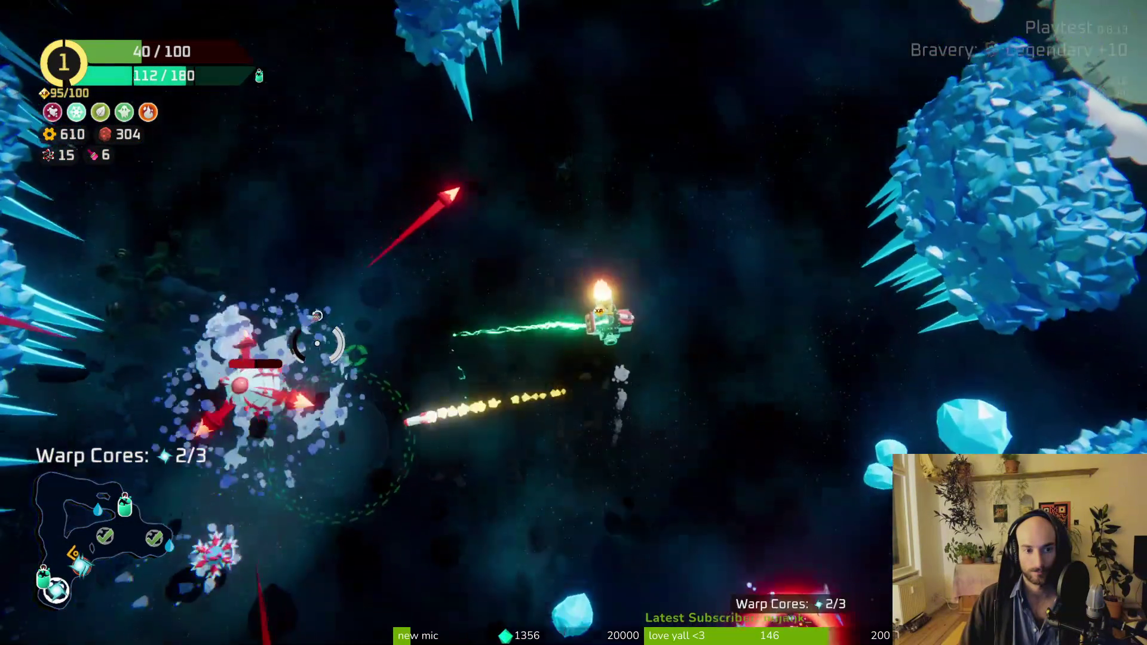
left_click_drag(317, 344, 316, 359)
left_click_drag(359, 305, 525, 154)
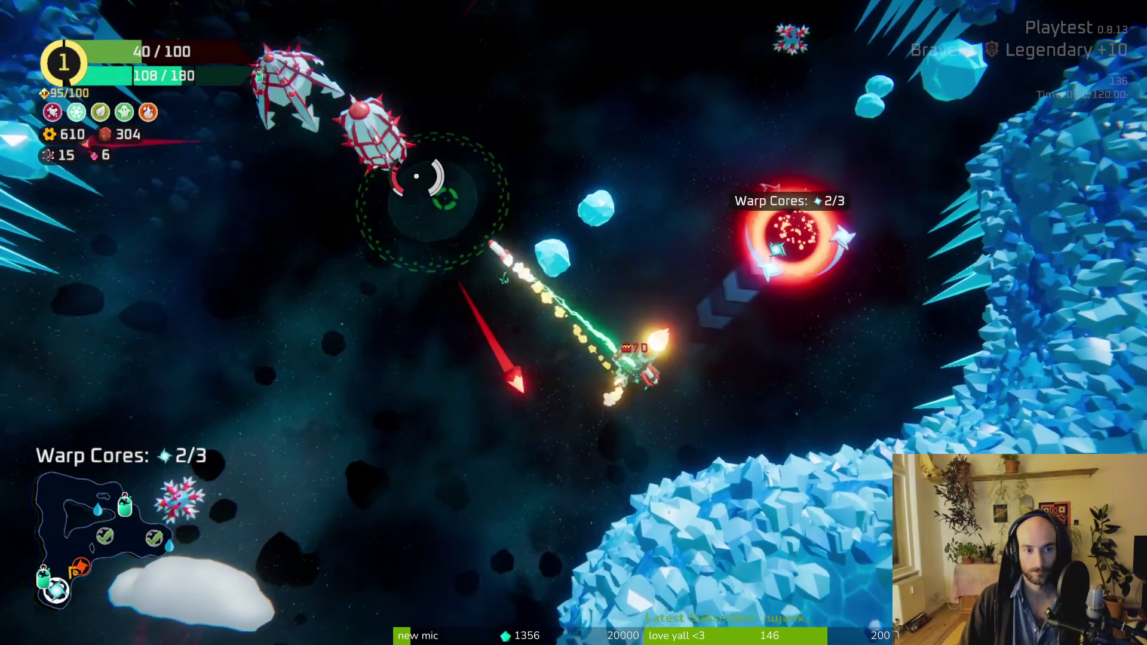
left_click_drag(416, 177, 405, 185)
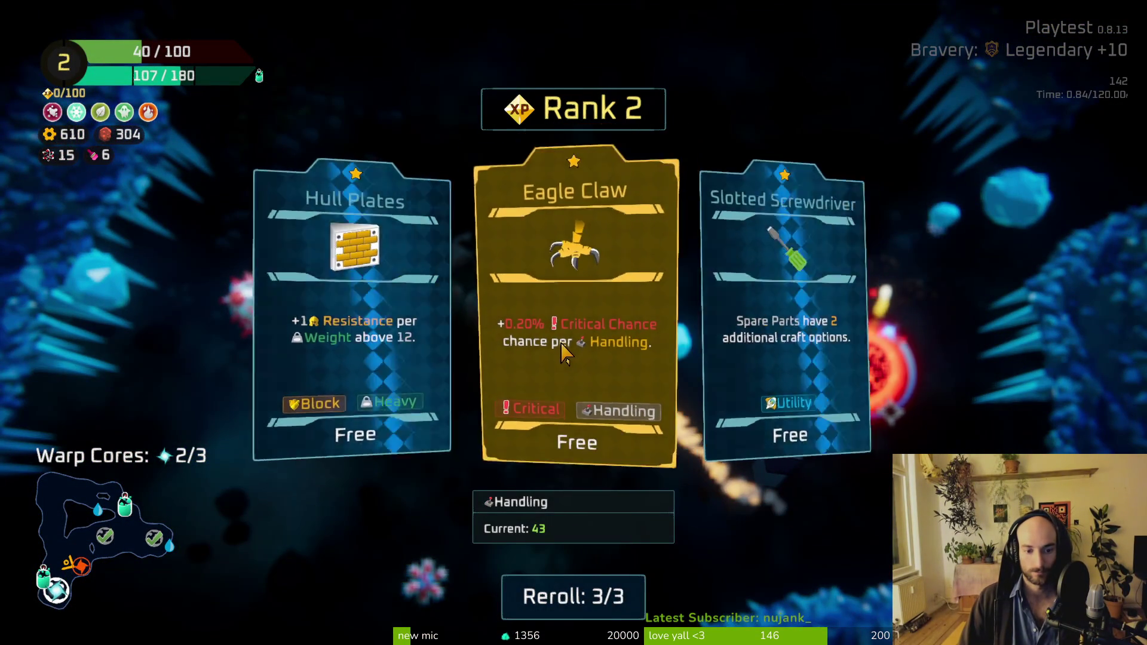
Step: Choose the Eagle Claw card as the Rank 2 upgrade
left_click(562, 346)
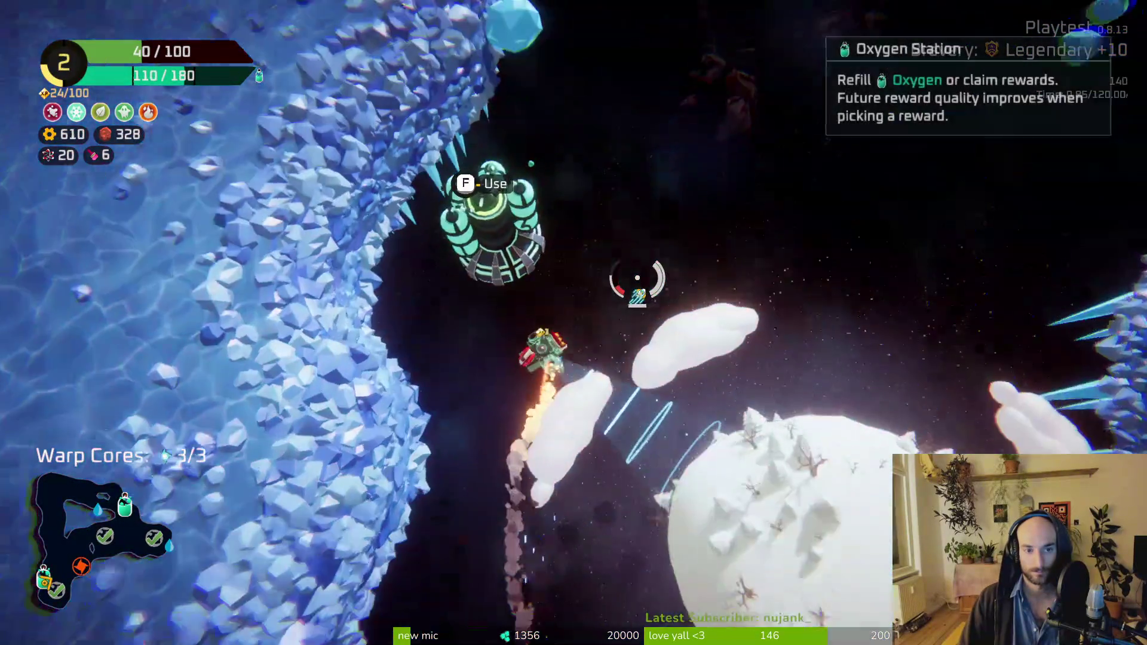
Step: Claim the repair crate at the Oxygen Station to lift the hull to 55/100, then check the Glacier sector map
key("f")
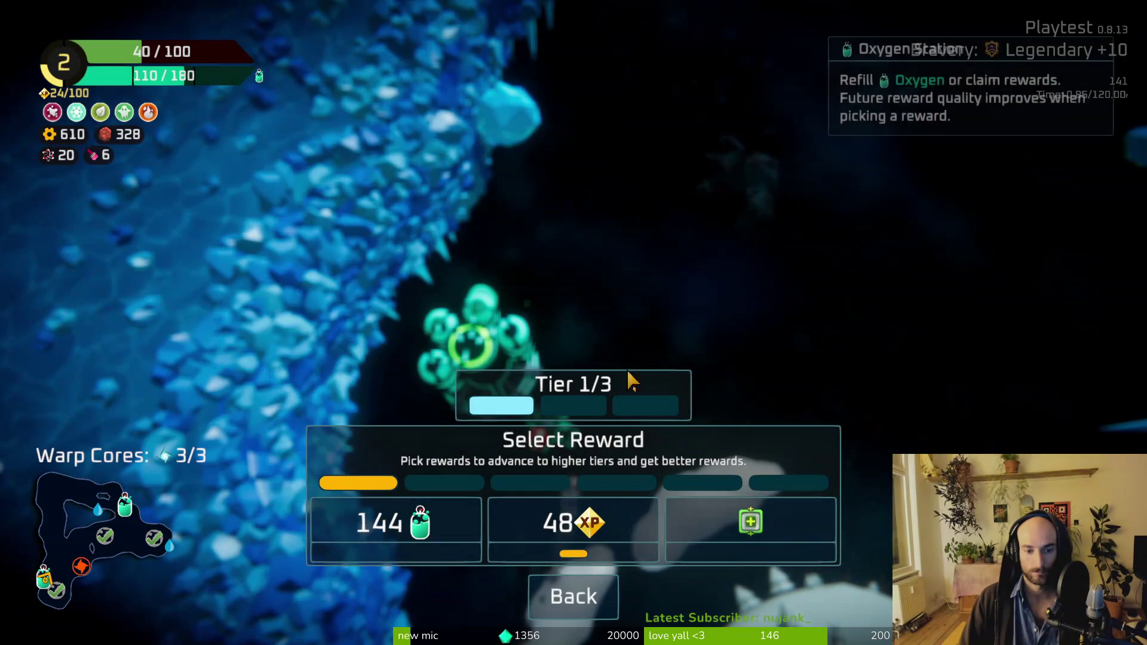
left_click(750, 518)
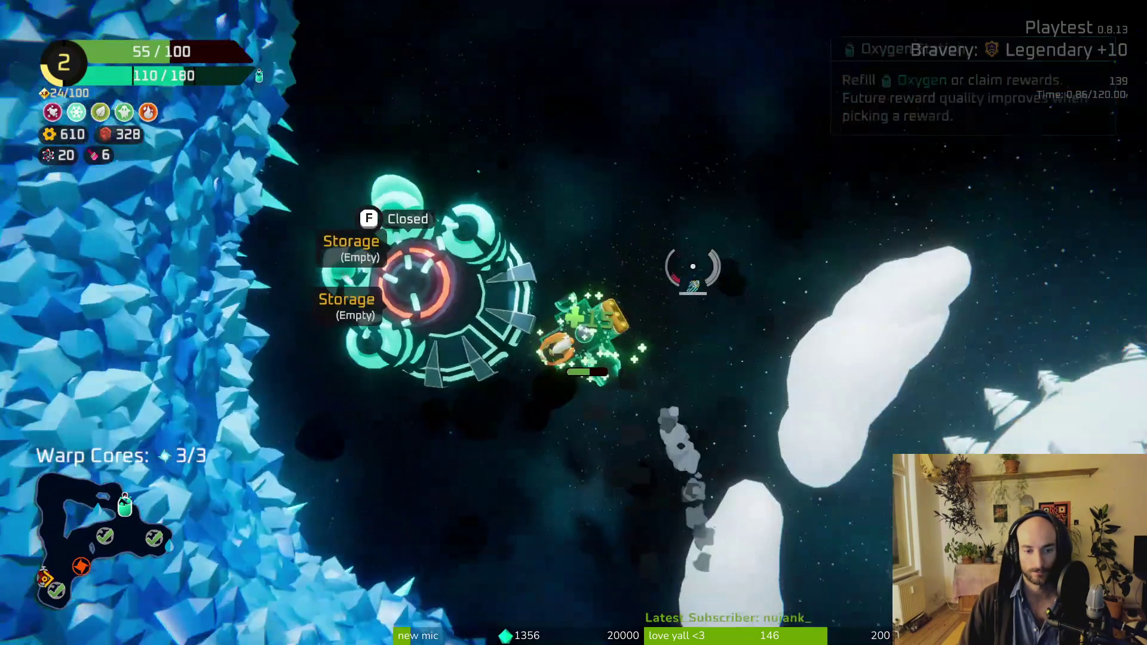
key("Tab")
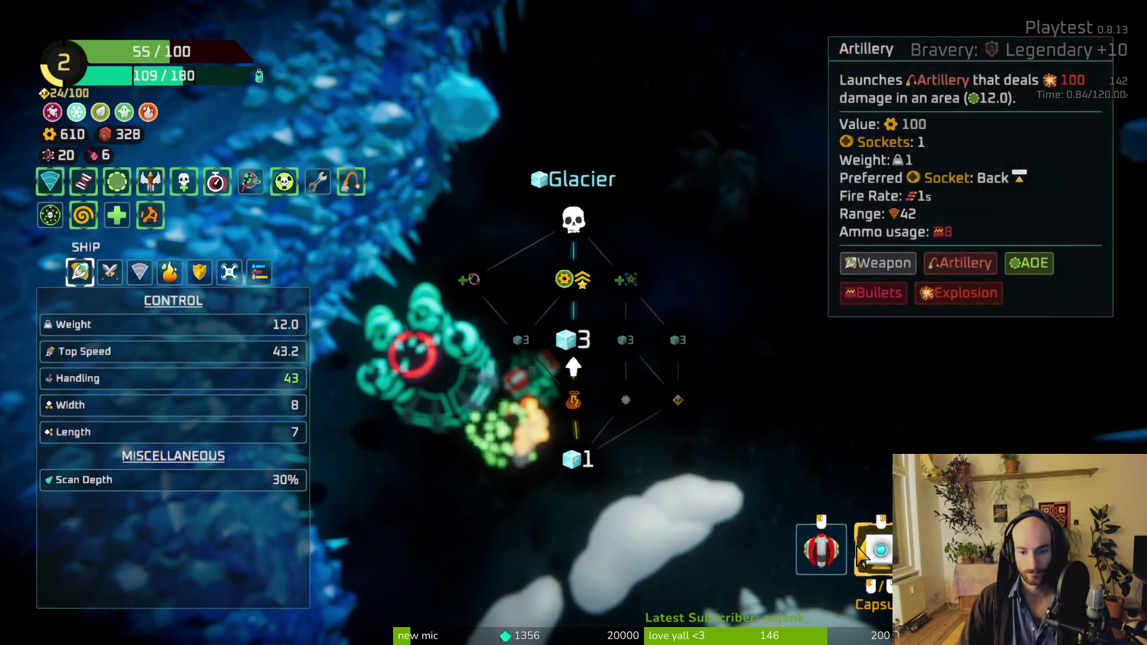
key("Tab")
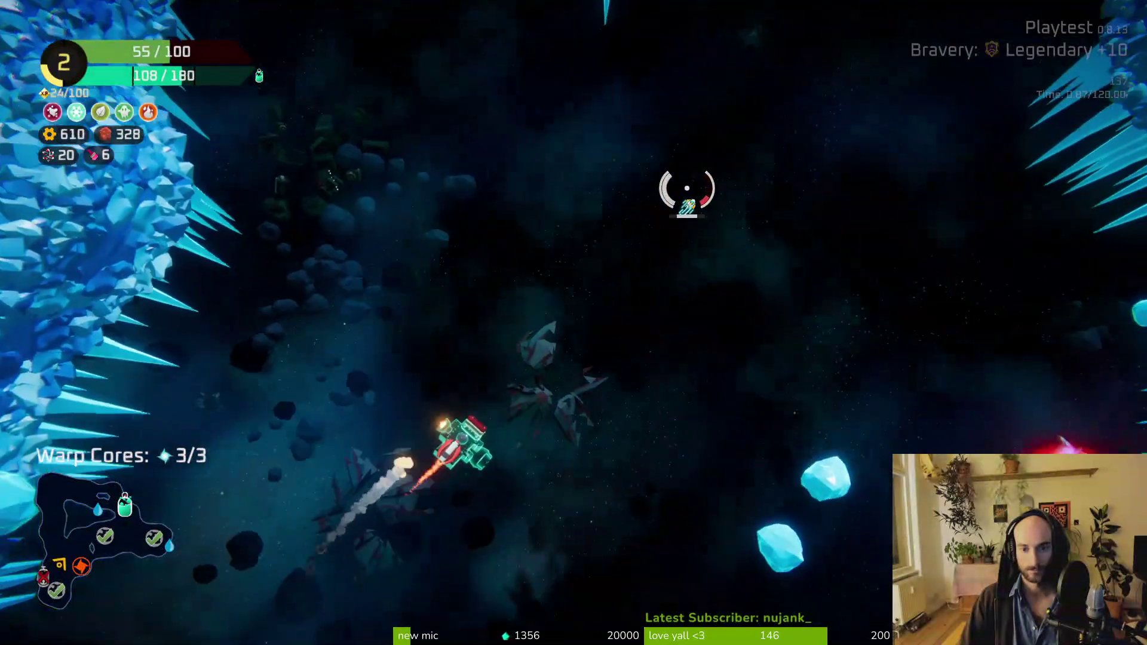
Step: Fly through the crystal canyon destroying enemies, and claim 145 gears at the next oxygen station
key("w")
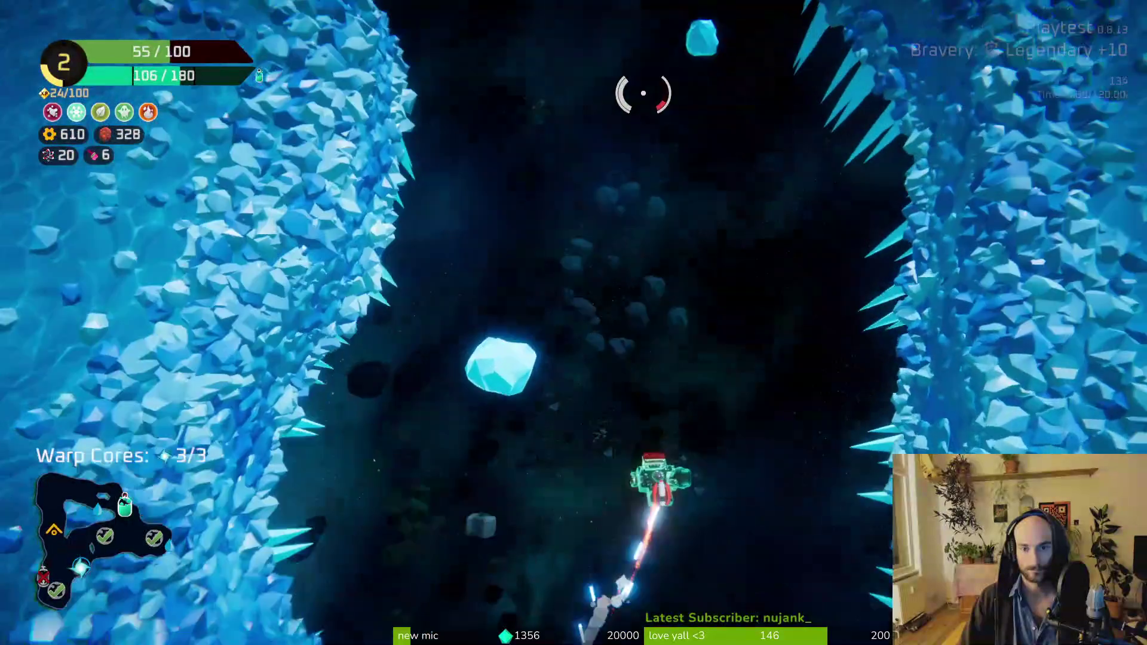
key("w")
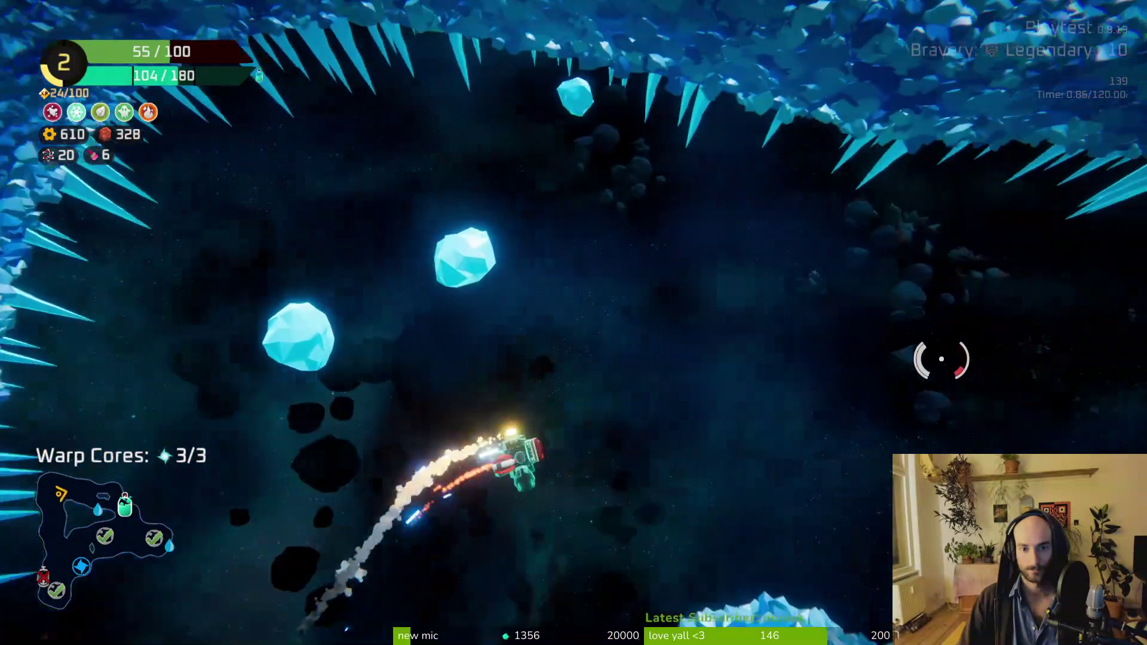
key("w")
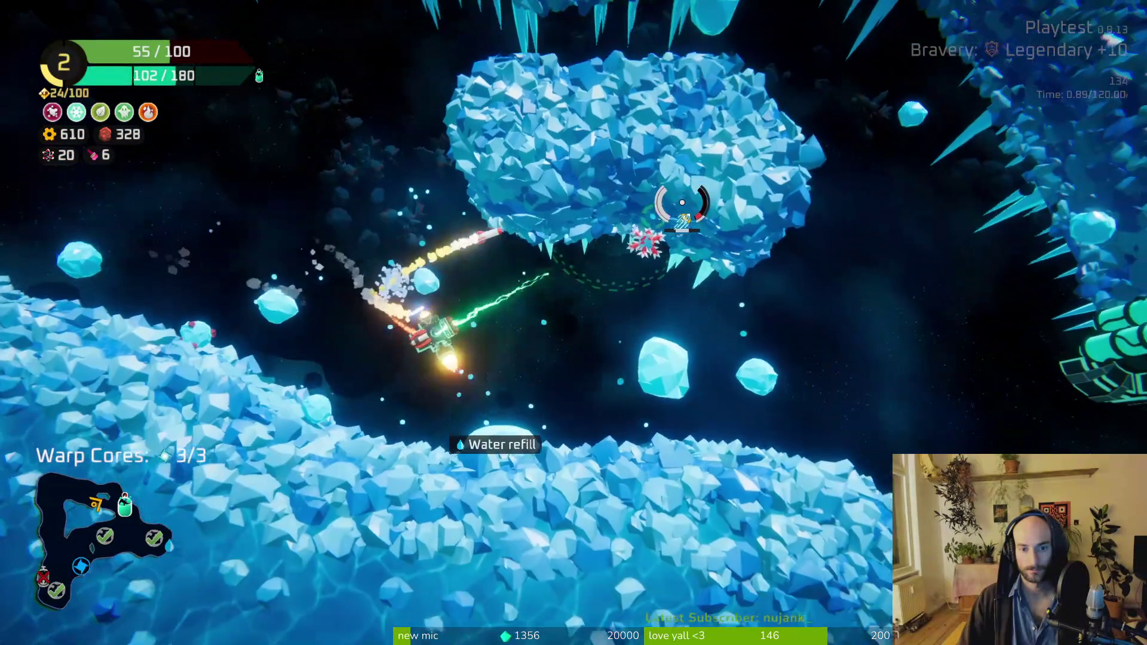
key("w")
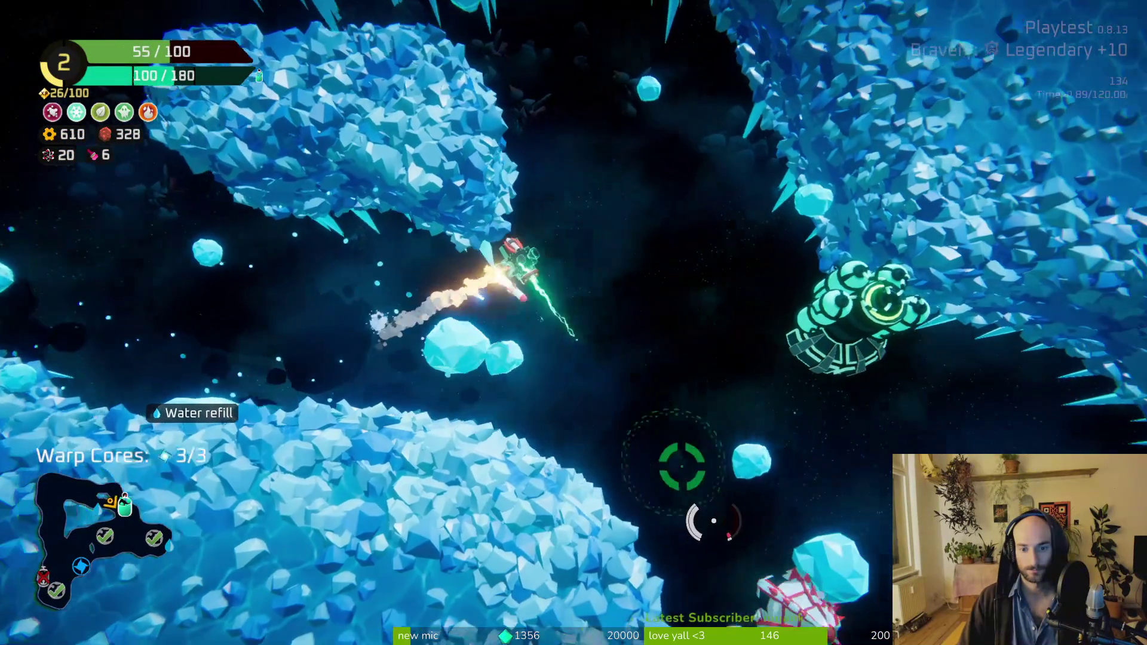
key("w")
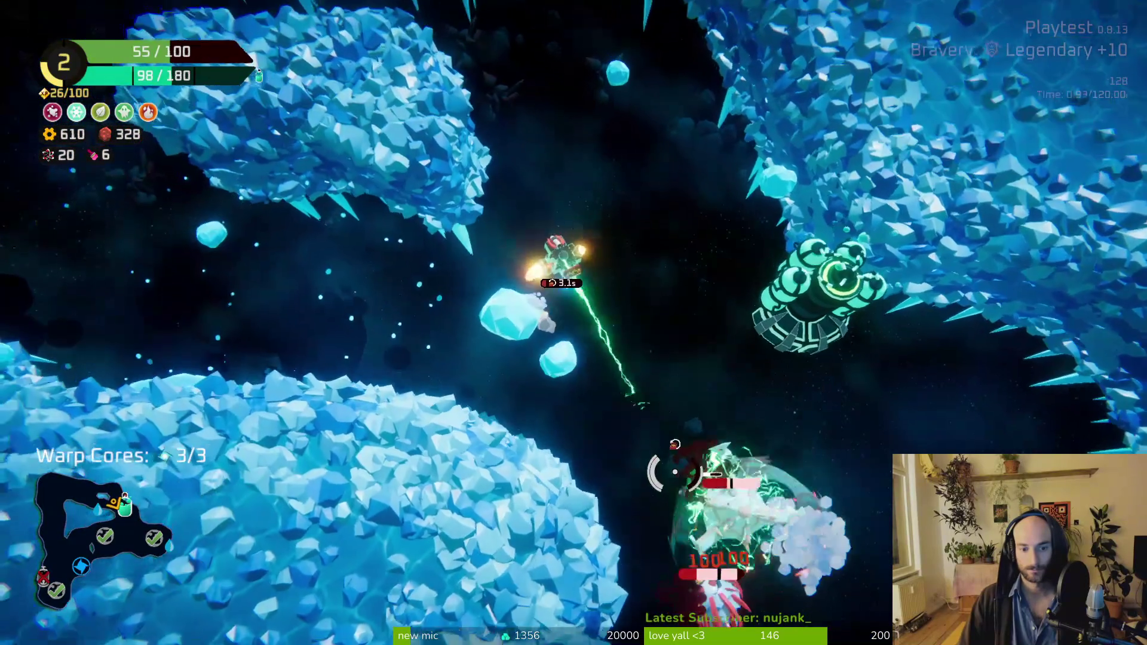
key("w")
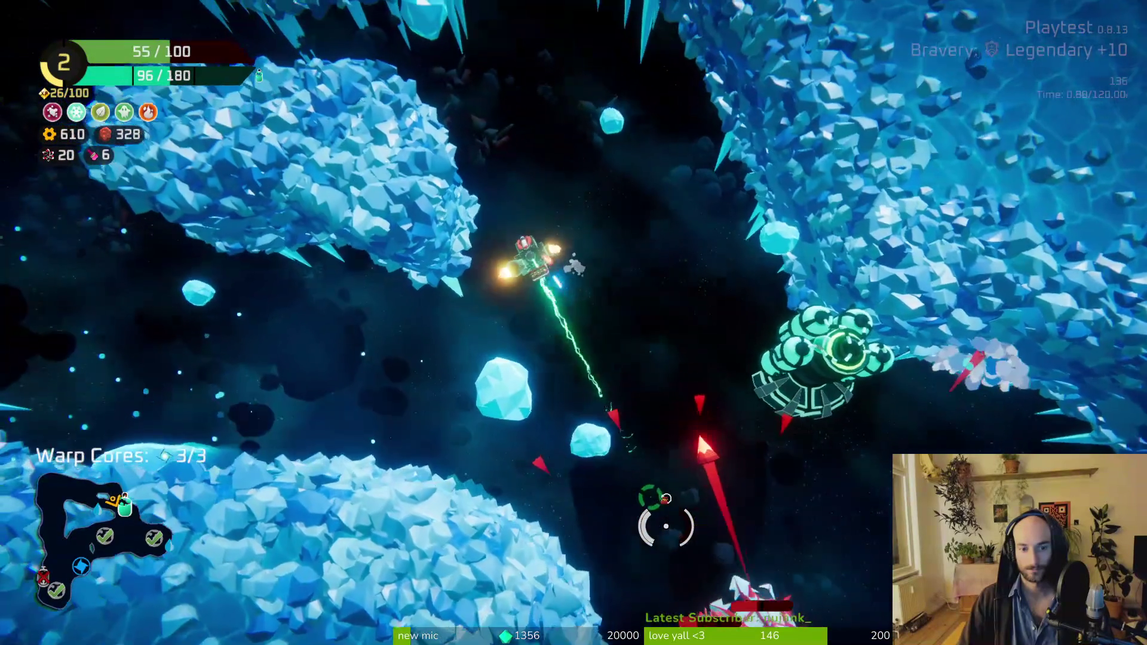
key("w")
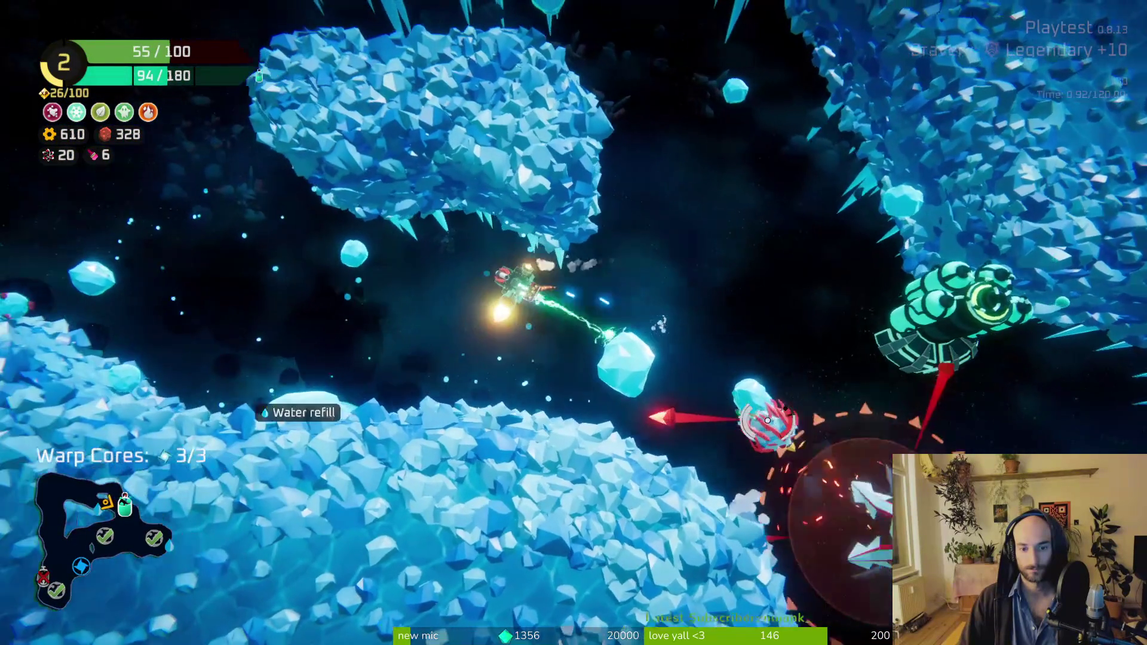
key("w")
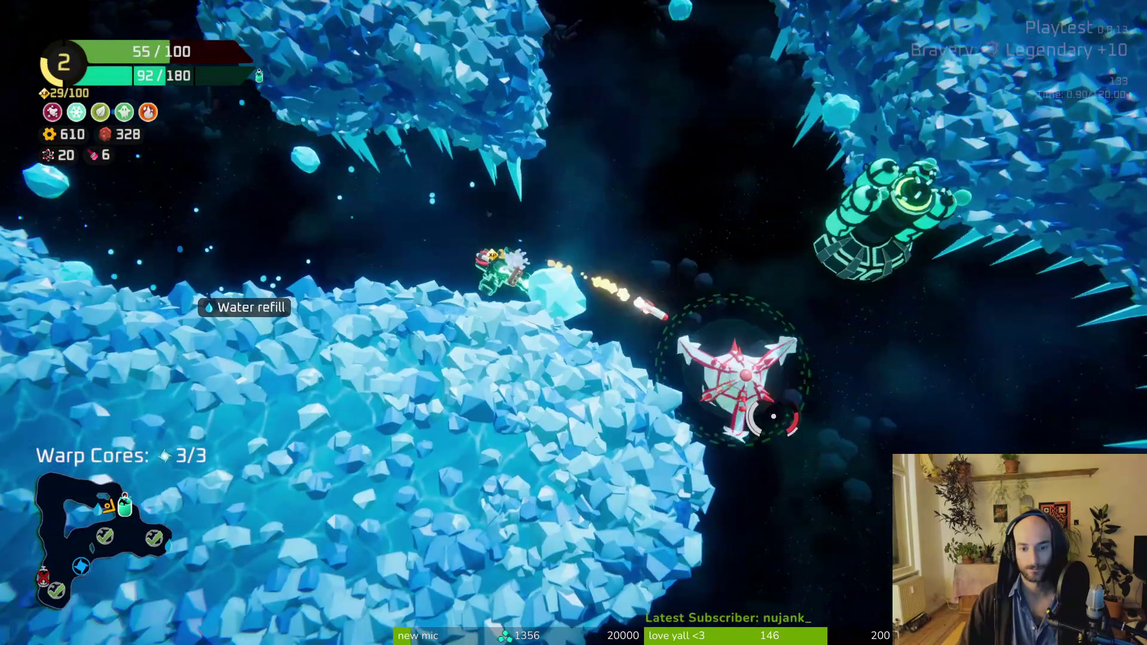
key("w")
key("e")
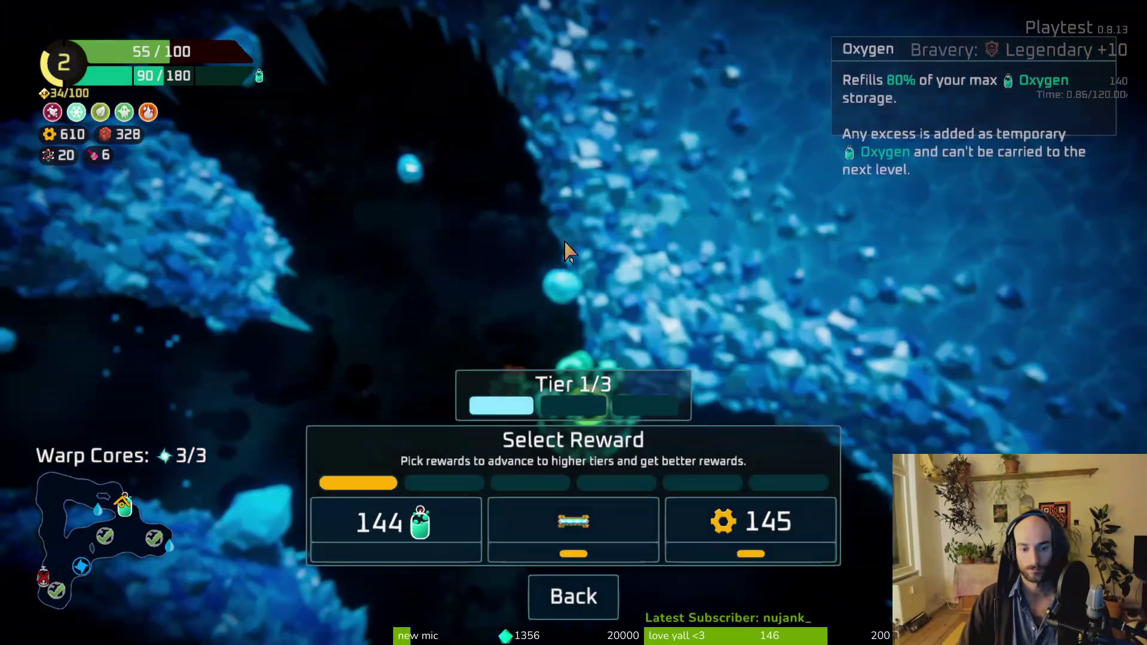
left_click(703, 536)
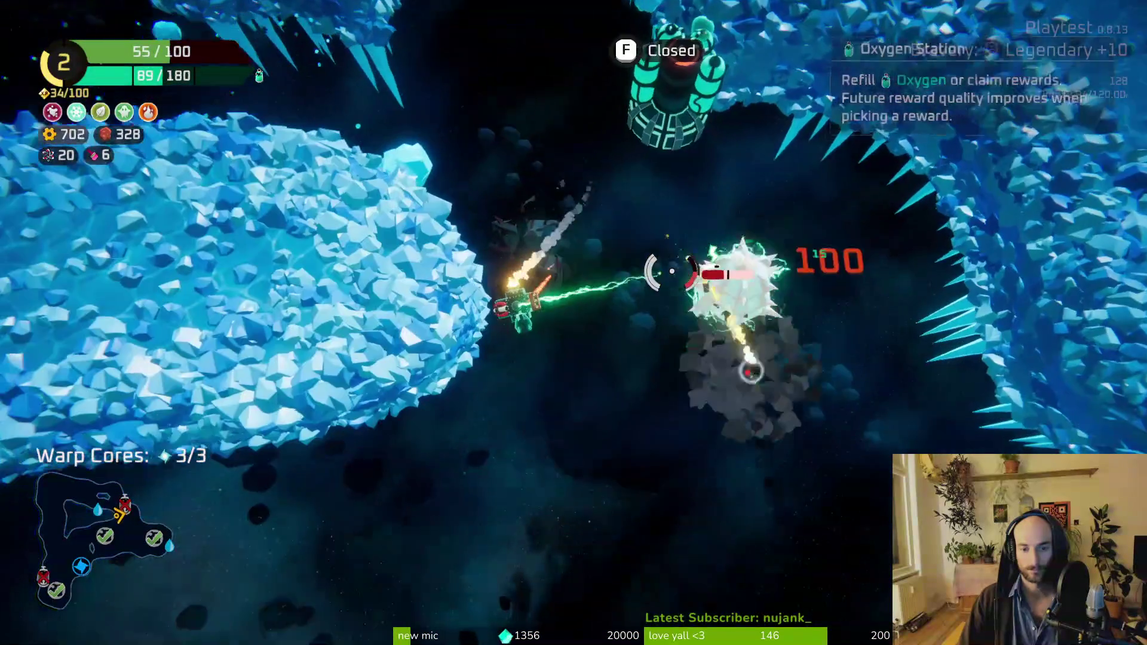
Step: Fly down-left along the snowy planet, dash past enemies while firing, and head up-left through the ice cave
key("s")
key("a")
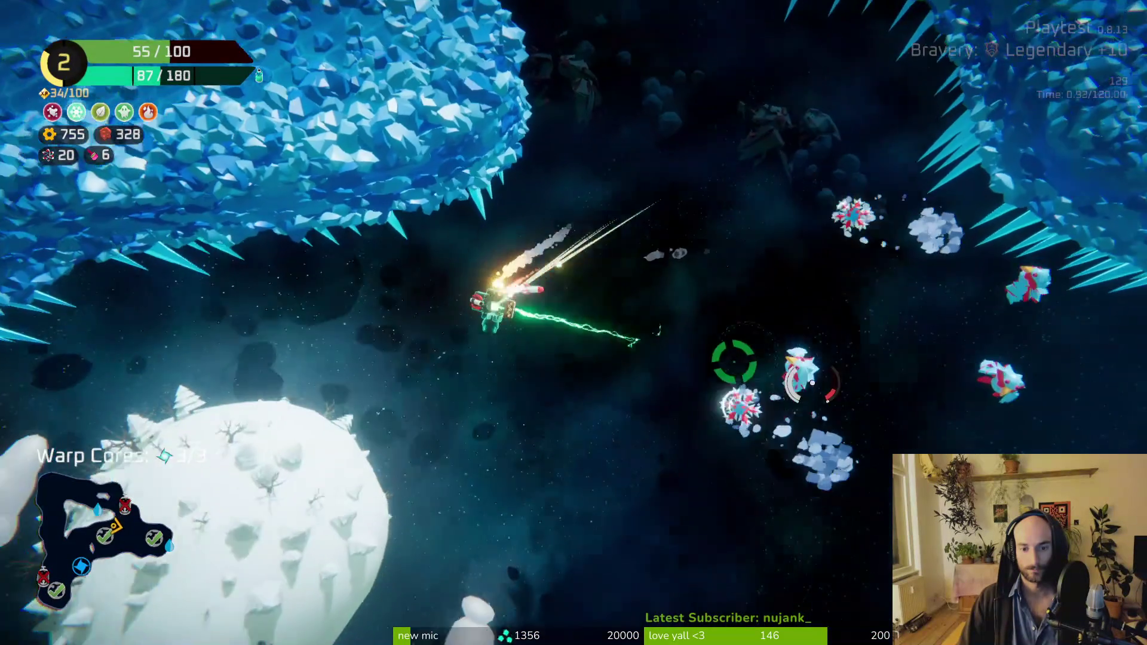
key("a")
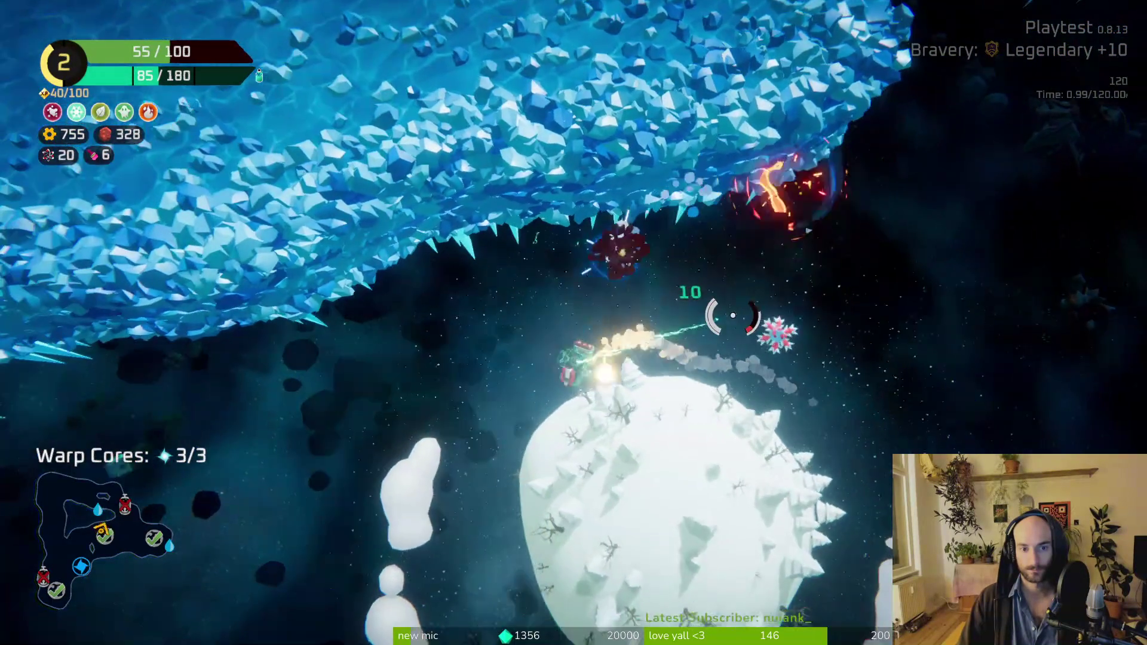
key("d")
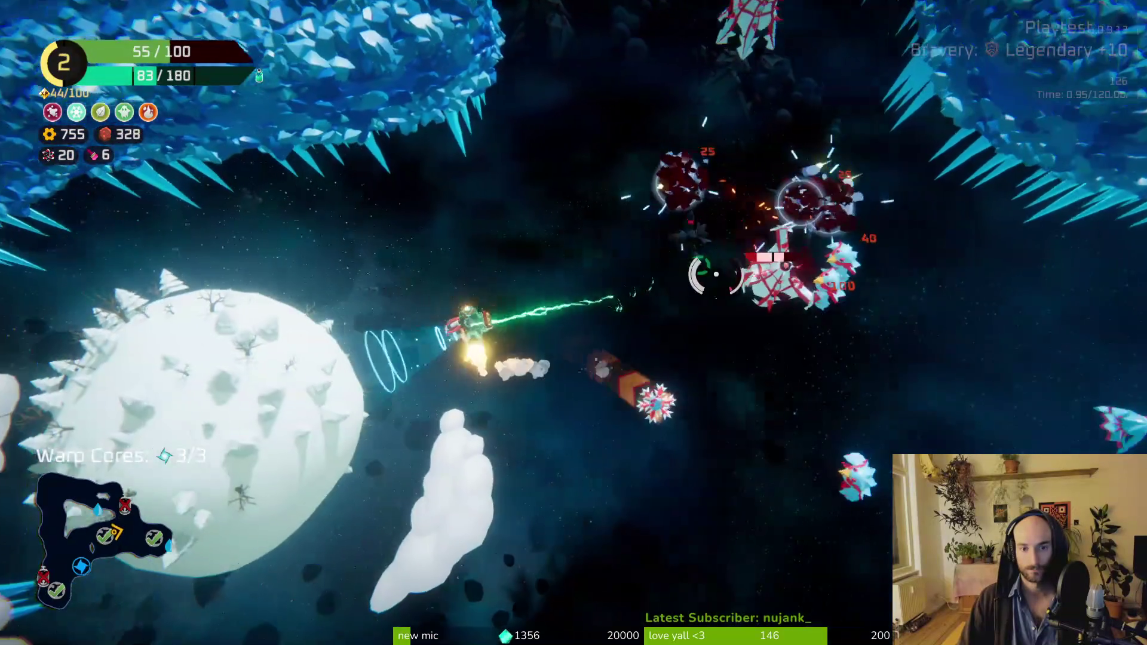
key("a")
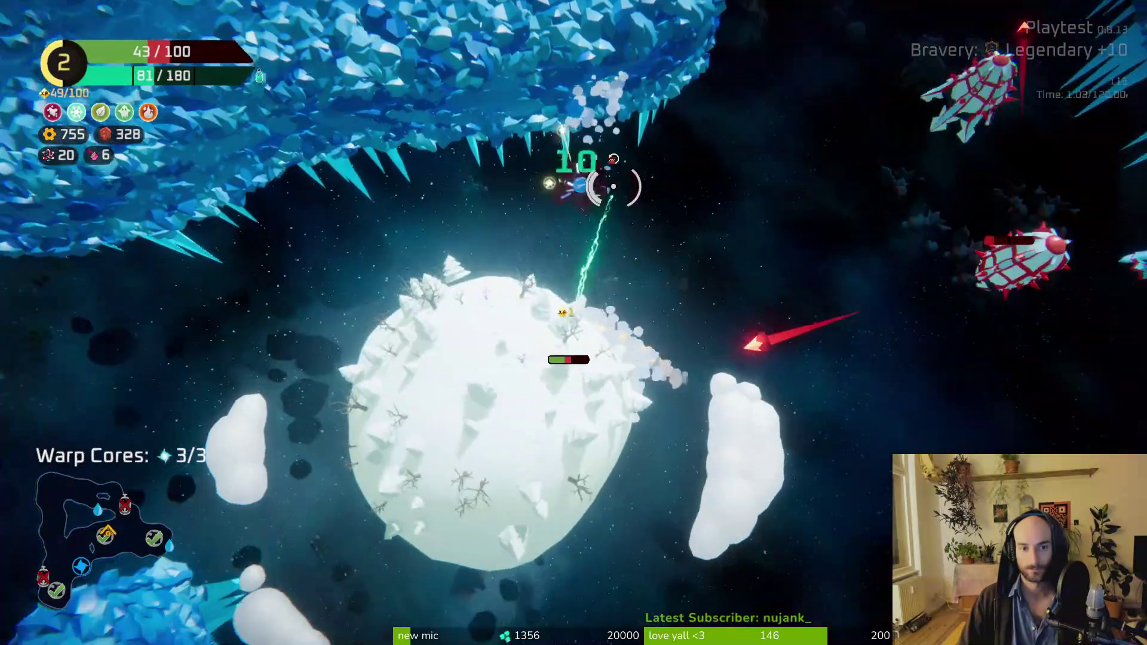
key("space")
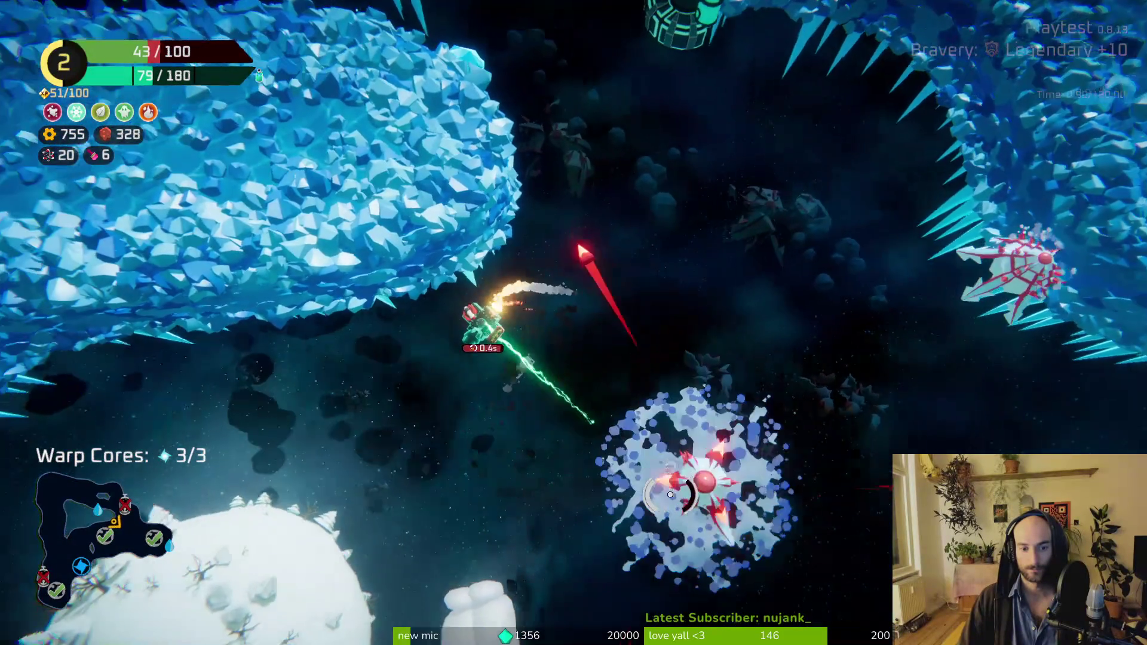
key("space")
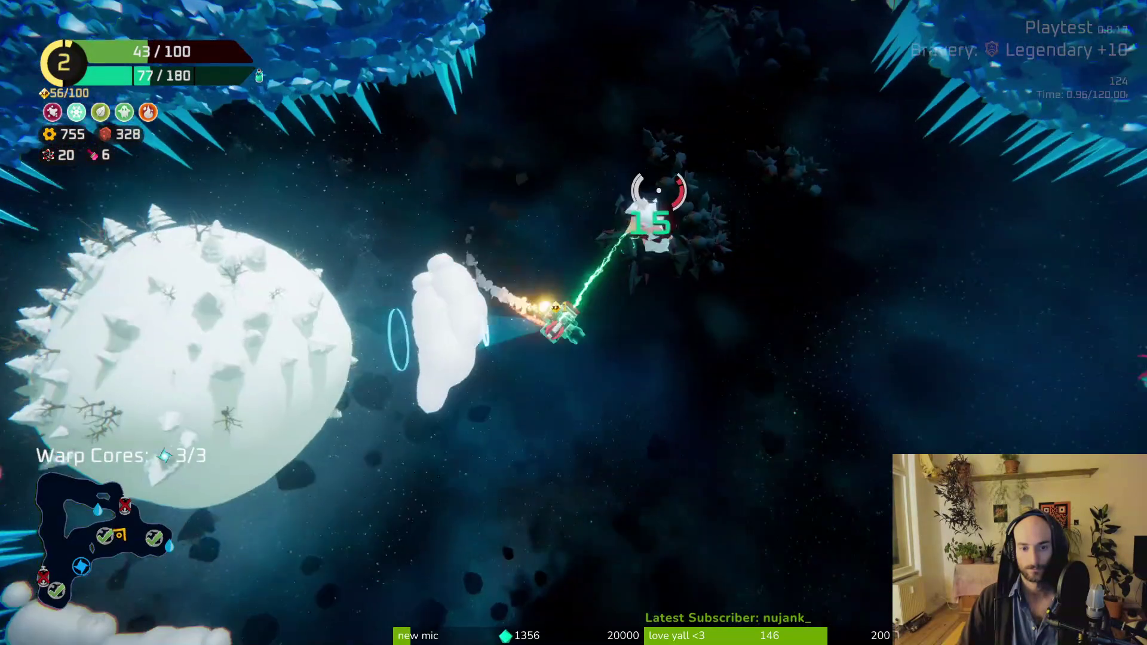
key("w")
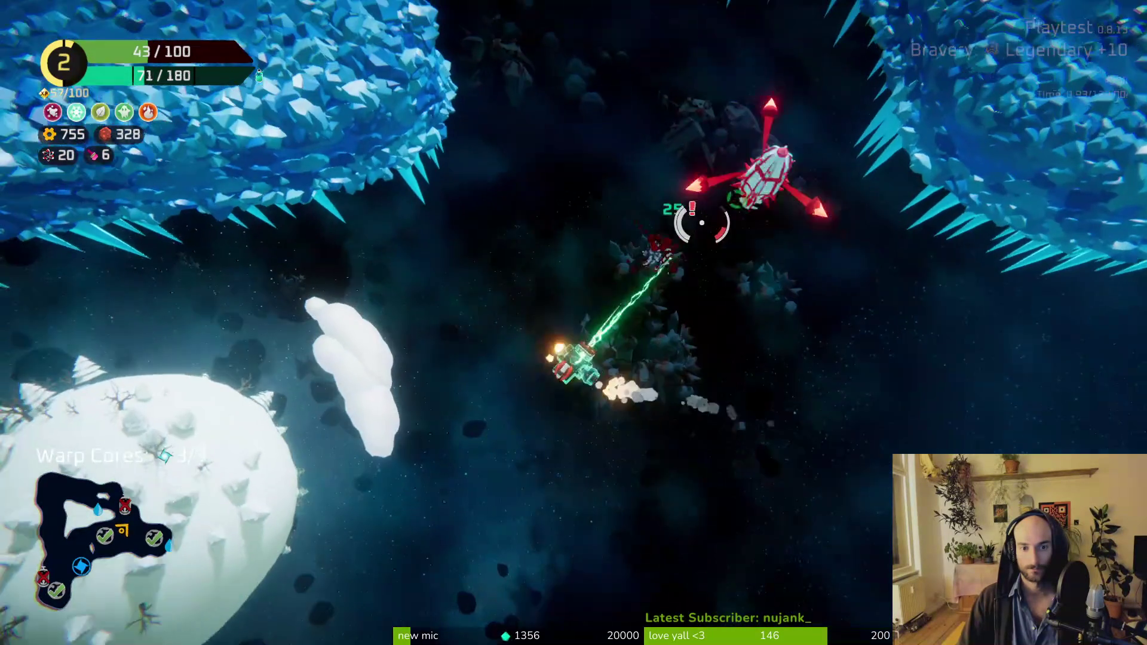
key("space")
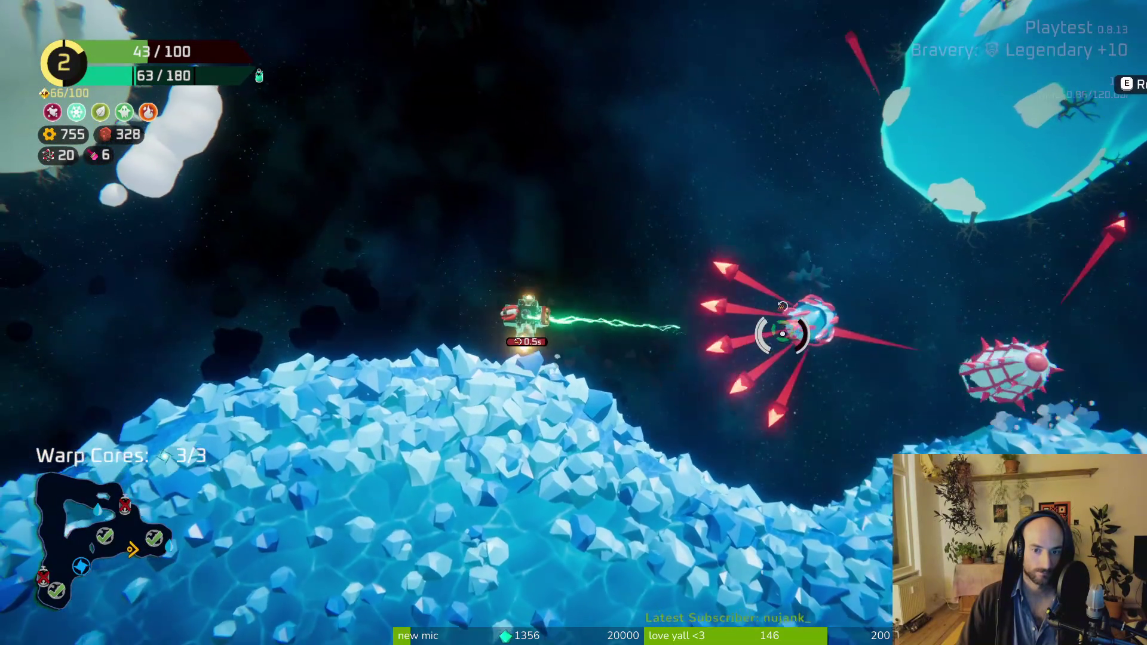
key("space")
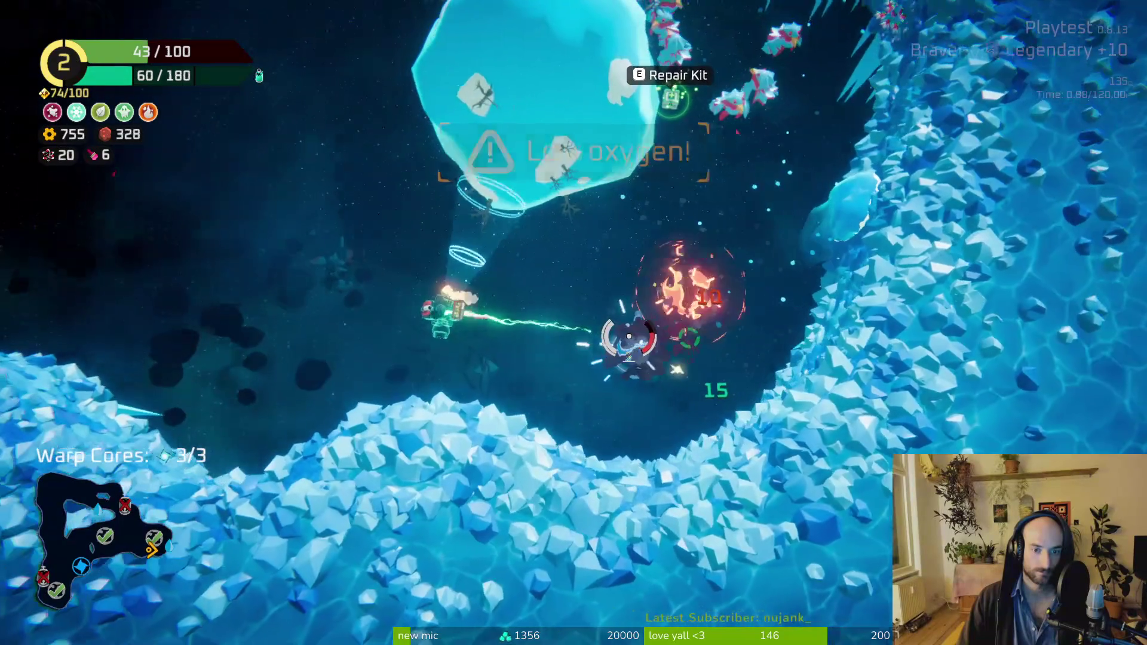
key("space")
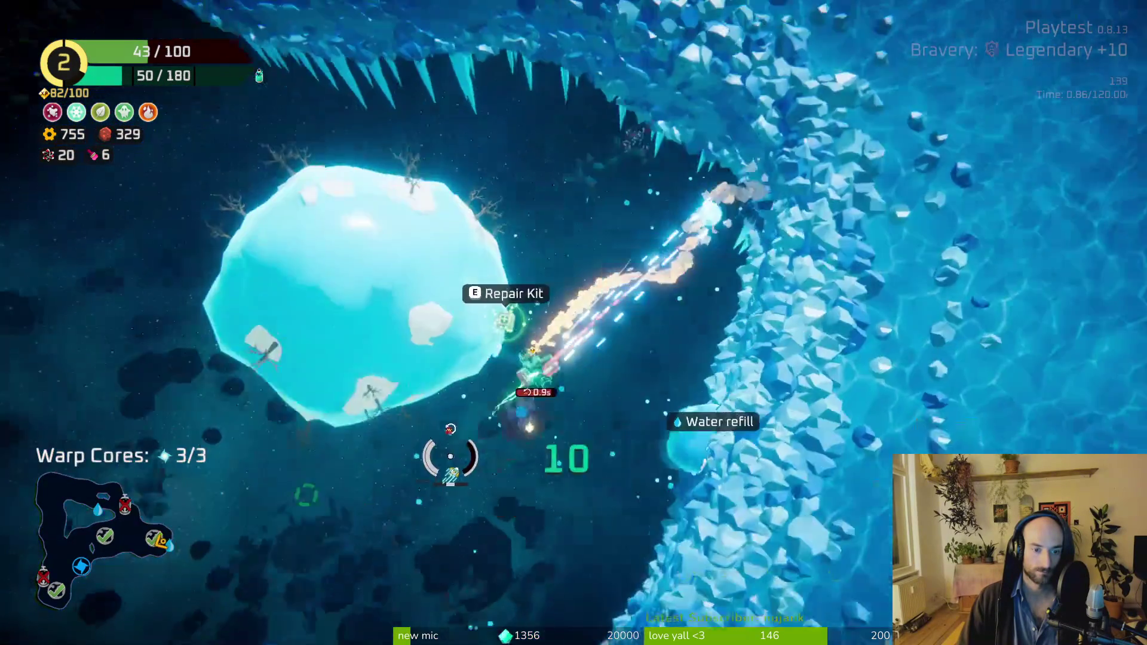
Step: Consume the Repair Kit in build mode to restore the hull to 58 health
key("e")
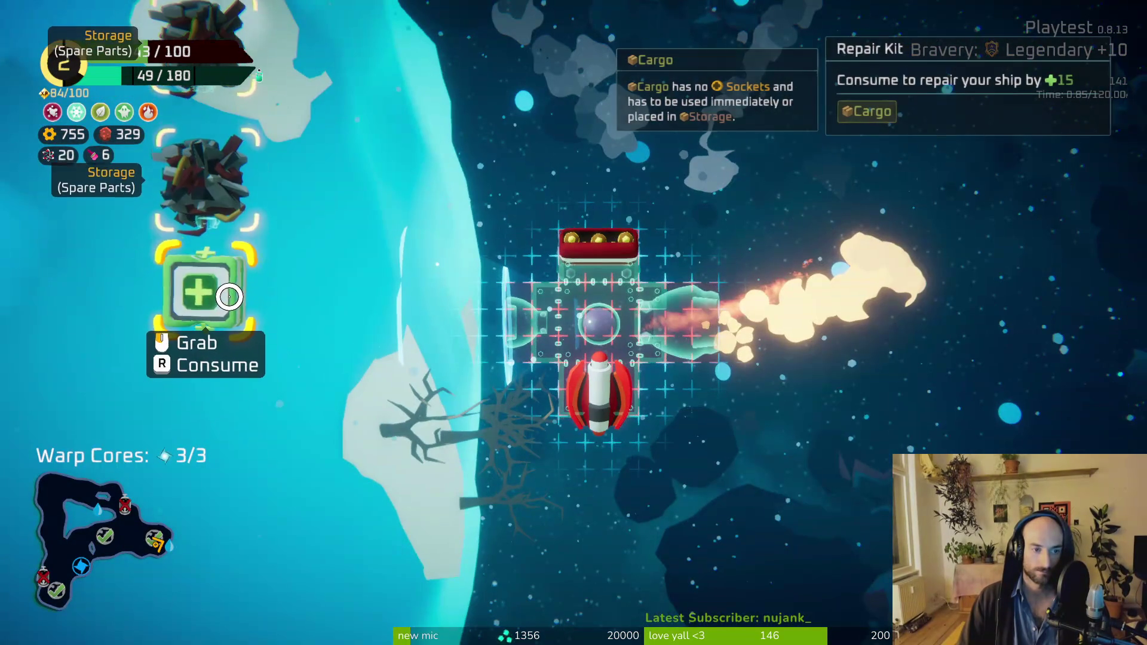
key("r")
key("e")
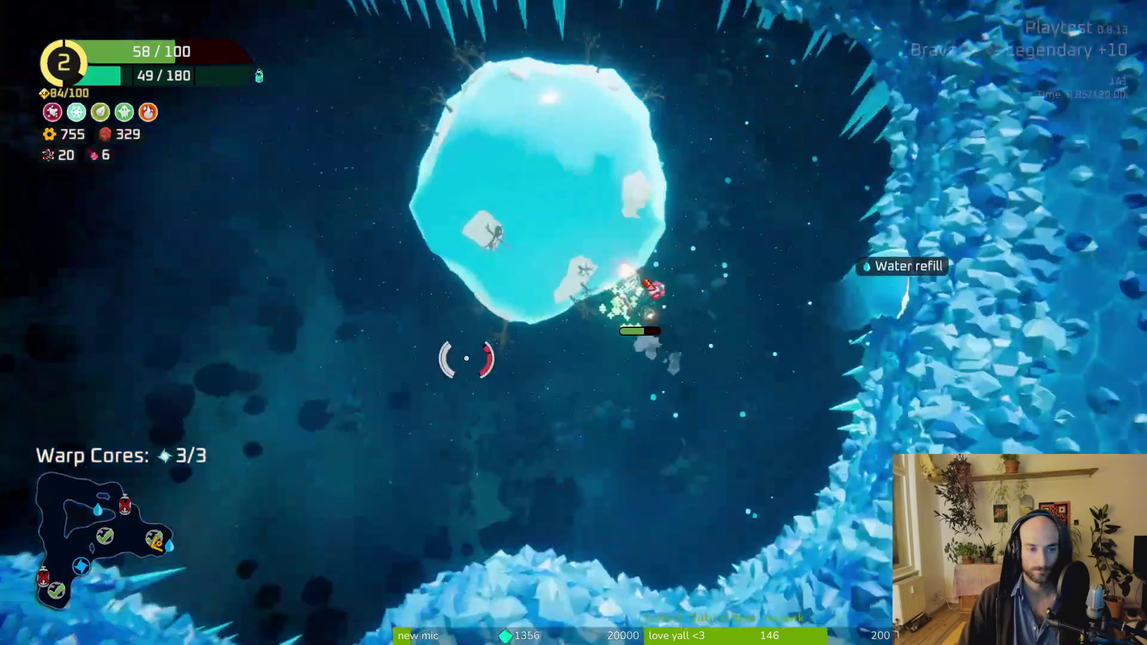
Step: Fly through the asteroid field past the ice planet to the warp orb and warp to the shop
key("w")
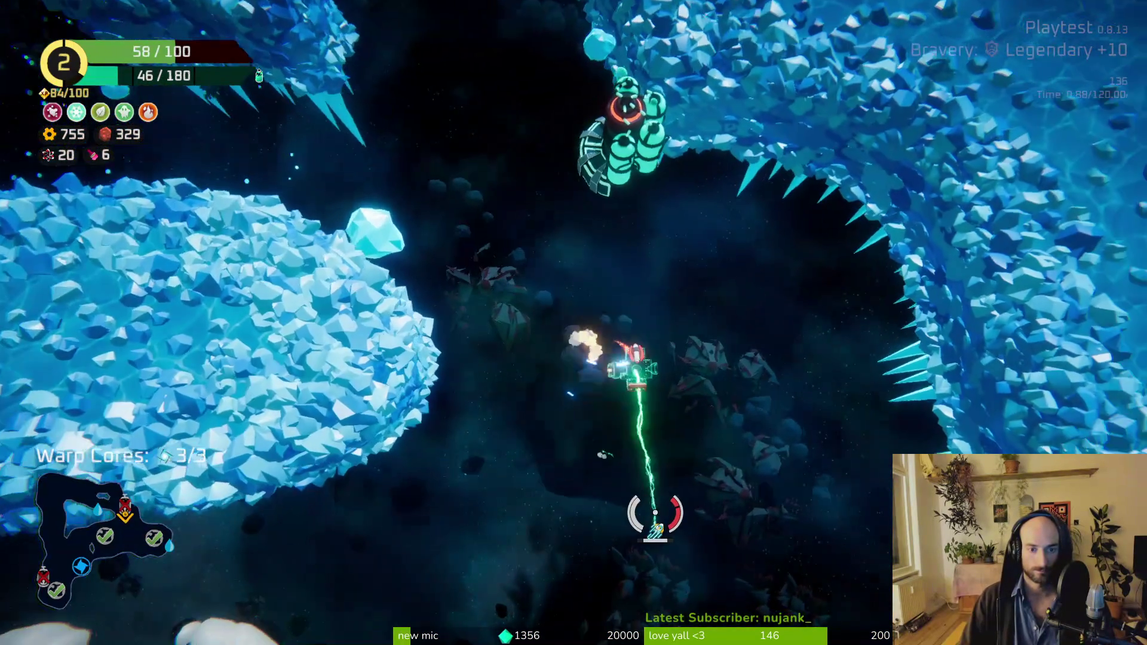
key("w")
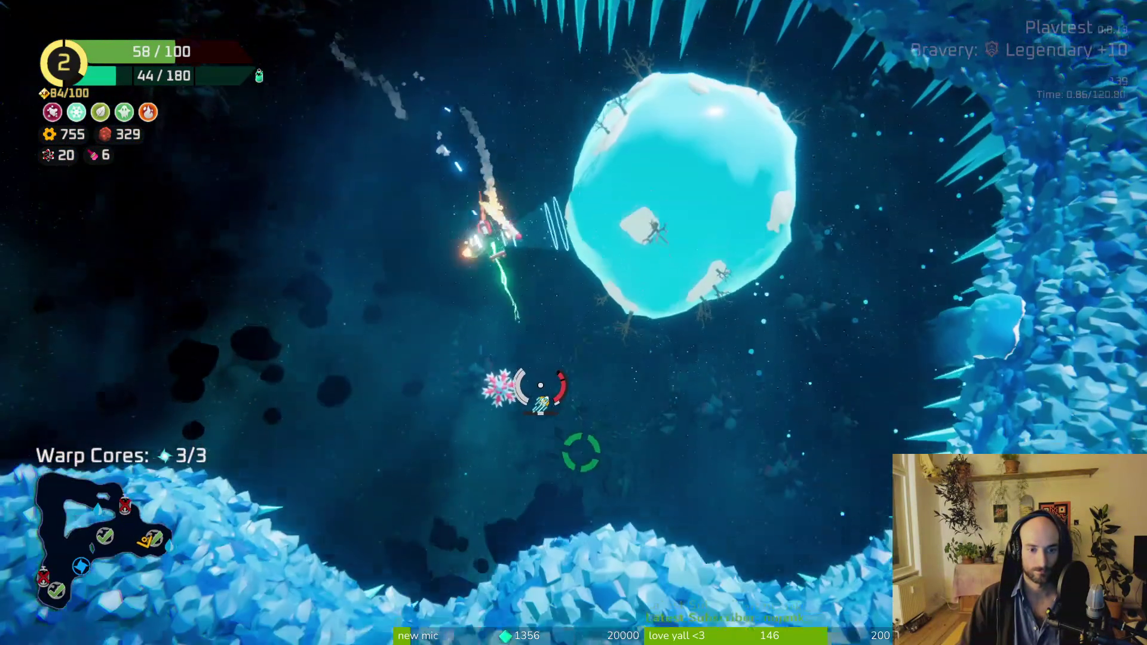
key("w")
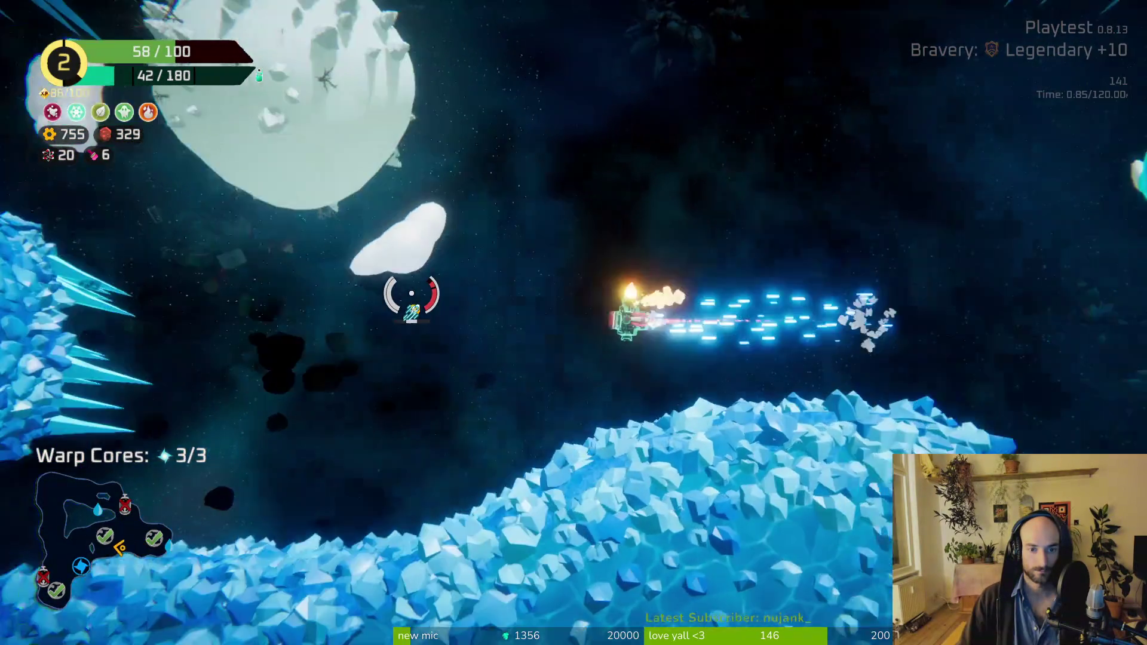
key("w")
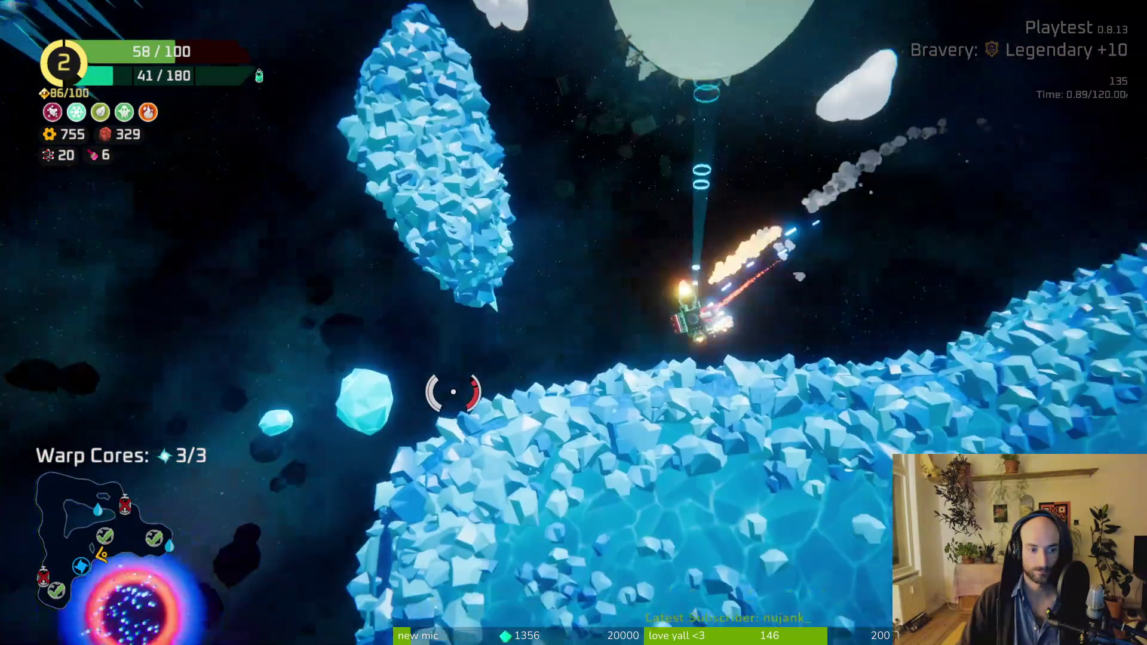
key("f")
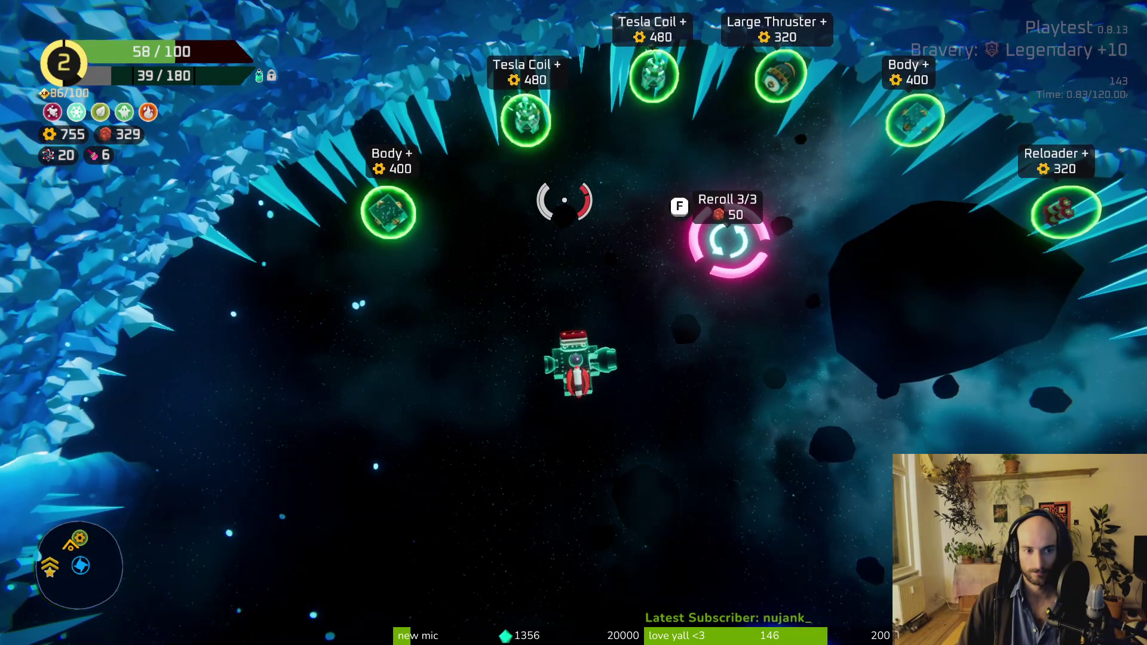
Step: Move past the Large Thruster offer and Reroll station, then open the ship build grid
key("w")
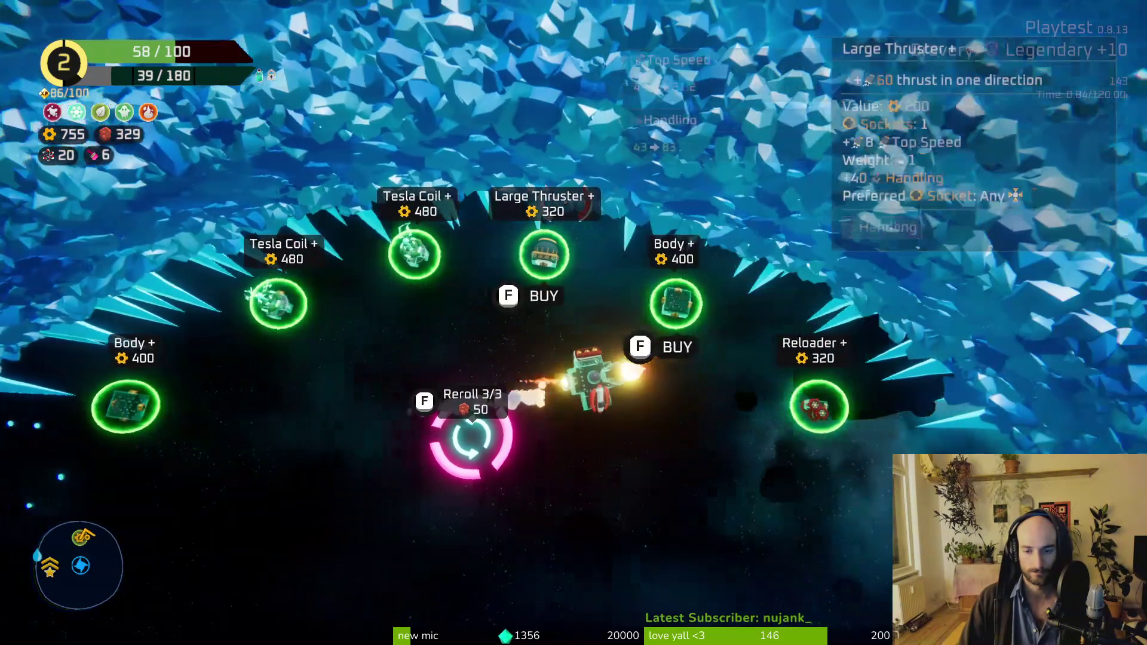
key("s")
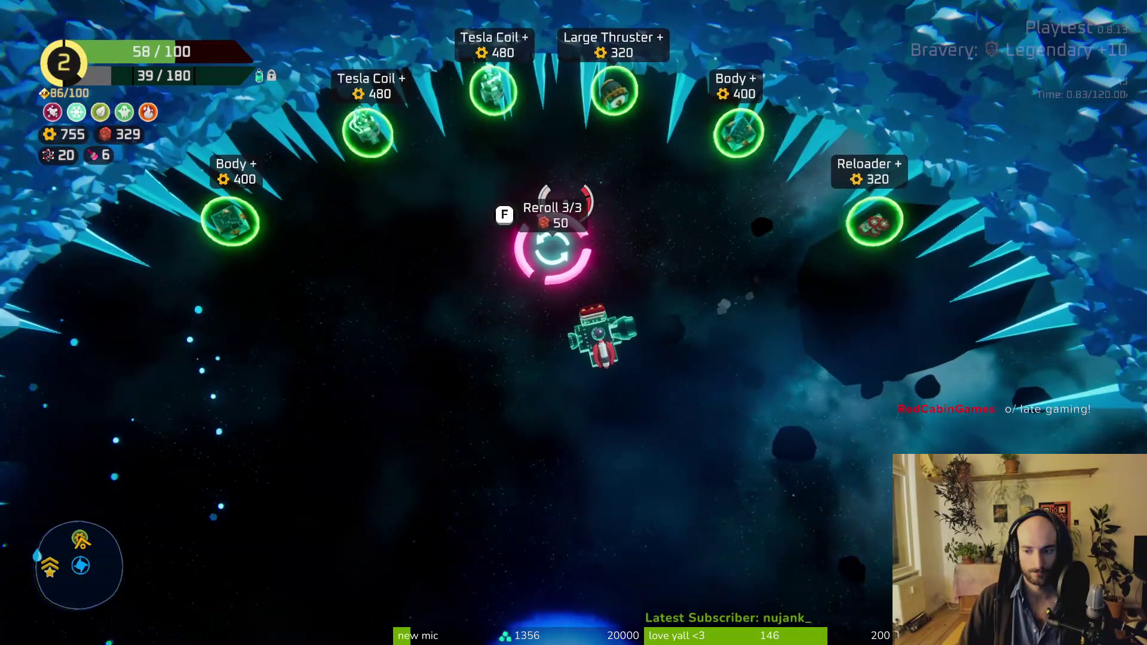
key("a")
key("s")
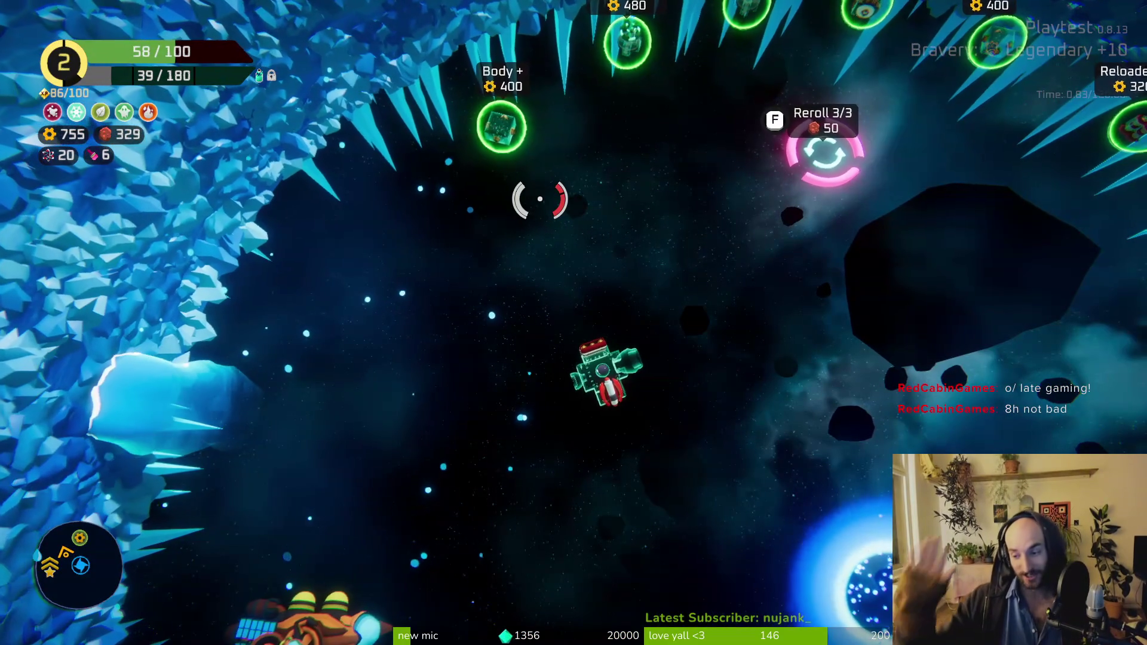
key("Tab")
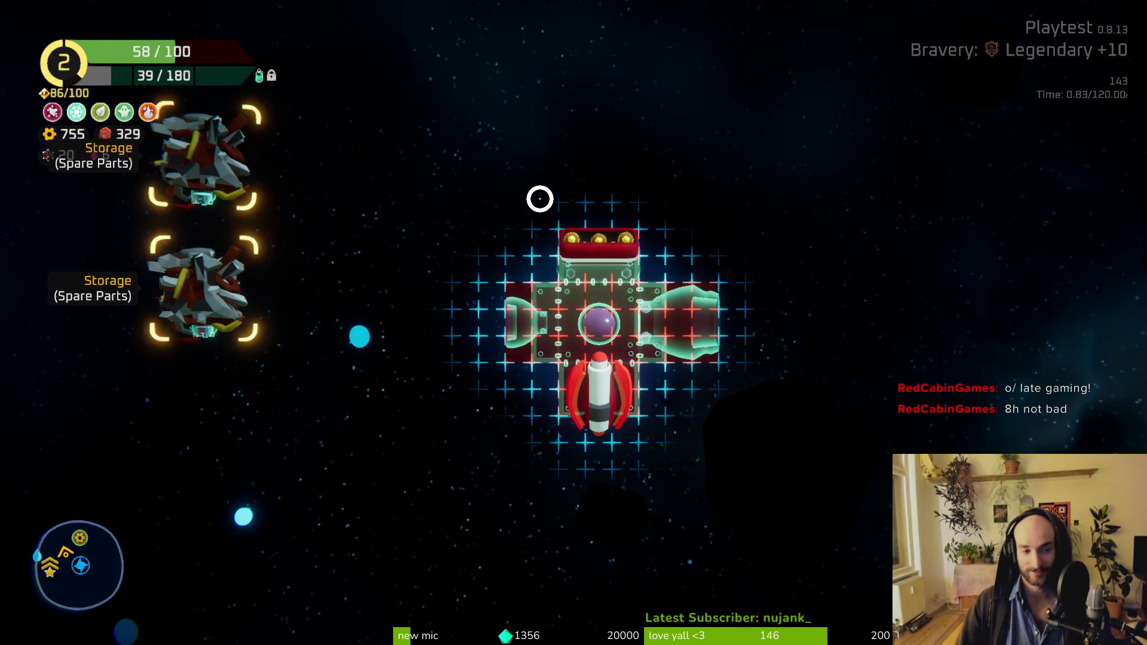
Step: Inspect the Bullet Crate module in the build grid, then exit build mode to resume flying
mouse_move(180, 171)
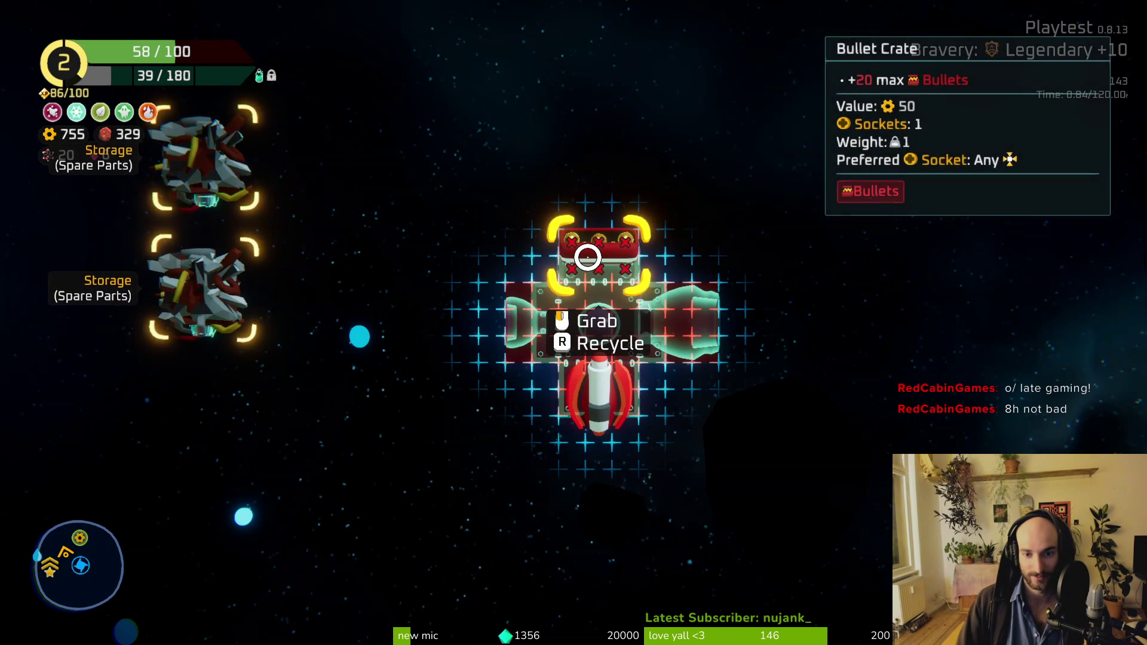
key("Tab")
Step: Fly into the crystal cave shop and look over the Large Thruster offer
key("w")
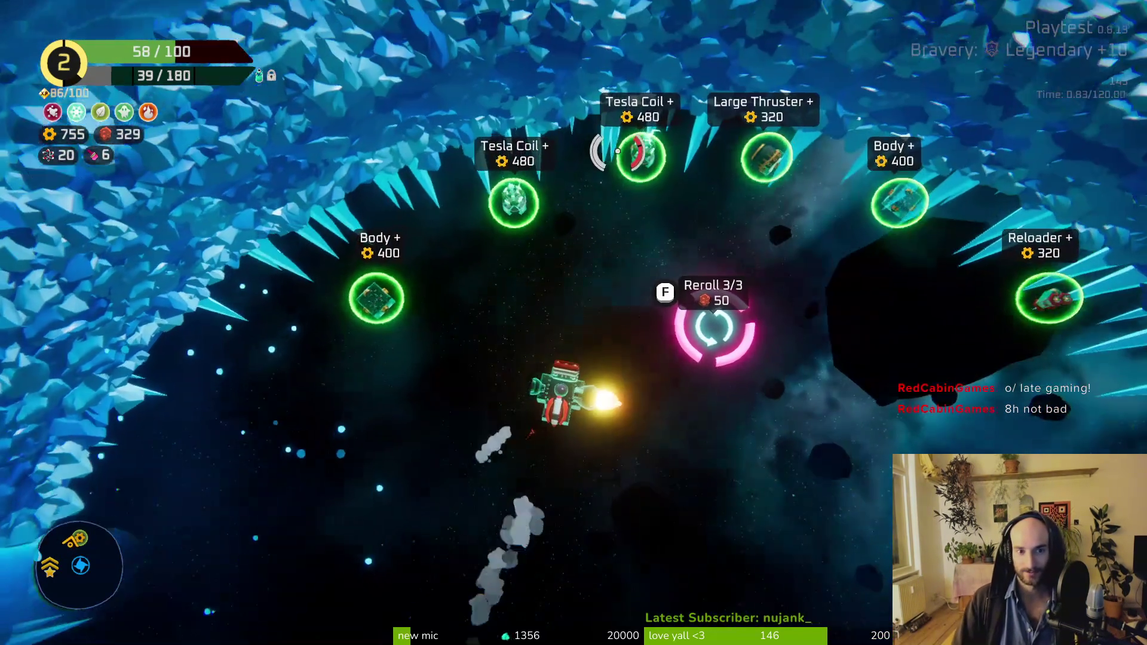
key("w")
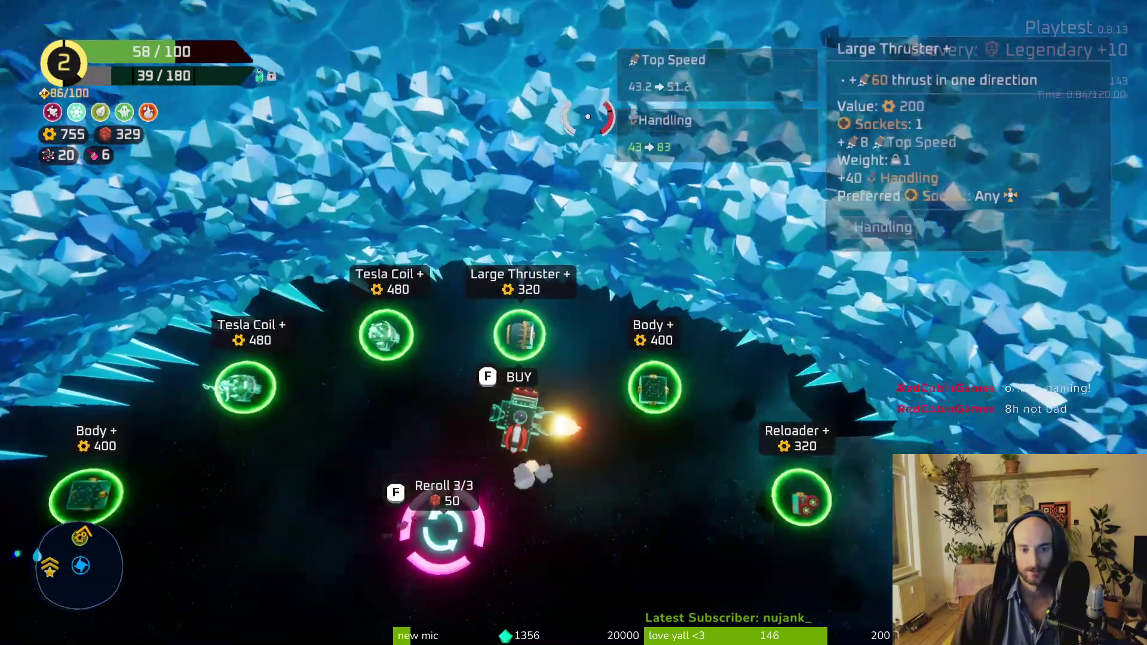
key("a")
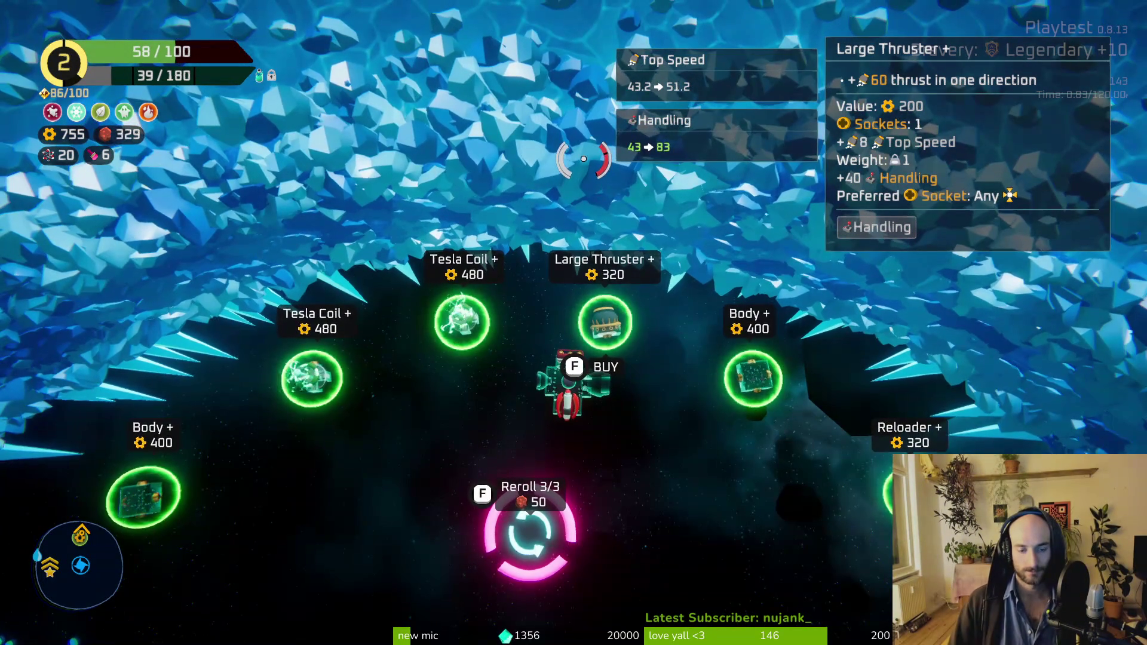
key("s")
key("s")
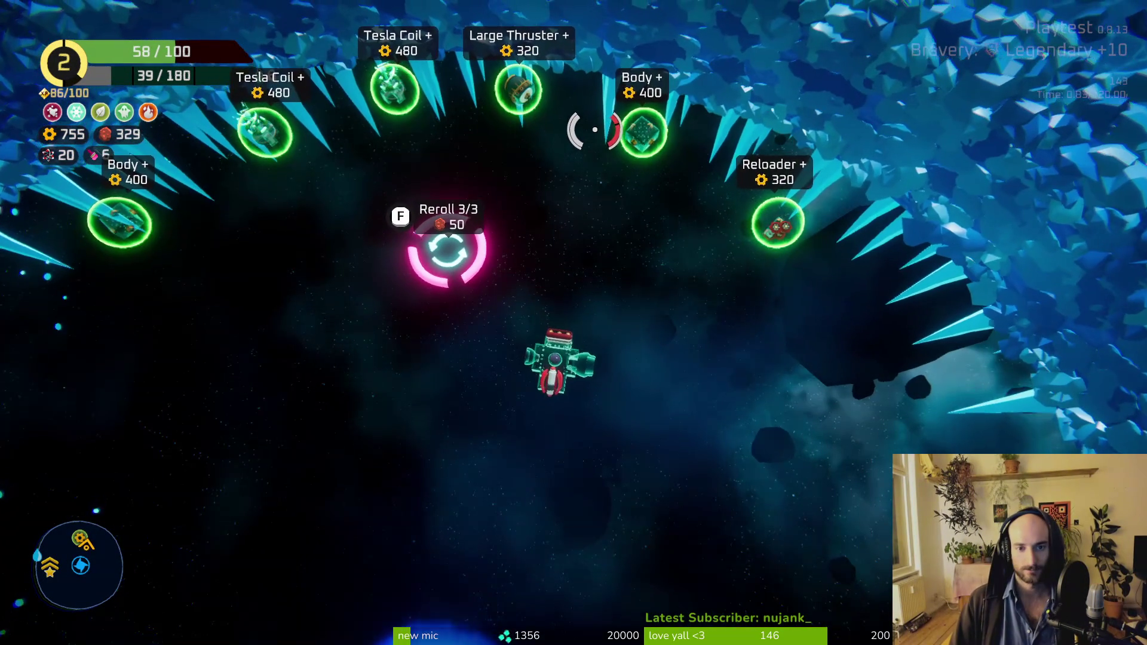
Step: Fly past the Reloader offer to the Refiner and upgrade the artillery to Bouncing Artillery for 400
key("d")
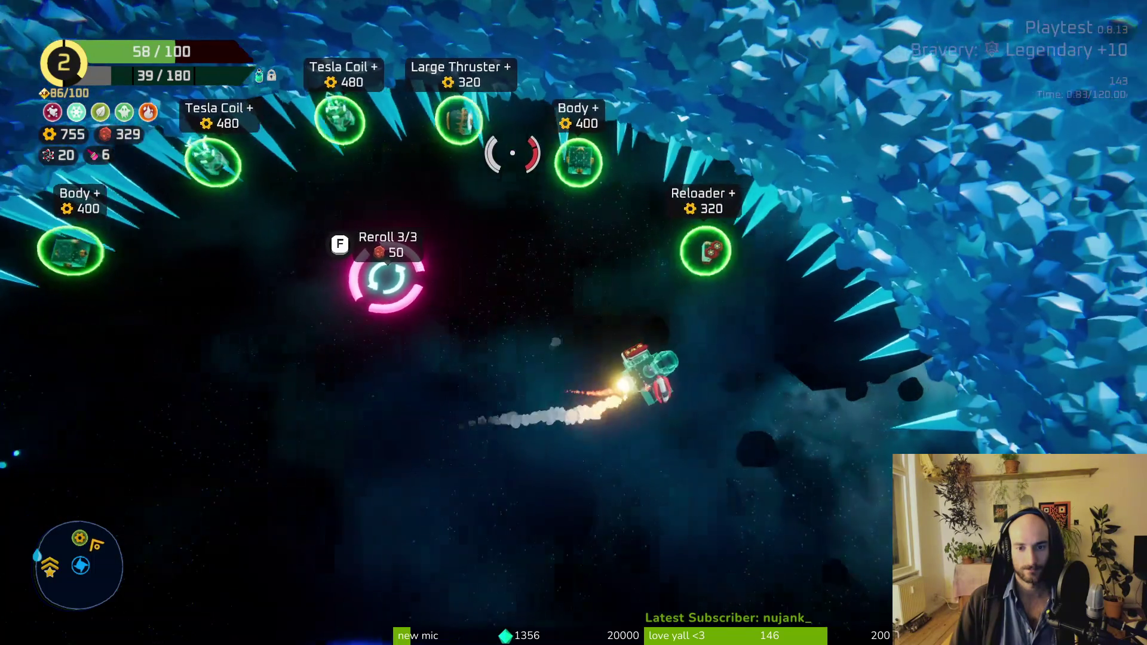
key("s")
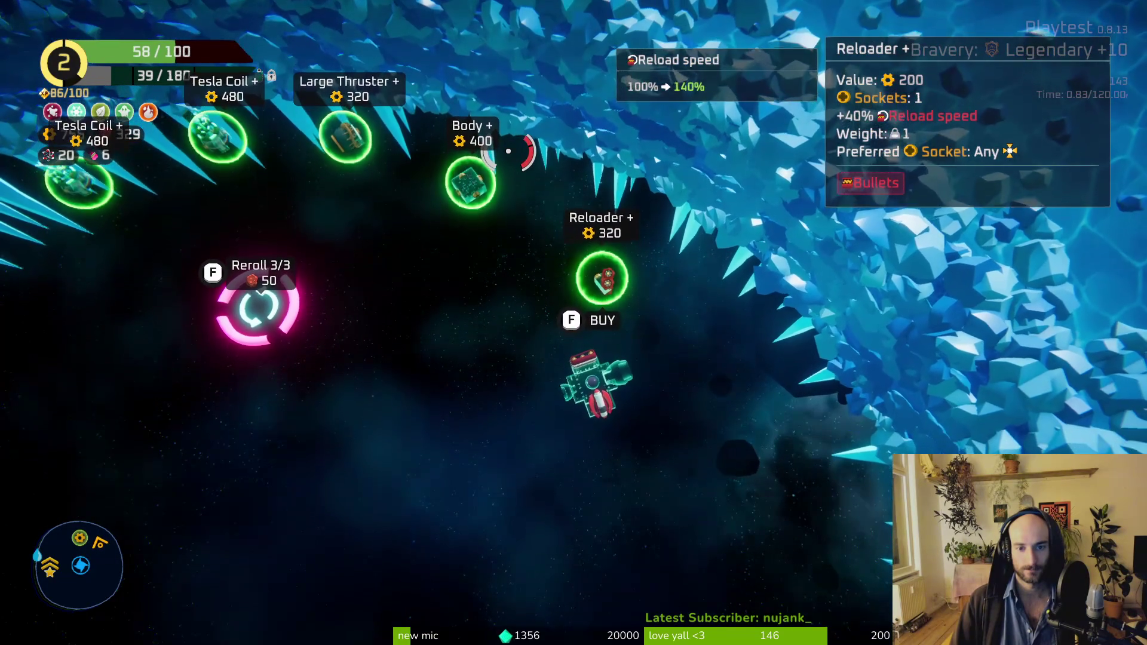
key("a")
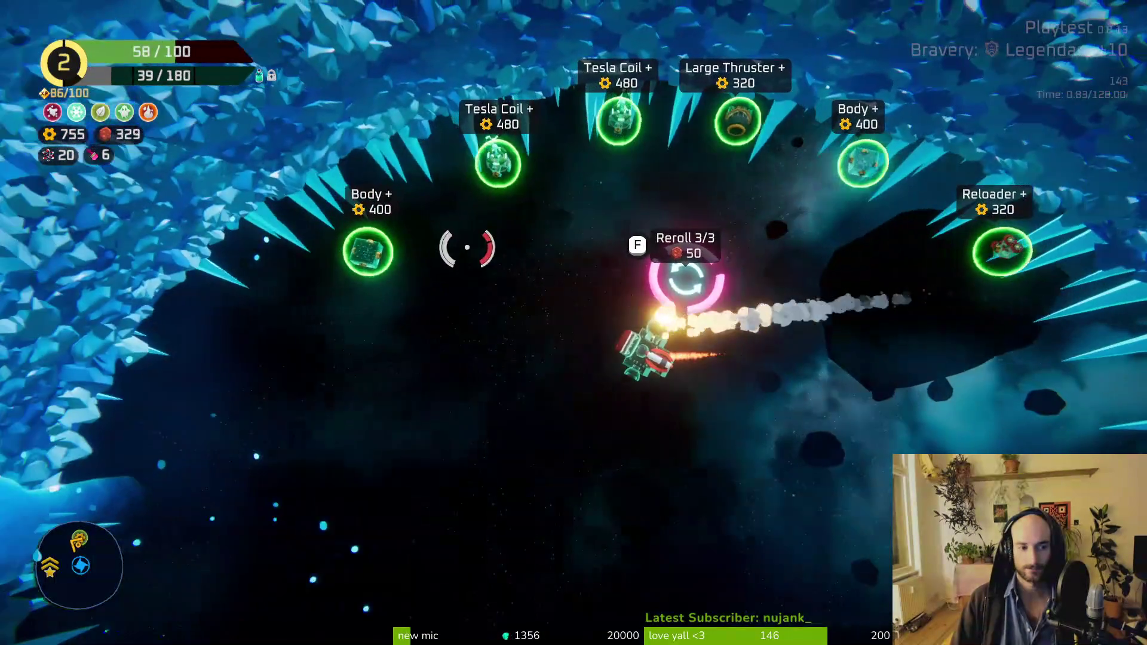
key("s")
key("f")
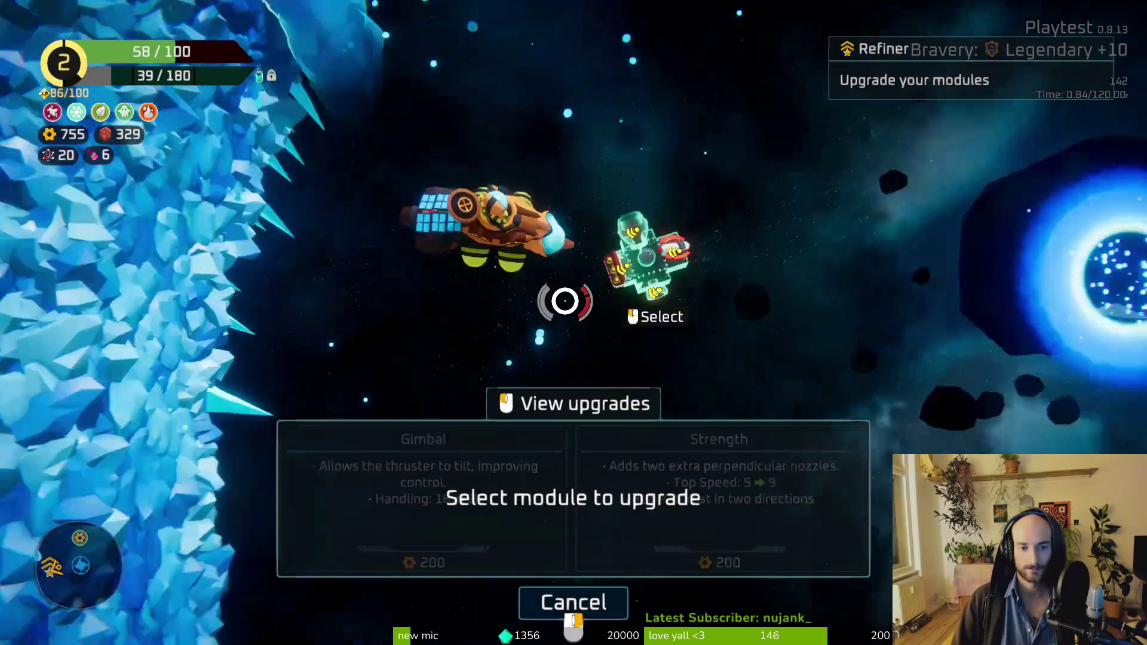
left_click(558, 305)
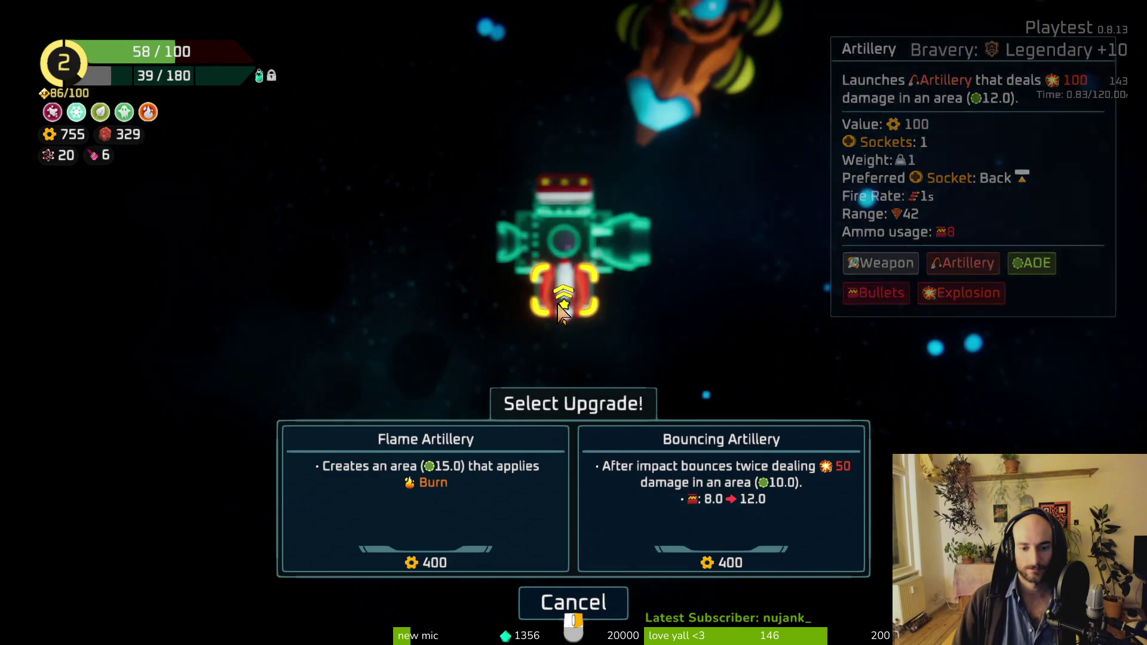
left_click(693, 544)
key("Escape")
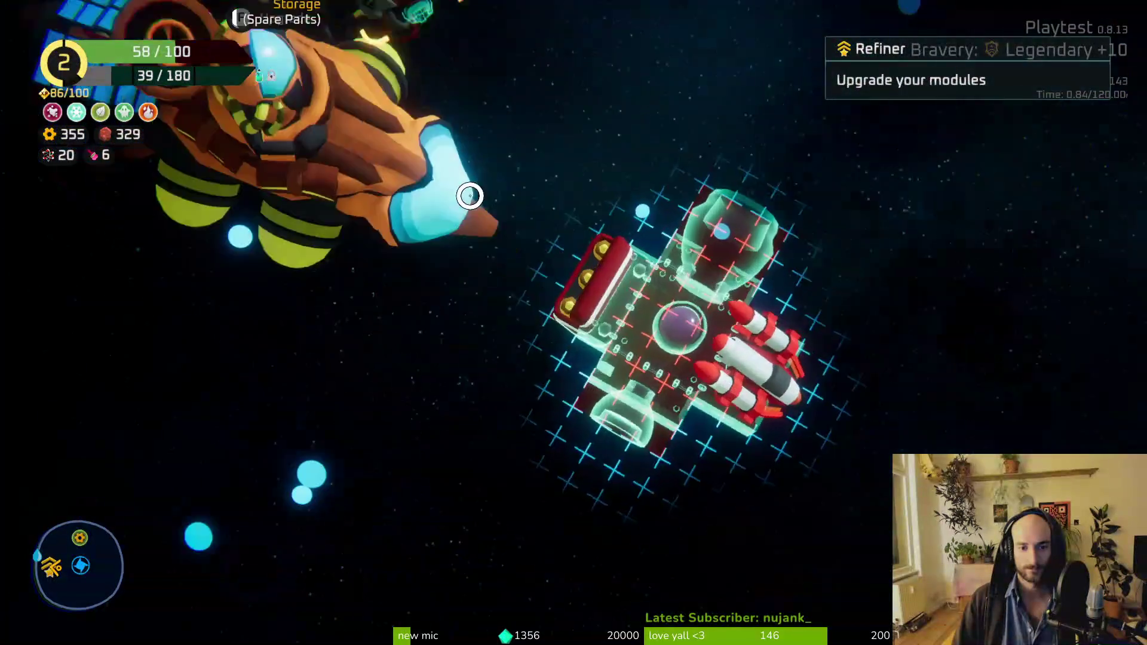
Step: Recycle the Spare Parts in the lower storage and return to flight
mouse_move(181, 256)
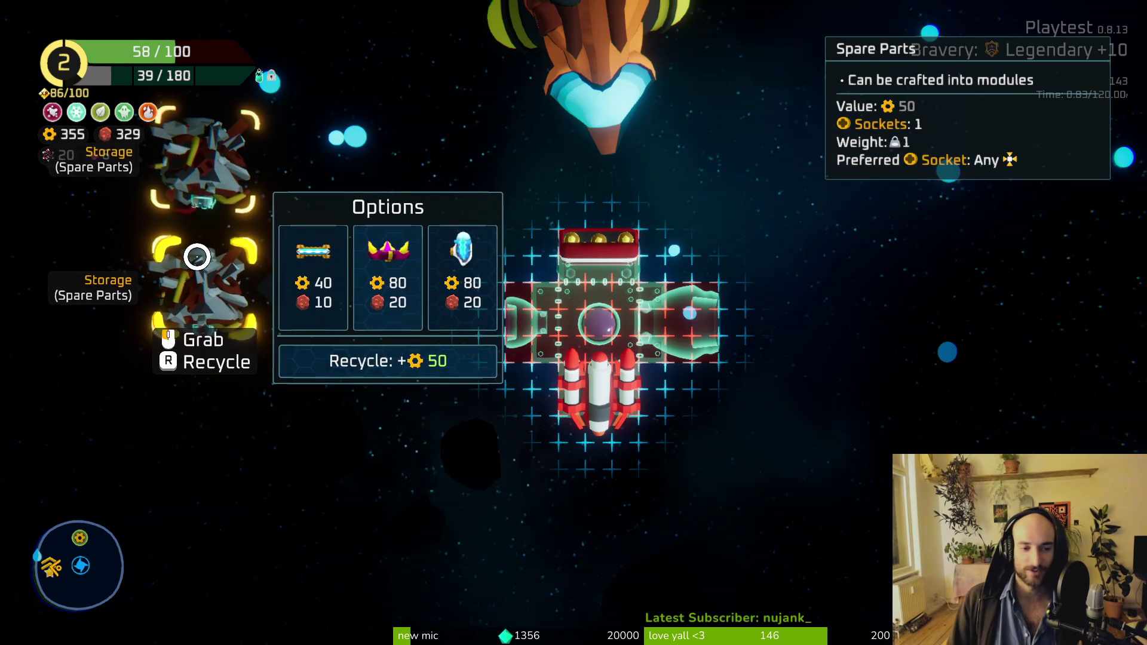
mouse_move(734, 337)
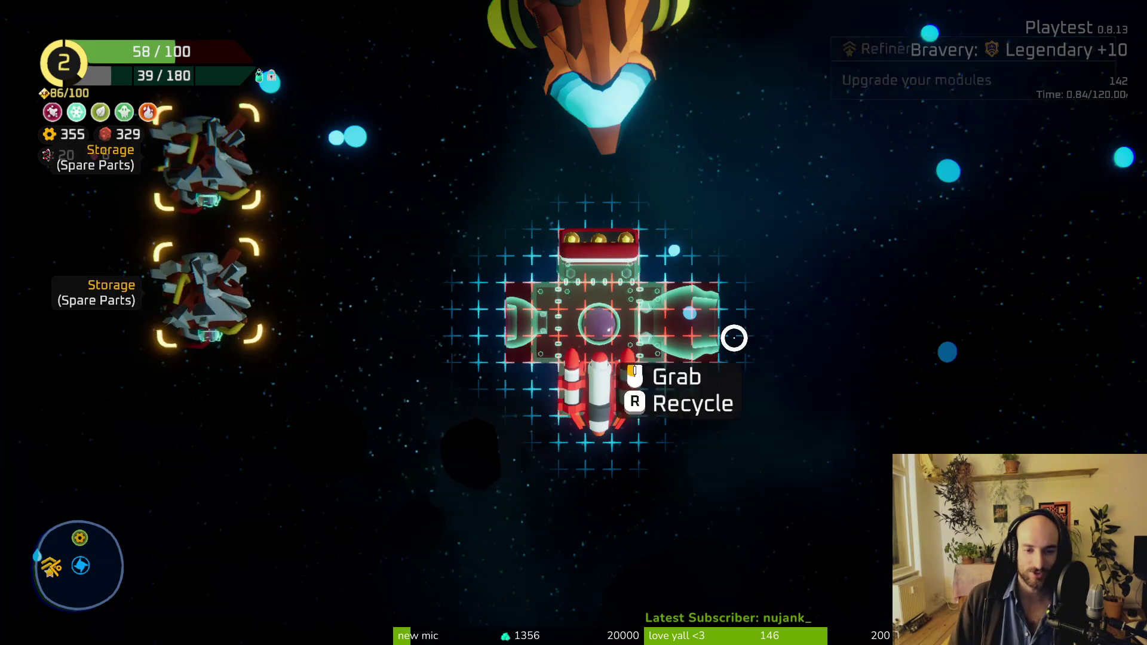
mouse_move(578, 395)
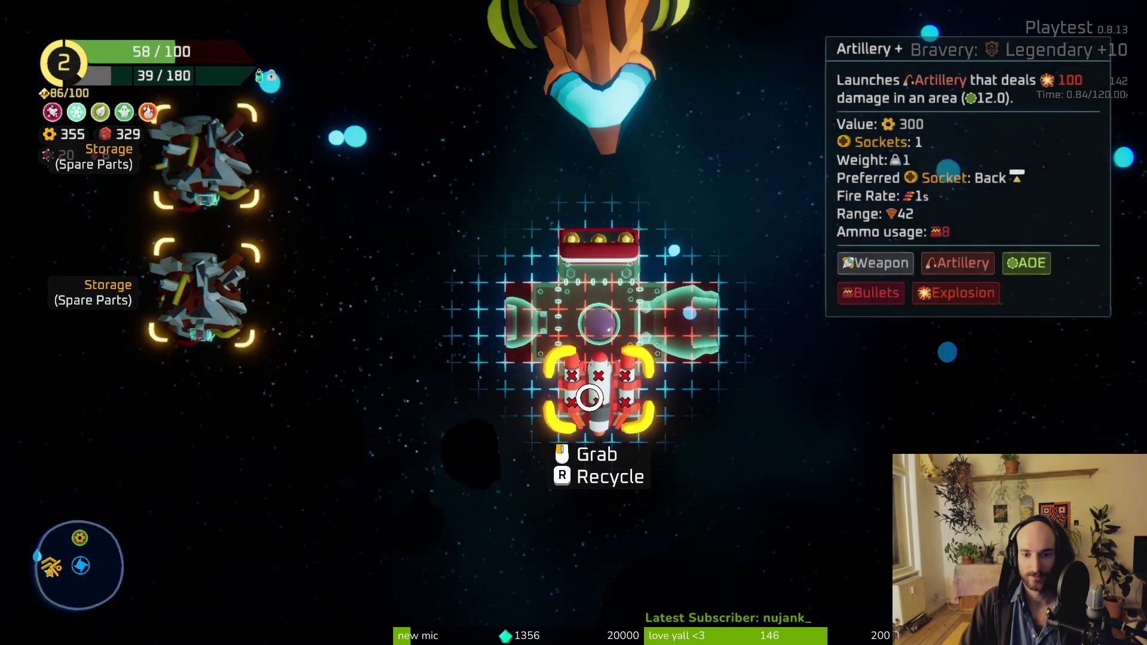
mouse_move(196, 289)
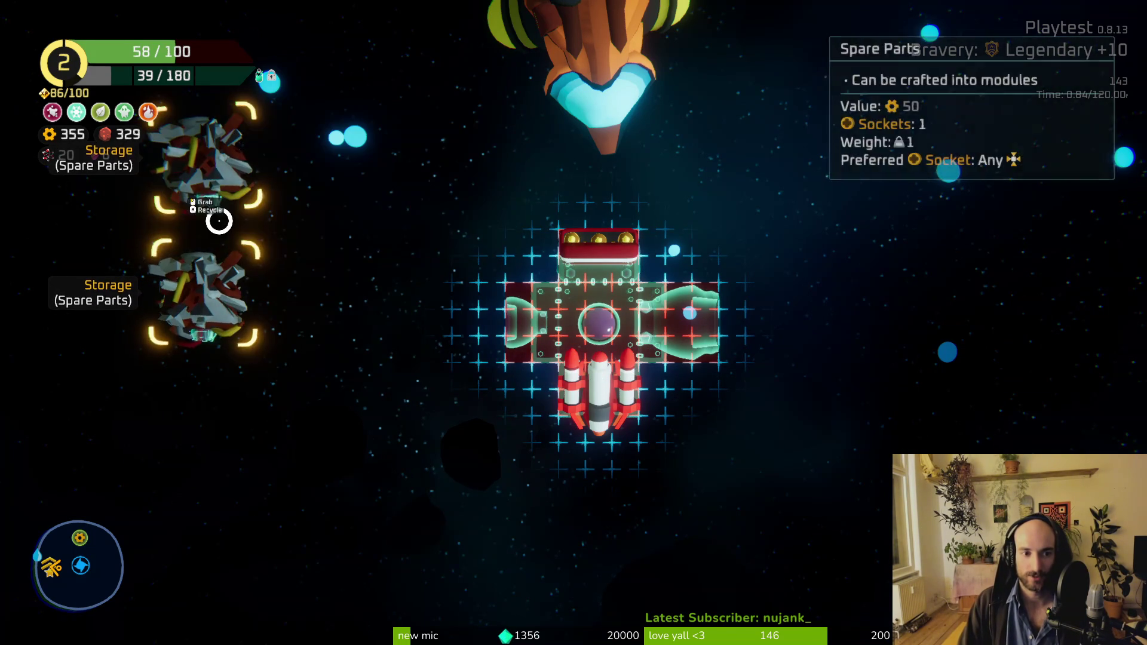
mouse_move(213, 327)
left_click(394, 359)
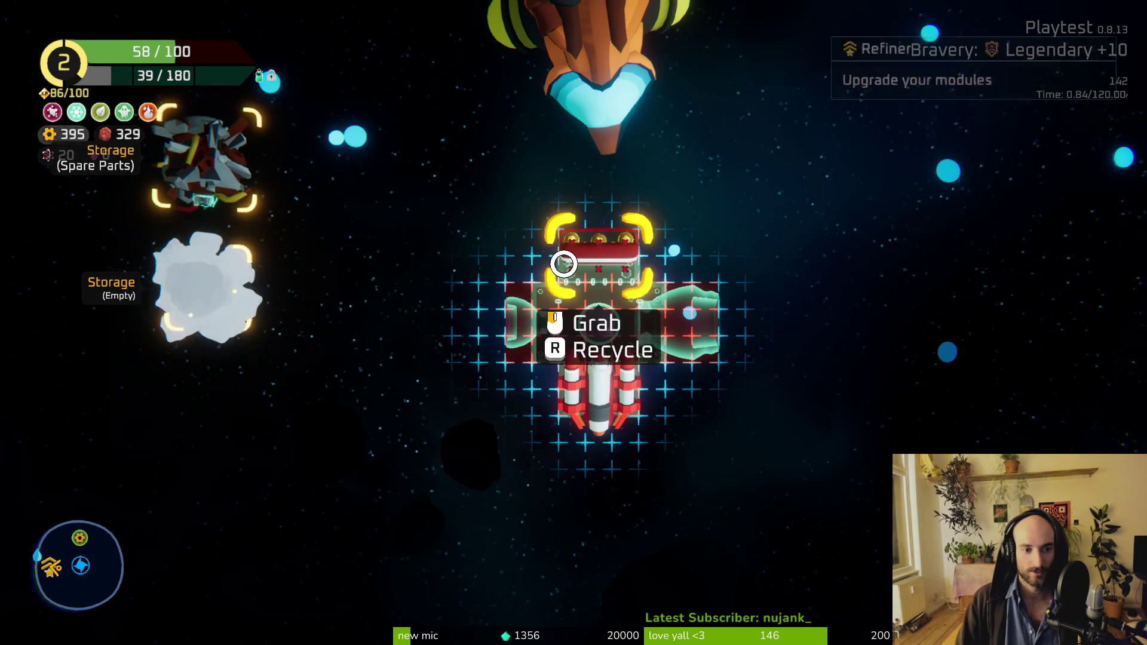
key("Escape")
Step: Fly around the shop modules and reroll station, then dash down-left into the blue portal to warp
key("w")
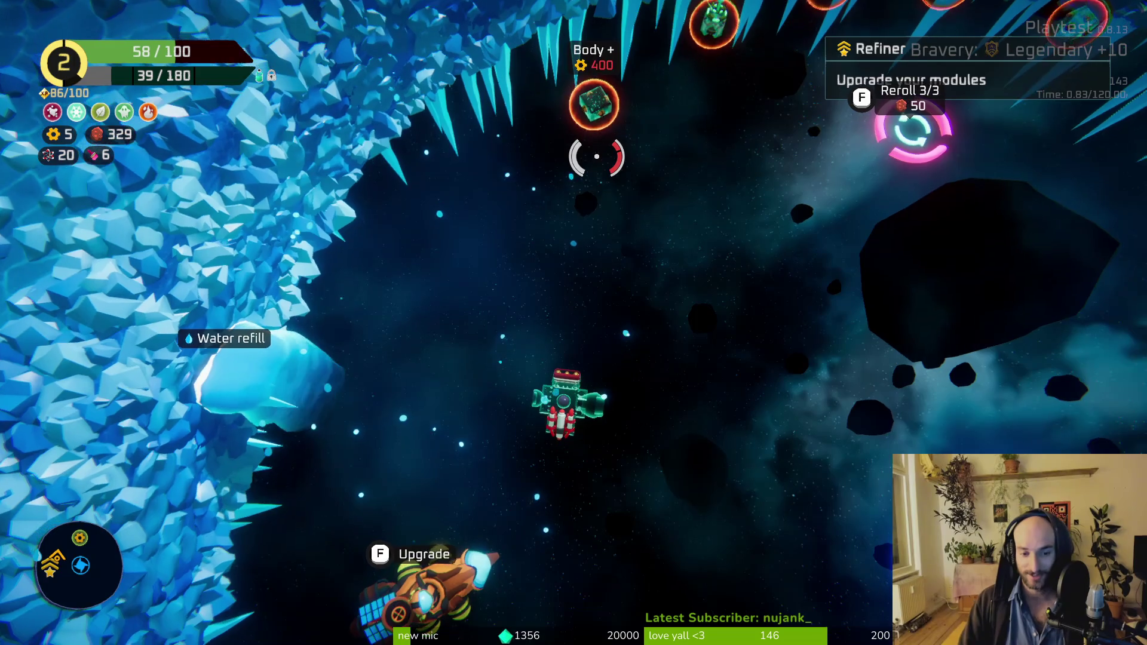
key("d")
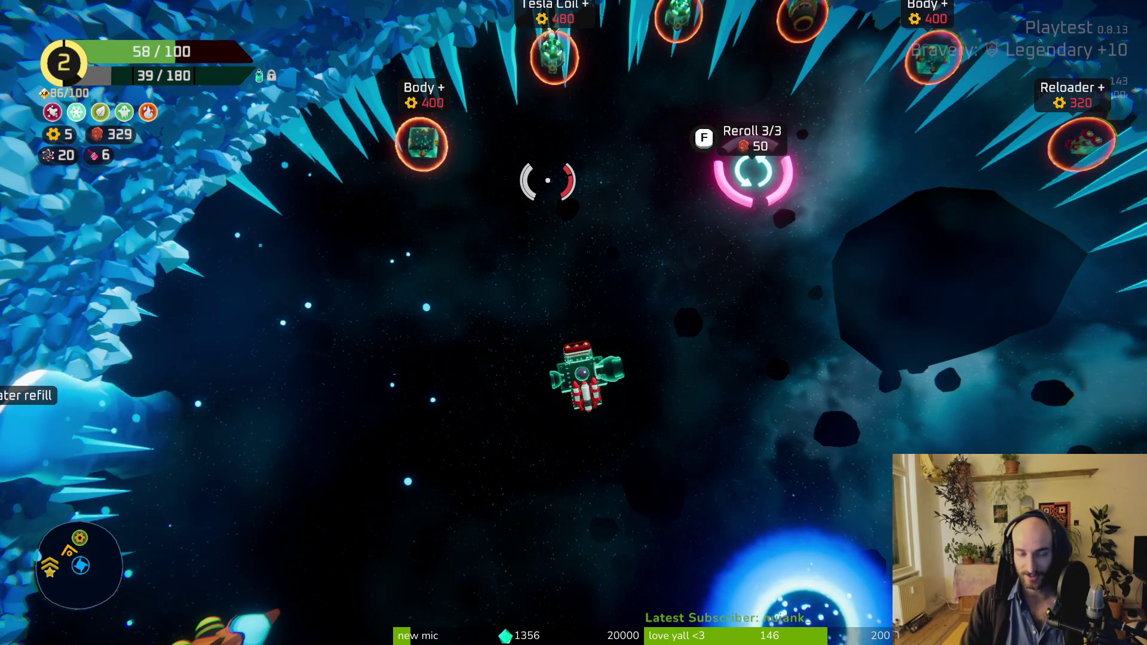
key("w")
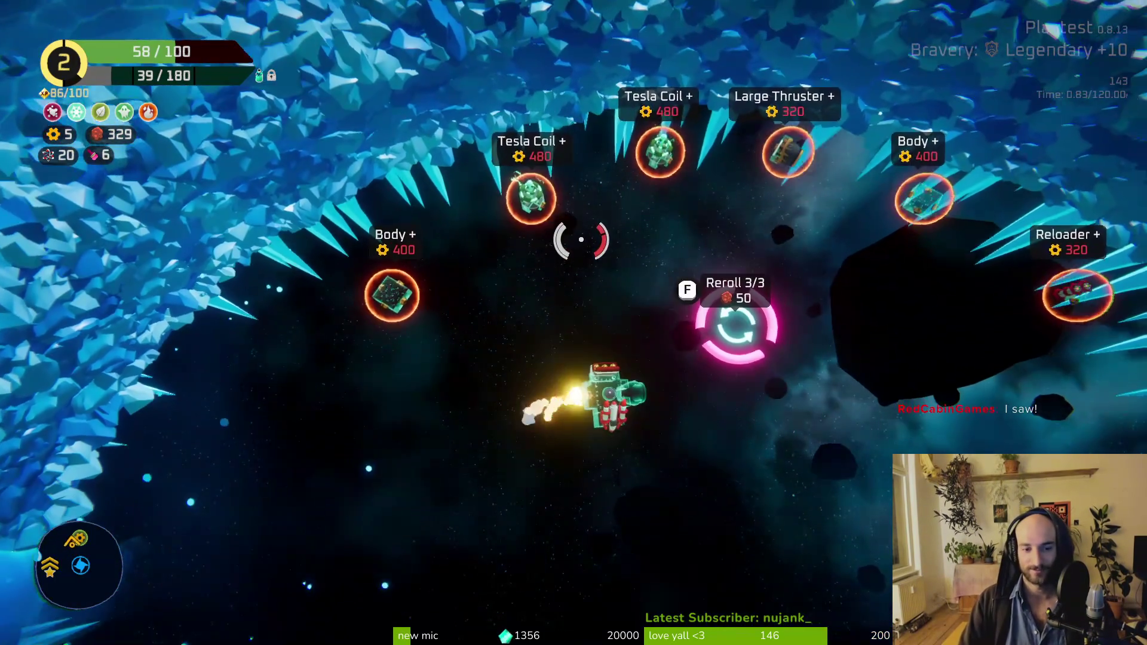
key("d")
key("a")
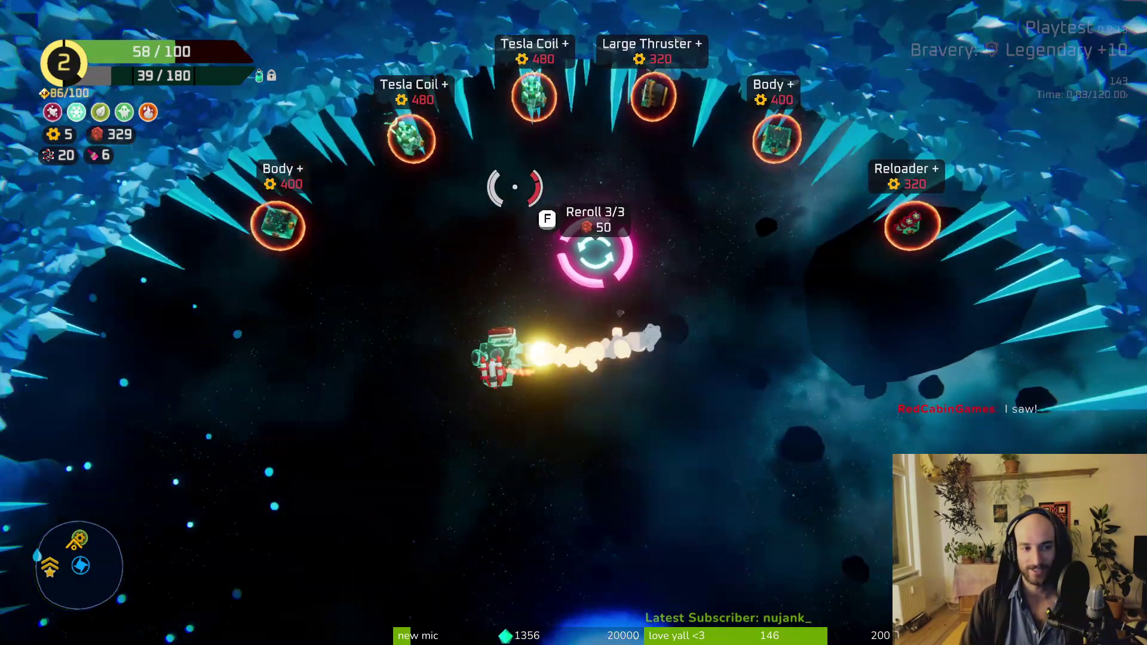
key("s")
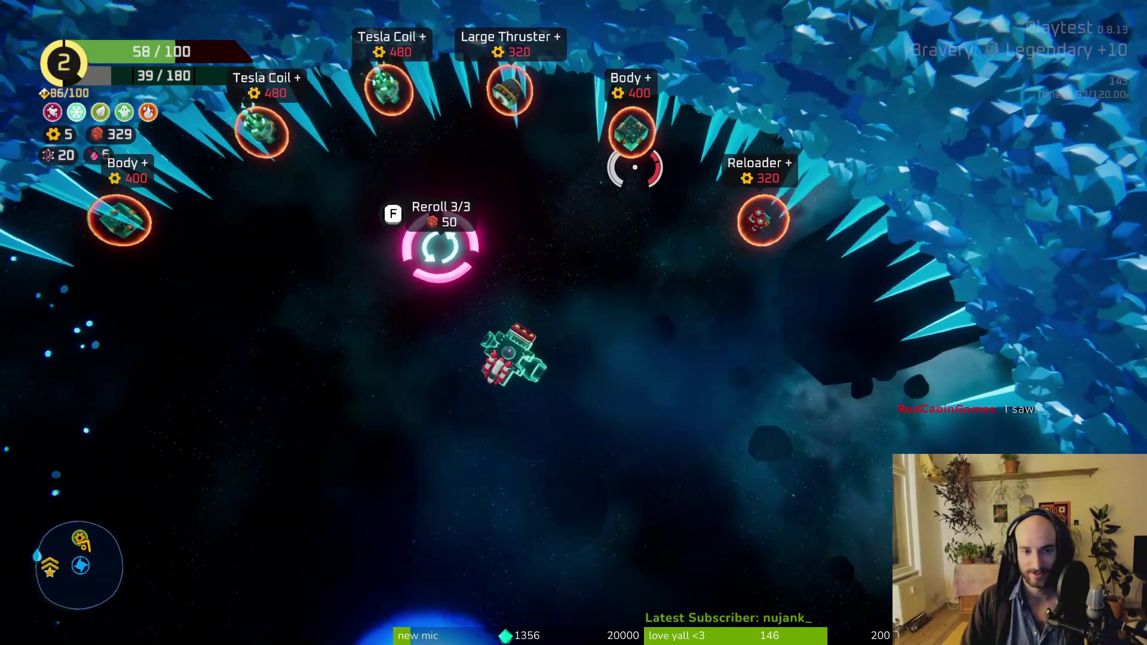
key("w")
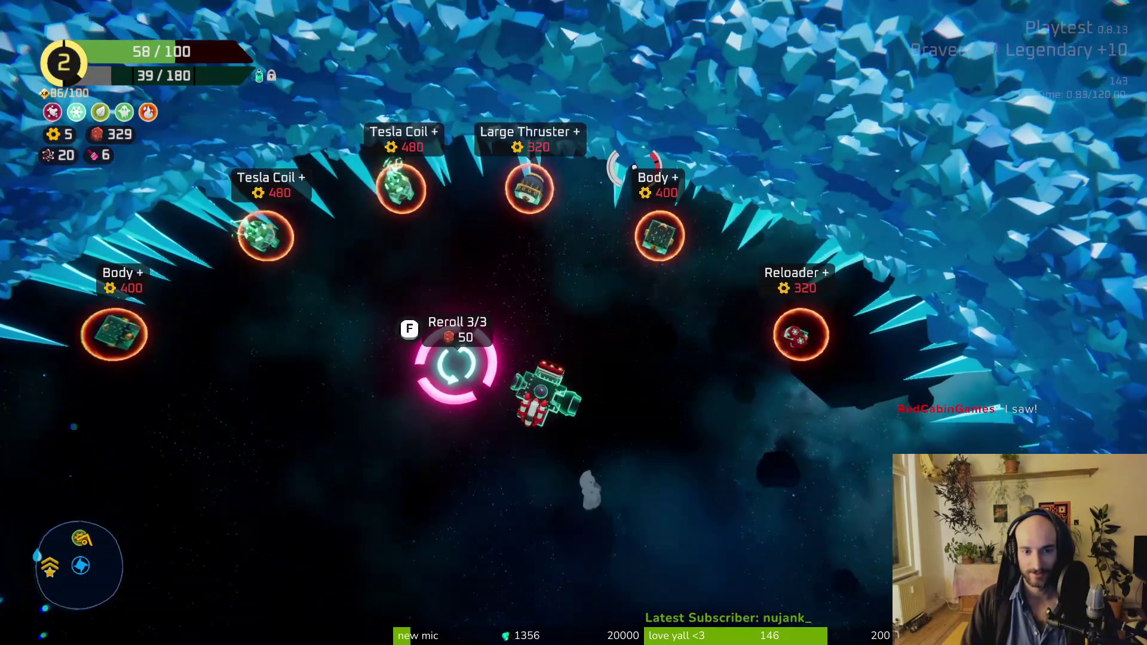
key("s")
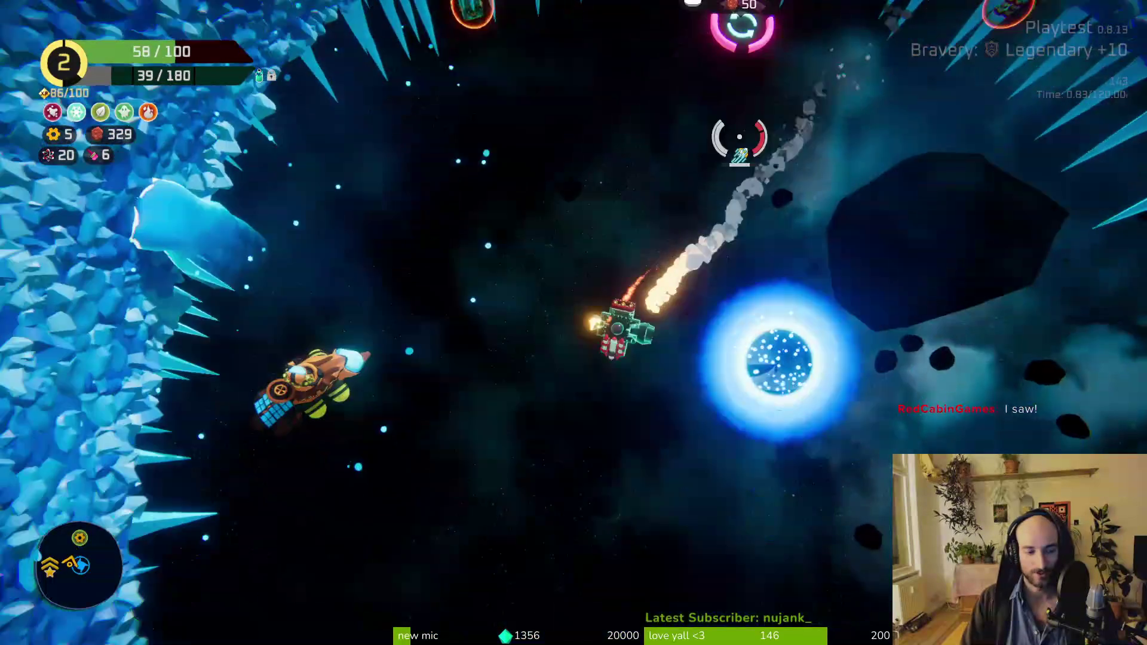
key("e")
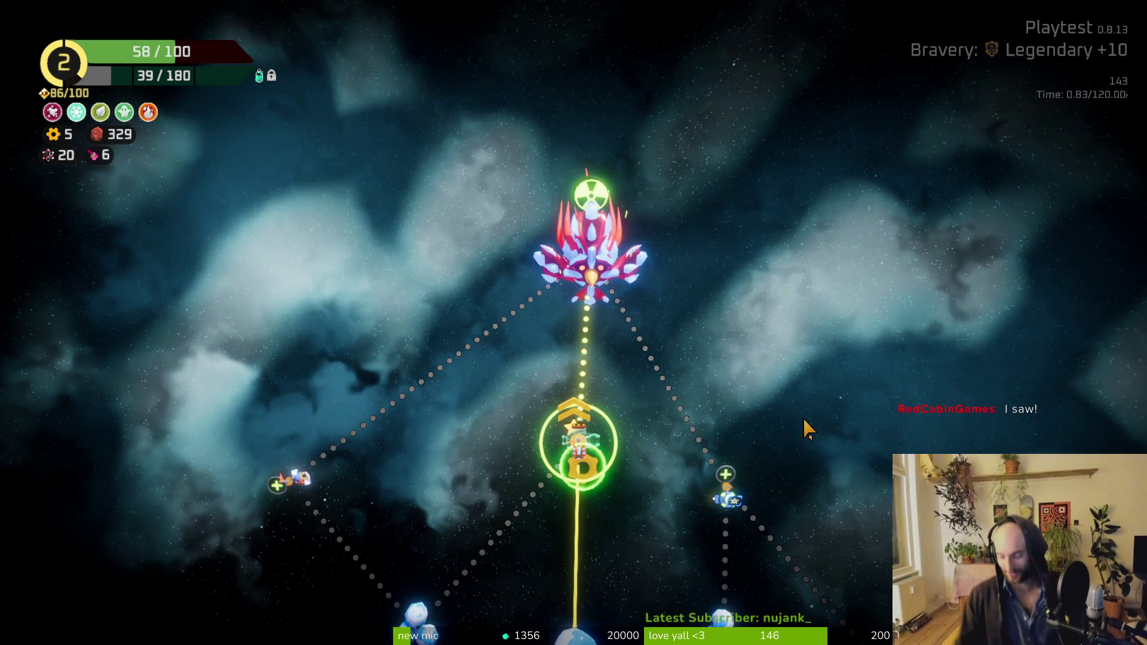
Step: Select the boss node on the sector map to start the fight against The Frost Shrike
left_click(610, 290)
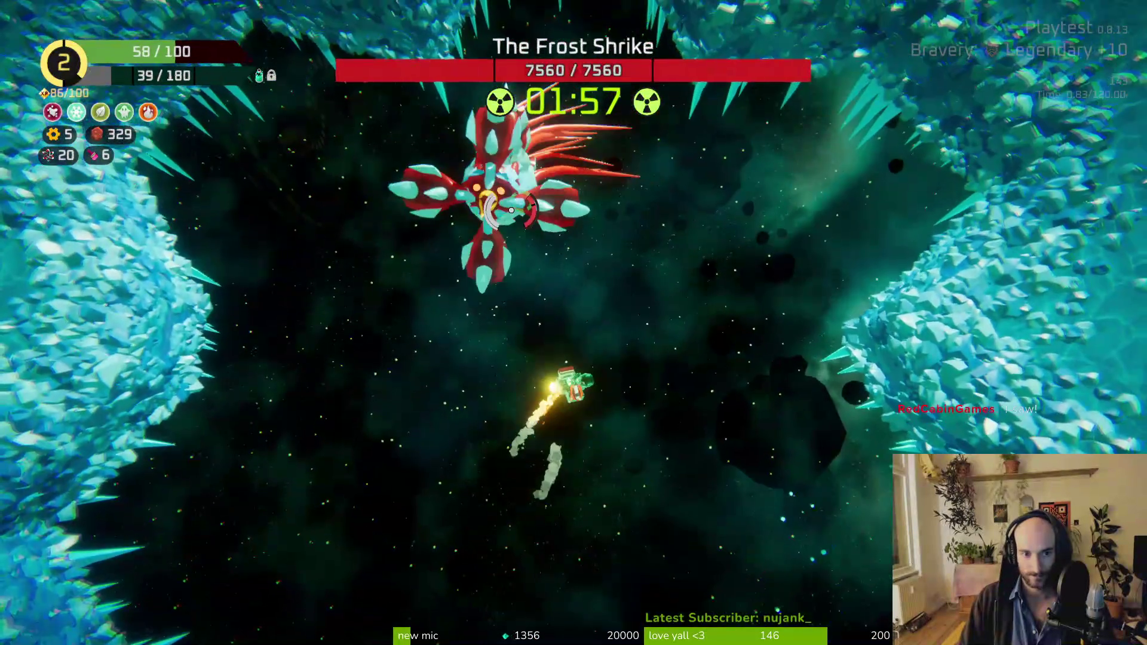
Step: Aim the laser at The Frost Shrike and circle it across the ice field while firing
mouse_move(512, 211)
left_mouse_down()
mouse_move(460, 430)
mouse_move(430, 443)
mouse_move(429, 431)
mouse_move(425, 442)
mouse_move(427, 418)
mouse_move(458, 432)
mouse_move(478, 389)
mouse_move(573, 454)
mouse_move(628, 454)
mouse_move(675, 431)
mouse_move(705, 384)
mouse_move(871, 308)
mouse_move(661, 205)
mouse_move(601, 141)
mouse_move(664, 120)
mouse_move(622, 180)
mouse_move(552, 170)
left_mouse_up()
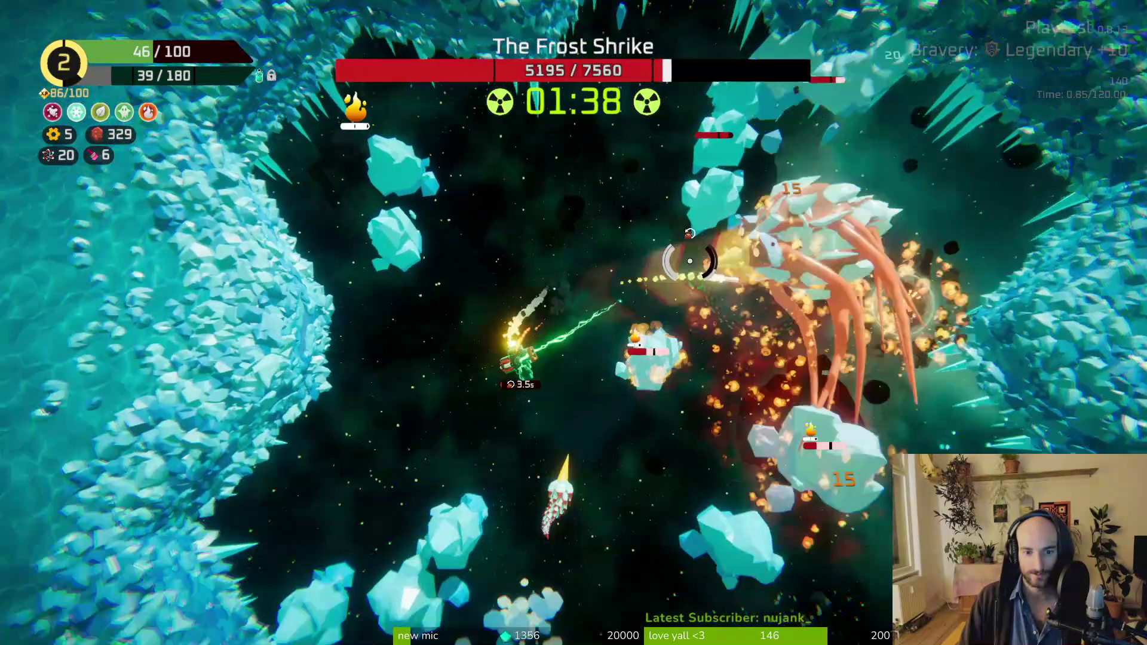
key("w")
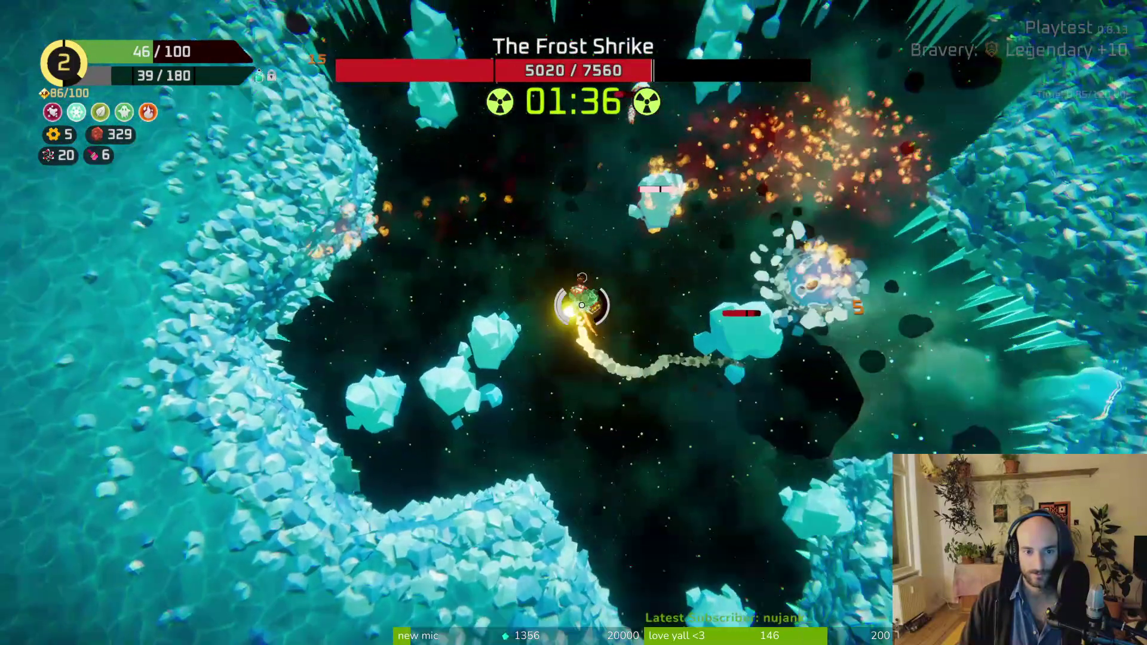
key("a")
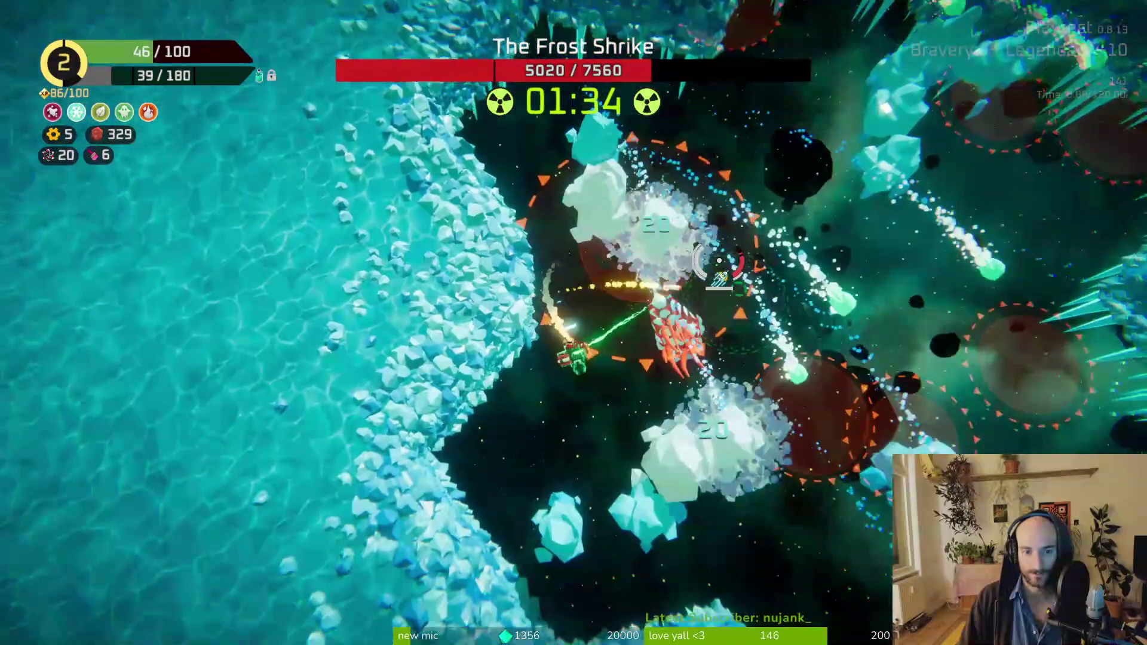
key("w")
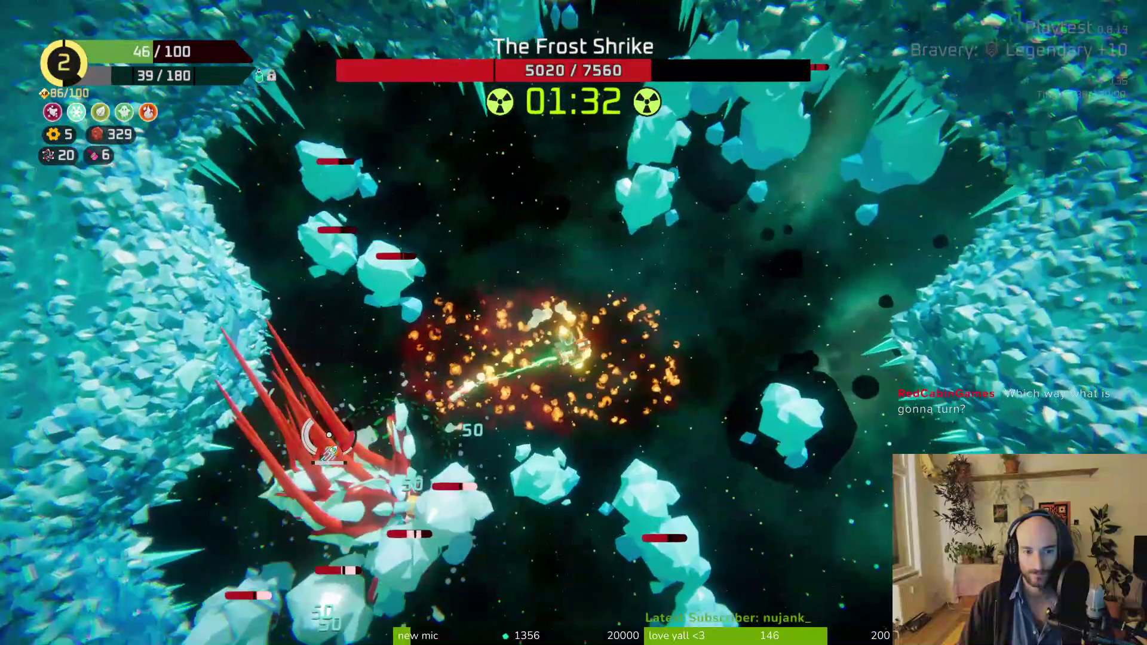
key("s")
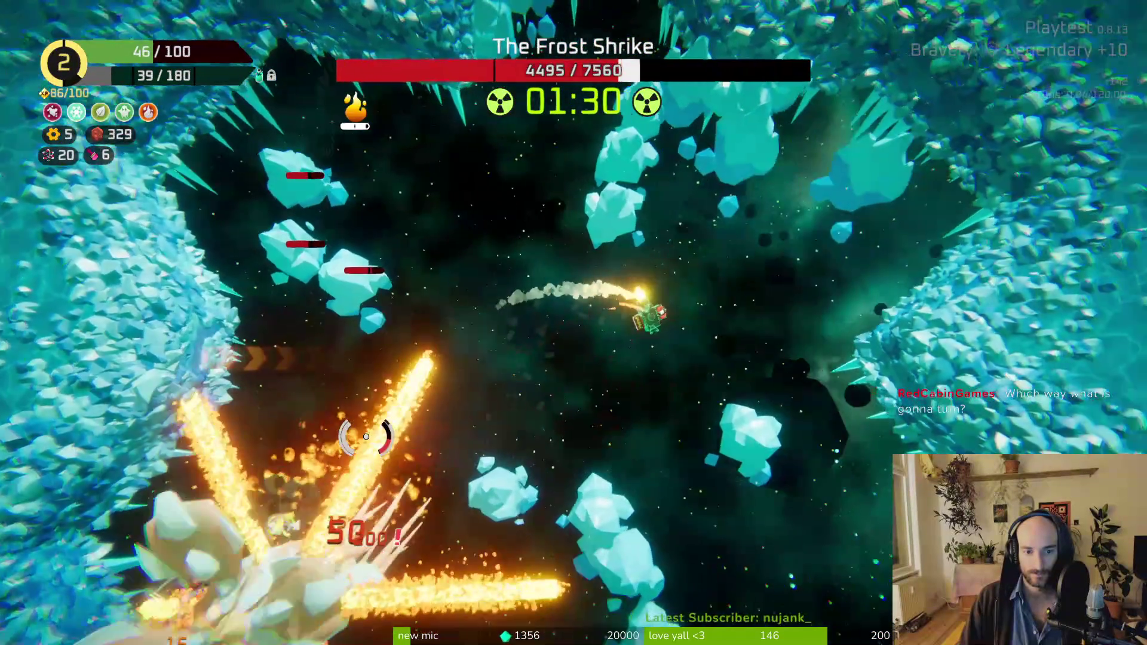
key("s")
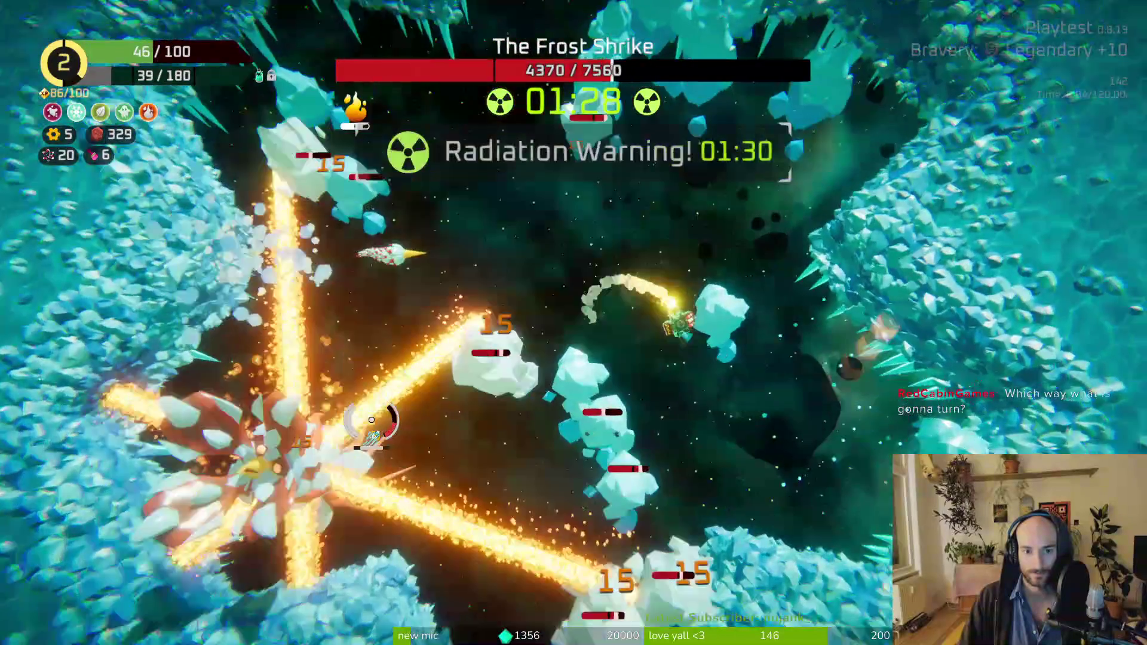
key("w")
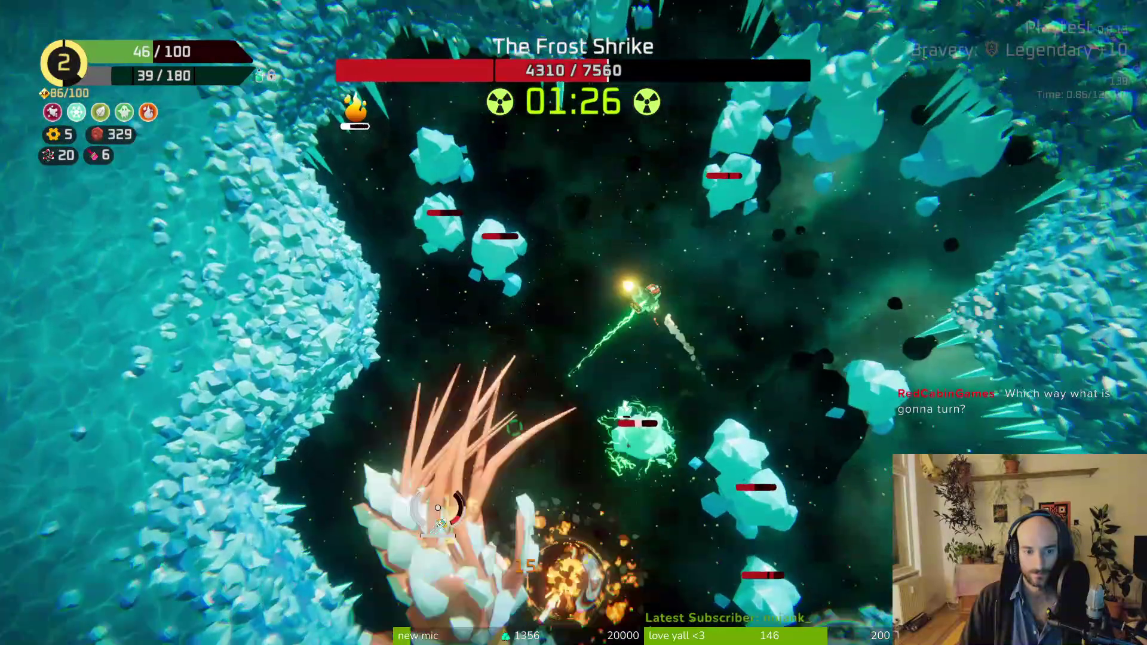
Step: Keep hitting the boss while dodging its red spike volleys, beams and bombardment zones along the ice wall
key("w")
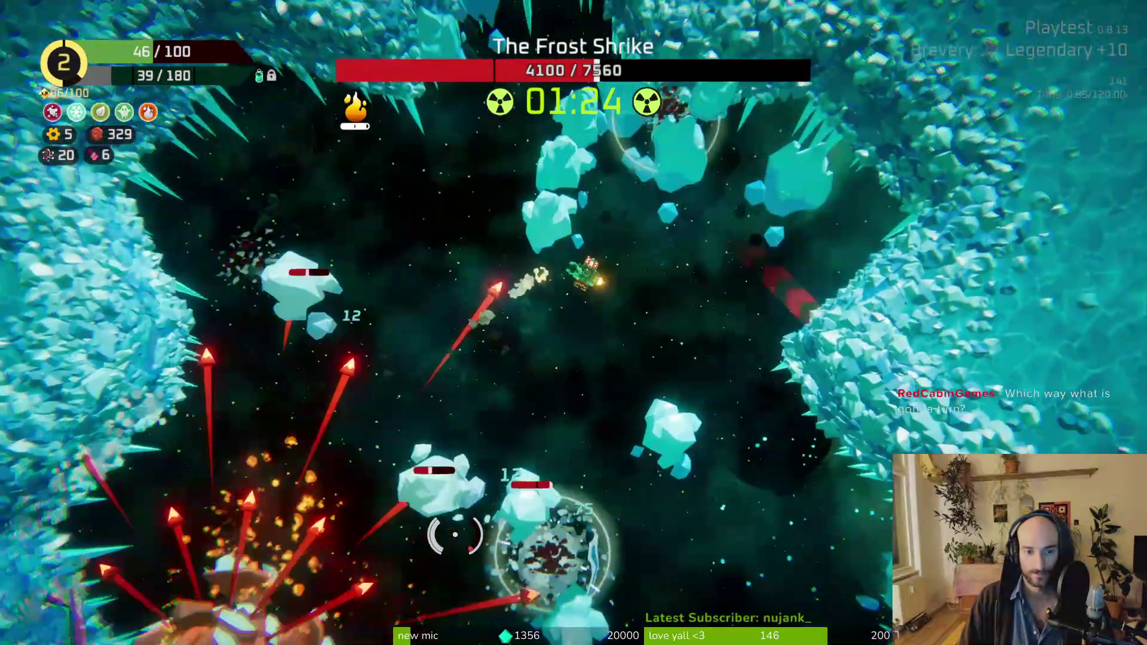
key("w")
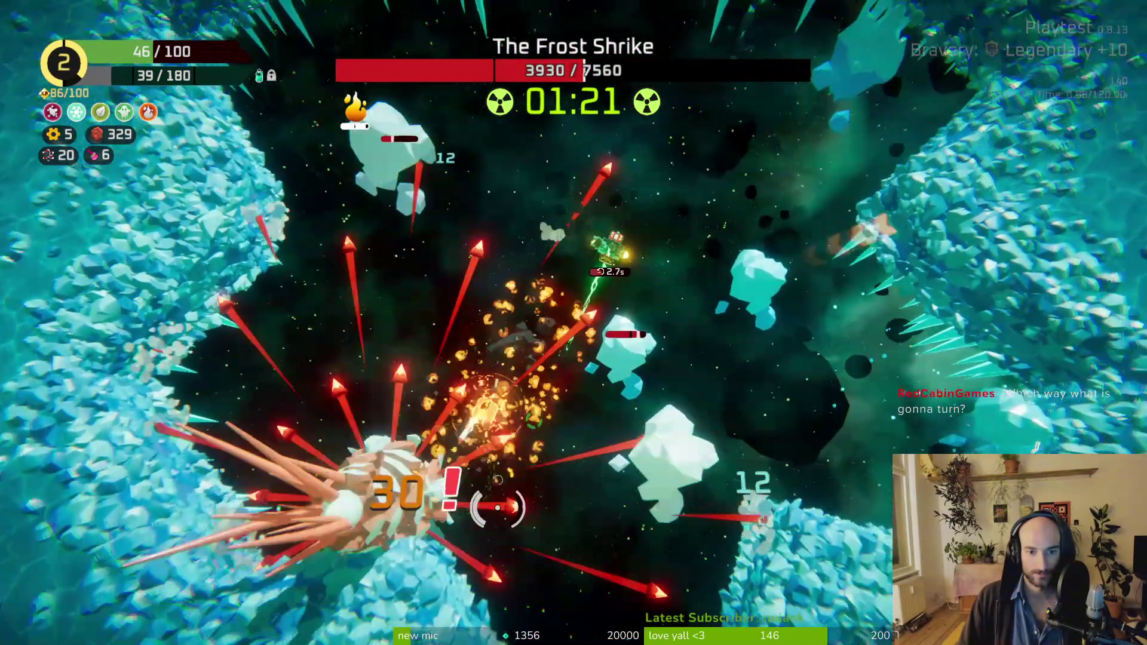
key("w")
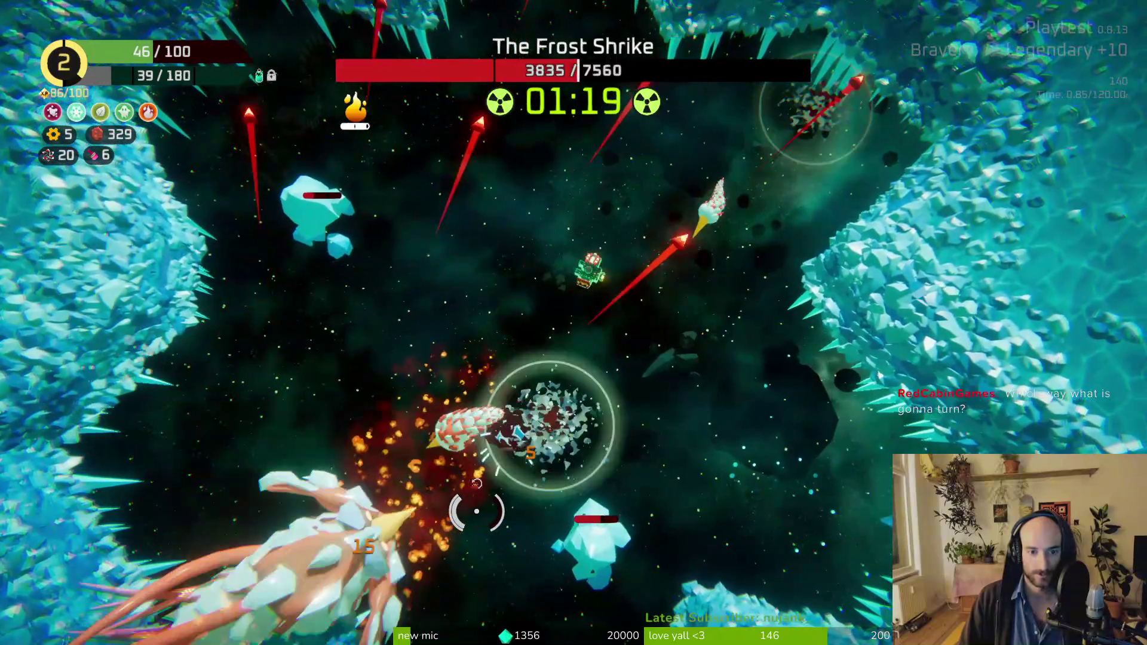
key("w")
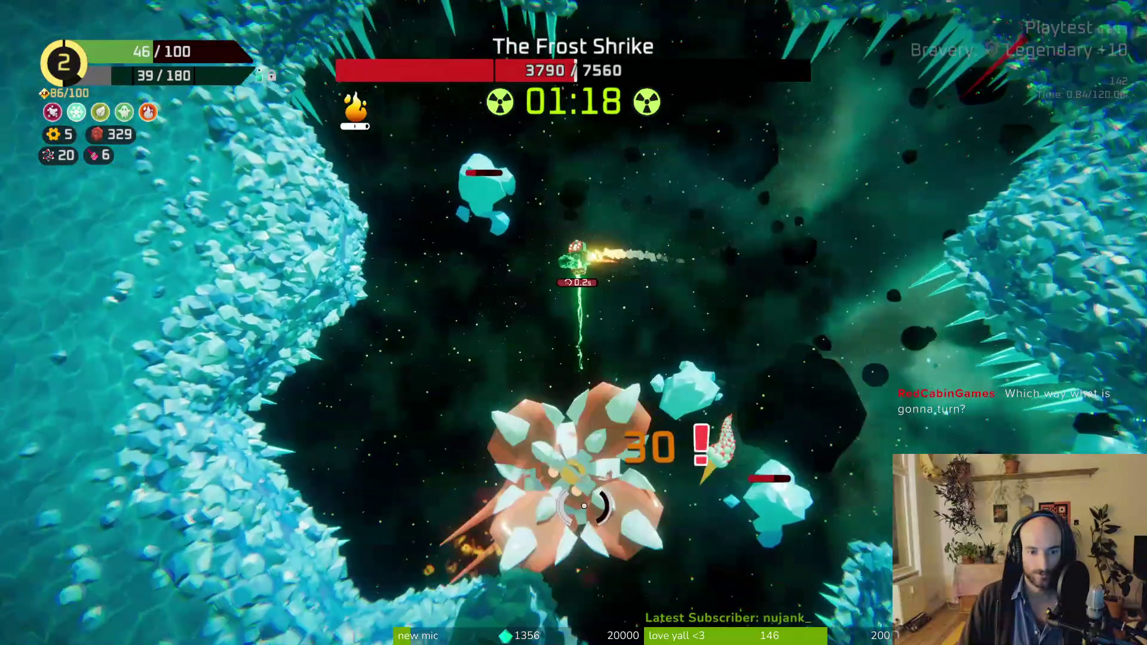
key("w")
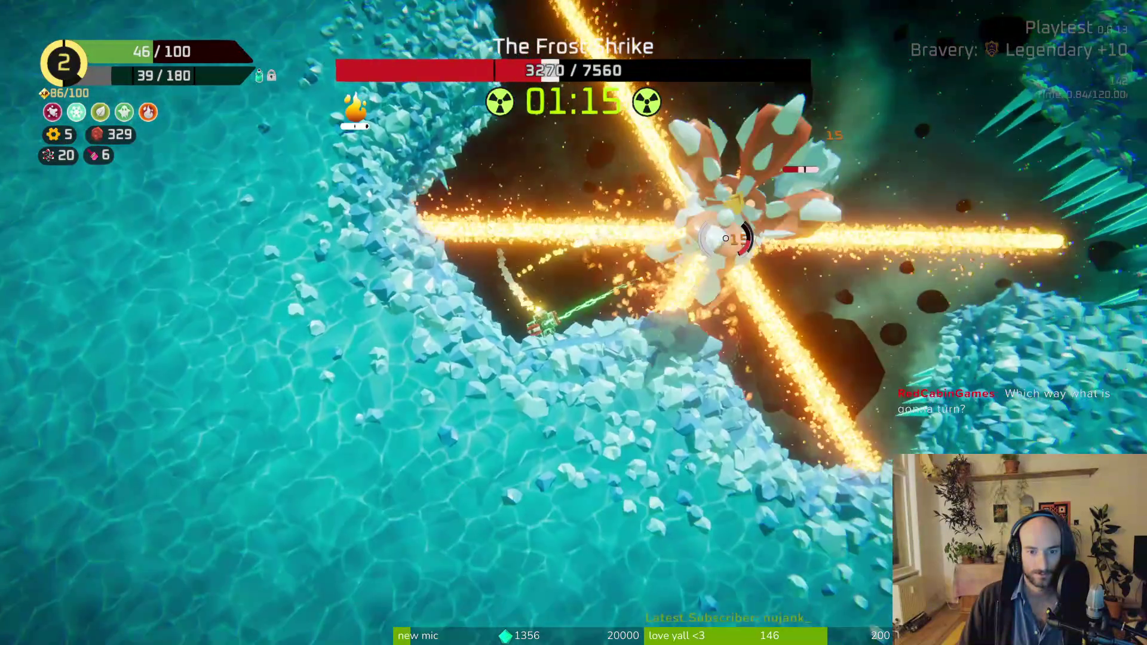
key("w")
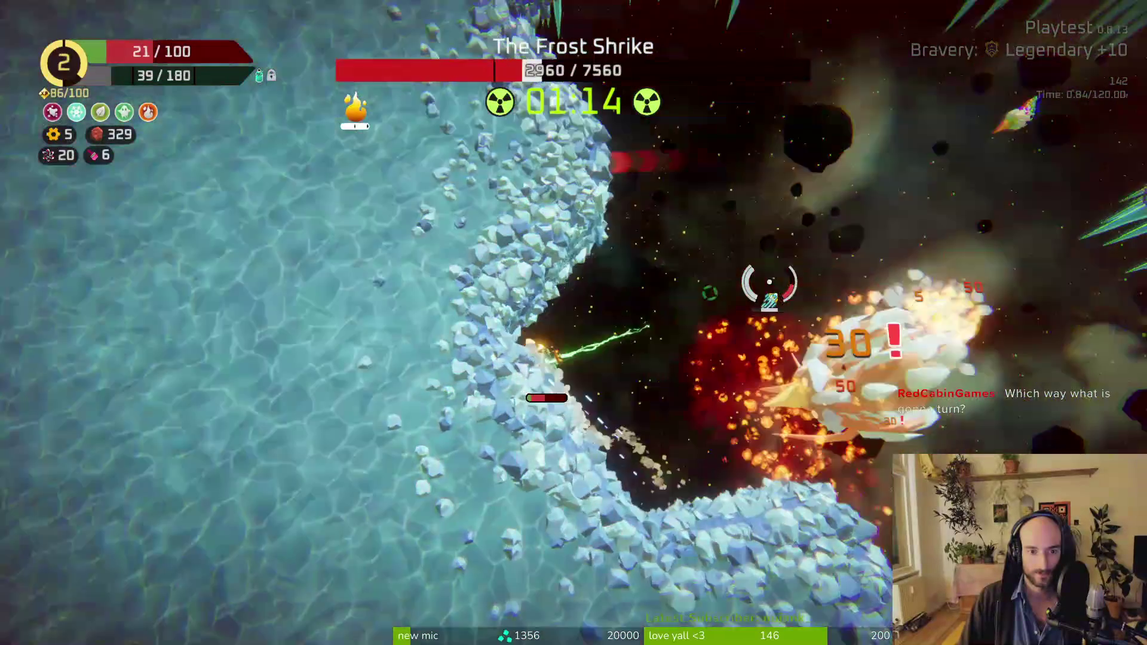
key("w")
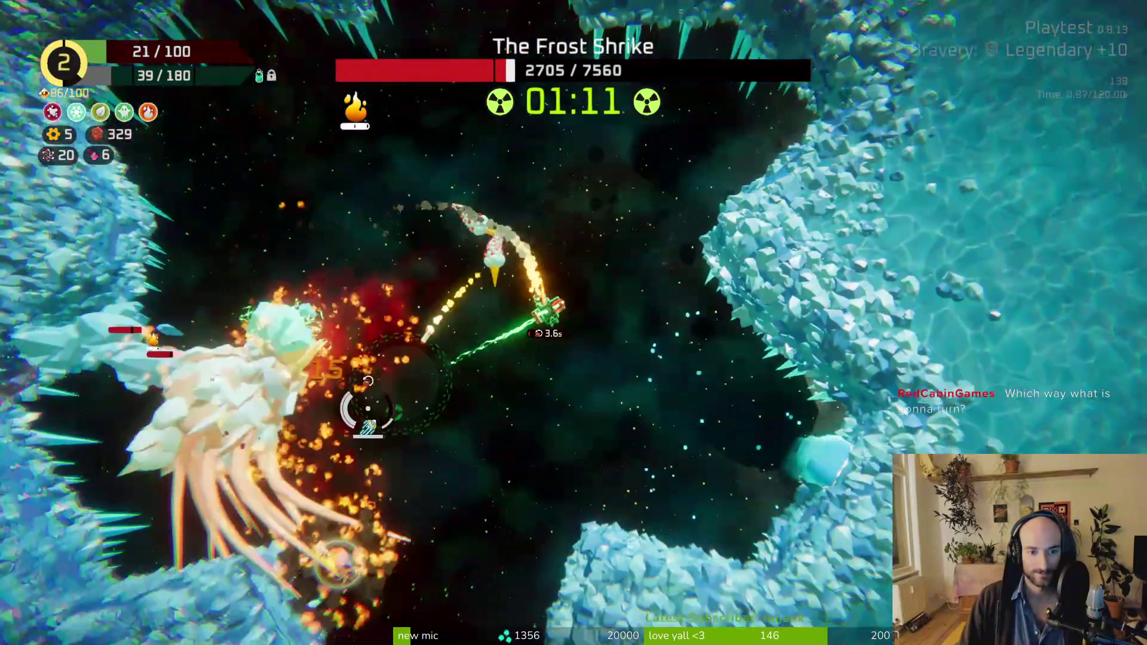
key("w")
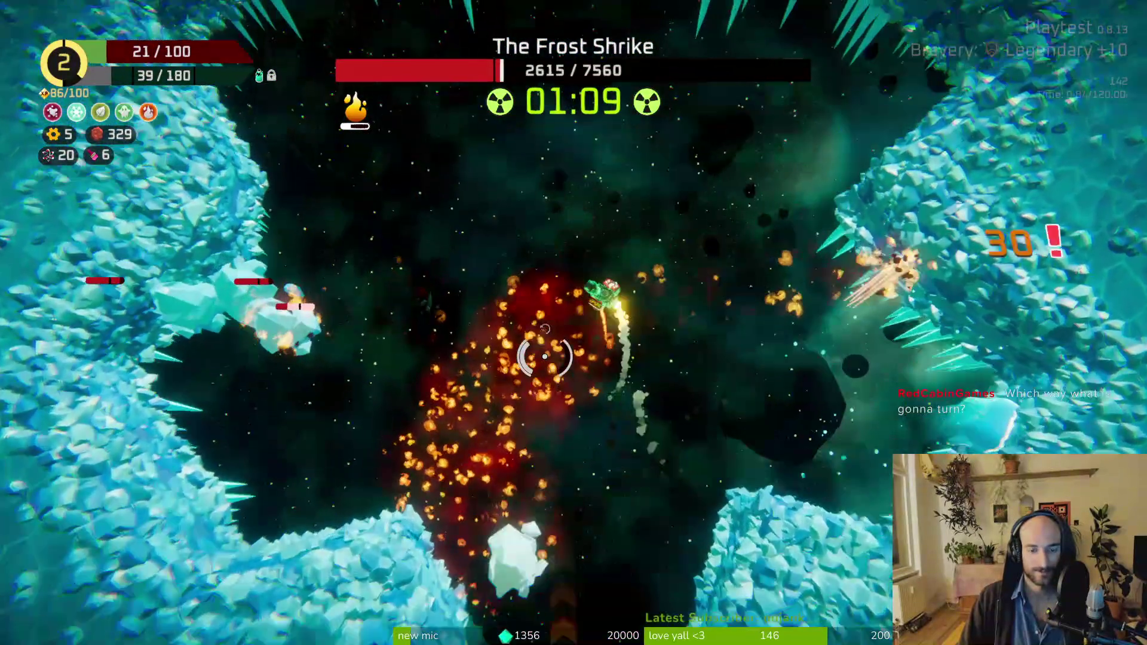
key("w")
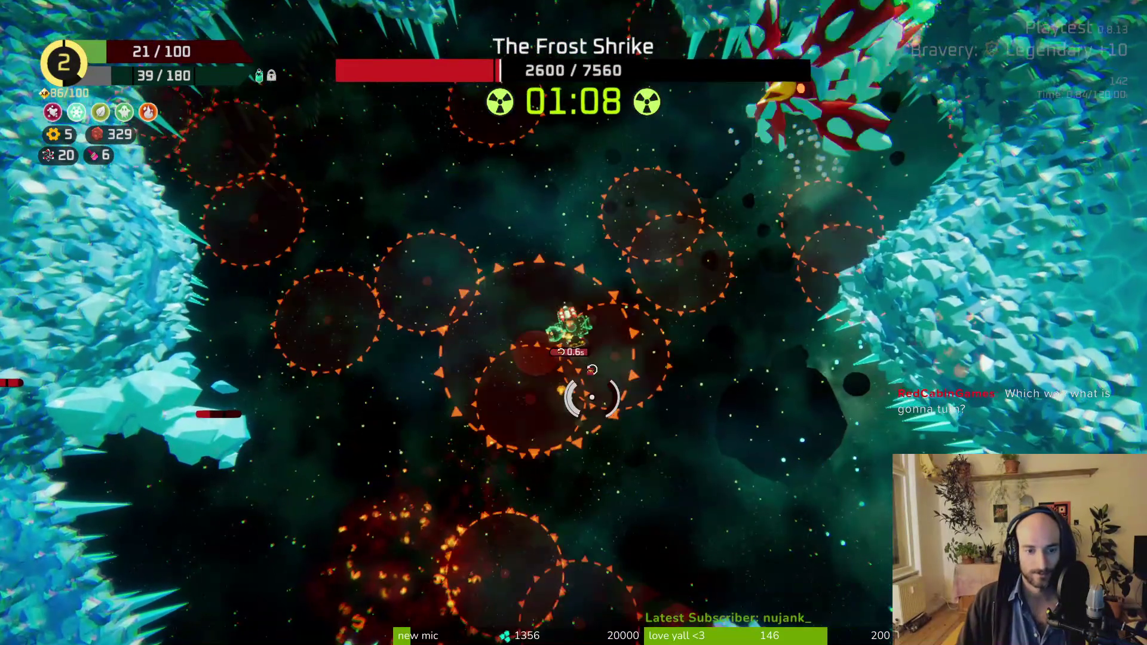
key("w")
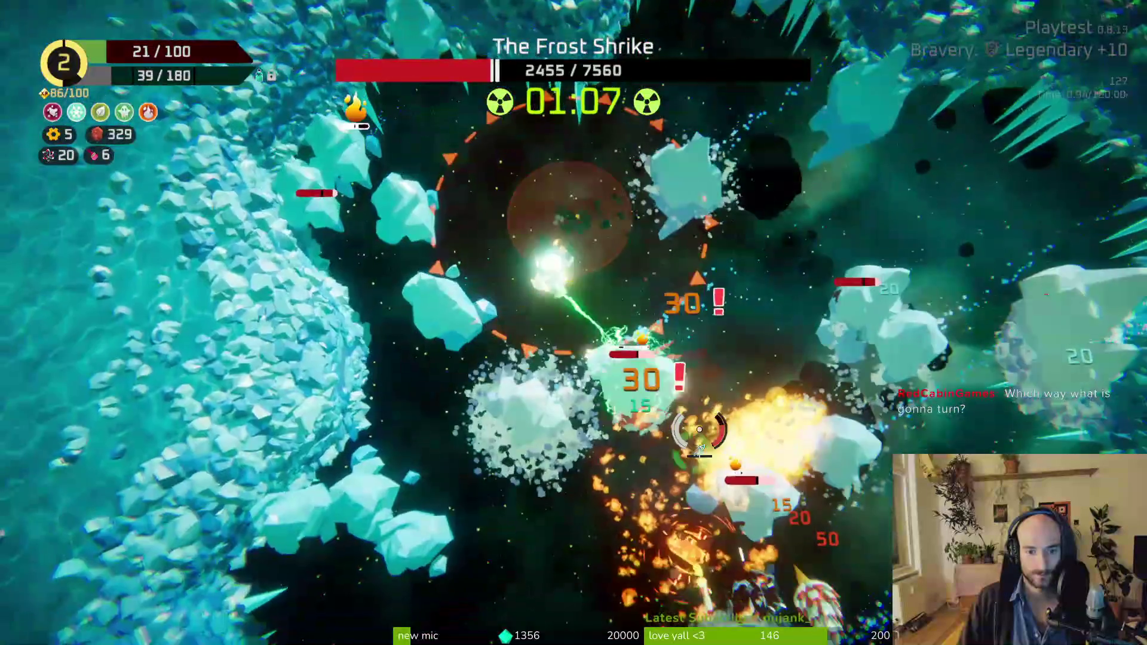
key("w")
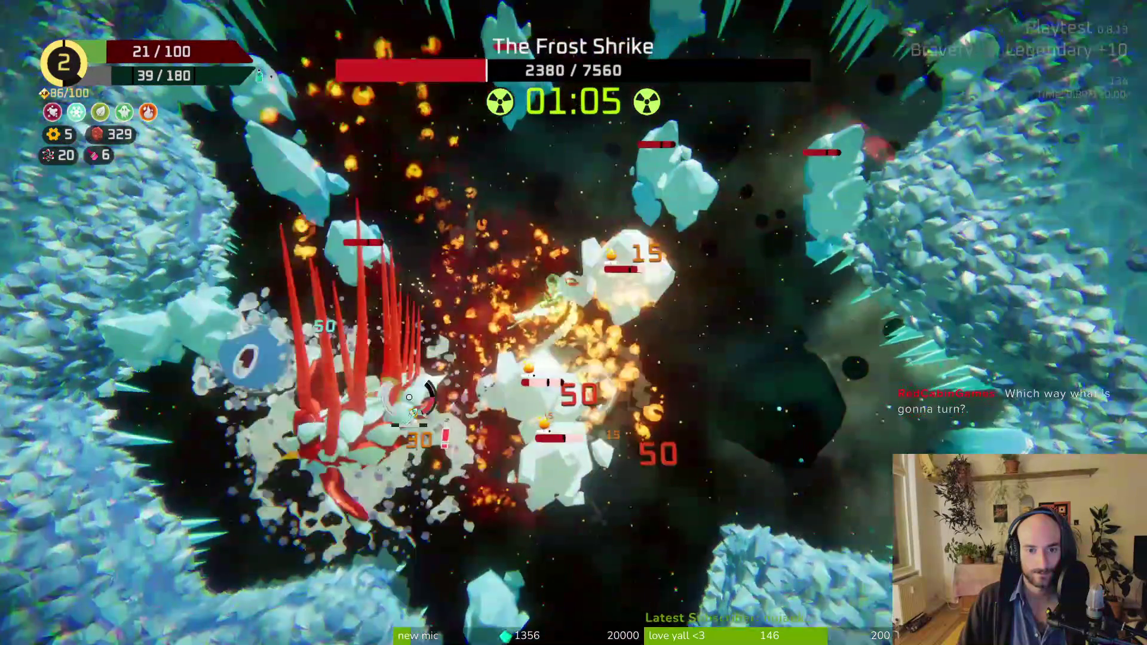
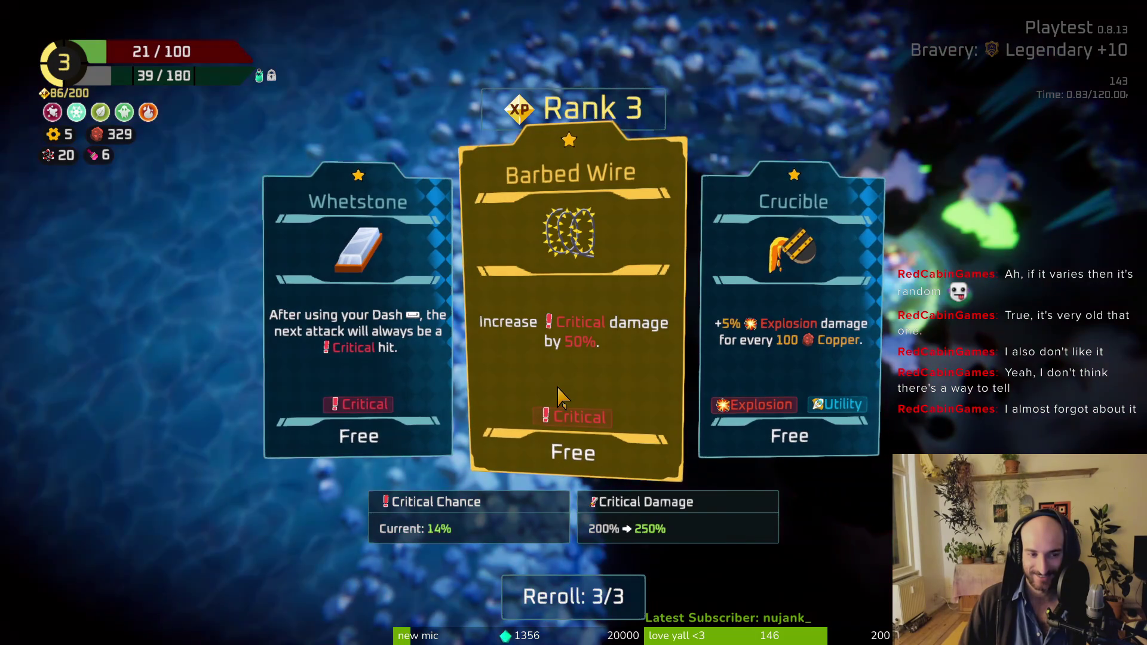
Step: Take Bandana after one reroll, heal to 100/100 at the green orb, and open the Heavy Crate's options
left_click(574, 596)
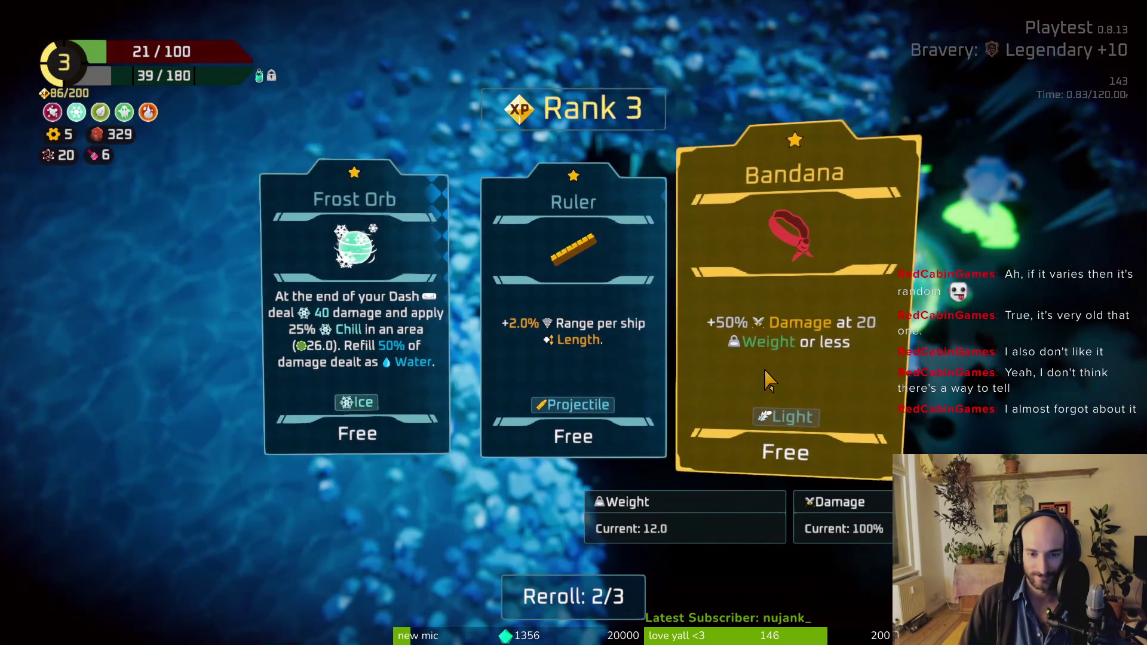
left_click(771, 372)
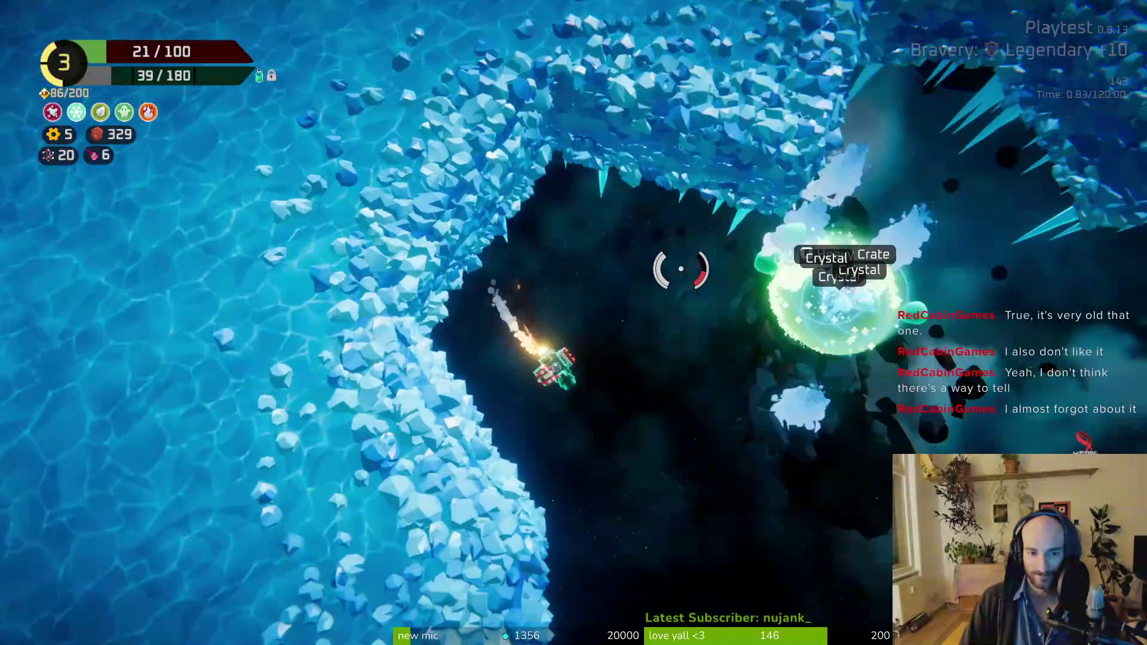
key("d")
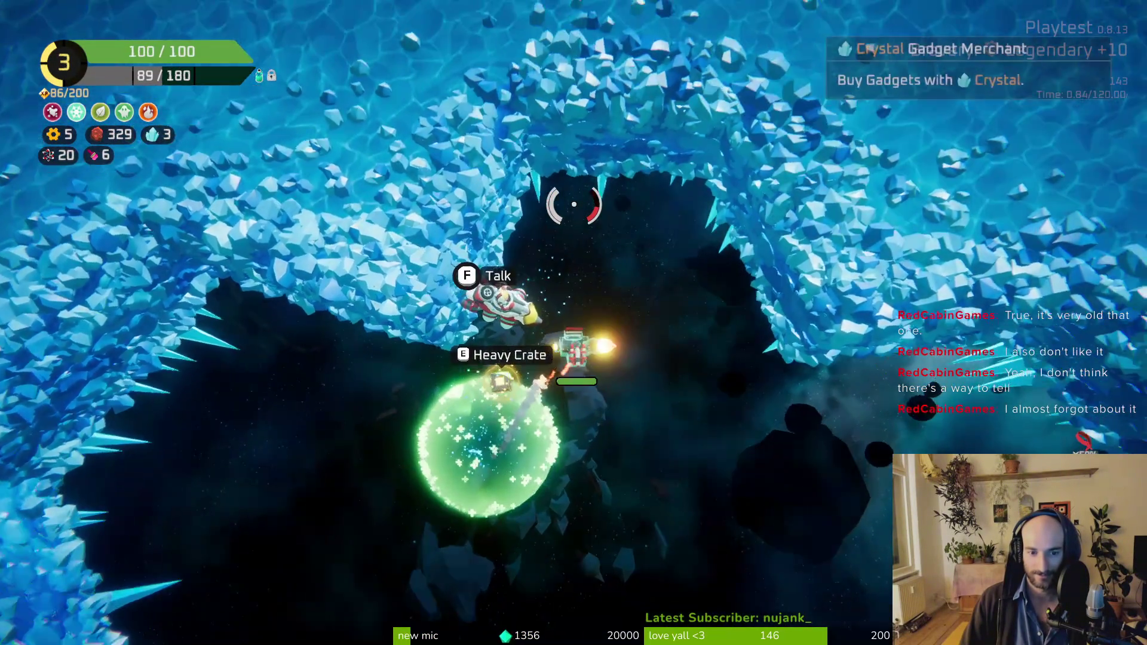
key("e")
mouse_move(226, 294)
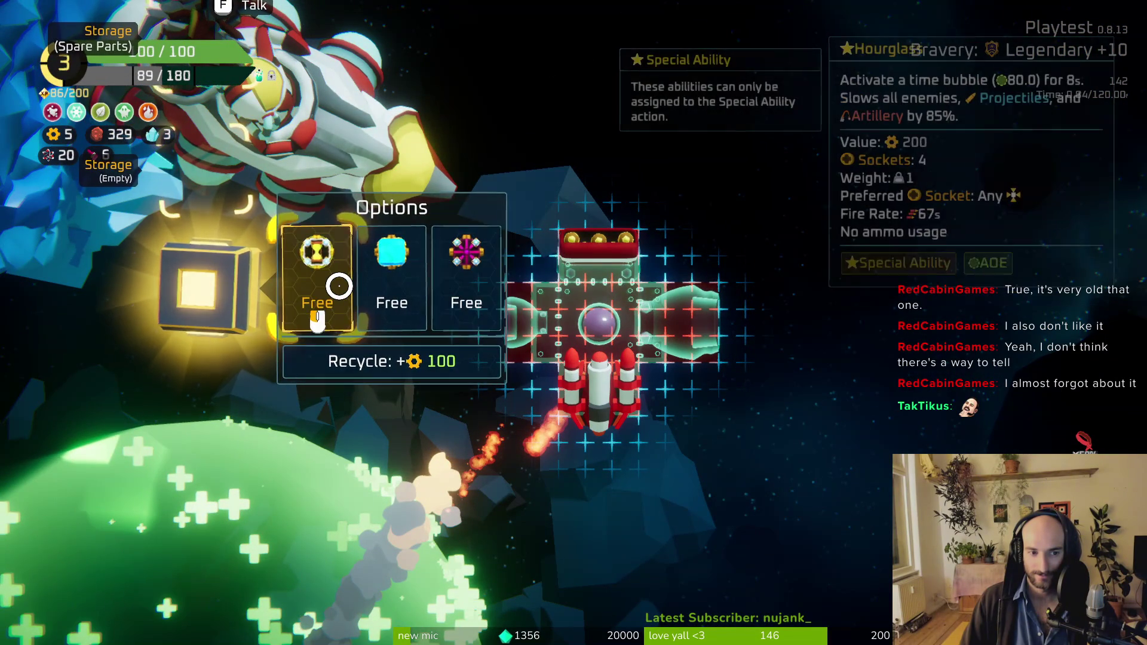
Step: Craft the Hourglass from the Heavy Crate and attach it in the thruster's slot
left_click(326, 285)
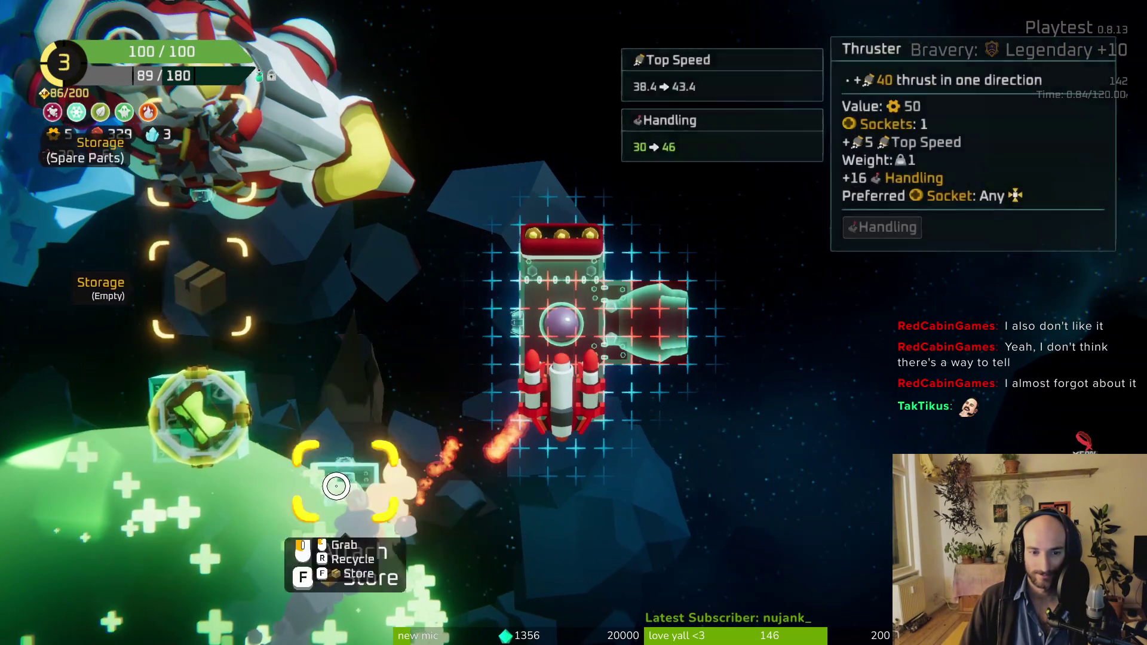
left_click(321, 474)
left_click(517, 324)
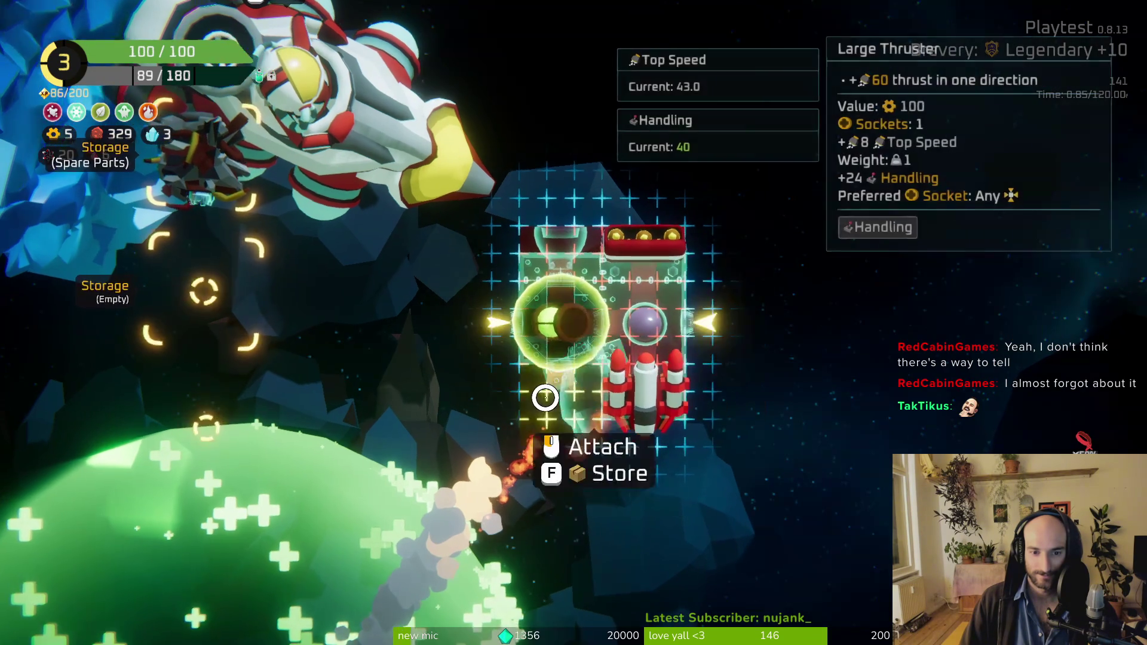
Step: Reattach the thruster at the lower left, store the Bullet Crate, and return to flight
left_click(523, 429)
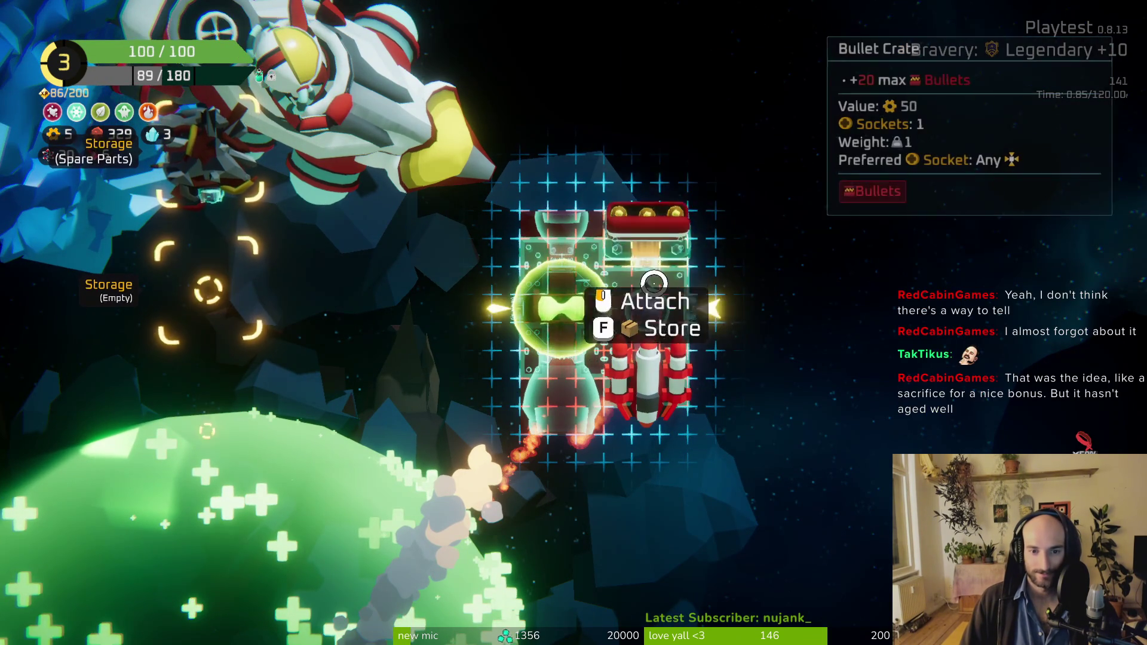
key("f")
key("Tab")
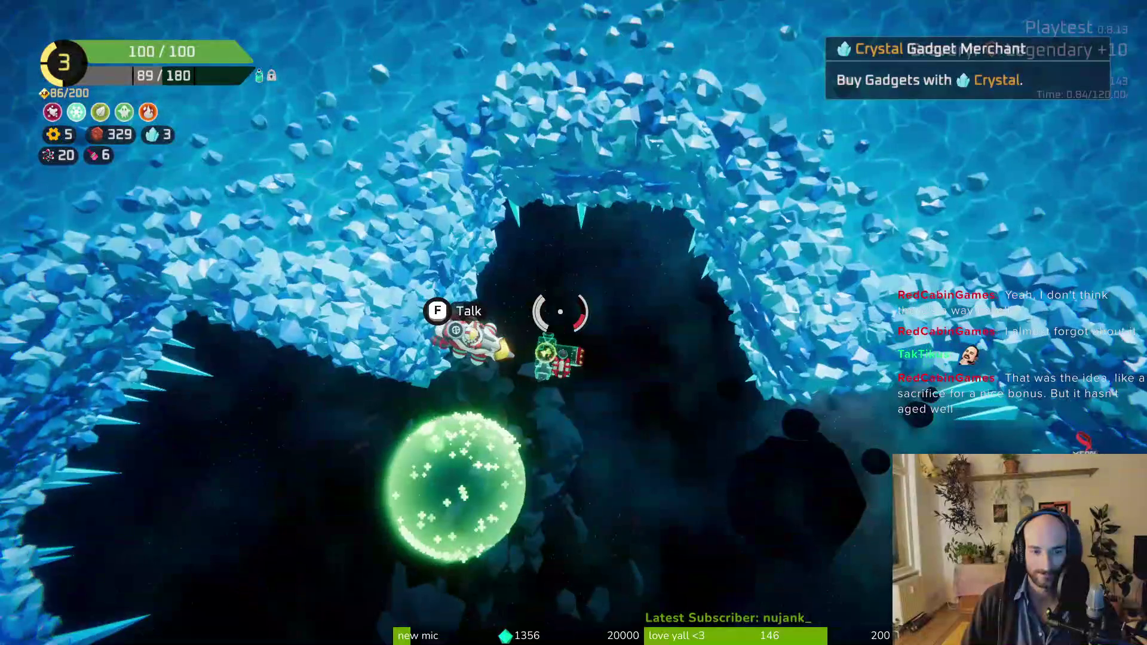
Step: Reroll the Crystal Gadget Merchant's offer once and buy the Singularity gadget
key("f")
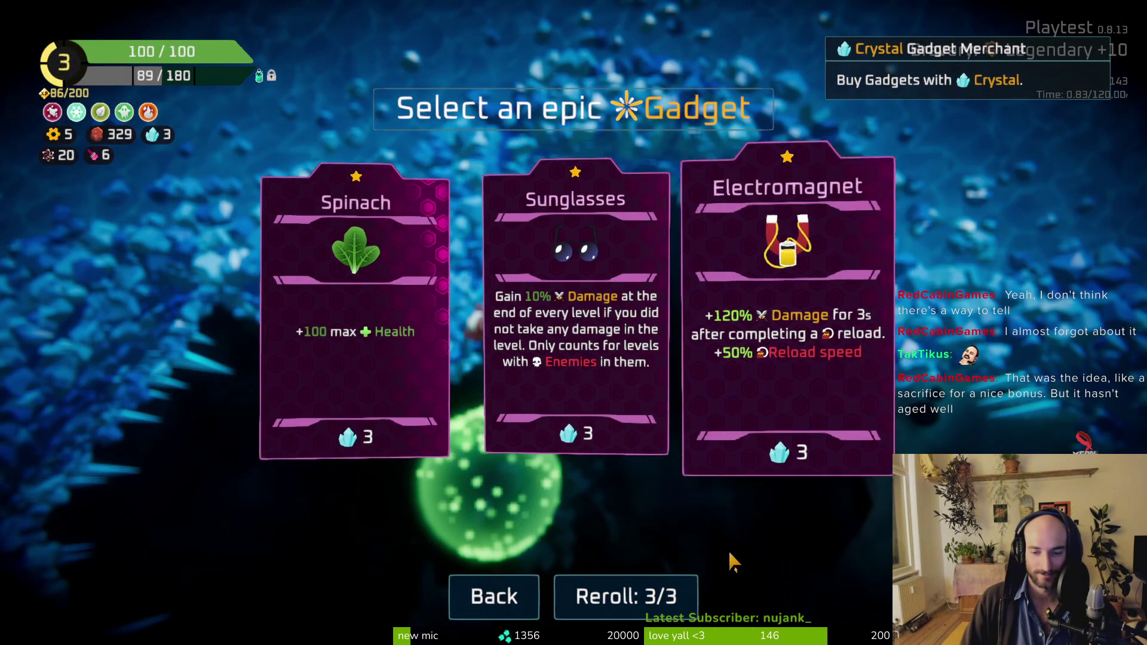
left_click(648, 594)
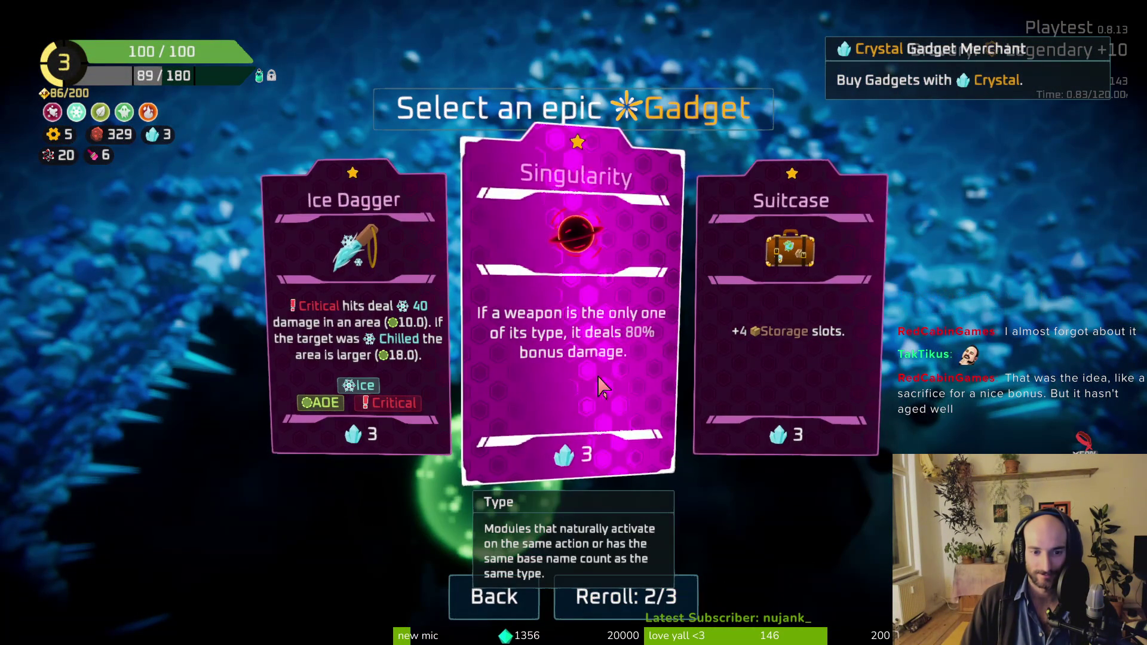
left_click(599, 384)
Step: Fly to the Jungle portal and warp to the Jungle
key("s")
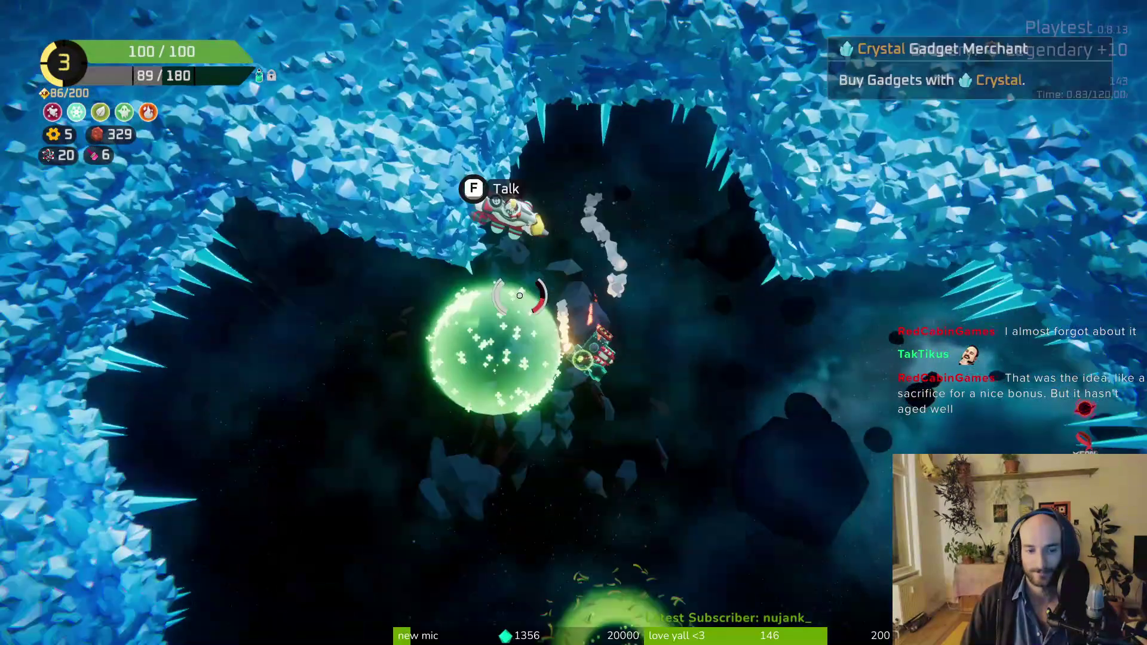
key("d")
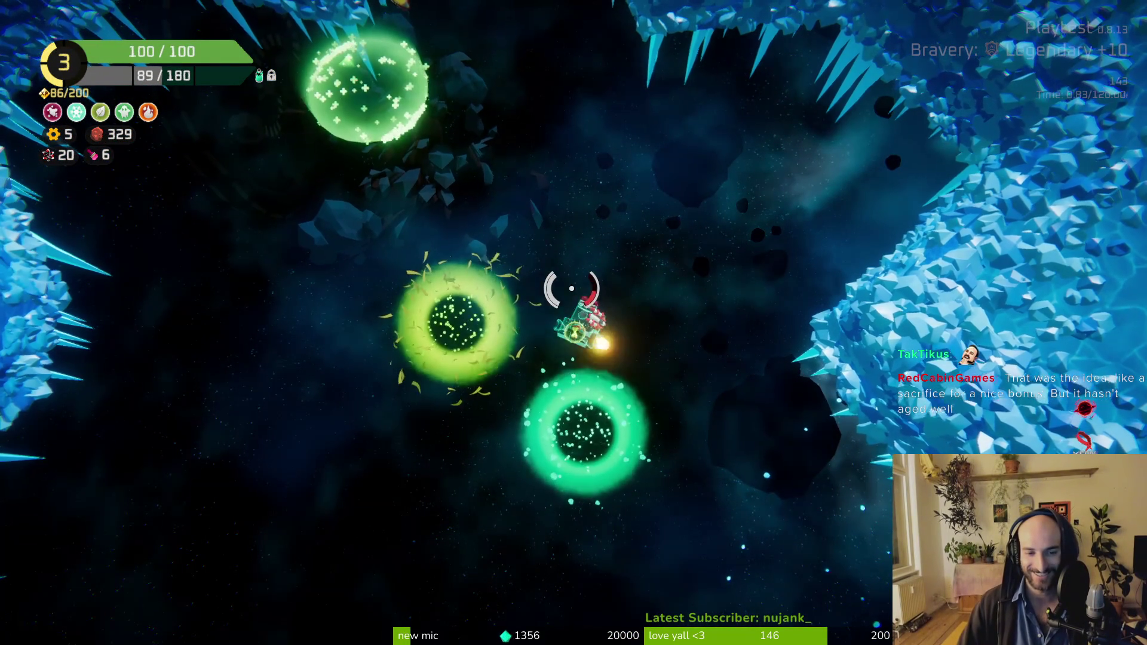
key("a")
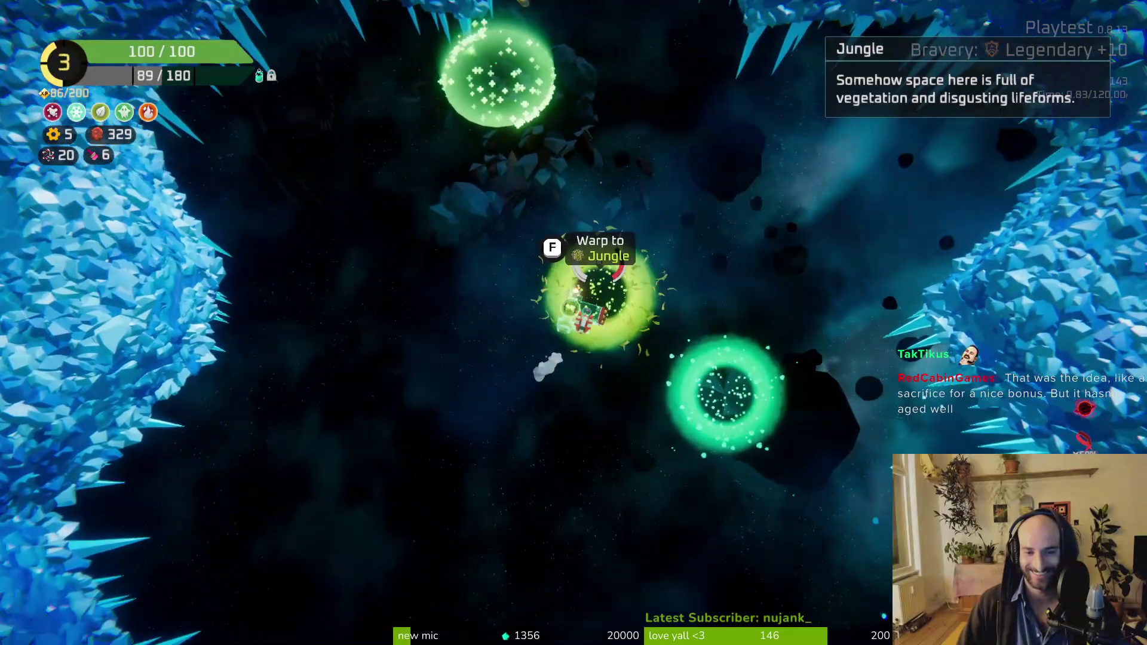
key("f")
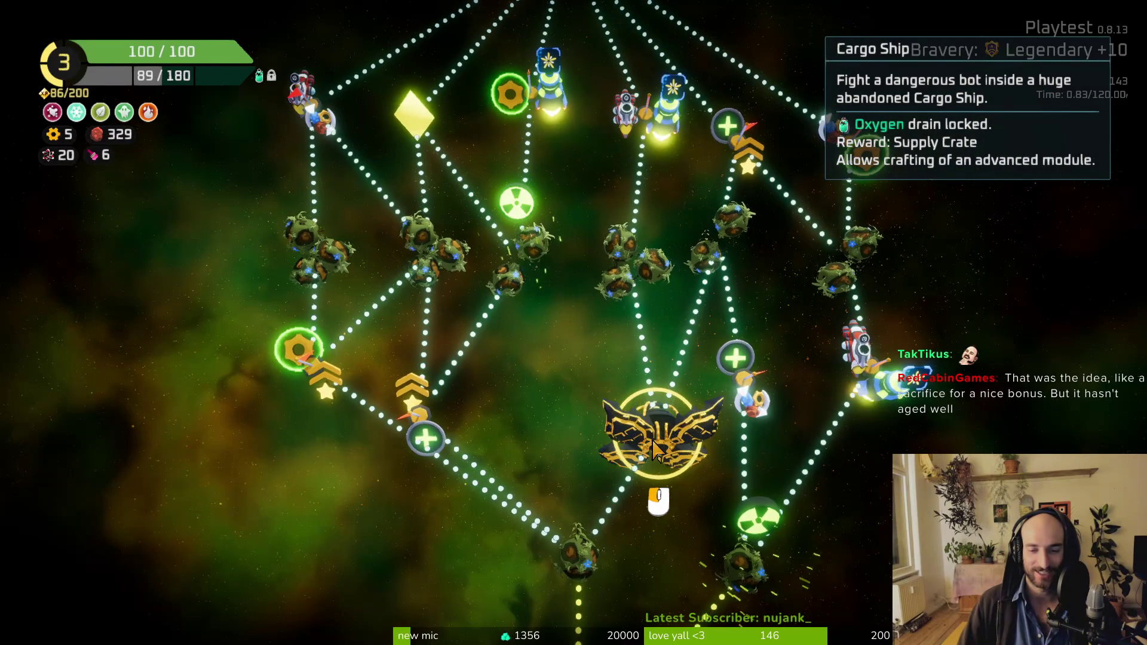
Step: Pan the Jungle star map, check the node cards, and travel to the lower planet
left_click_drag(655, 451, 619, 421)
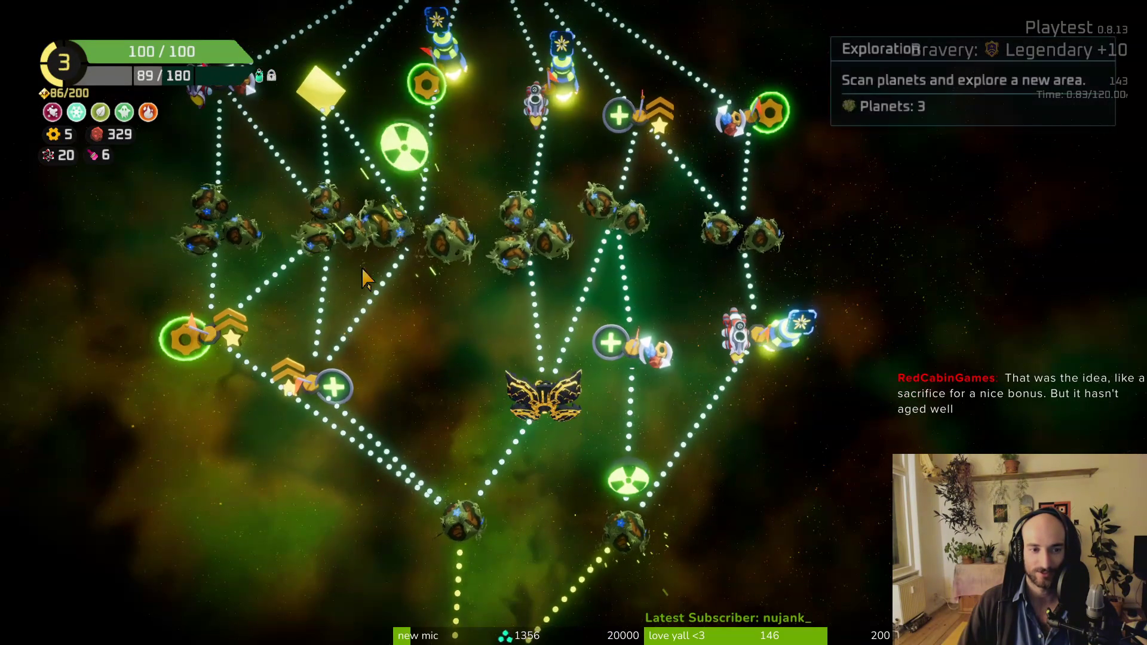
mouse_move(526, 334)
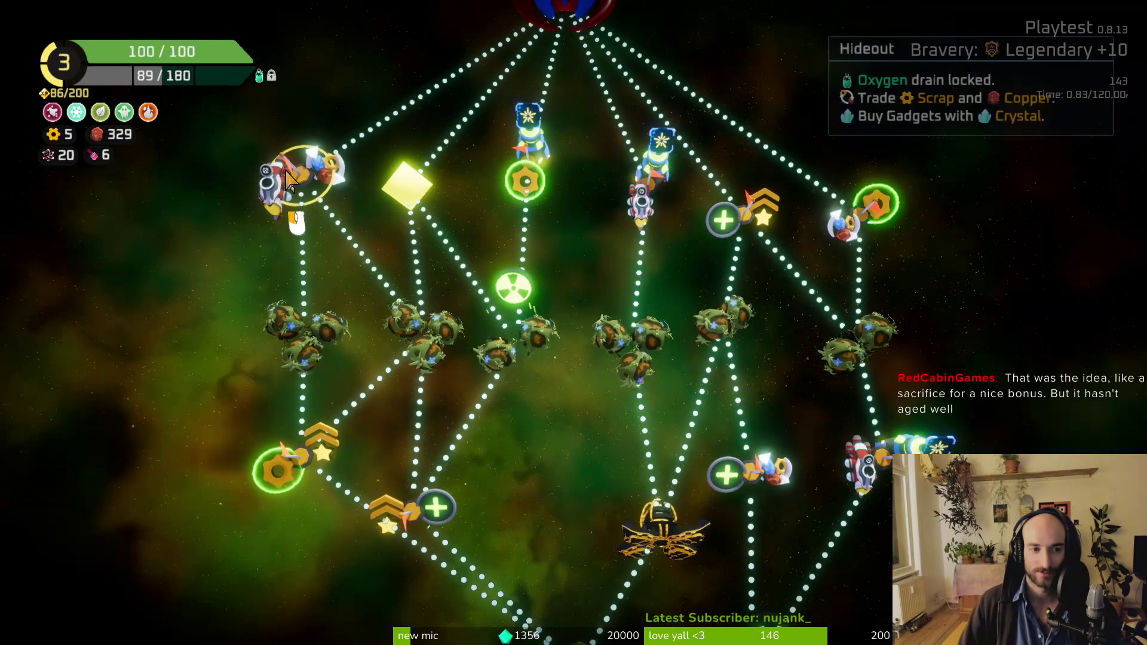
mouse_move(338, 316)
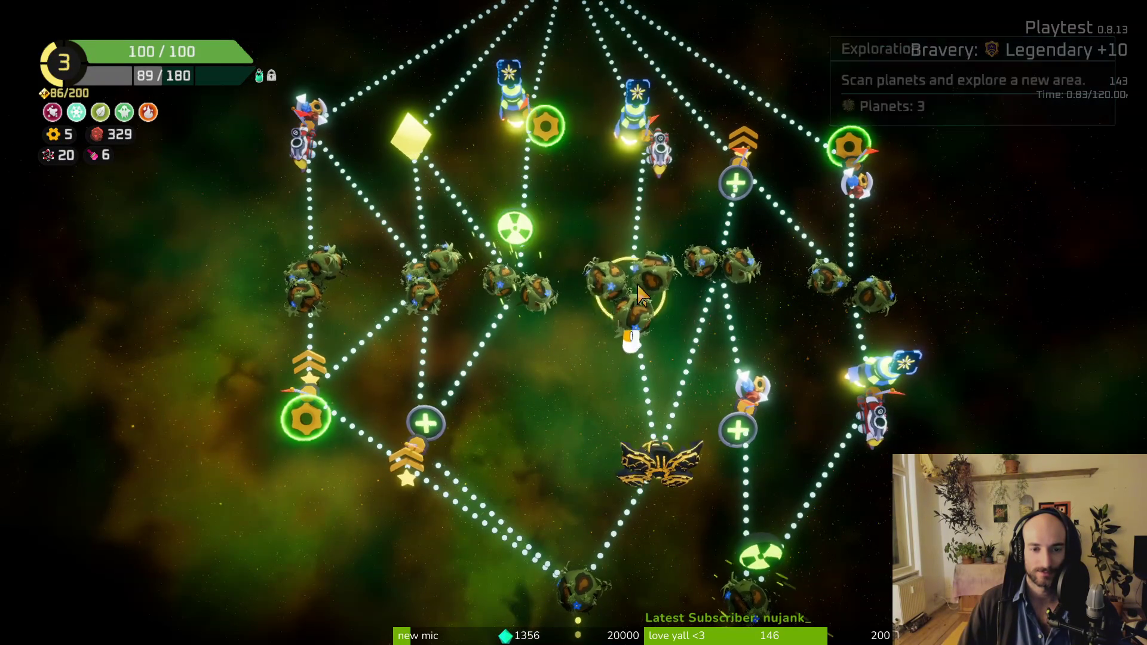
mouse_move(657, 460)
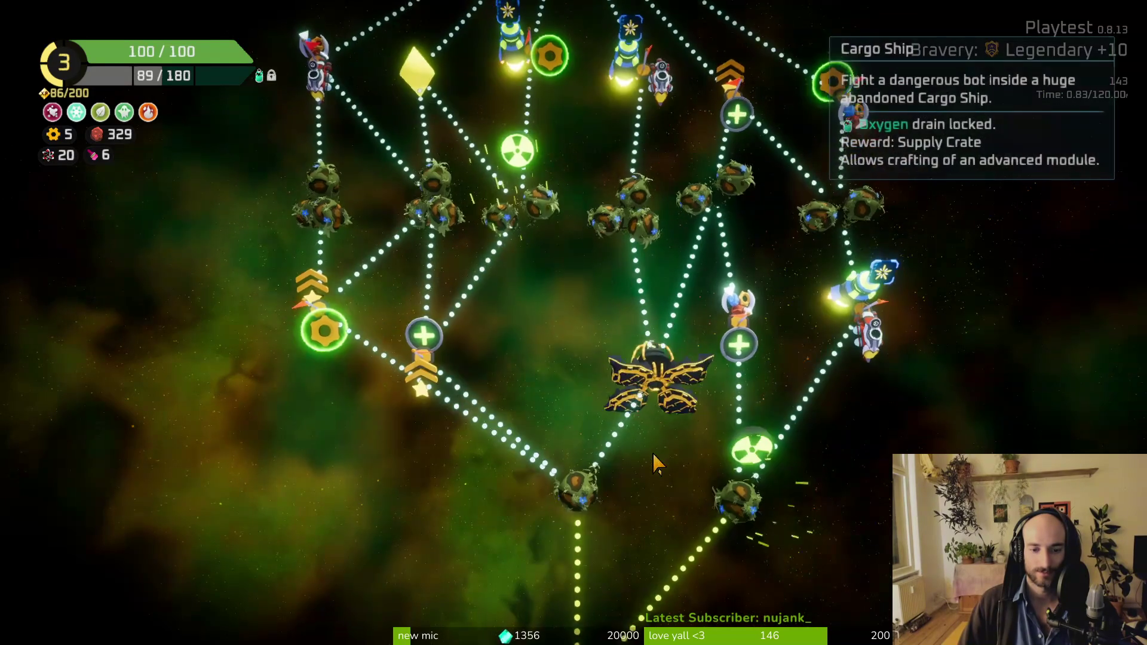
mouse_move(728, 469)
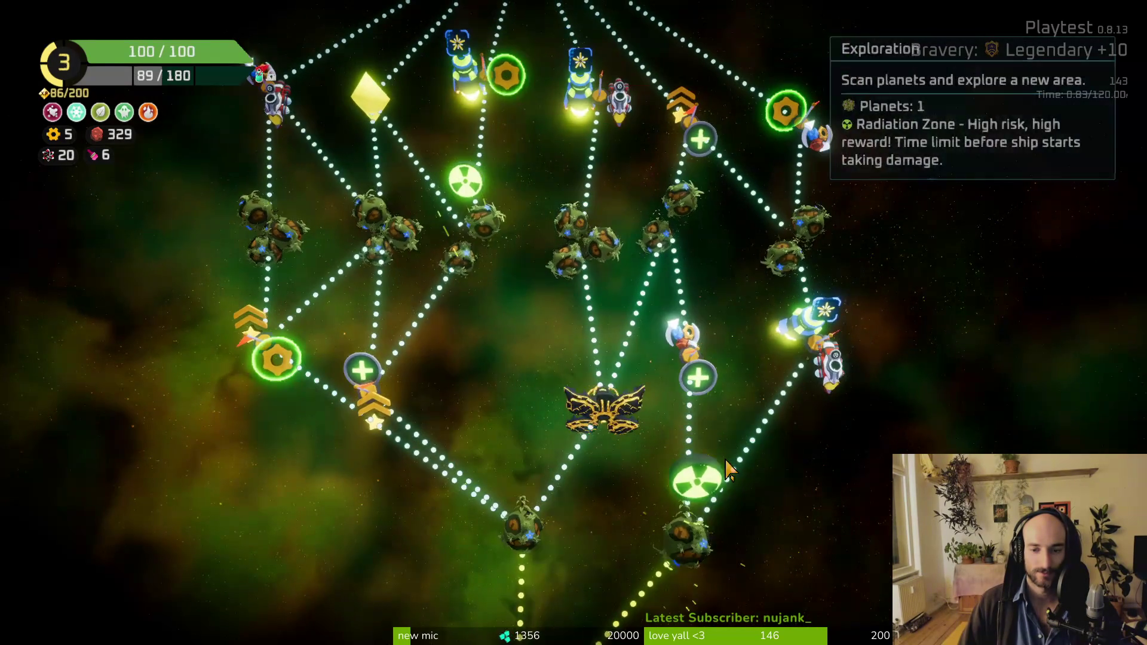
mouse_move(836, 352)
mouse_move(699, 538)
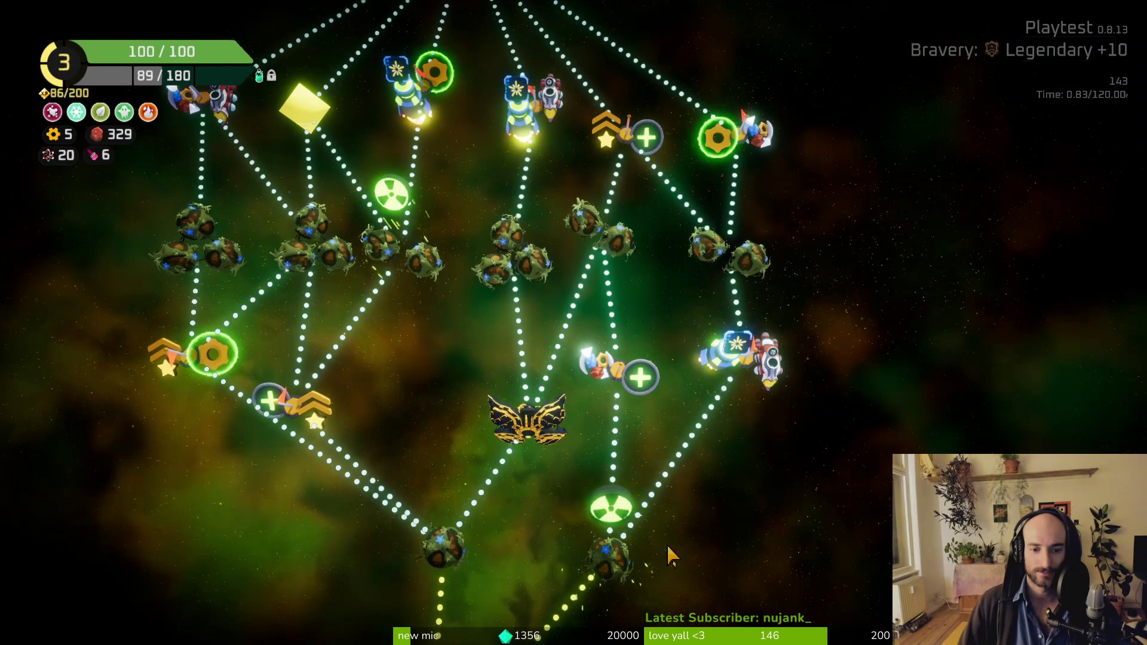
mouse_move(604, 571)
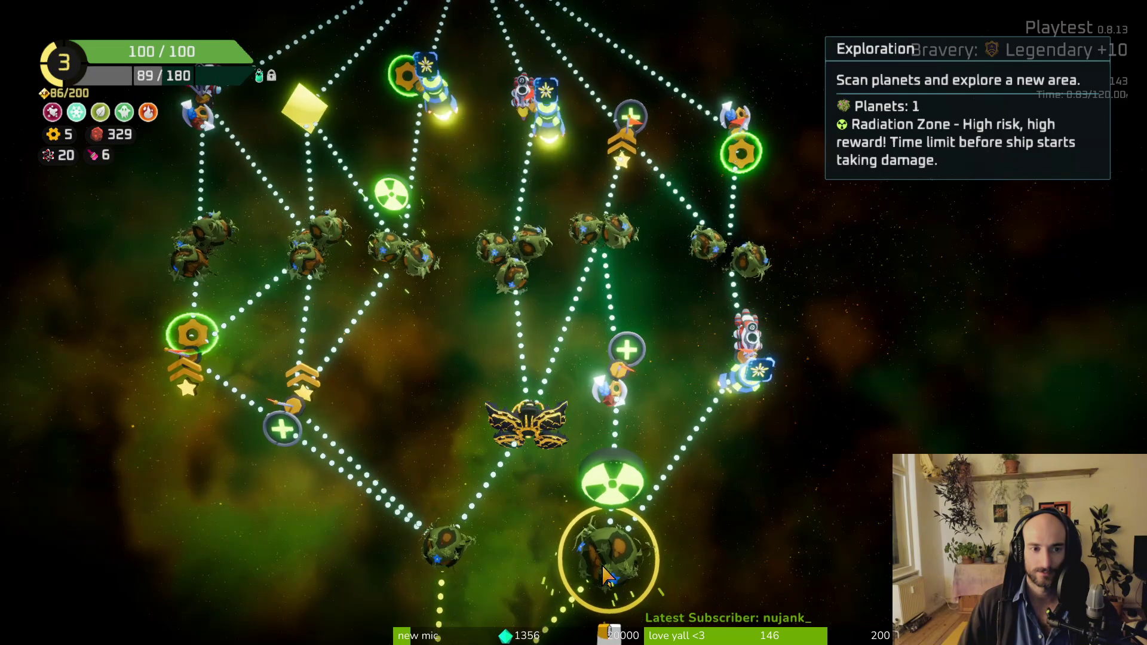
left_click(453, 557)
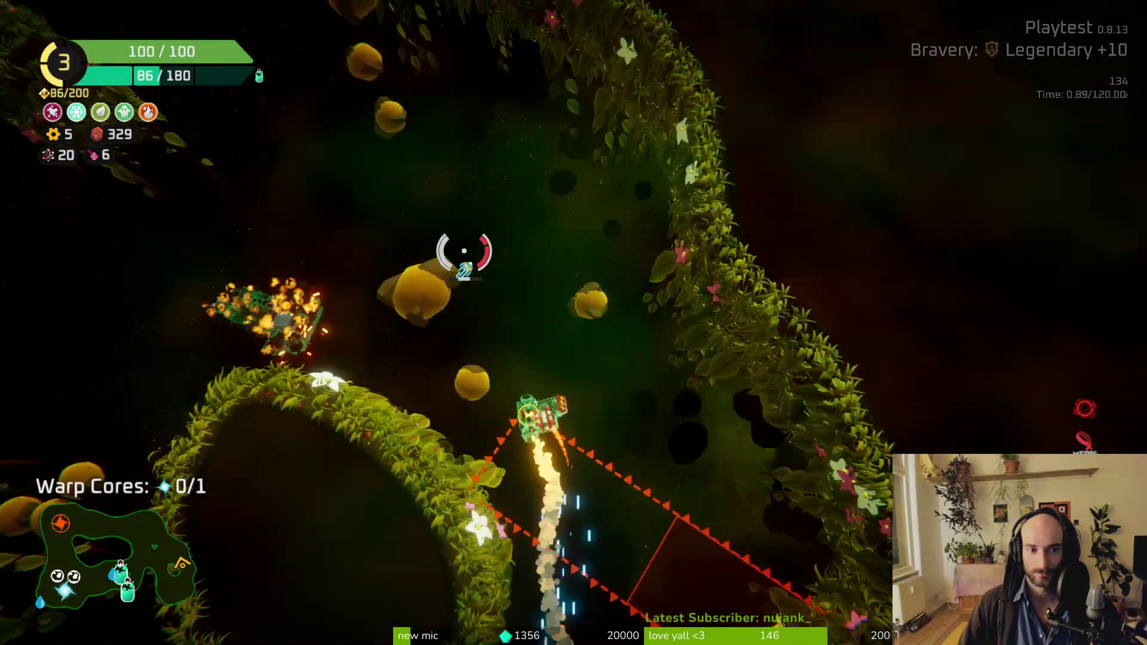
Step: Shoot the yellow rocks for Spare Parts and view them stored as two crates in ship building
left_click(397, 389)
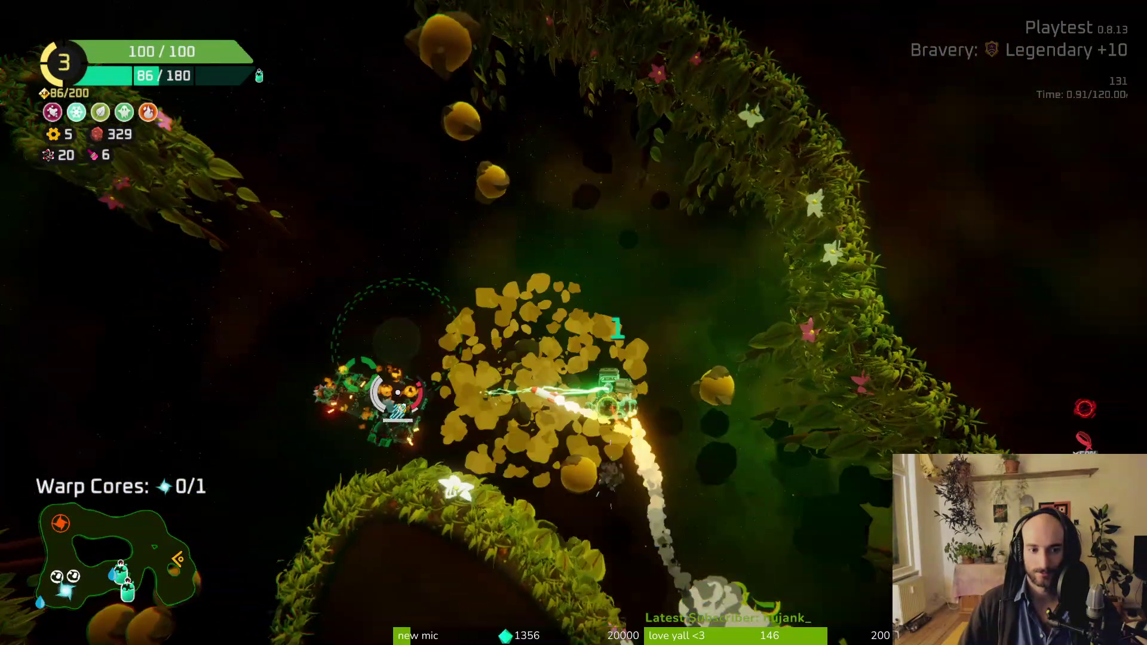
key("e")
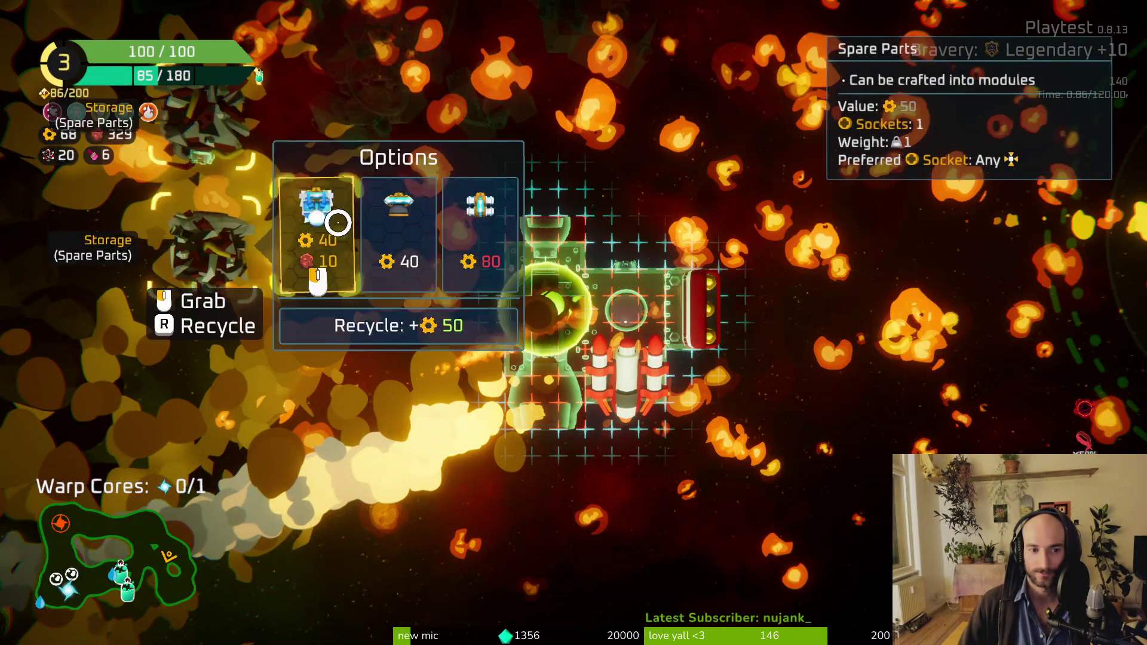
left_click(323, 239)
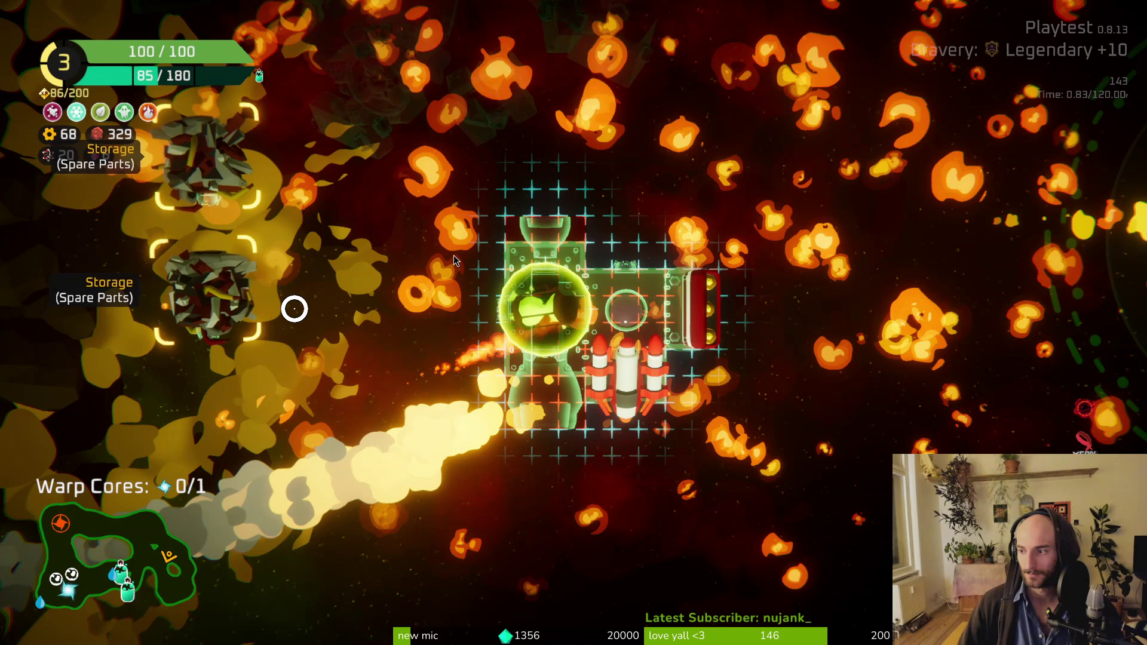
Step: Craft a Snow Catapult from the stored Spare Parts and attach it to the ship
left_click(538, 298)
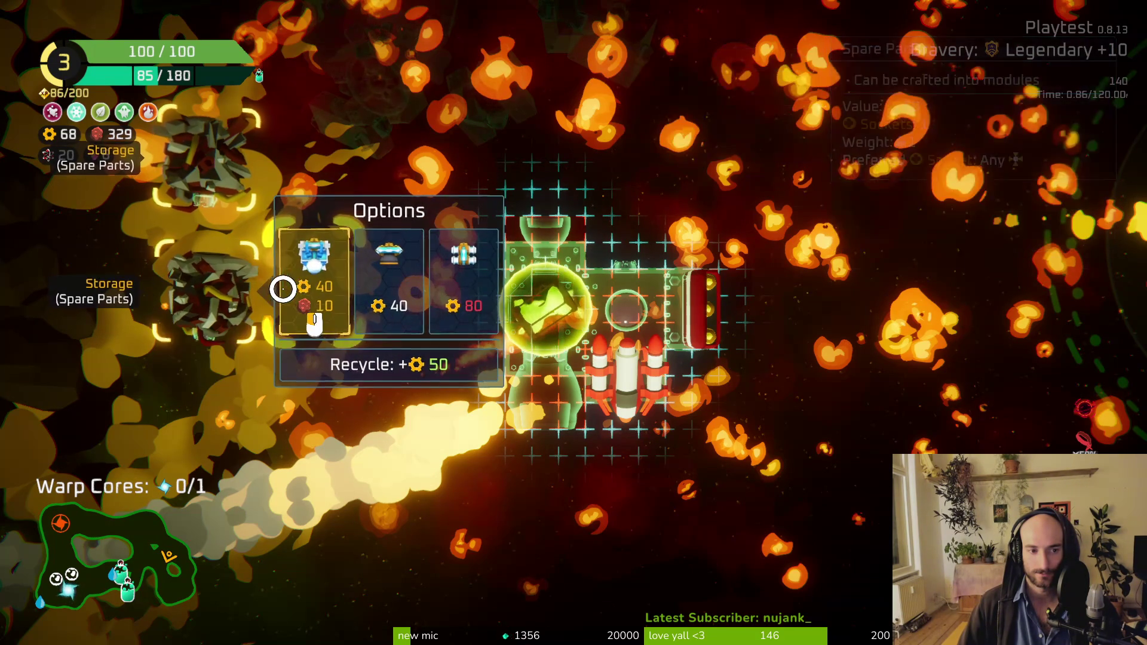
mouse_move(312, 282)
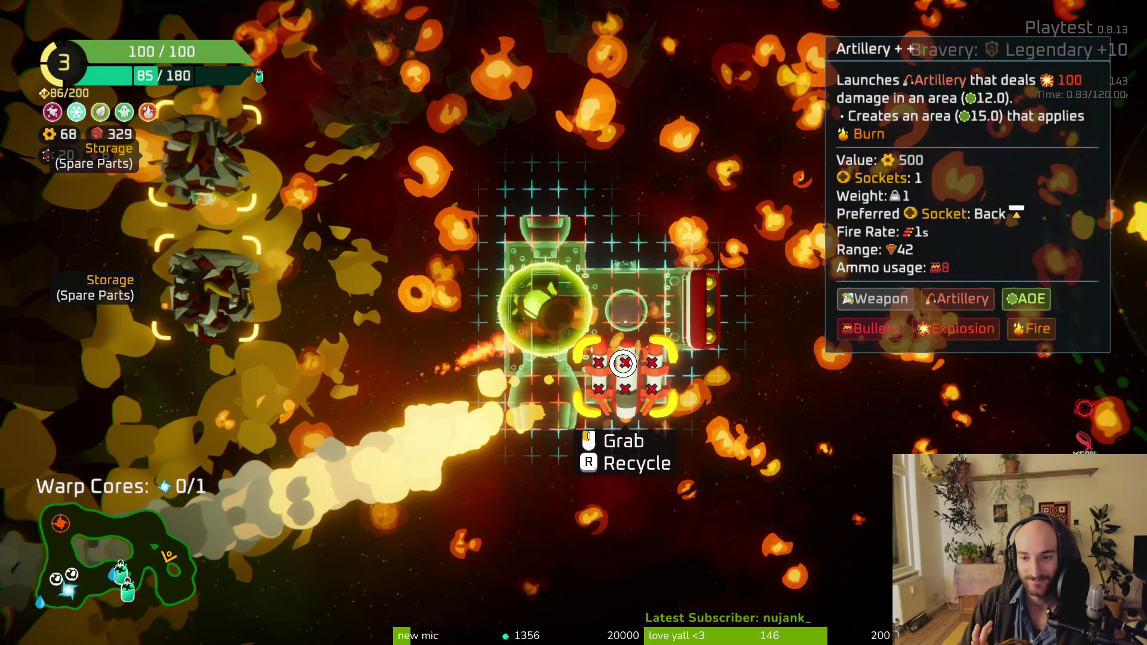
mouse_move(212, 276)
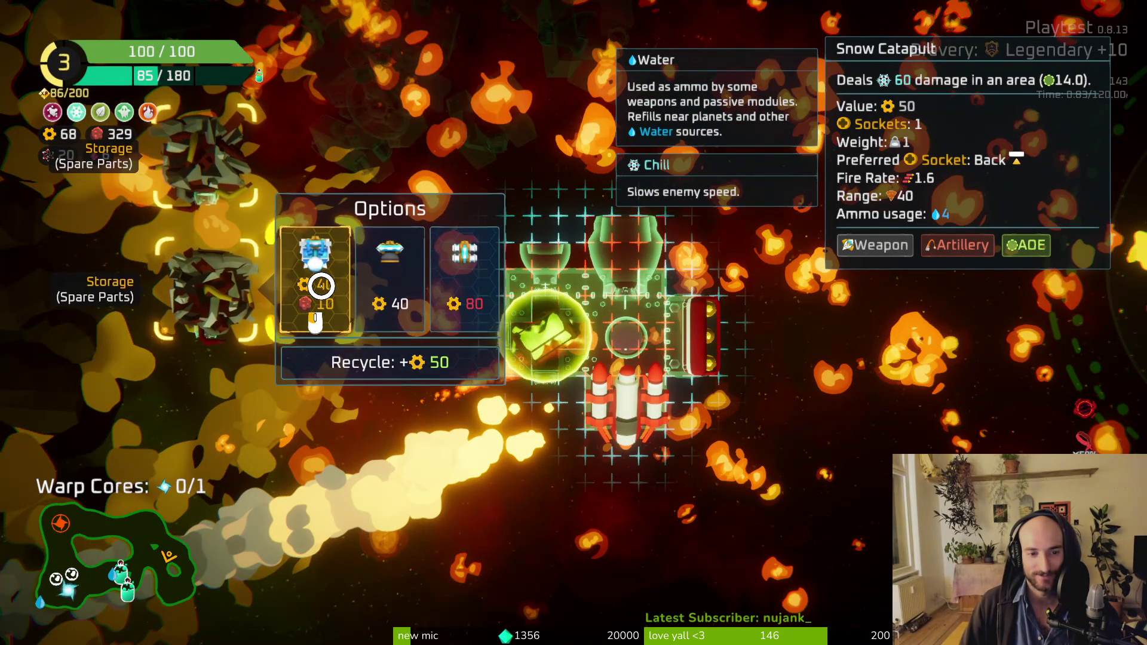
left_click(325, 261)
left_click(538, 396)
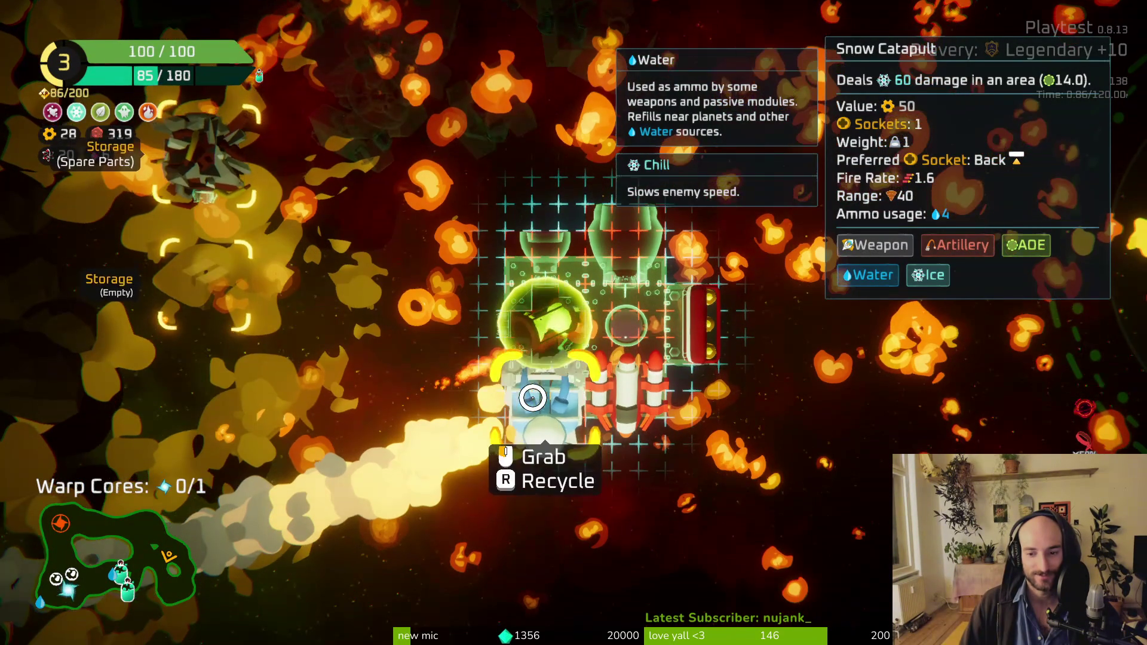
Step: Glance at the ship stats overview, then return to flying
key("Tab")
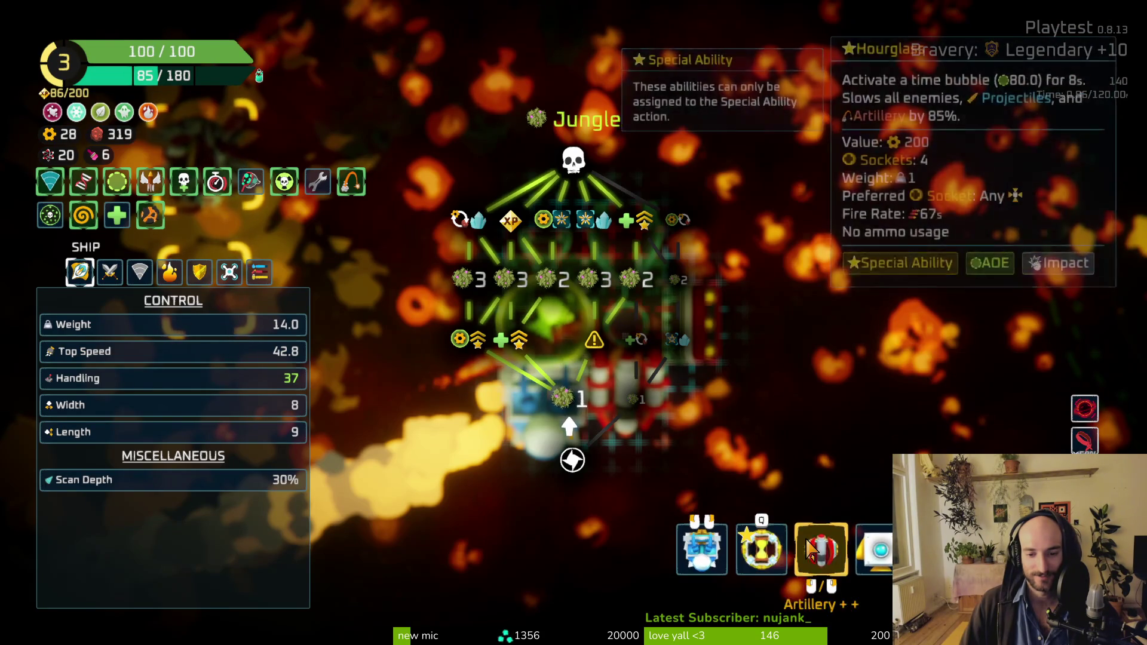
key("Tab")
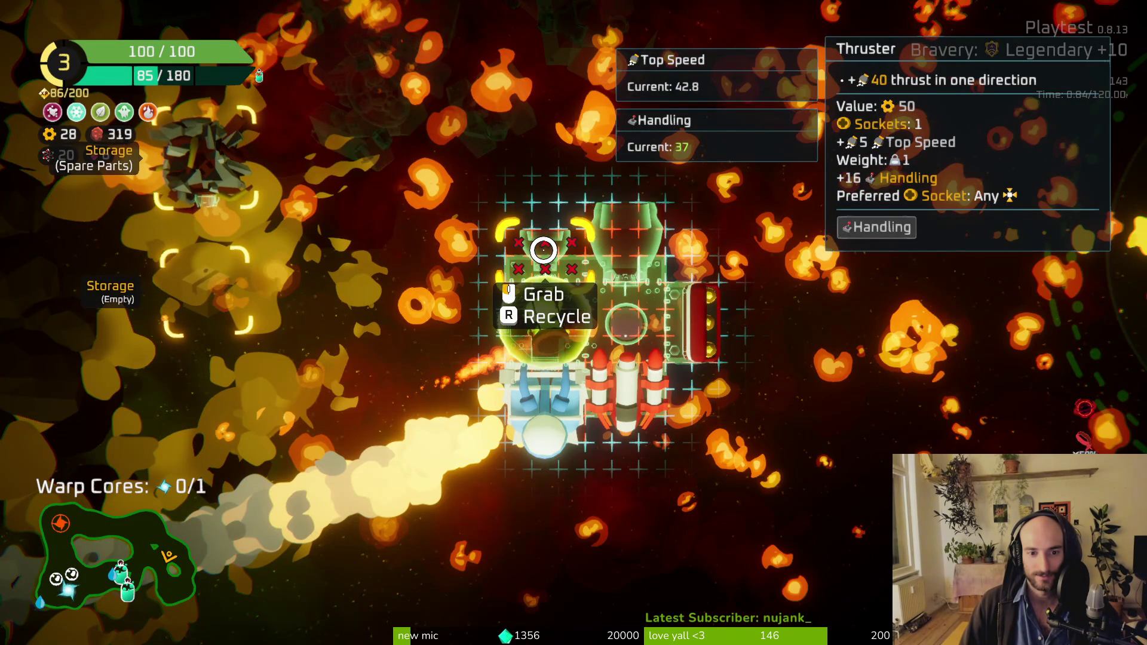
key("Tab")
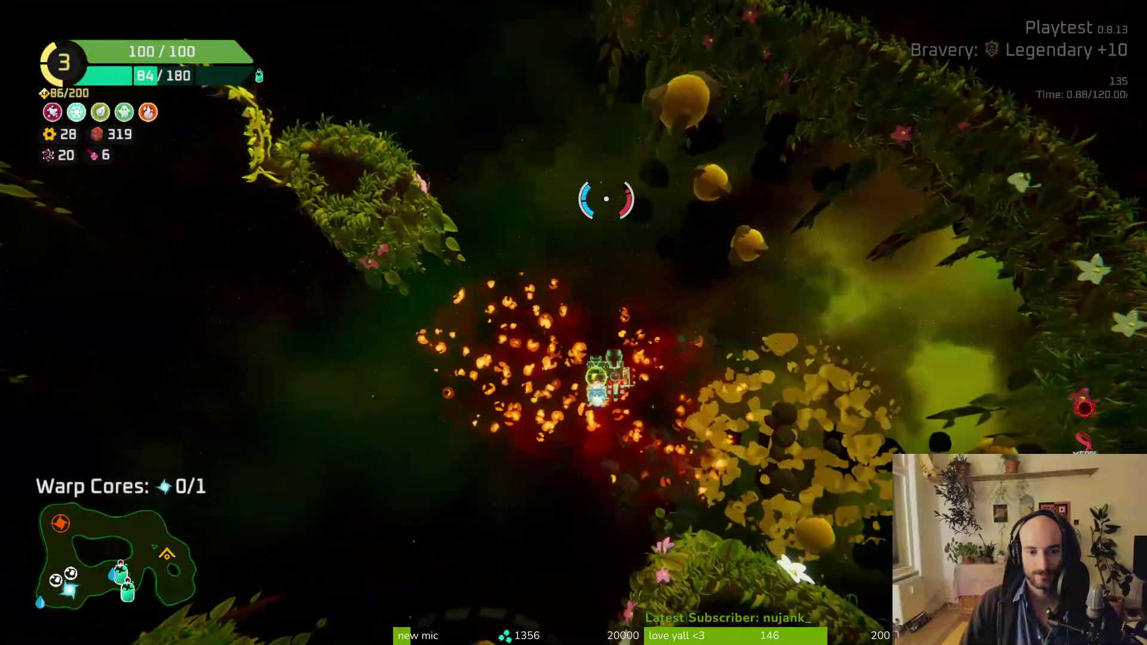
Step: Fly up through the jungle cave shooting enemies, checking the storage slots along the way
key("w")
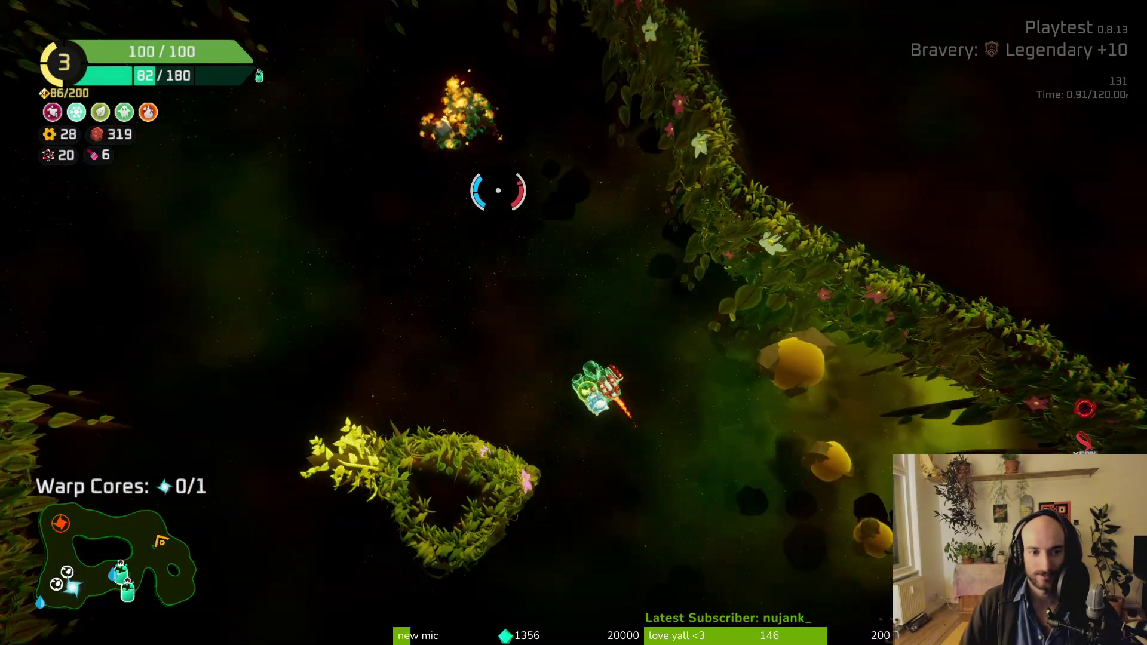
key("Tab")
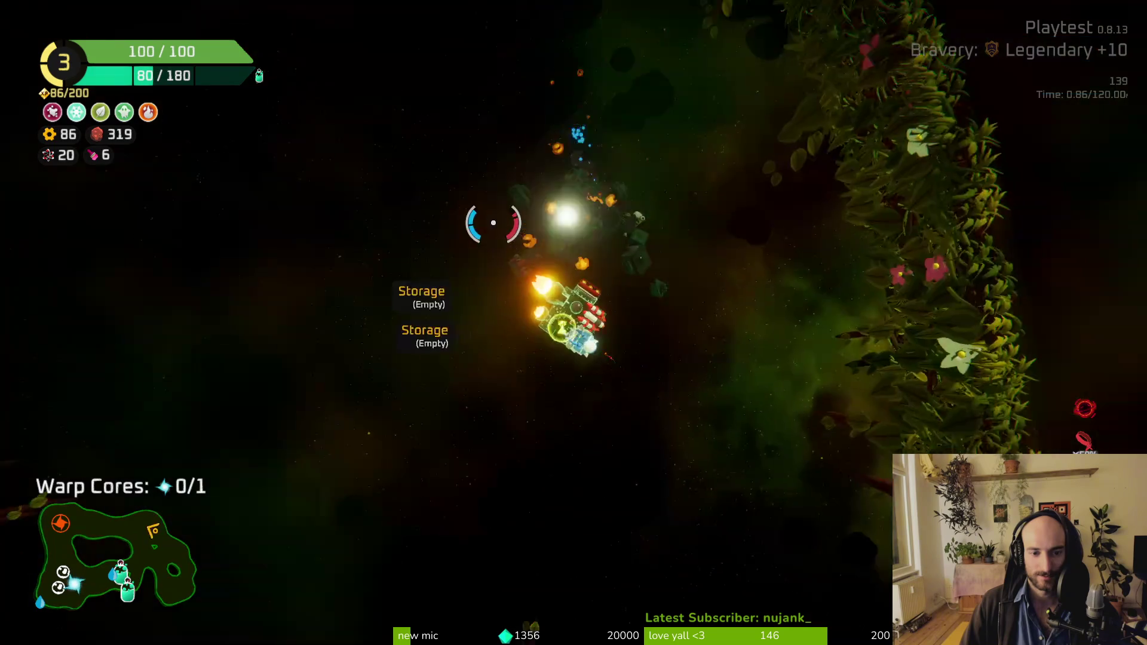
key("a")
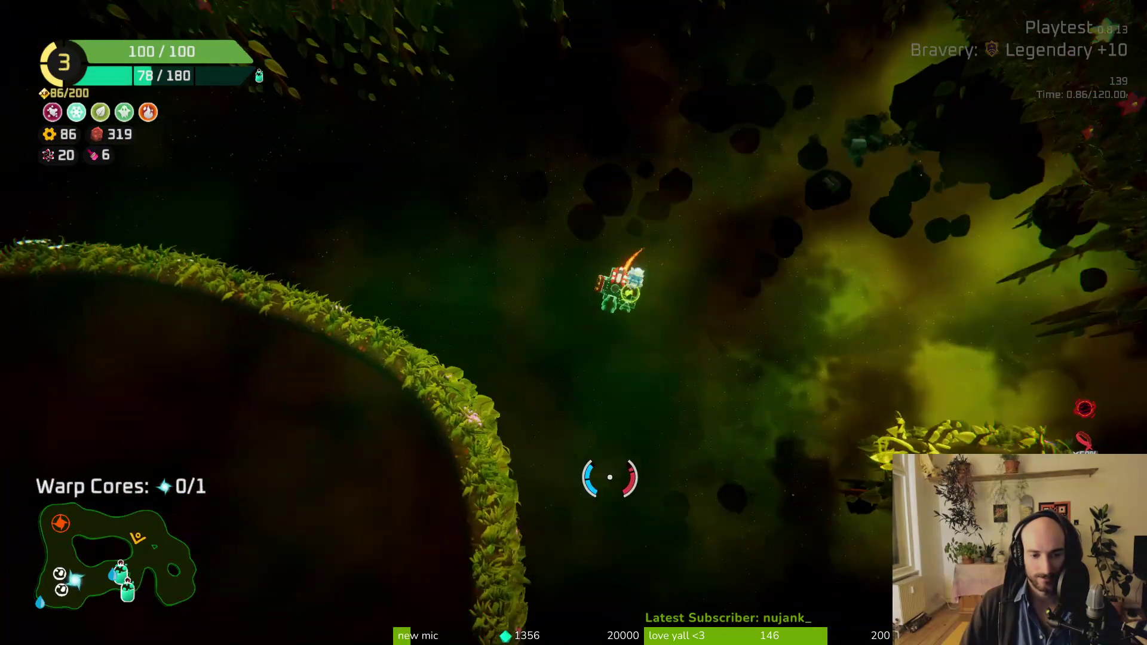
key("d")
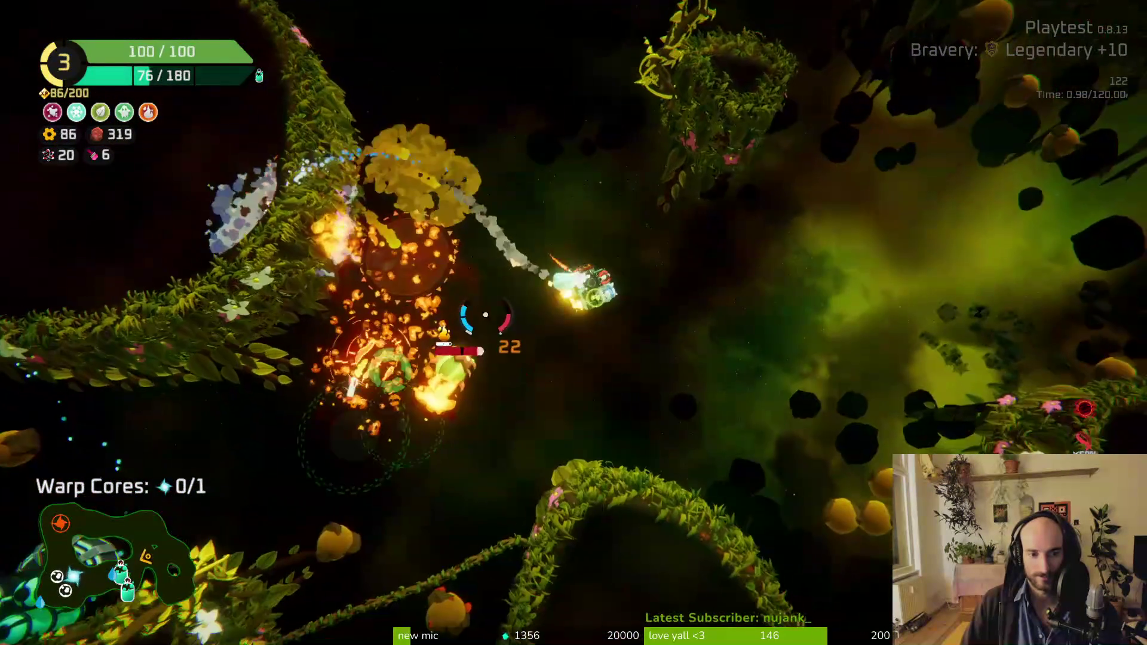
key("w")
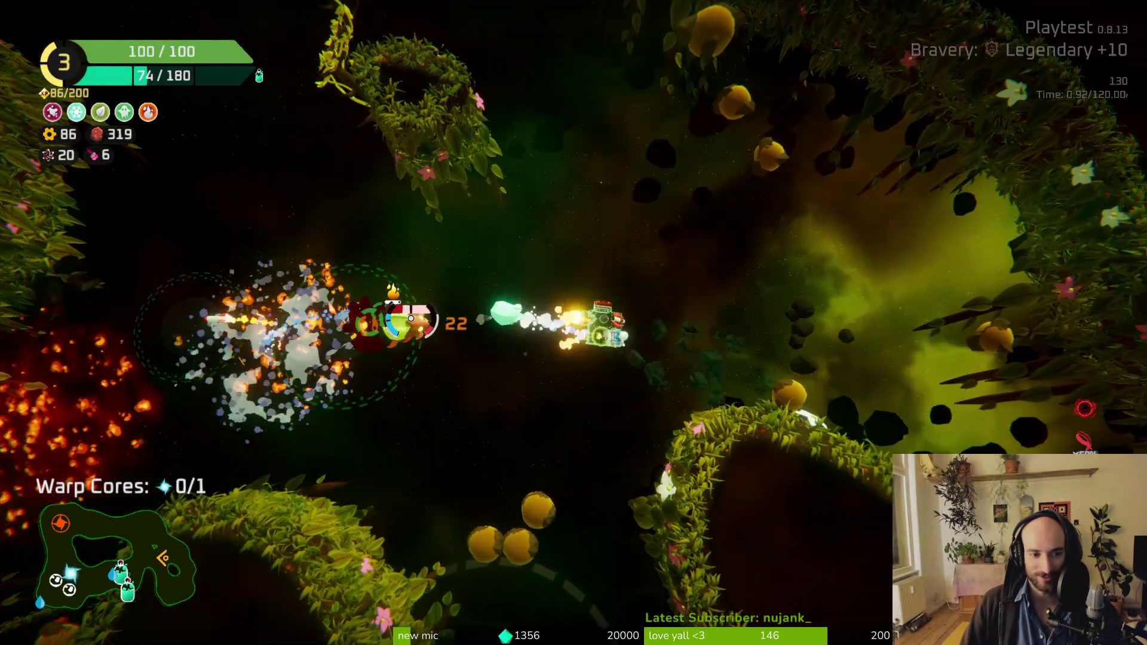
key("w")
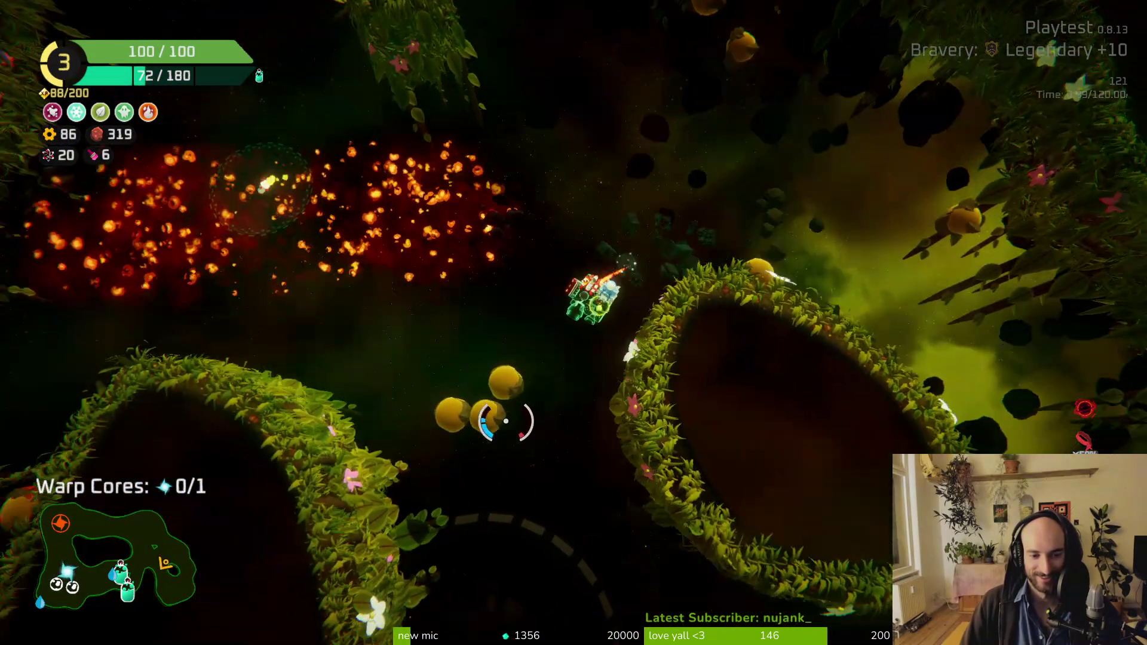
key("w")
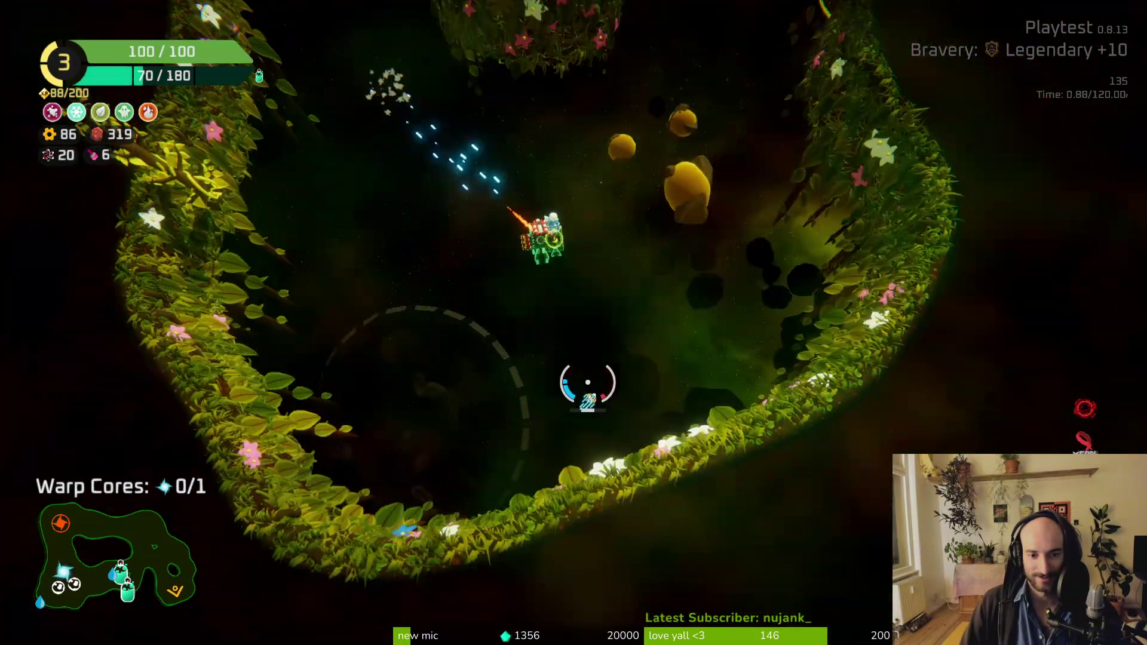
key("w")
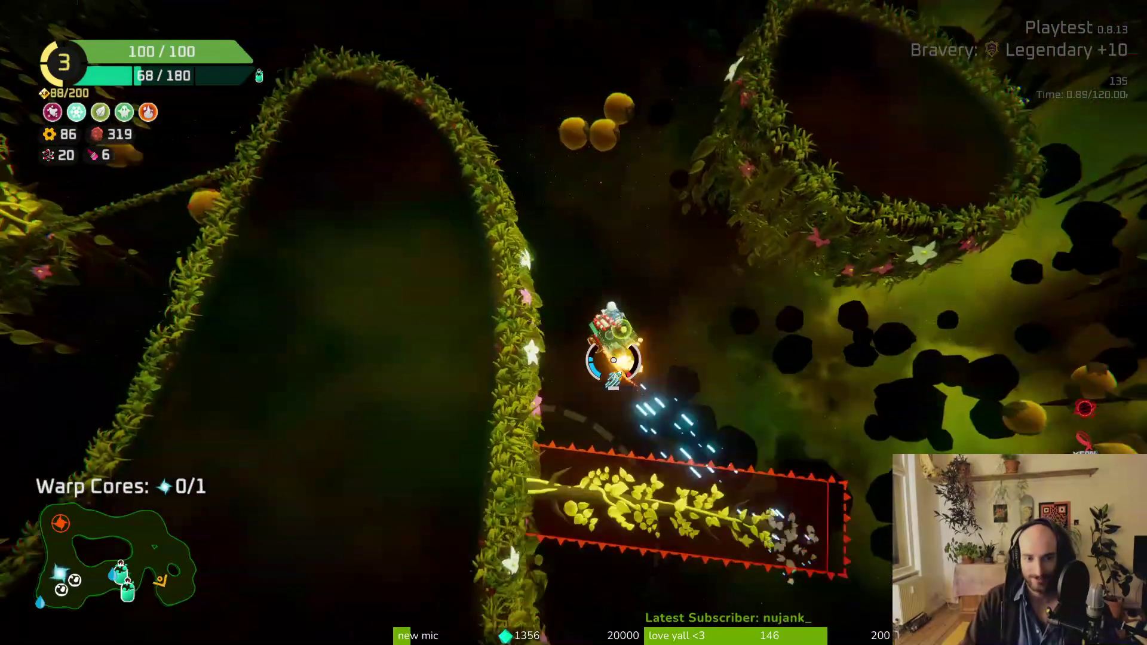
key("w")
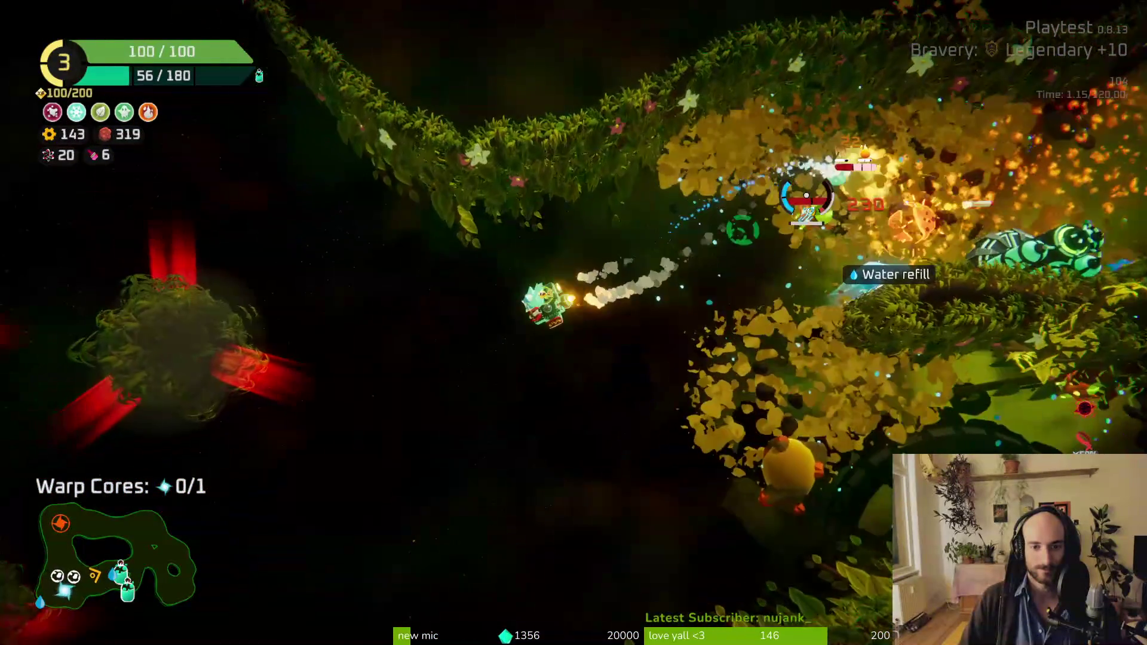
Step: Dash ahead and follow the grassy wall up the corridor, collecting gears toward the warp core
key("space")
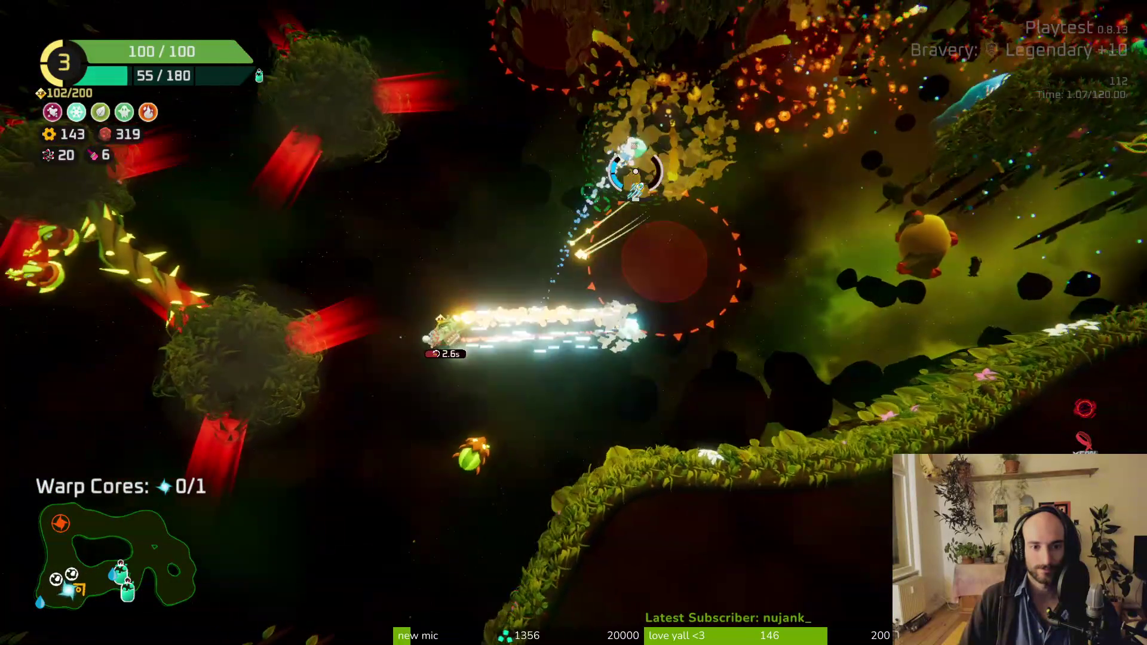
key("w")
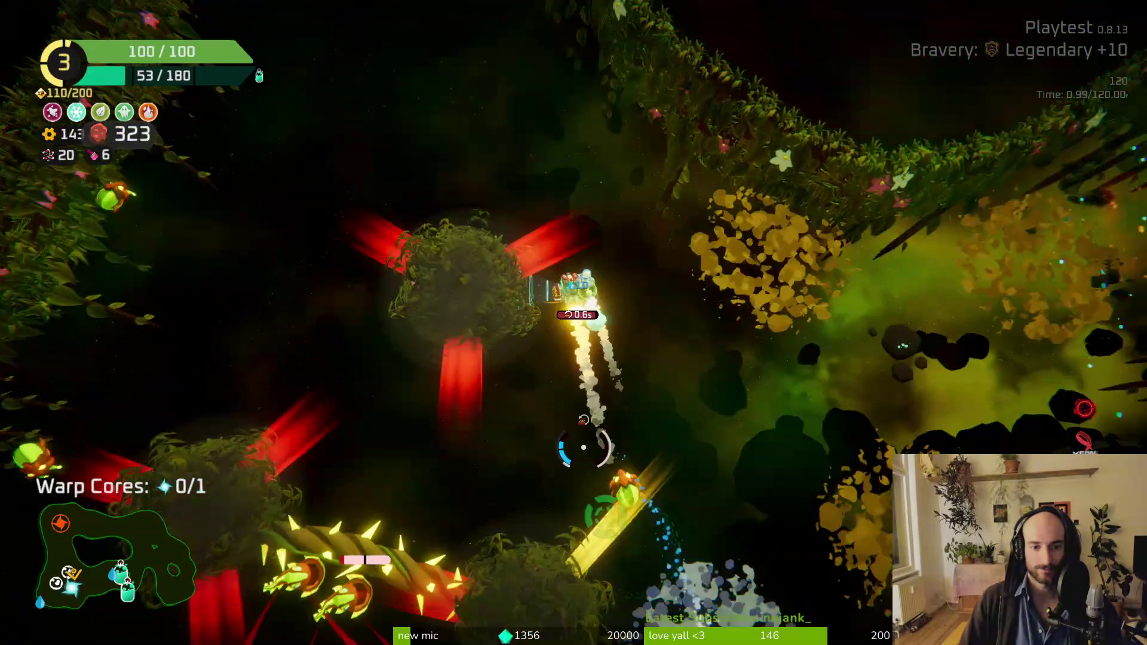
key("w")
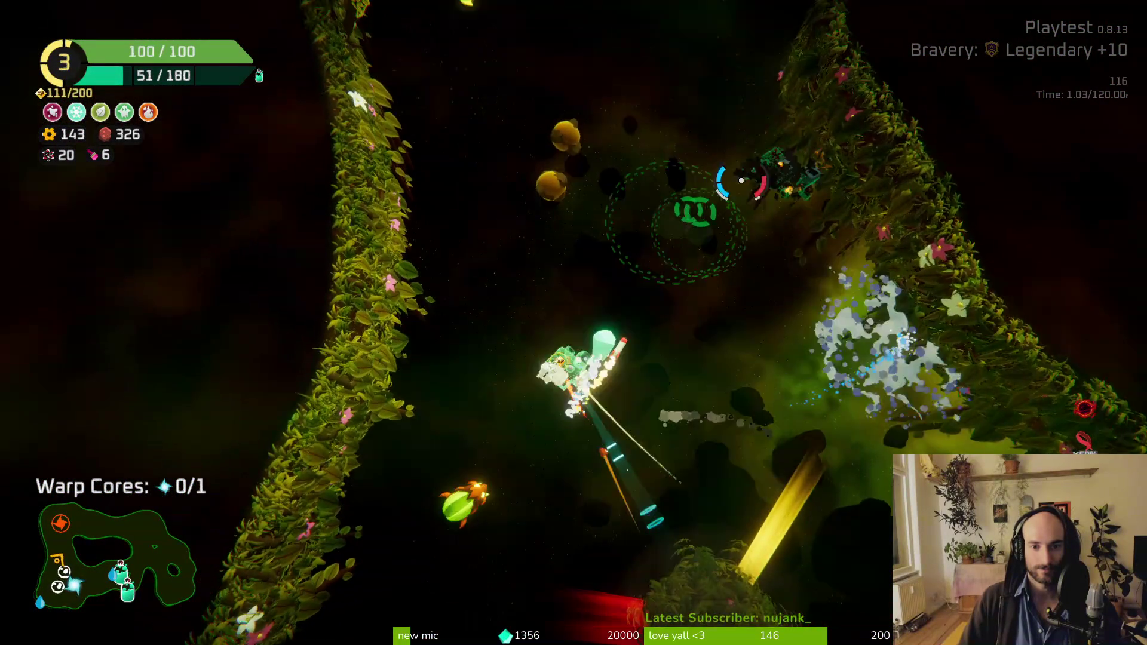
key("w")
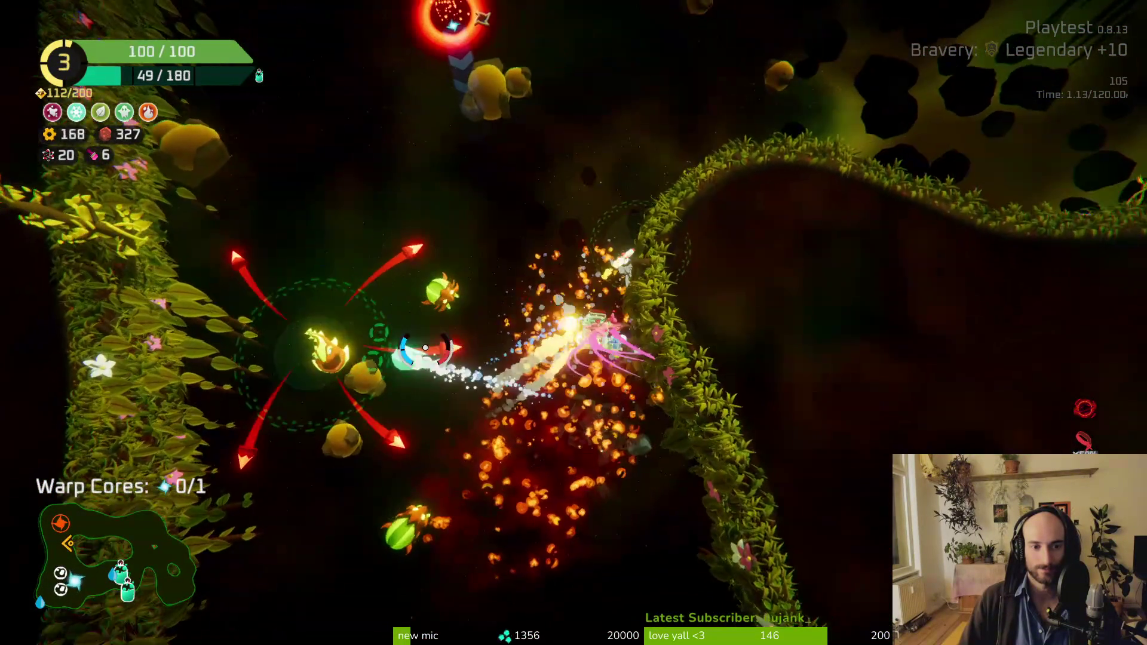
key("w")
key("d")
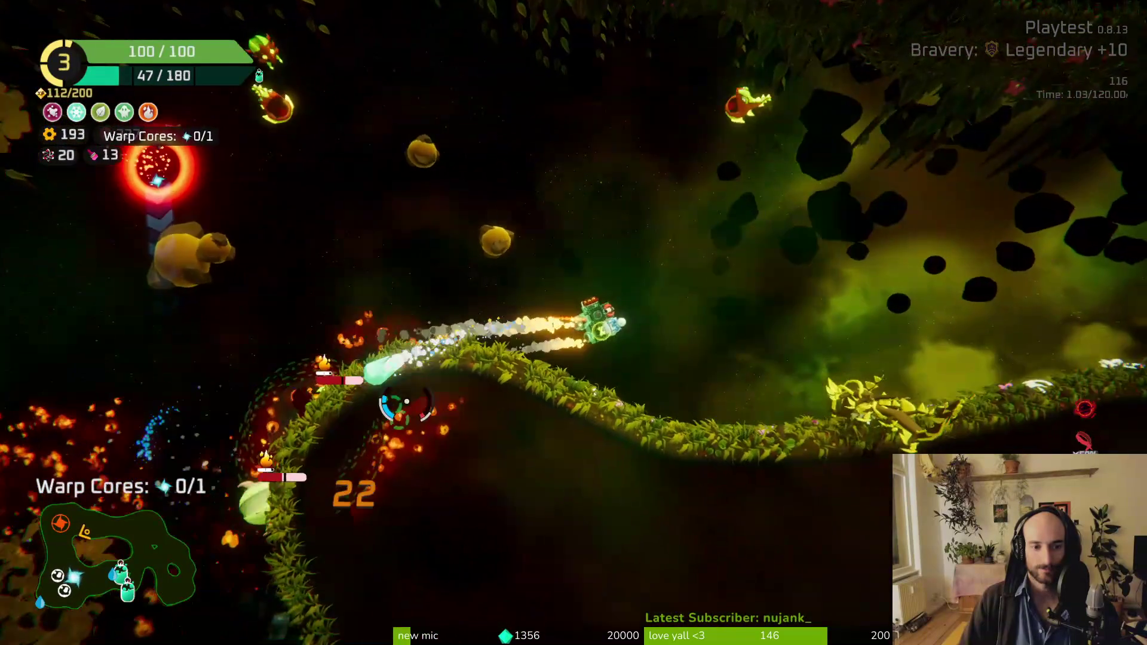
key("w")
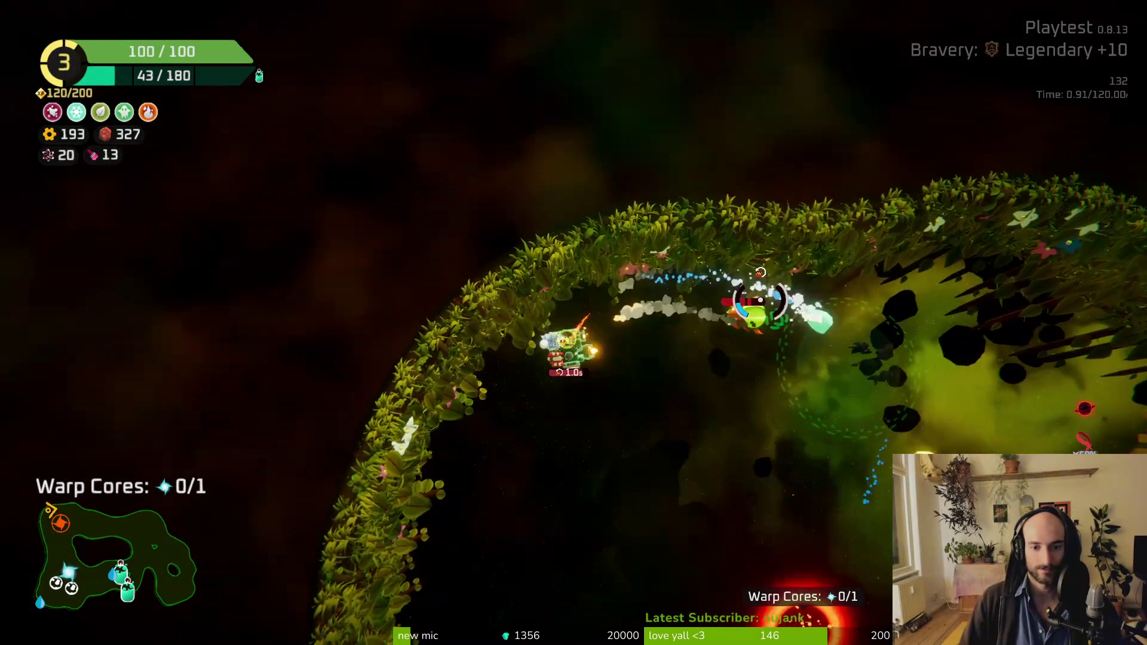
key("w")
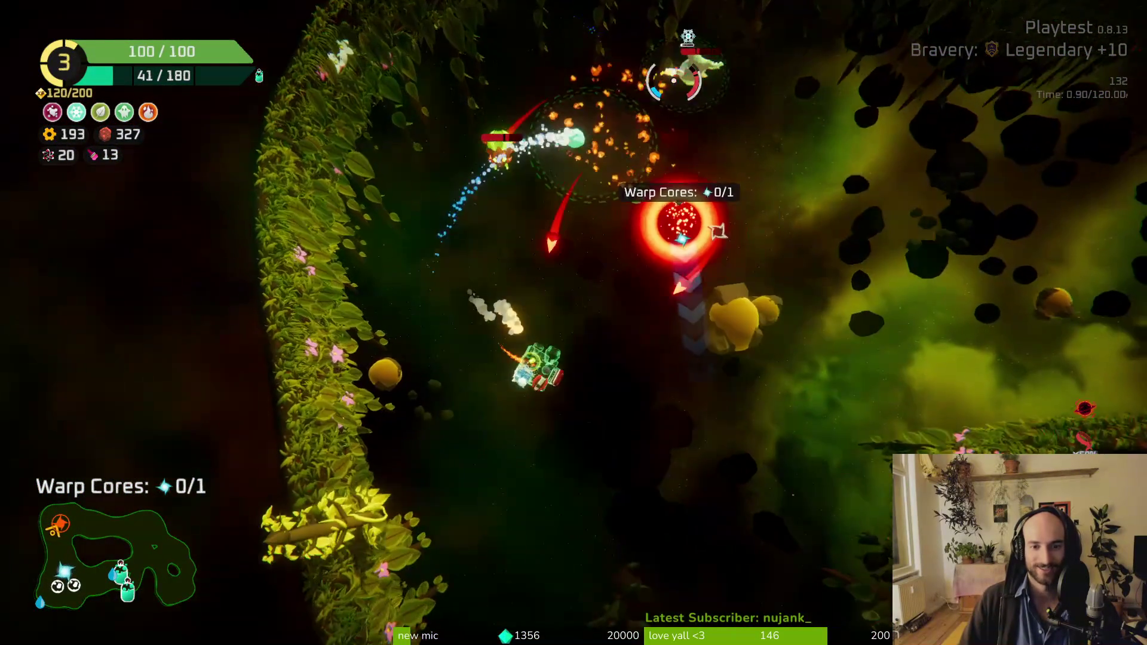
Step: Fight enemies around the plant pods gathering parts, then pause the run at 09:41
key("w")
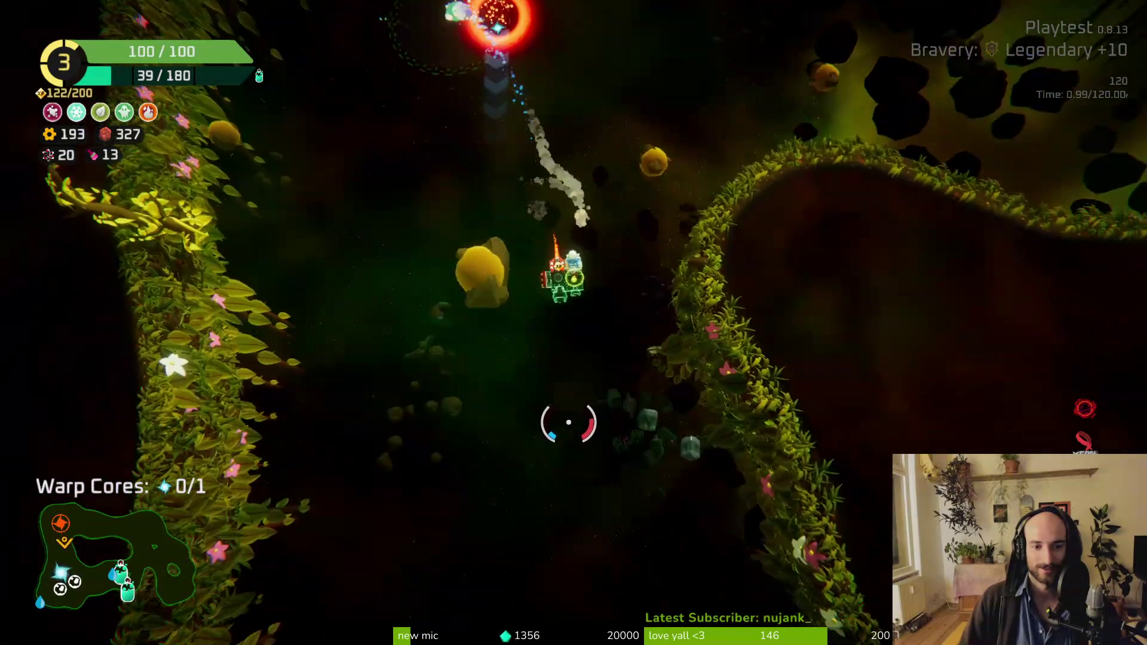
key("w")
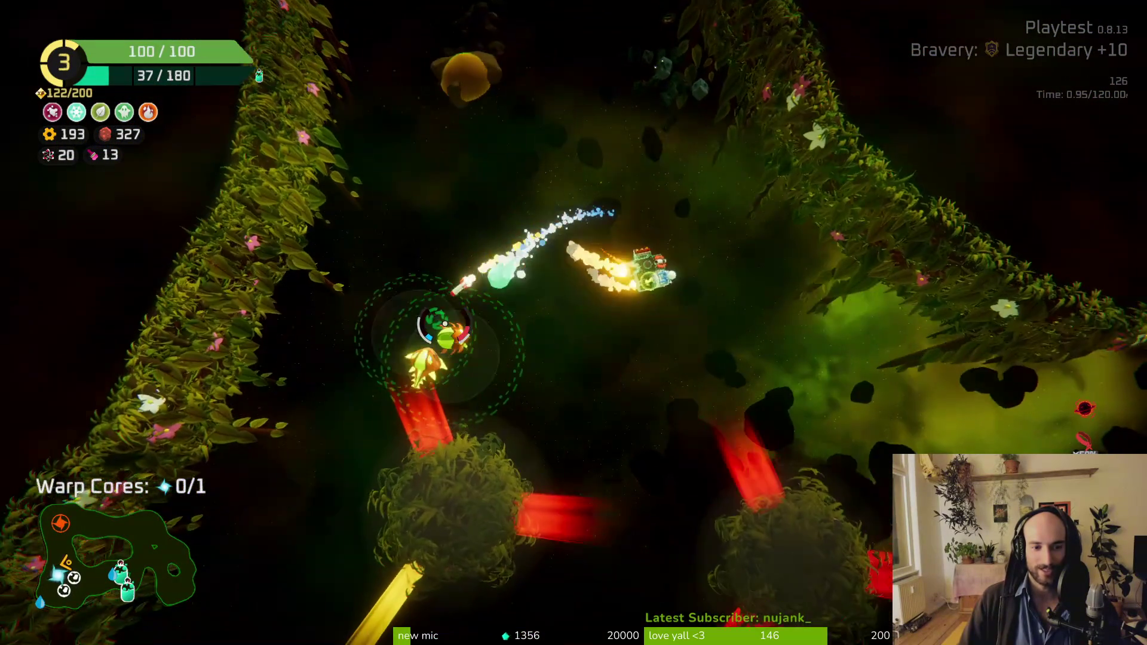
key("w")
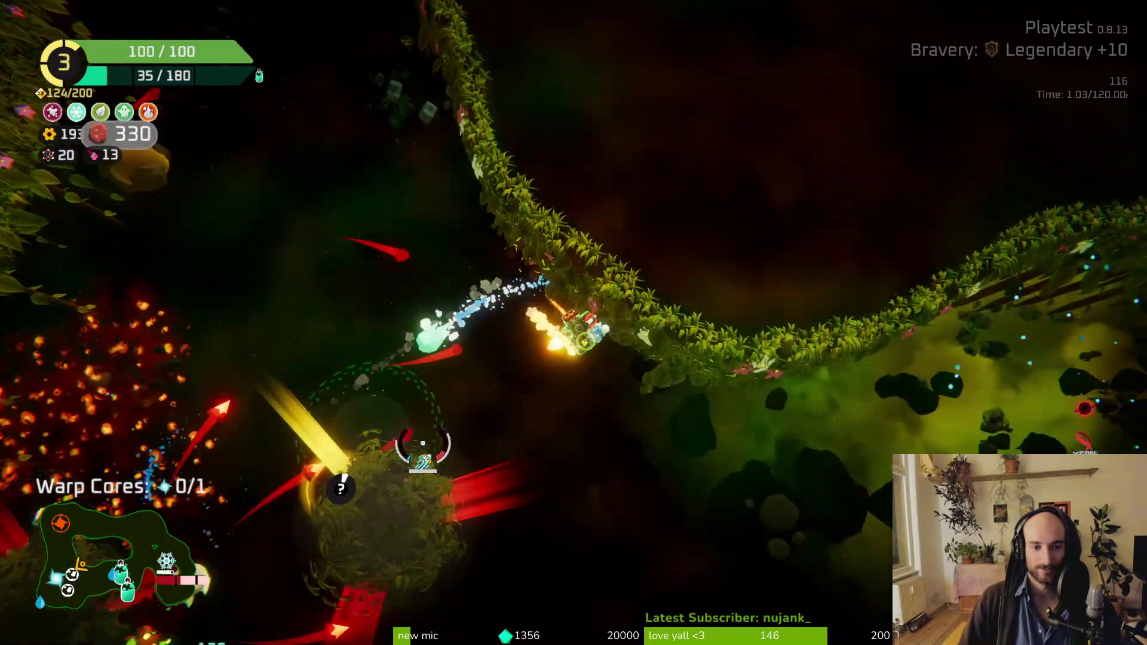
key("w")
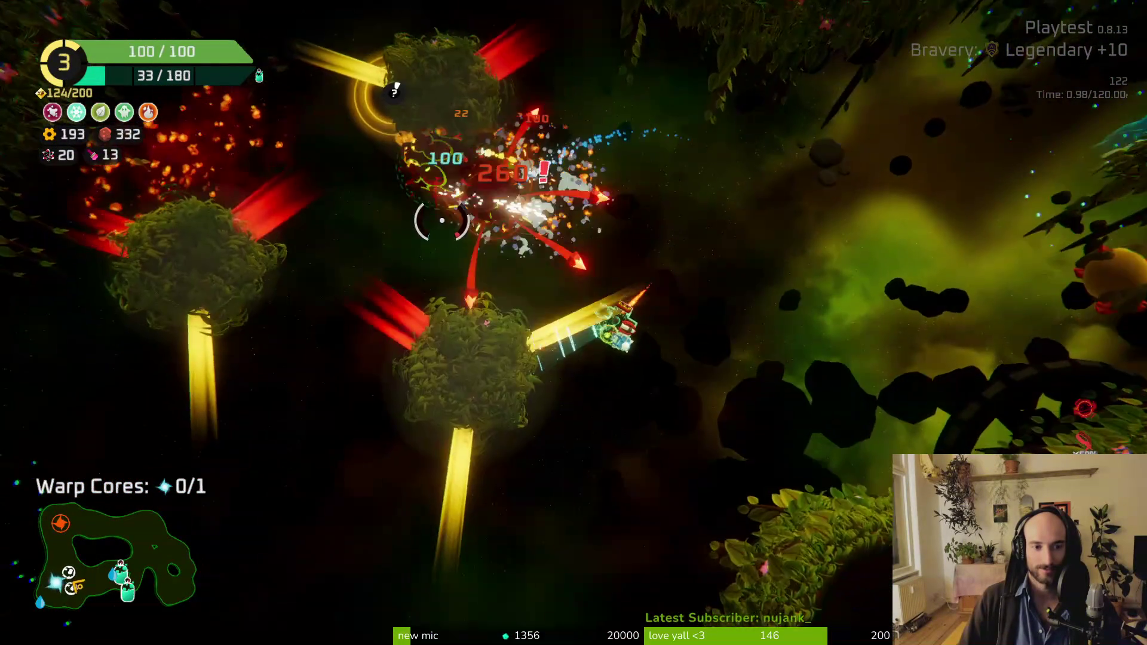
key("w")
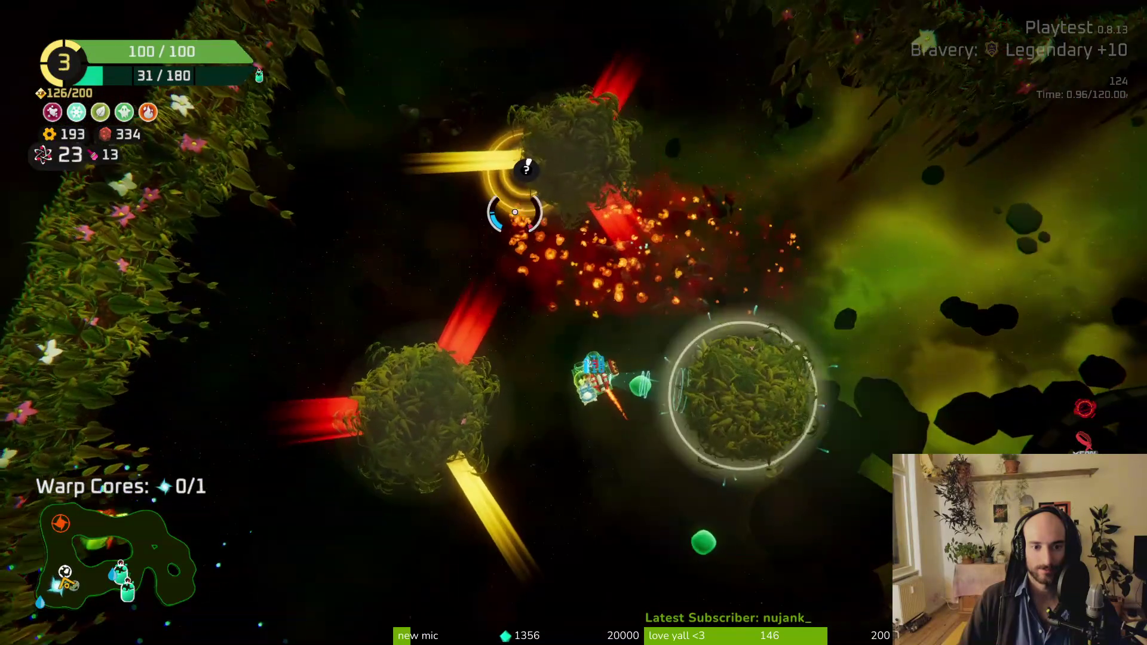
key("w")
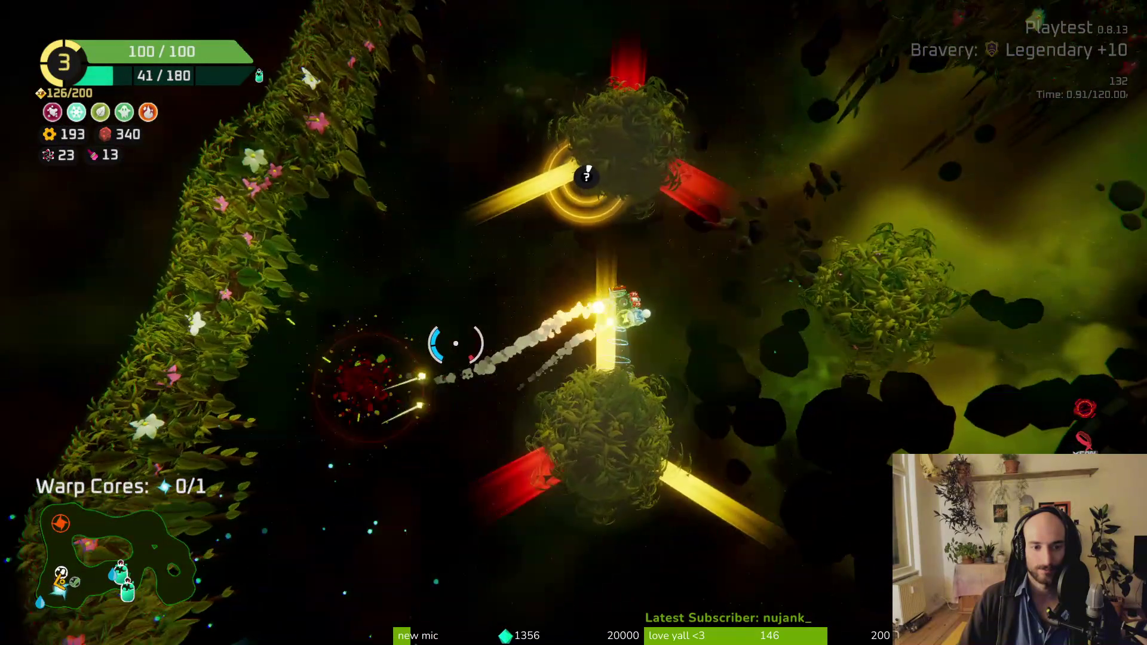
key("w")
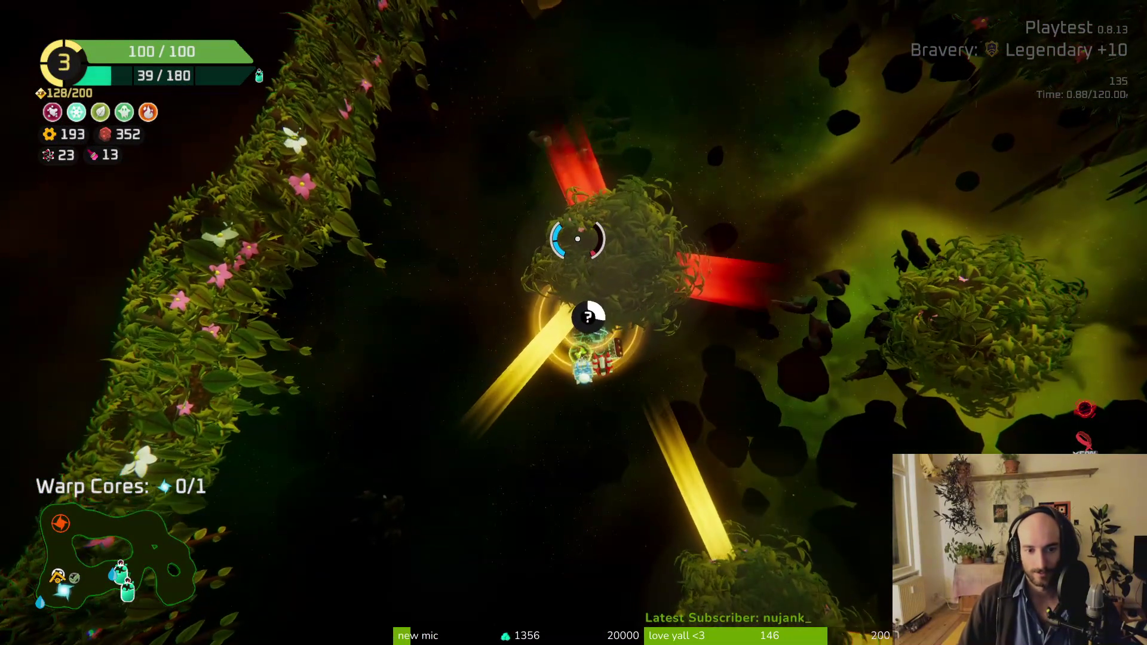
key("w")
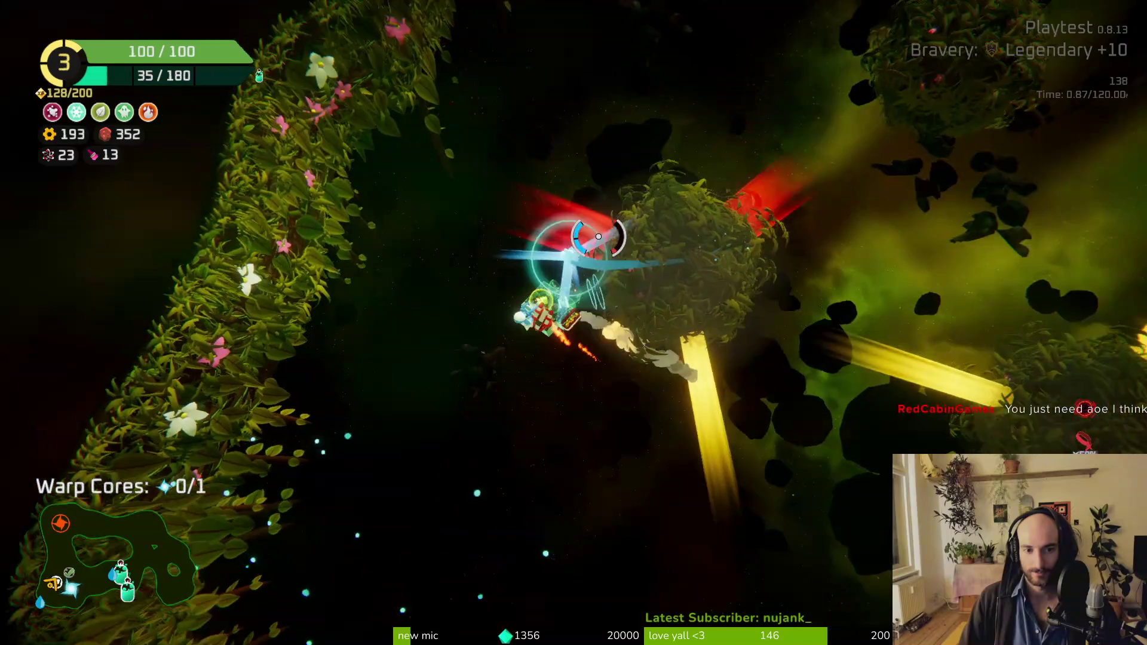
key("Escape")
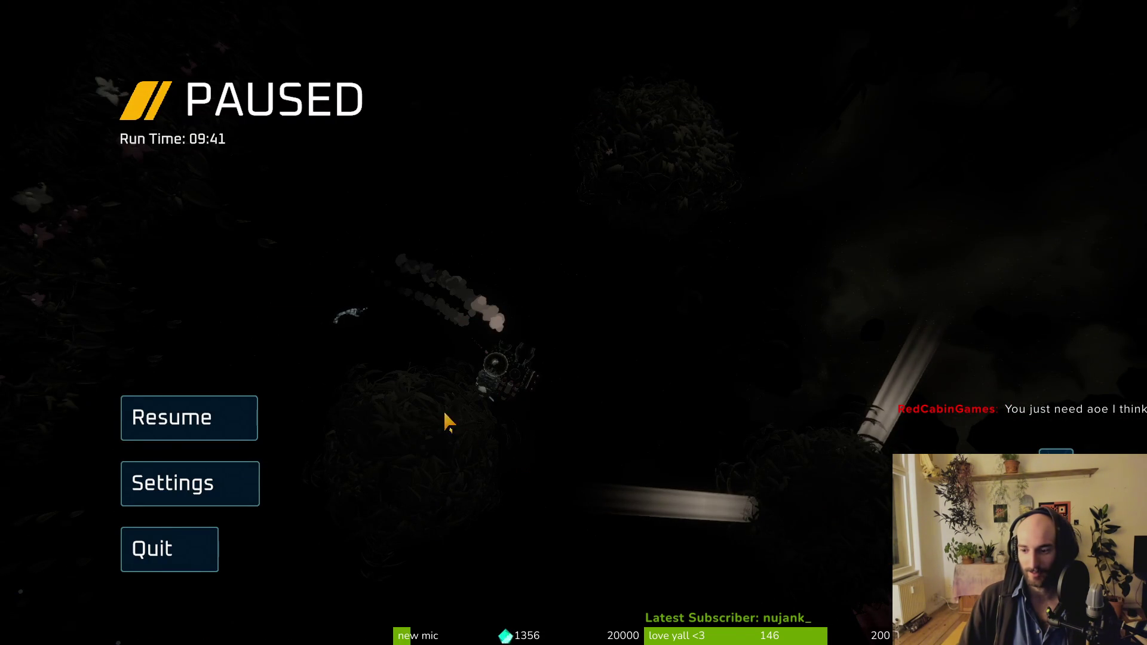
Step: Resume the run and shoot past an enemy to pick up the warp core (Warp Cores 1/1)
left_click(189, 418)
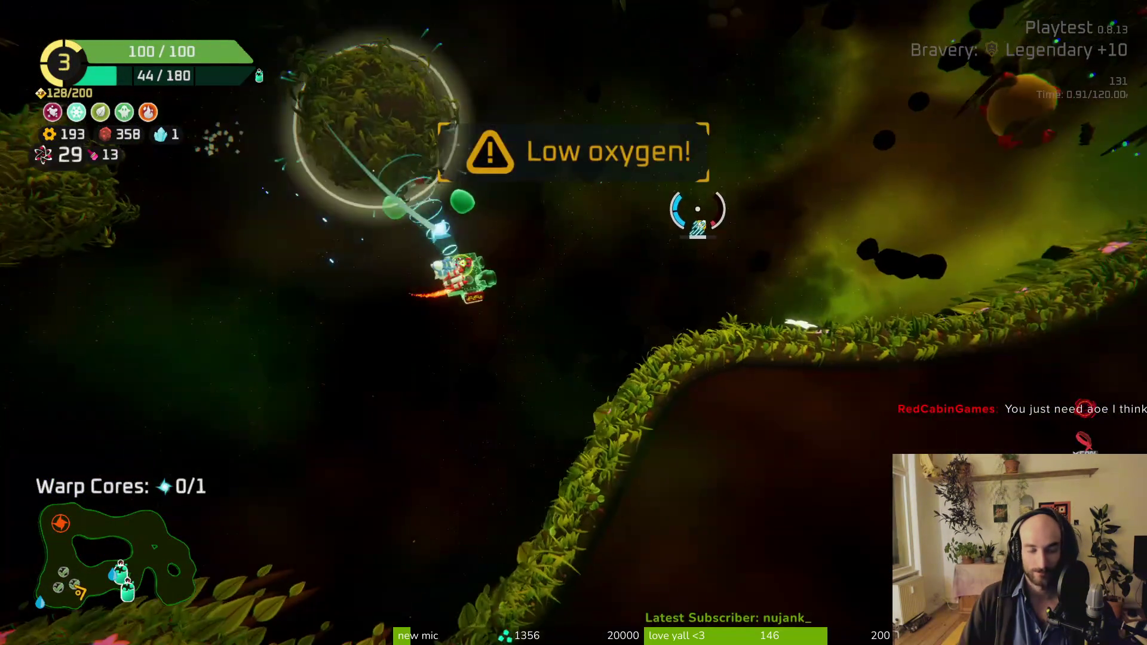
mouse_move(697, 208)
left_mouse_down()
mouse_move(679, 286)
mouse_move(786, 314)
mouse_move(742, 346)
mouse_move(743, 333)
mouse_move(837, 335)
mouse_move(781, 310)
mouse_move(771, 269)
mouse_move(679, 295)
mouse_move(890, 301)
mouse_move(804, 235)
mouse_move(771, 249)
mouse_move(798, 257)
mouse_move(743, 281)
mouse_move(884, 410)
mouse_move(445, 192)
mouse_move(456, 185)
mouse_move(384, 128)
mouse_move(410, 102)
mouse_move(597, 412)
mouse_move(848, 233)
mouse_move(831, 225)
left_mouse_up()
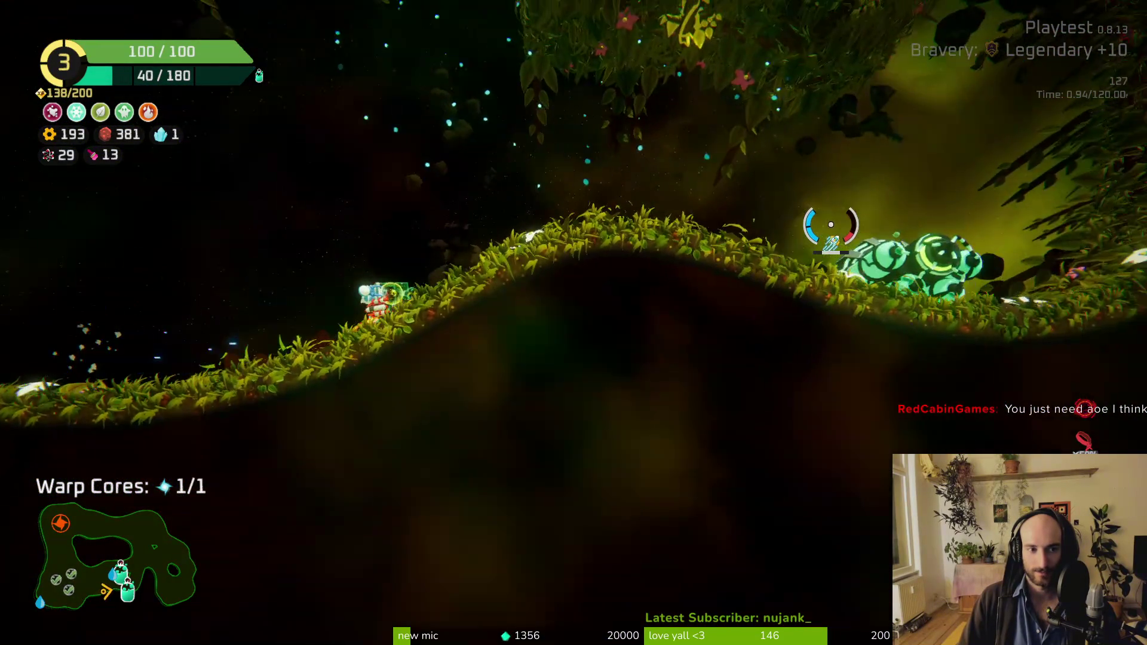
Step: Claim the 144 Oxygen refill at the Oxygen Station, raising oxygen to about 175/180
key("e")
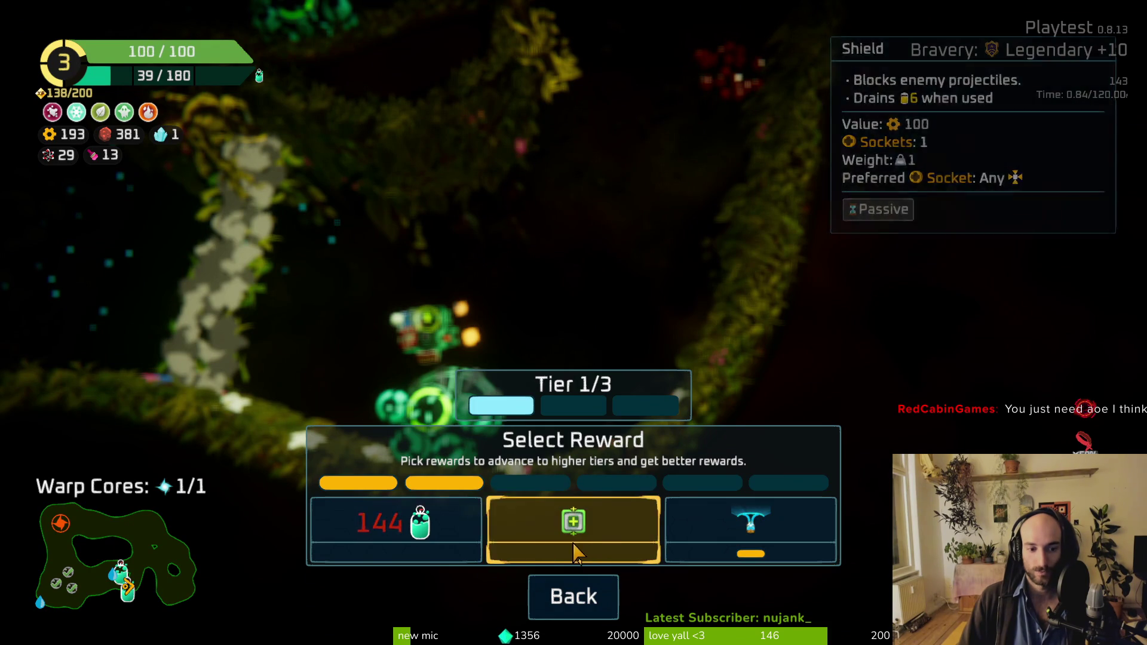
key("Escape")
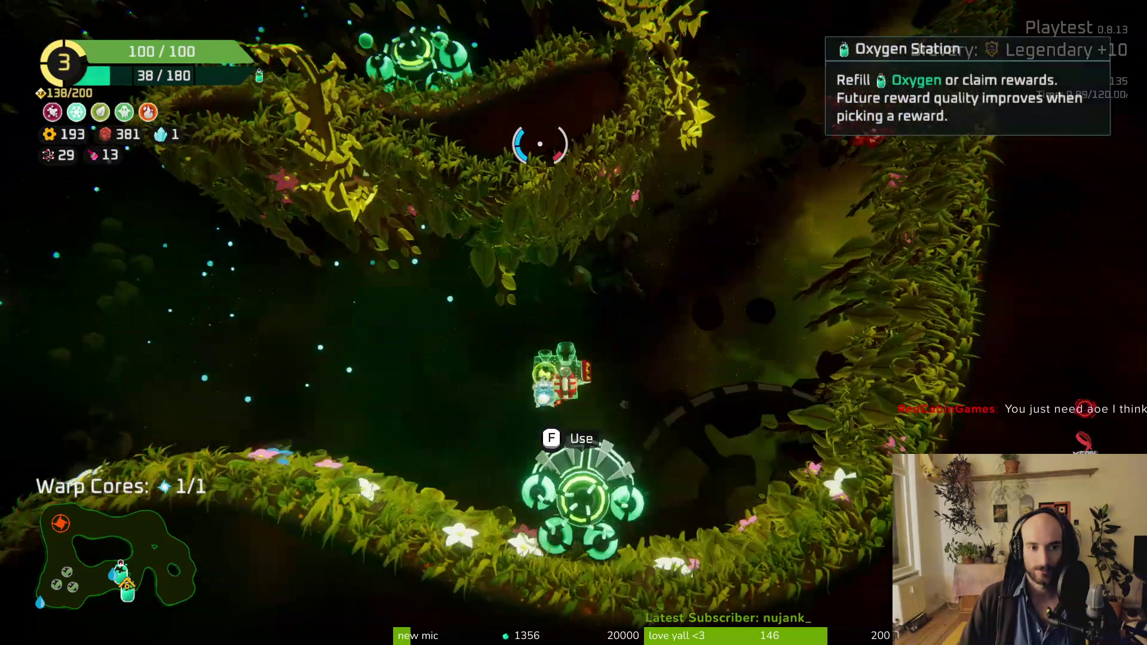
key("a")
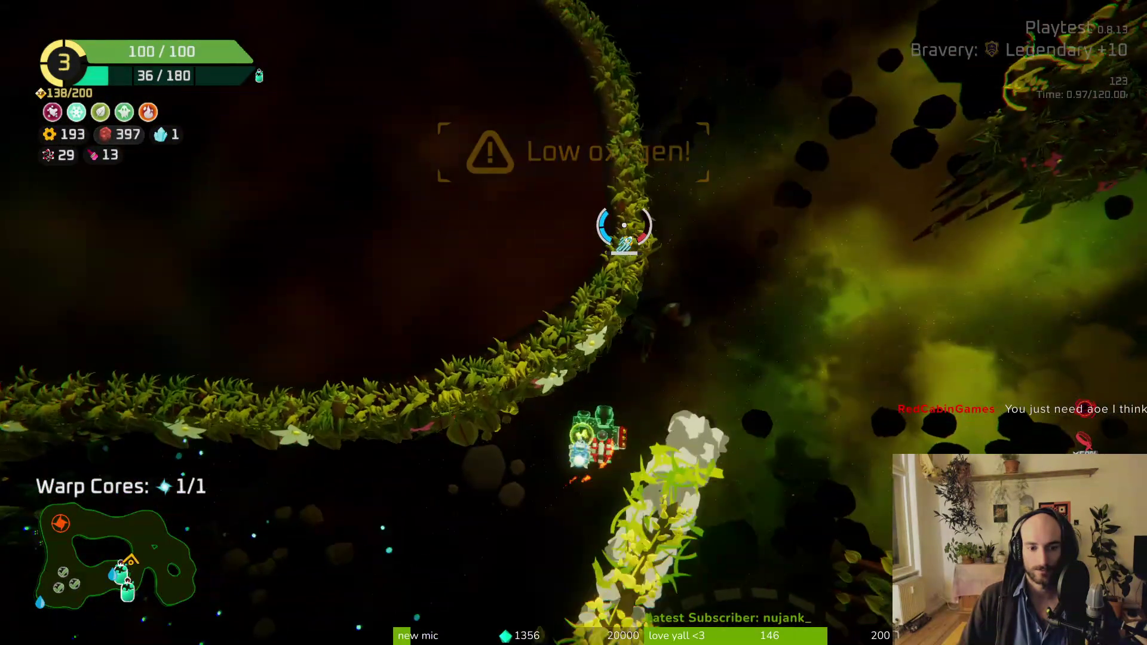
key("f")
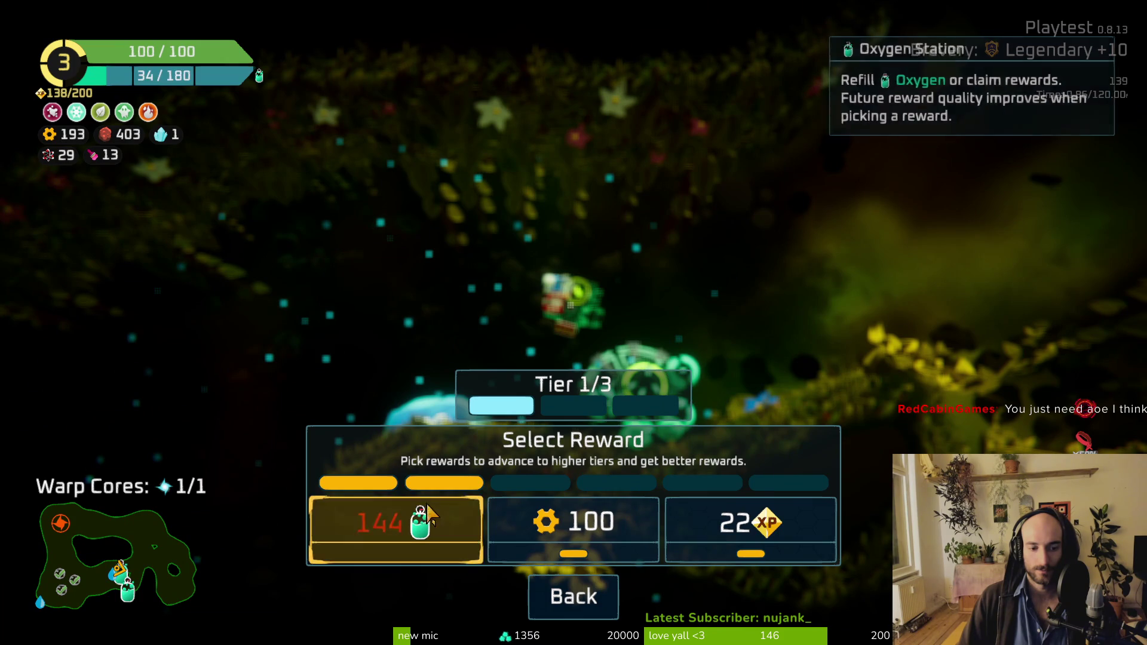
left_click(427, 515)
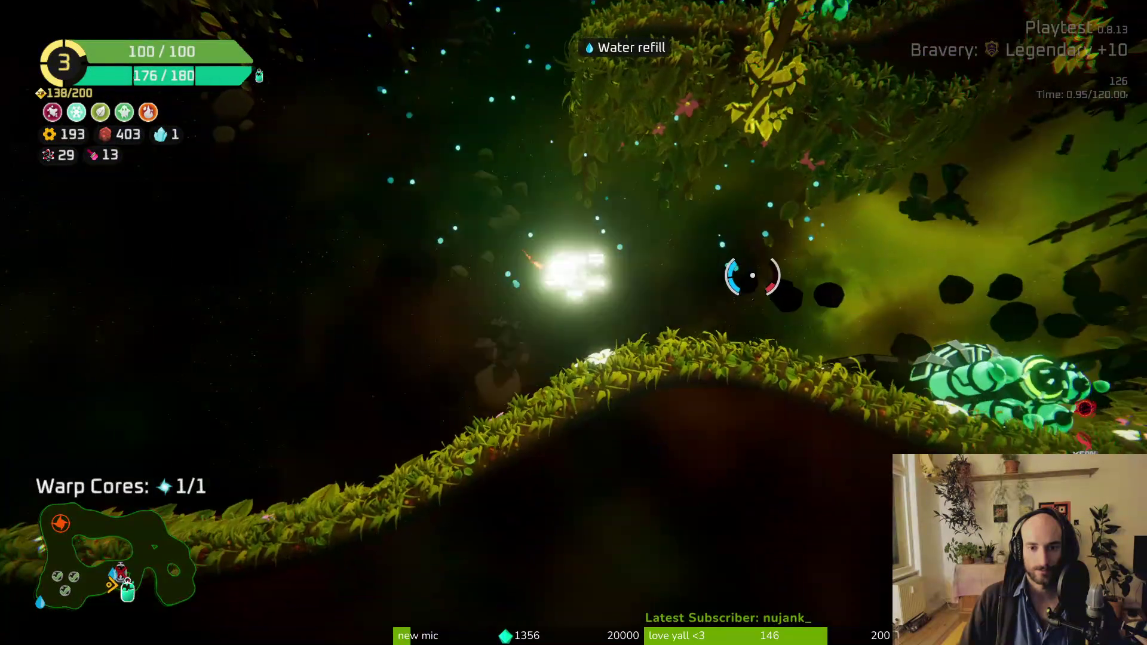
Step: Take the Shield reward from the station, mount it on top of the ship, and resume flying
key("a")
key("f")
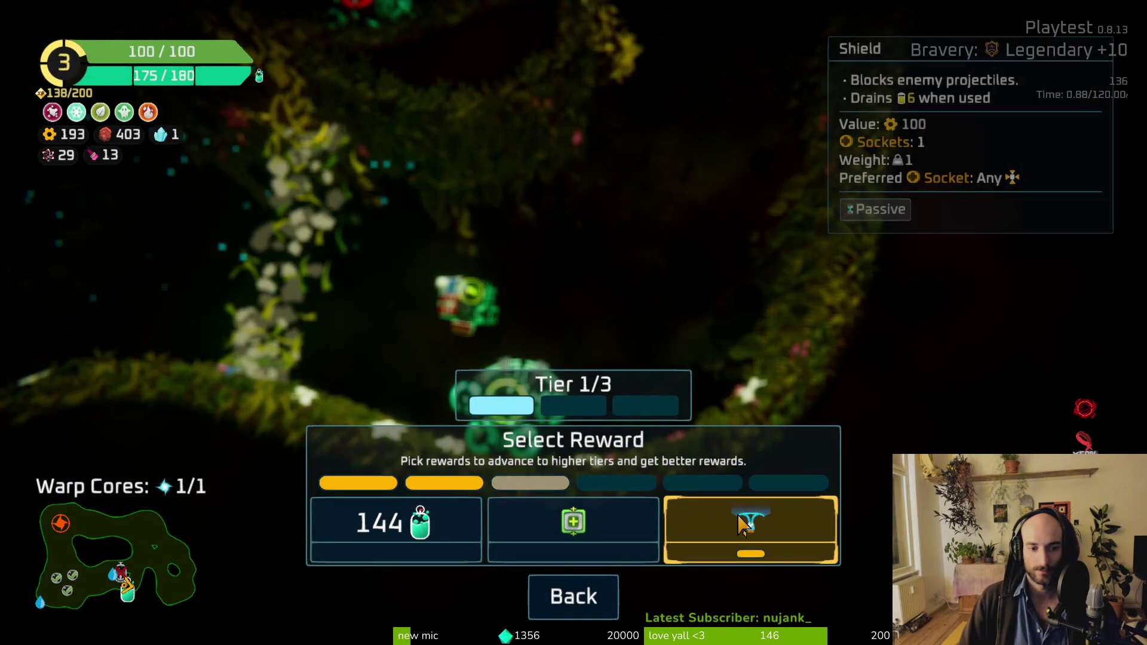
left_click(743, 524)
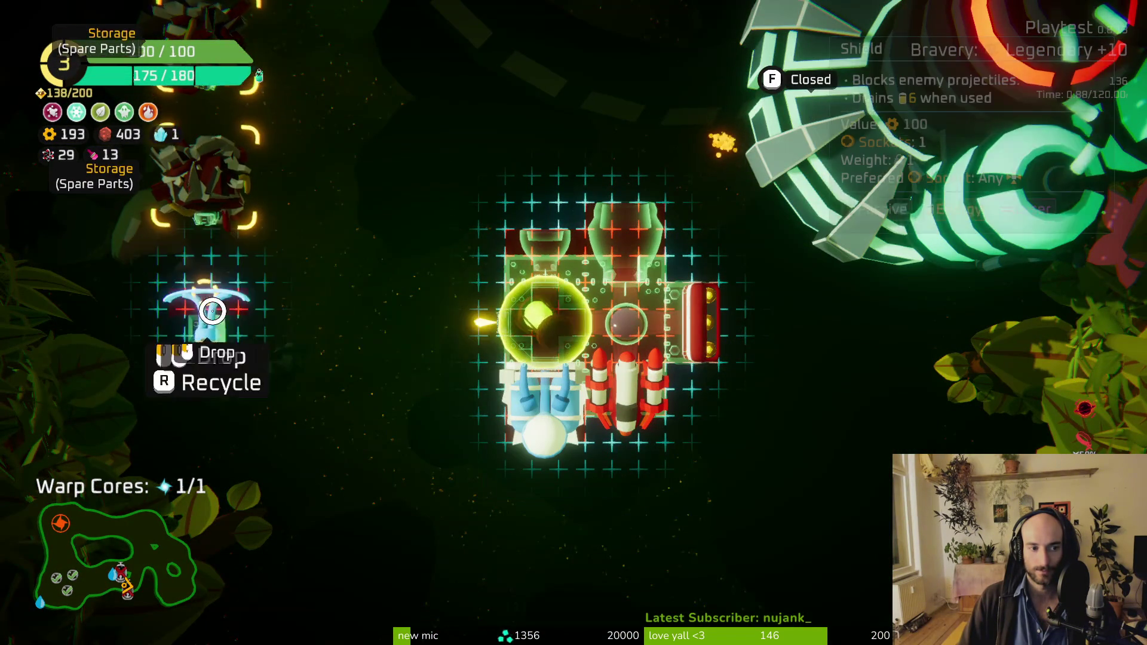
left_click(418, 327)
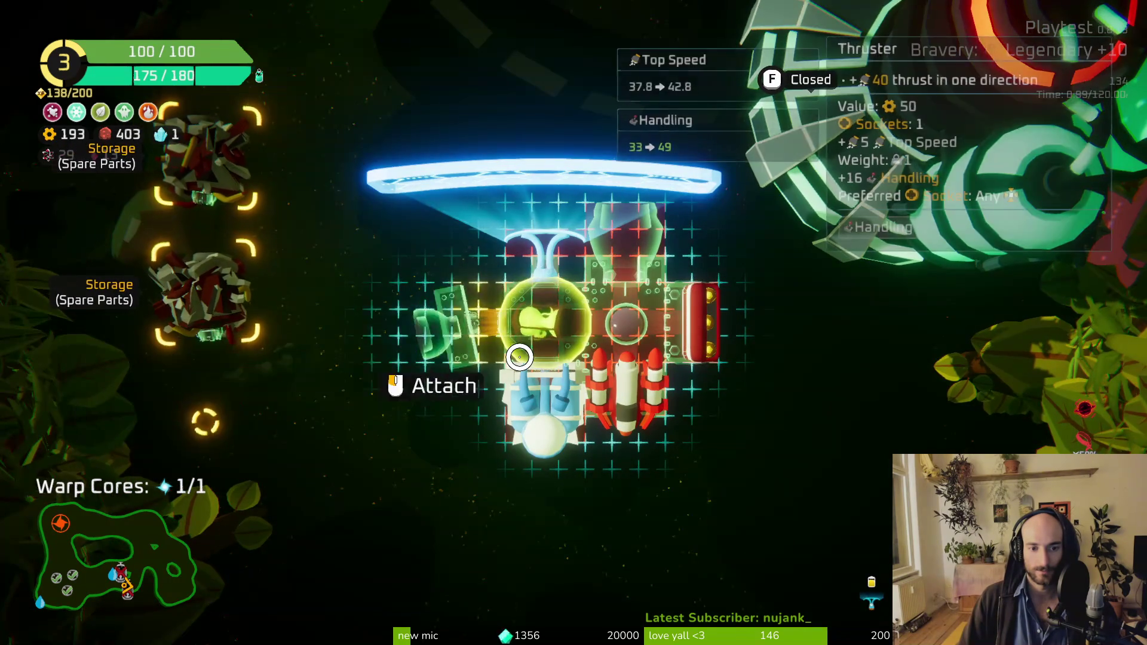
key("Tab")
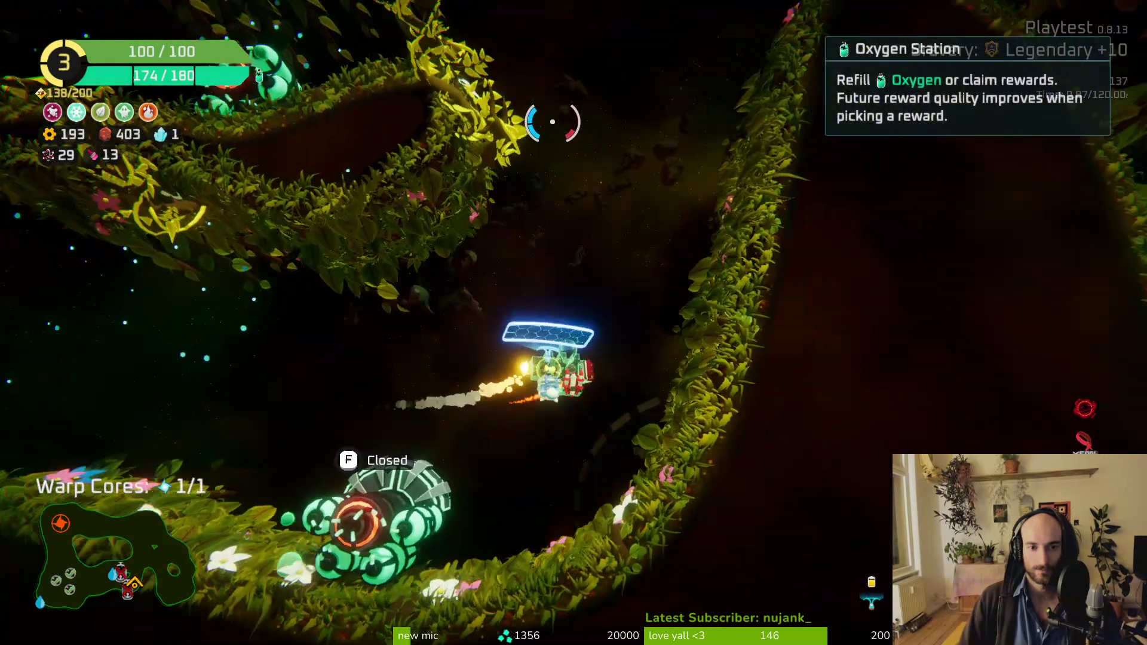
Step: Fly up and left through the vines to the red warp core and warp off the planet
key("w")
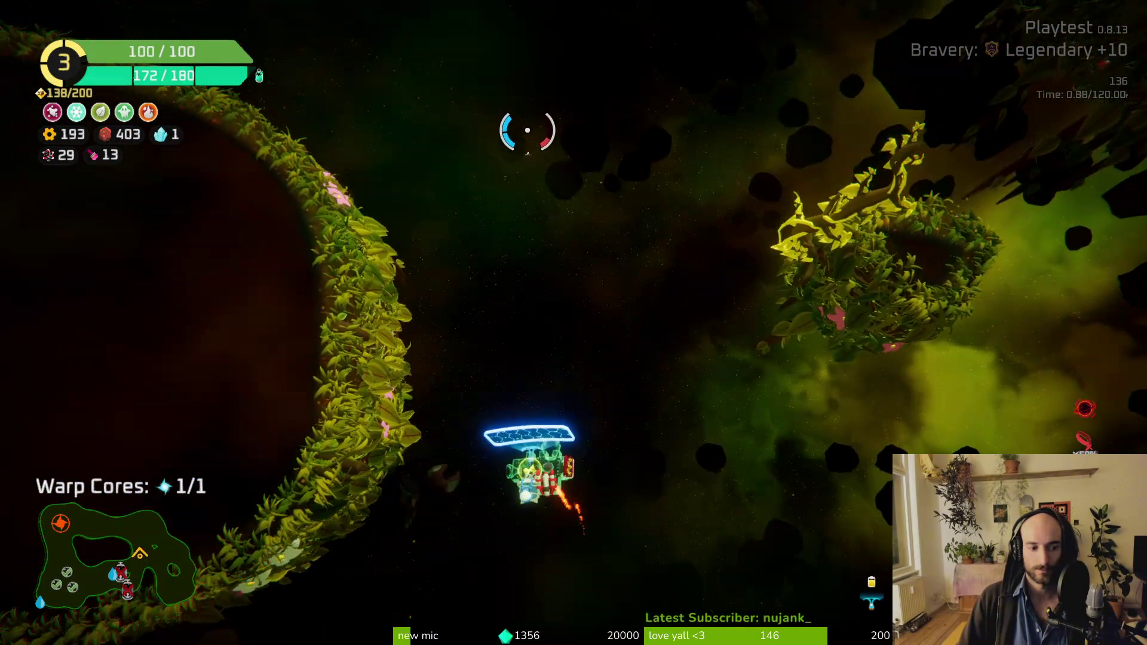
key("a")
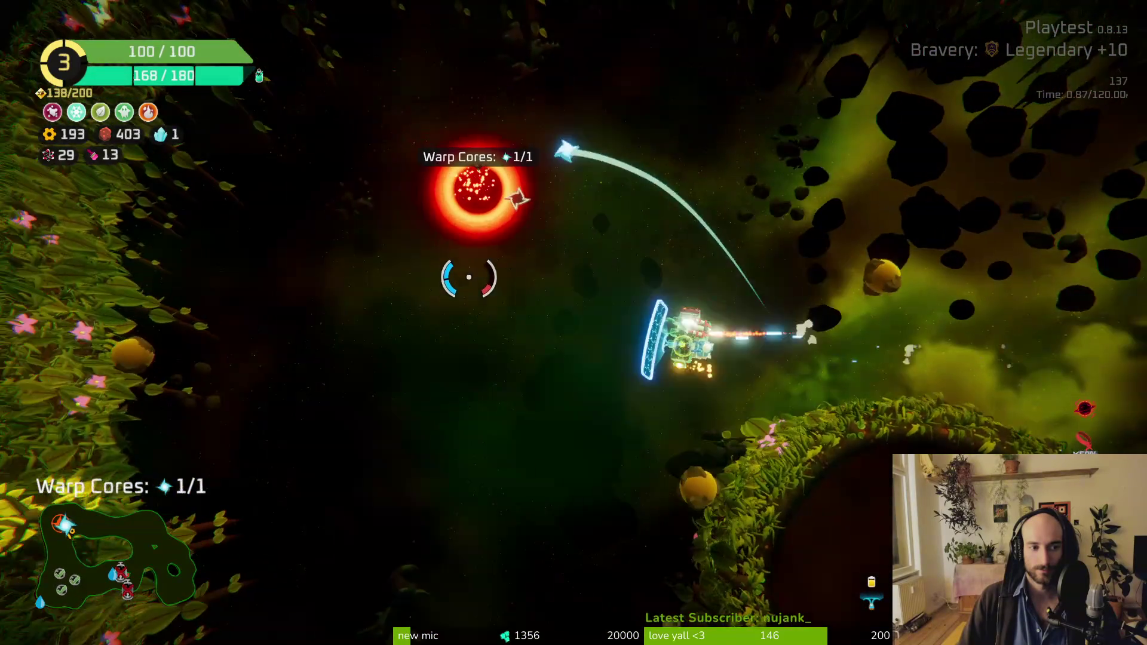
key("f")
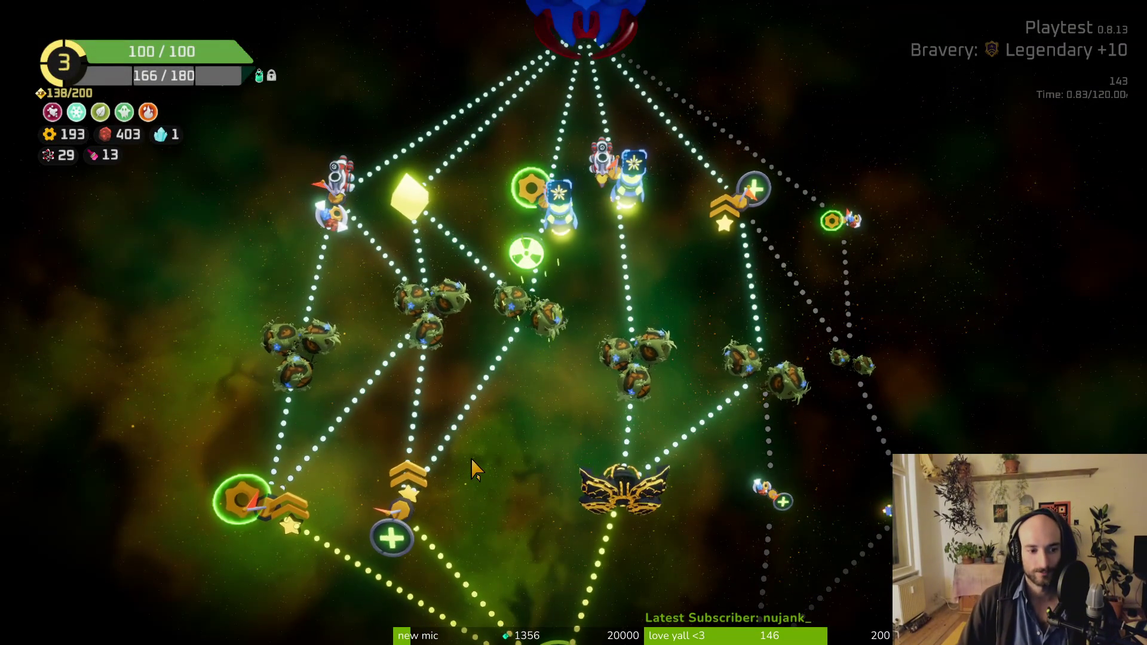
Step: Inspect the star map nodes and travel to the Cargo Ship, starting the Guardian boss fight
mouse_move(428, 534)
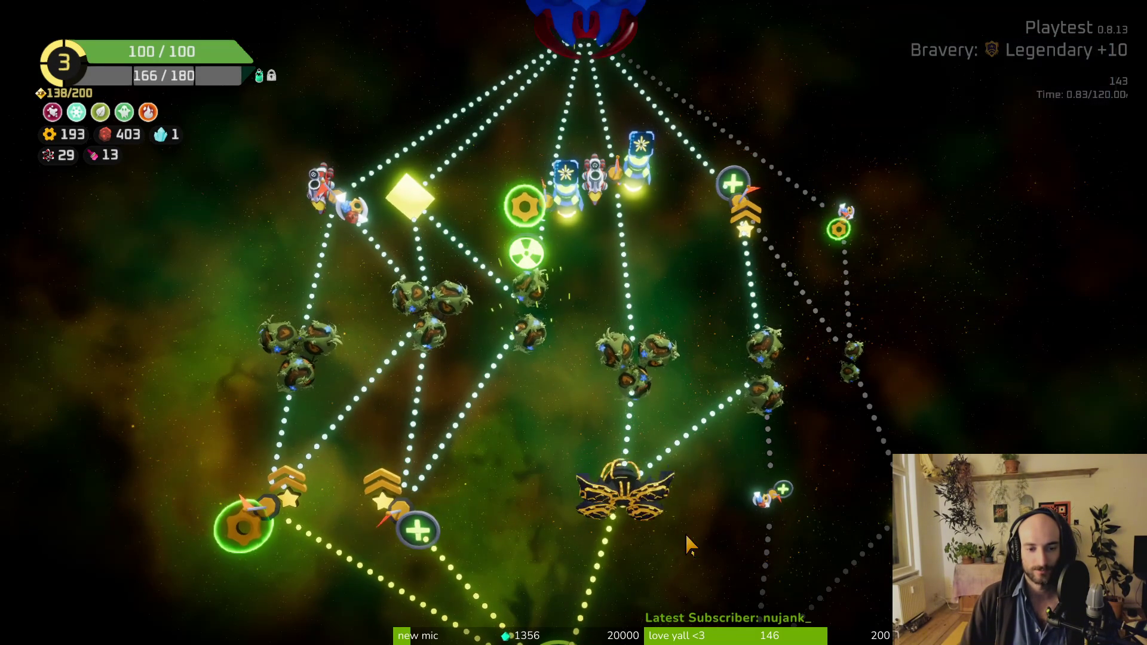
mouse_move(642, 537)
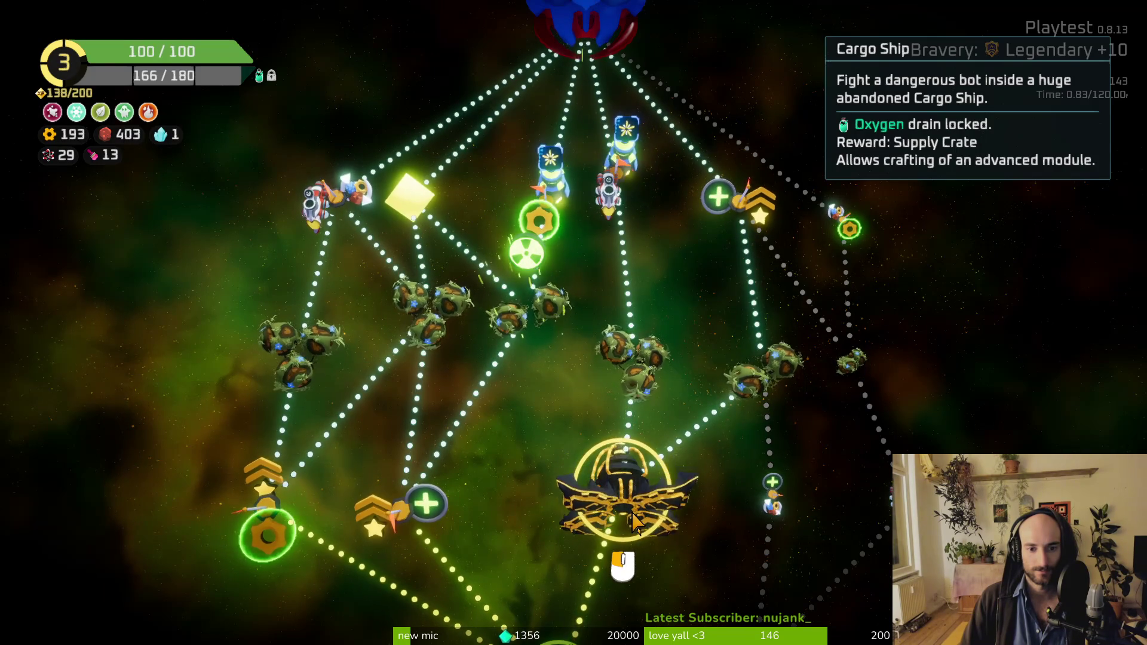
mouse_move(536, 314)
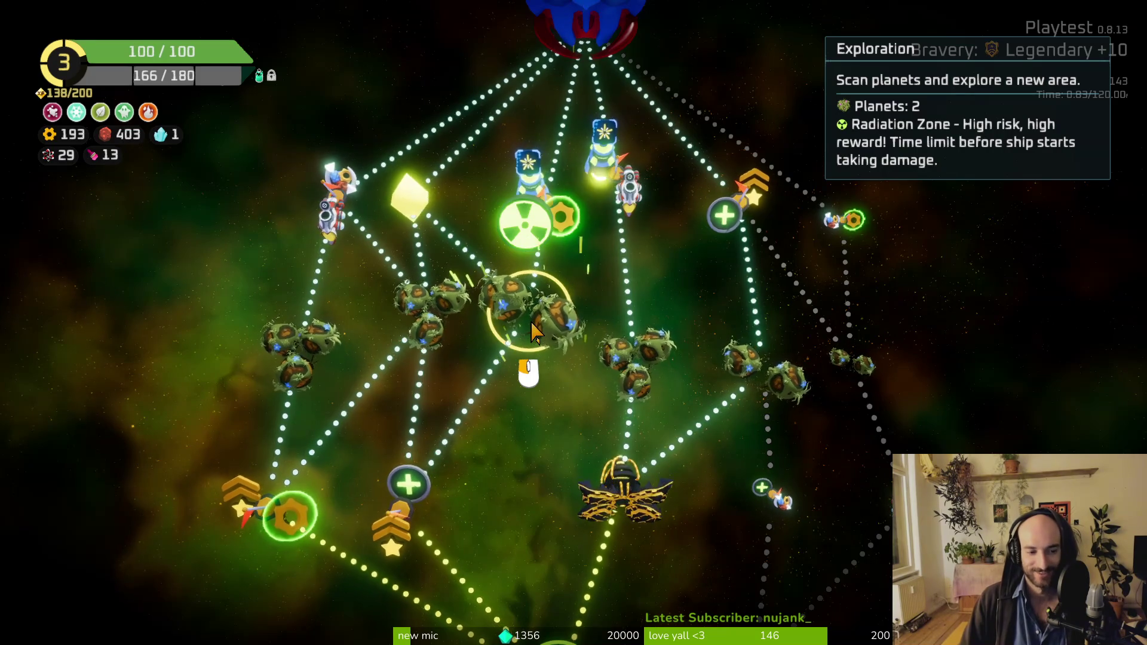
scroll(534, 332, "down", 2)
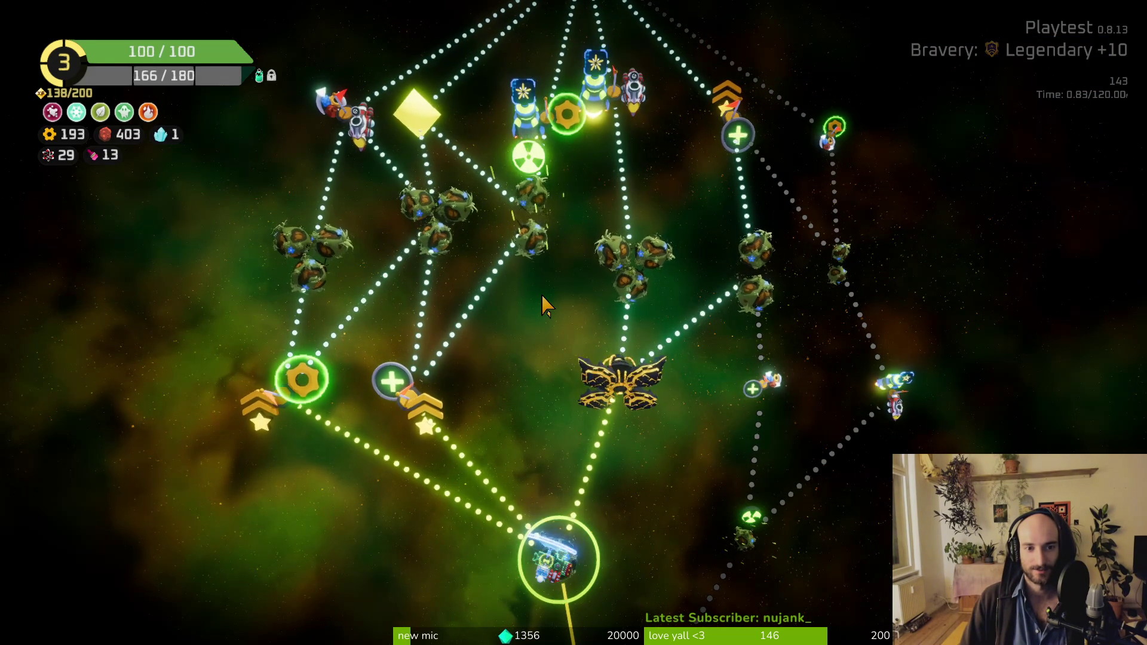
scroll(550, 287, "up", 2)
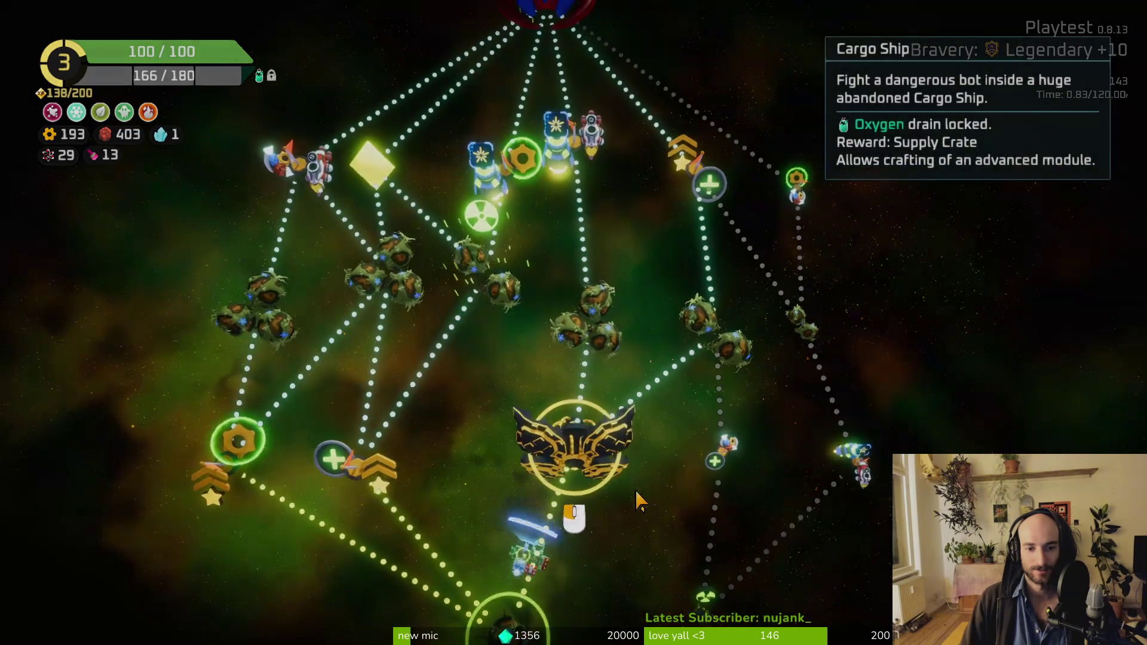
left_click(633, 502)
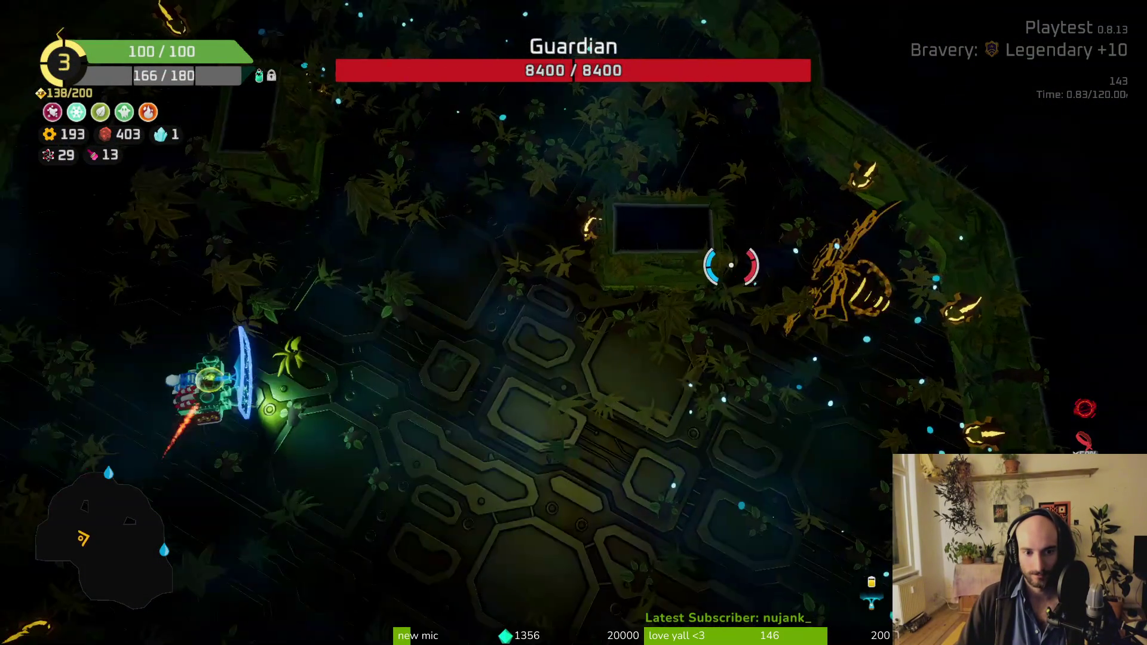
Step: Keep the beam on the Guardian until its 8400 HP bar is depleted
mouse_move(733, 264)
left_mouse_down()
mouse_move(897, 315)
mouse_move(705, 289)
mouse_move(765, 143)
mouse_move(591, 150)
mouse_move(335, 71)
mouse_move(546, 141)
mouse_move(725, 225)
mouse_move(845, 257)
mouse_move(848, 440)
mouse_move(707, 574)
left_mouse_up()
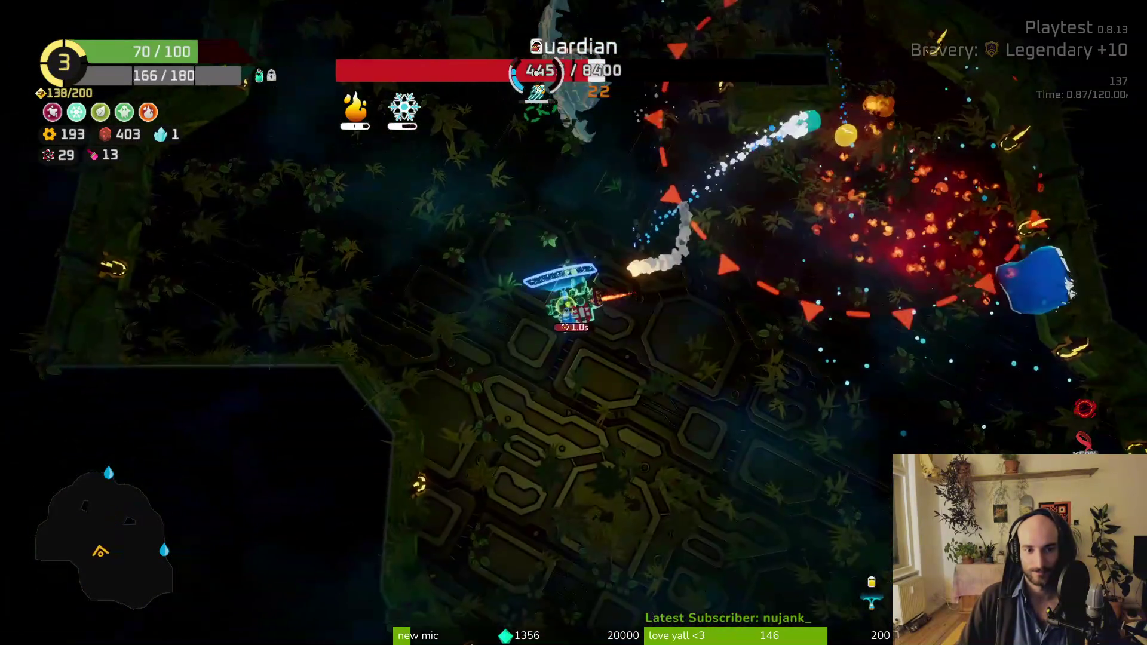
left_click_drag(536, 72, 644, 142)
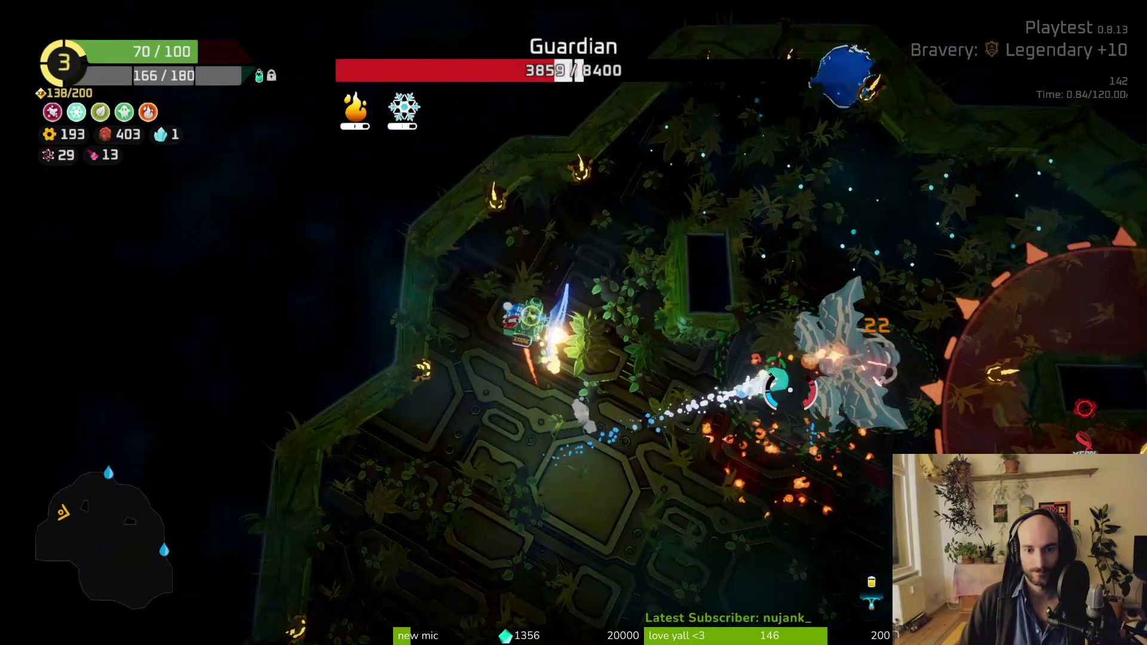
left_click_drag(790, 390, 786, 450)
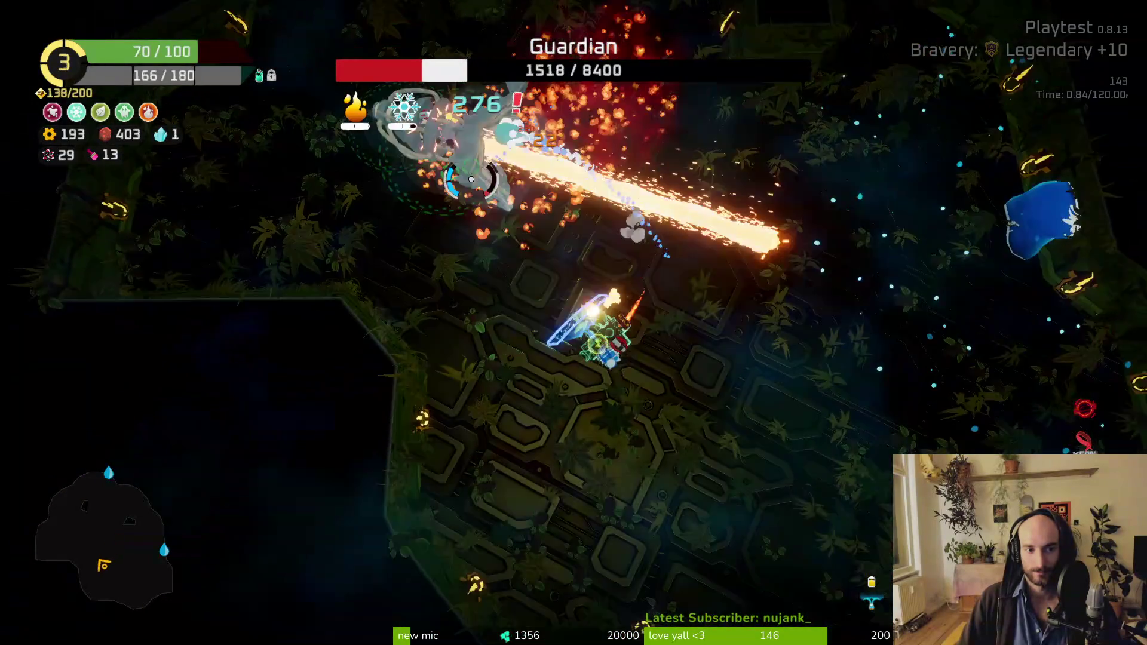
left_click_drag(471, 179, 322, 325)
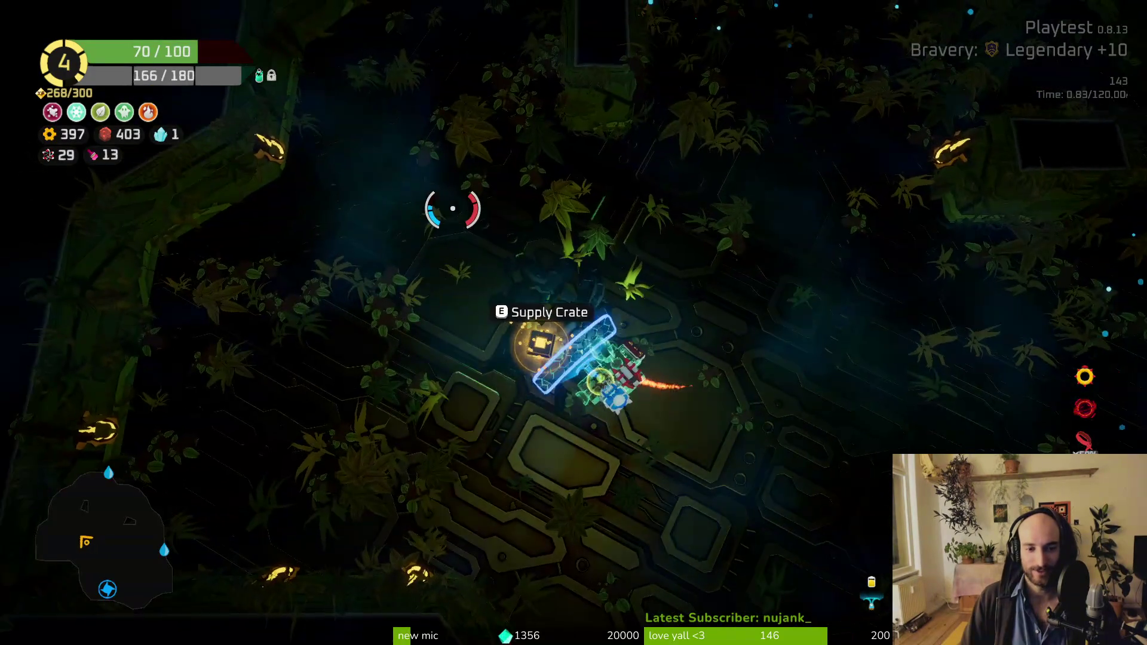
Step: From the Supply Crate, take the free module, store the left thruster, and attach the blue module and Circle Transformer
key("e")
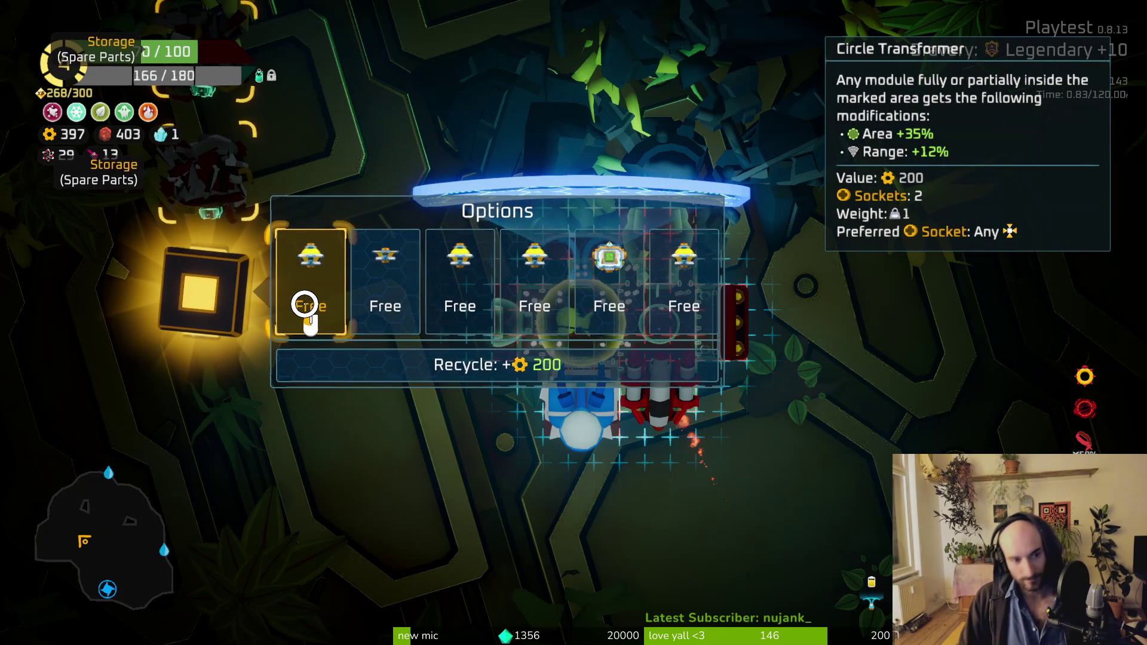
left_click(304, 305)
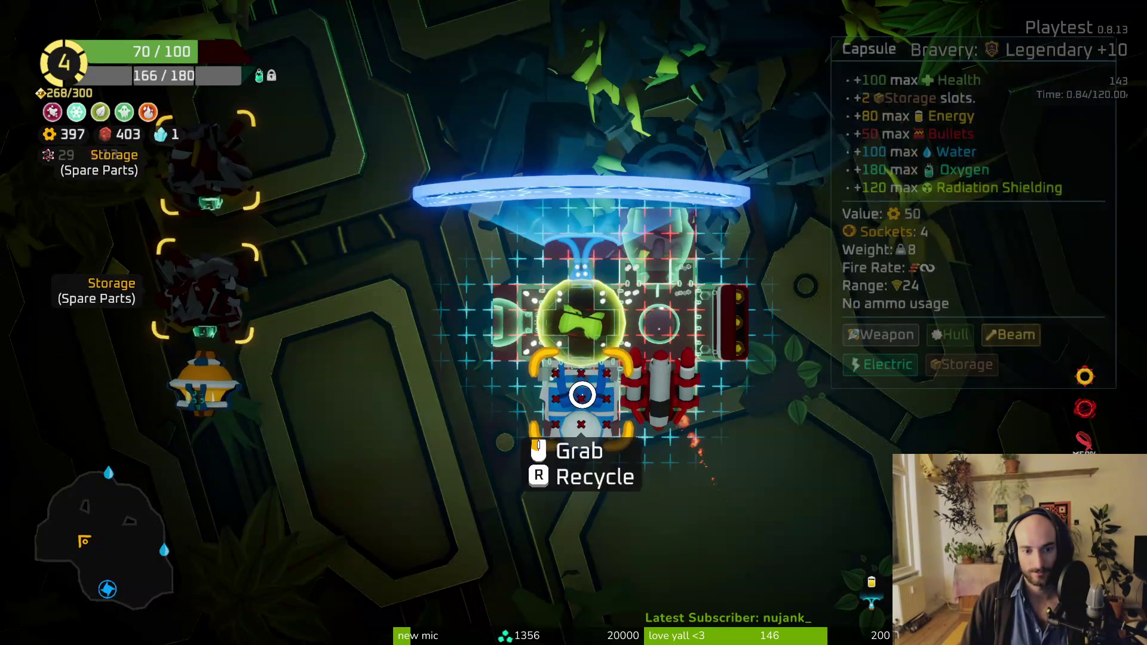
left_click(513, 337)
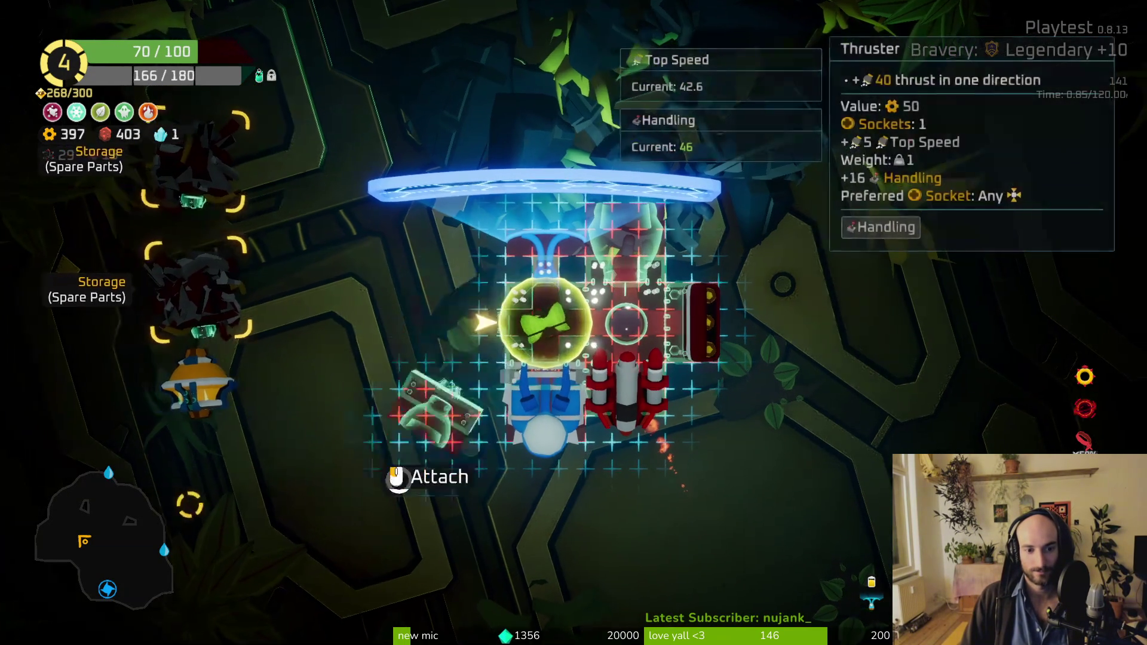
left_click(448, 436)
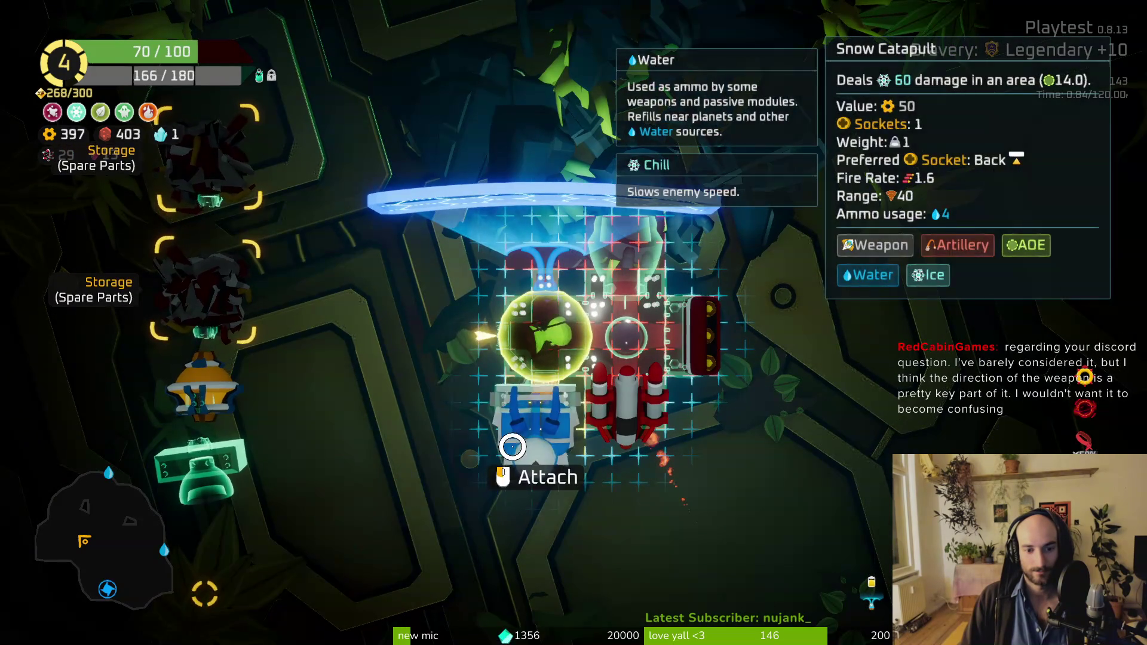
left_click(511, 430)
left_click(203, 385)
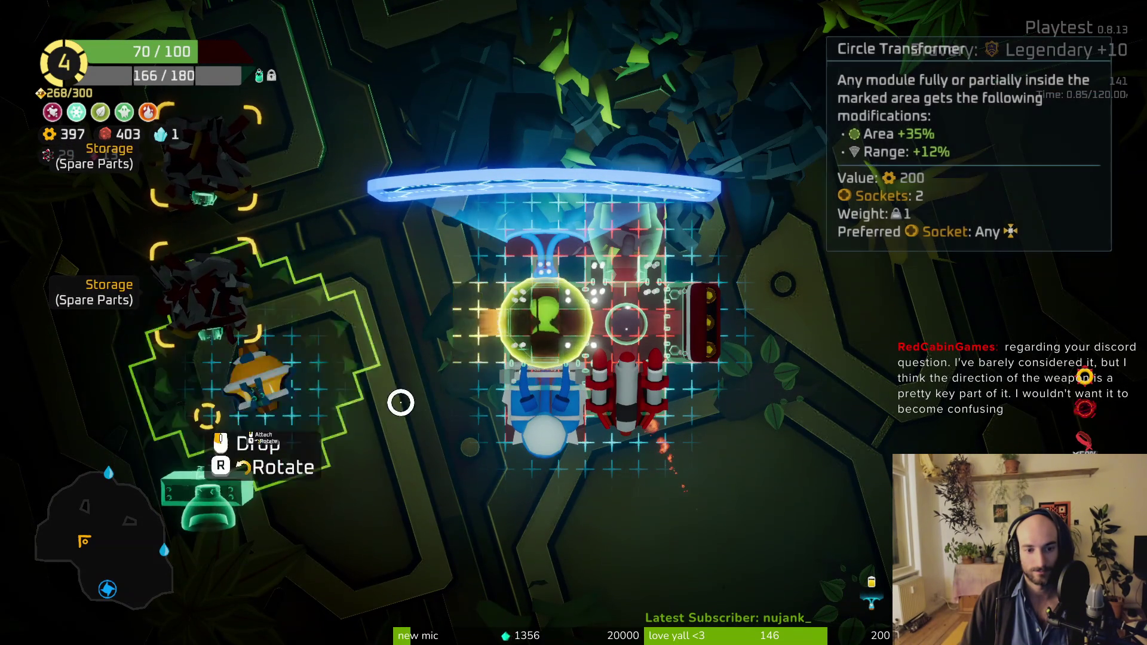
left_click(582, 404)
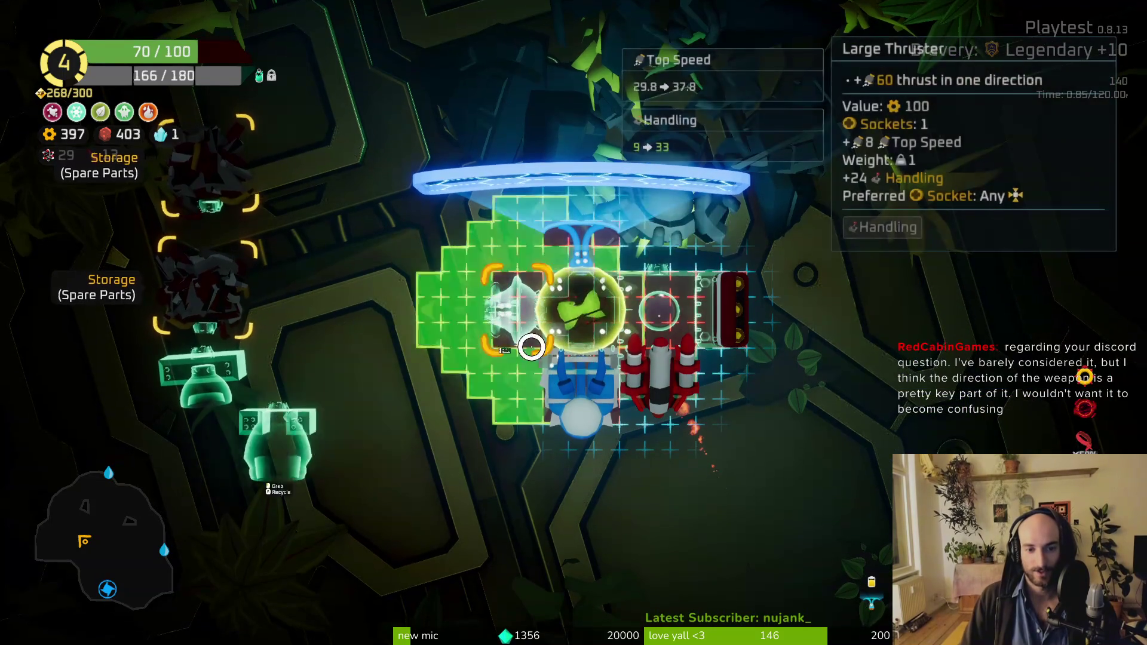
Step: Rearrange the modules: Circle Transformer, green sphere and blue module on the ship, shield on top, Large Thruster left
mouse_move(586, 325)
left_mouse_down()
mouse_move(399, 376)
mouse_move(346, 436)
mouse_move(330, 417)
left_mouse_up()
scroll(271, 409, "down", 5)
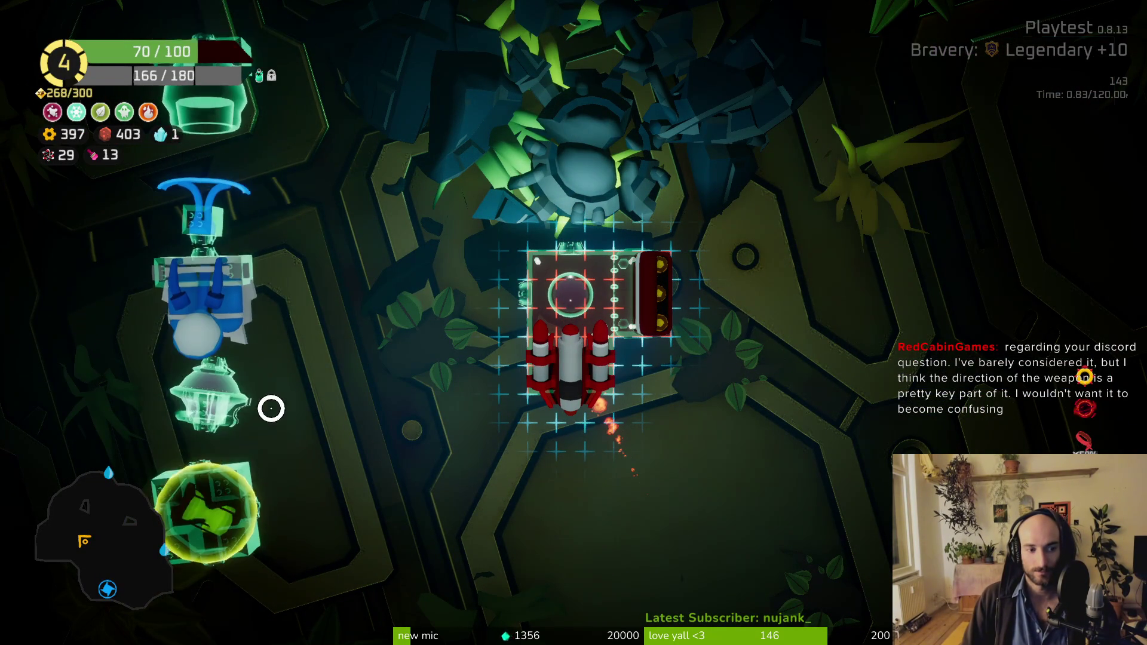
mouse_move(225, 394)
left_mouse_down()
mouse_move(496, 292)
mouse_move(496, 272)
left_mouse_up()
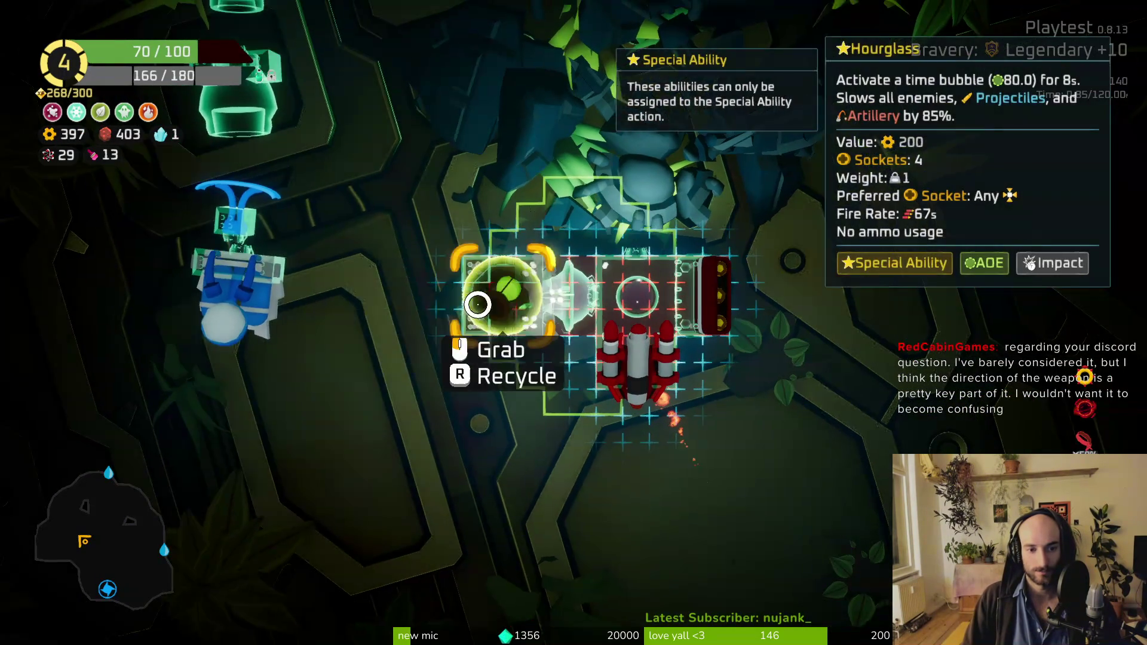
left_click(506, 353)
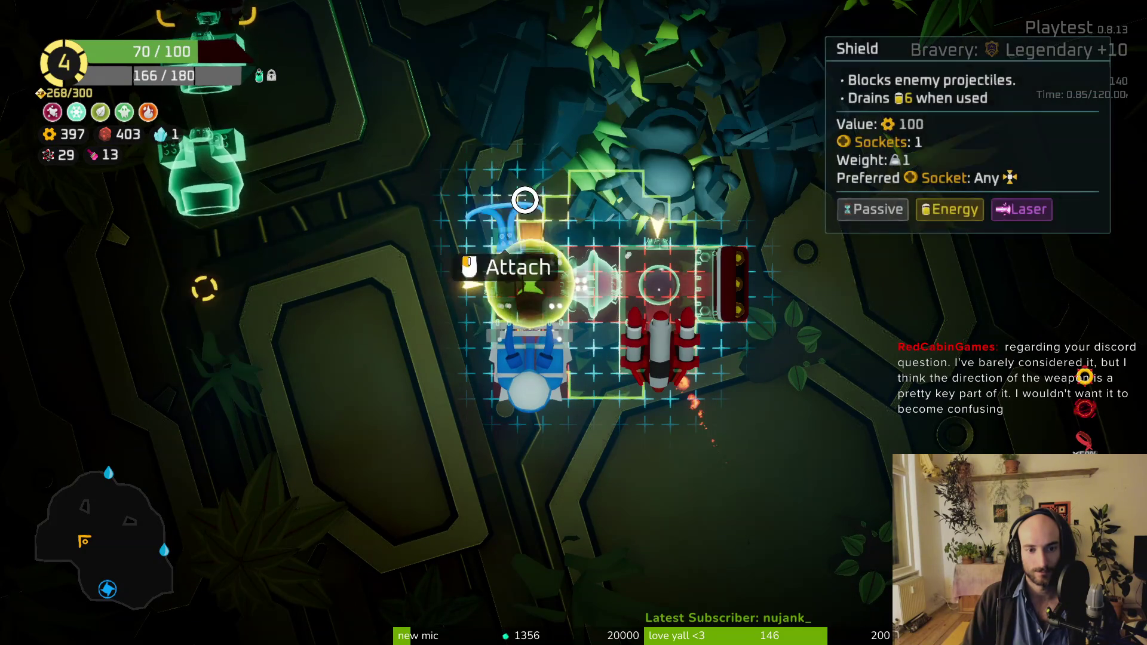
left_click(525, 200)
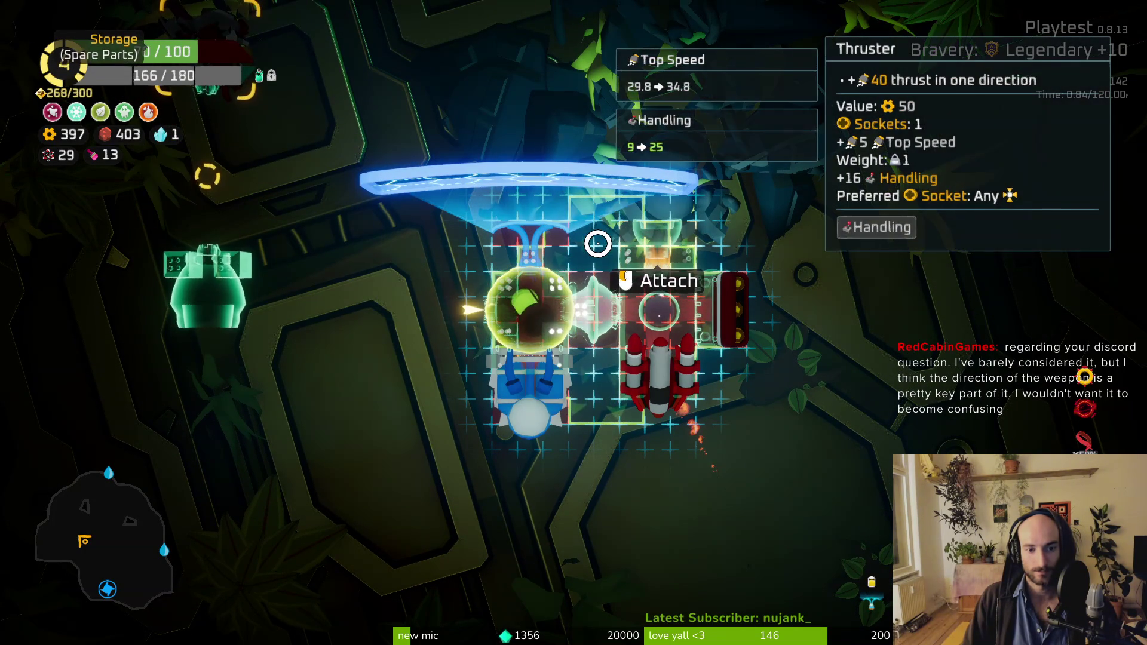
left_click(497, 320)
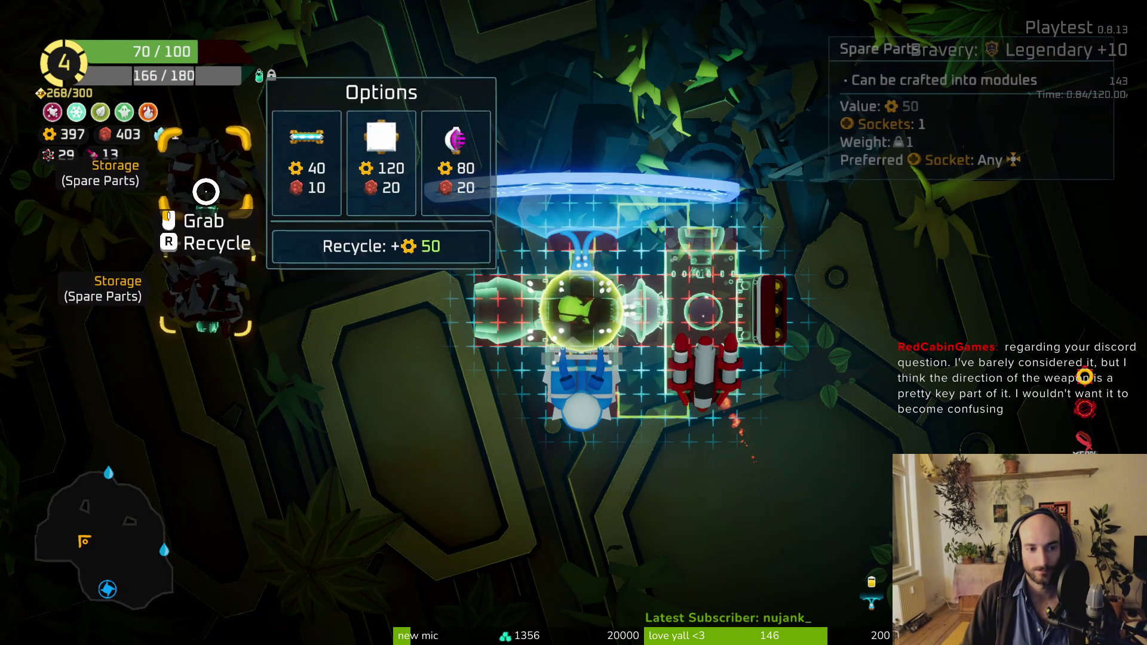
Step: Fly the ship to the warp portal and warp to the sector map
key("Tab")
key("Tab")
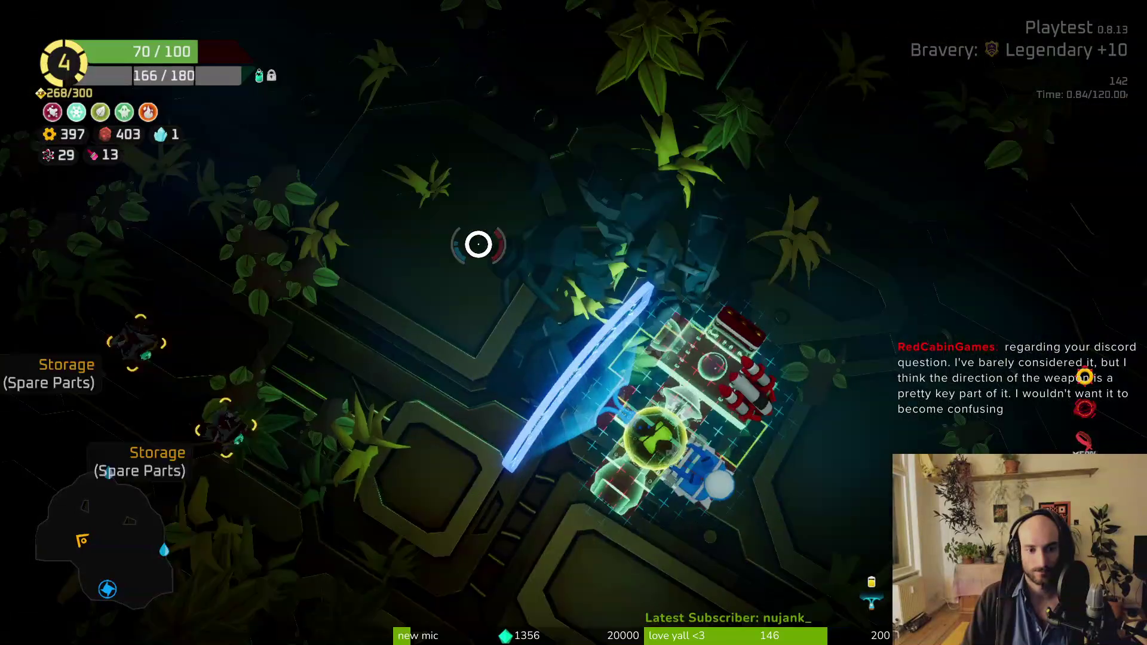
key("Tab")
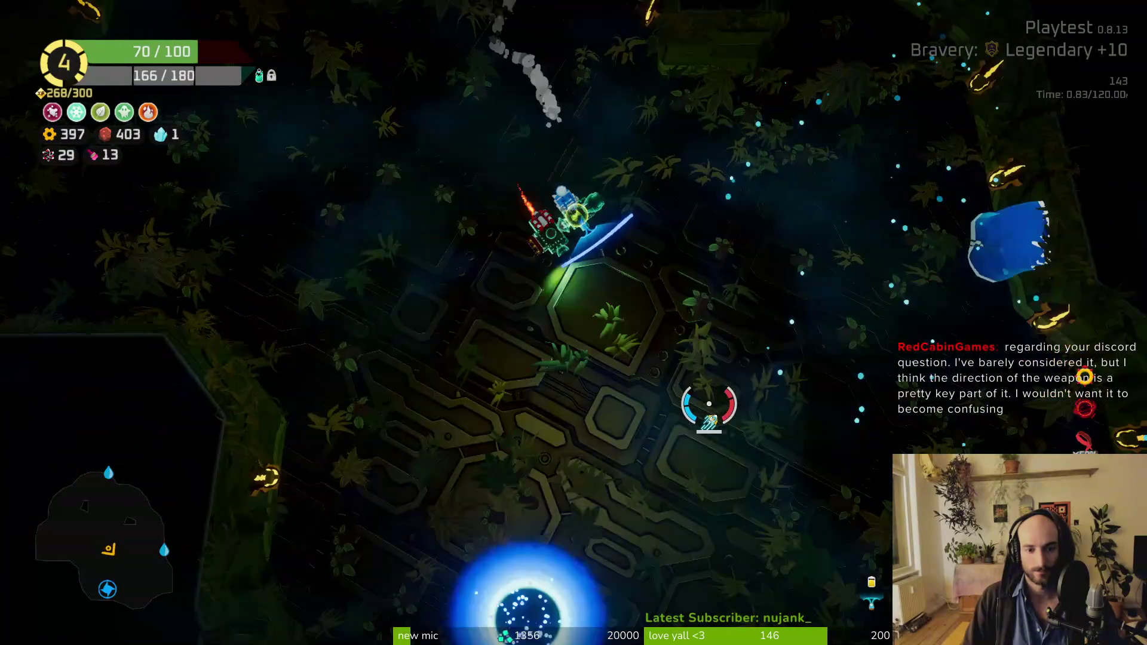
key("Tab")
key("Tab")
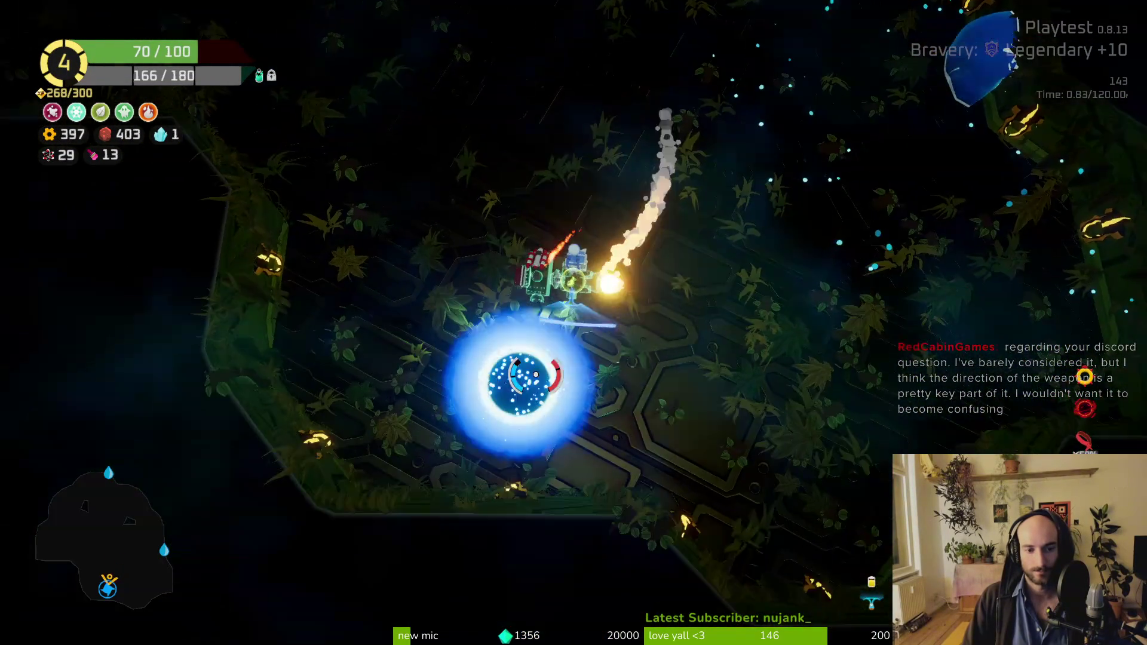
key("f")
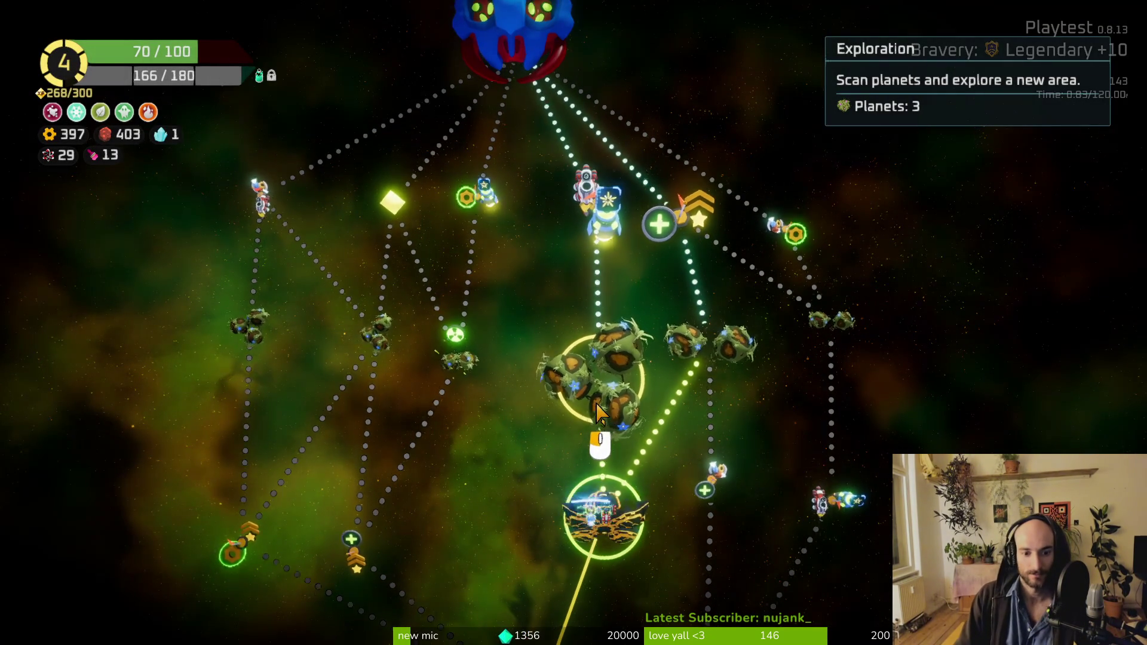
Step: Travel to the asteroid planet node and start blasting the rock cluster on the left
left_click(596, 430)
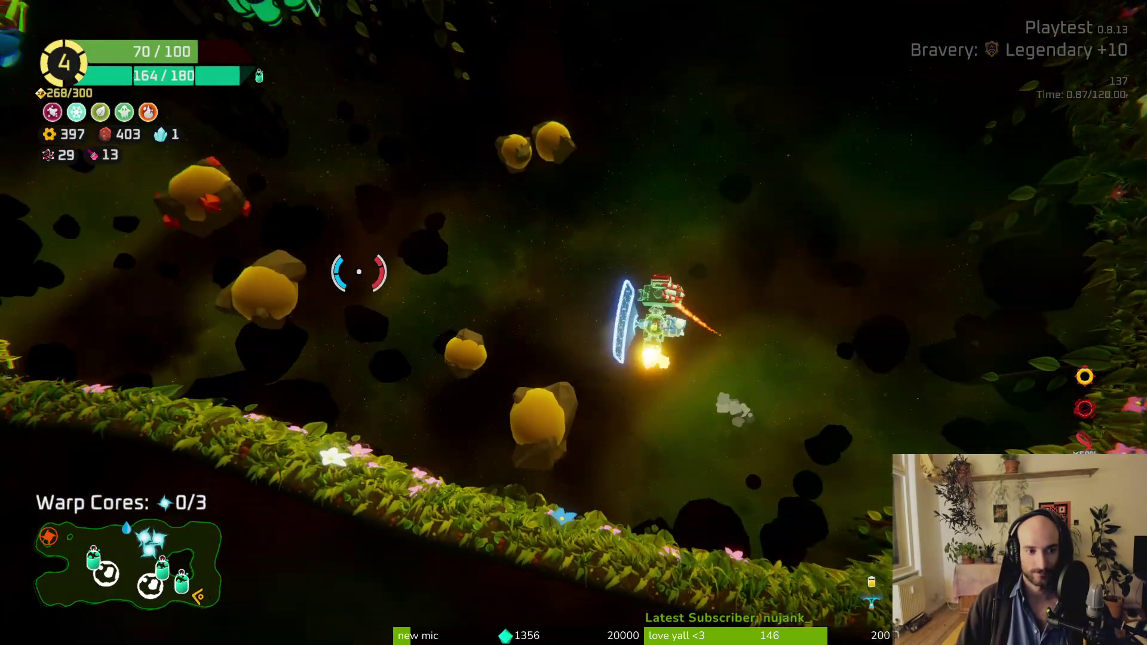
left_click(359, 272)
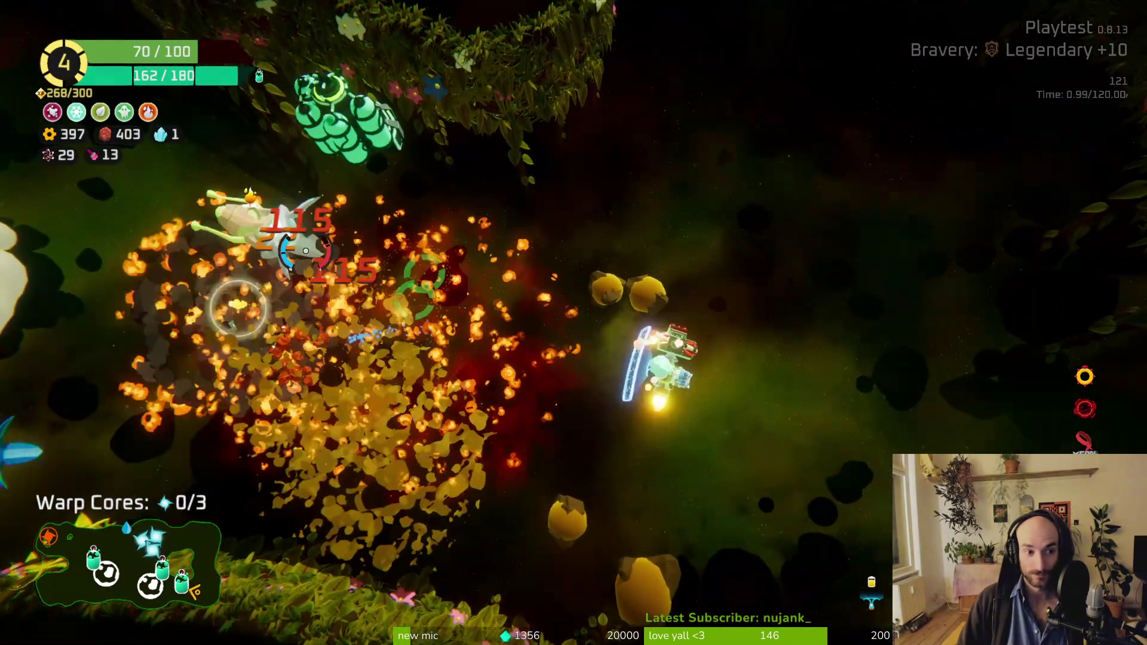
left_click(302, 254)
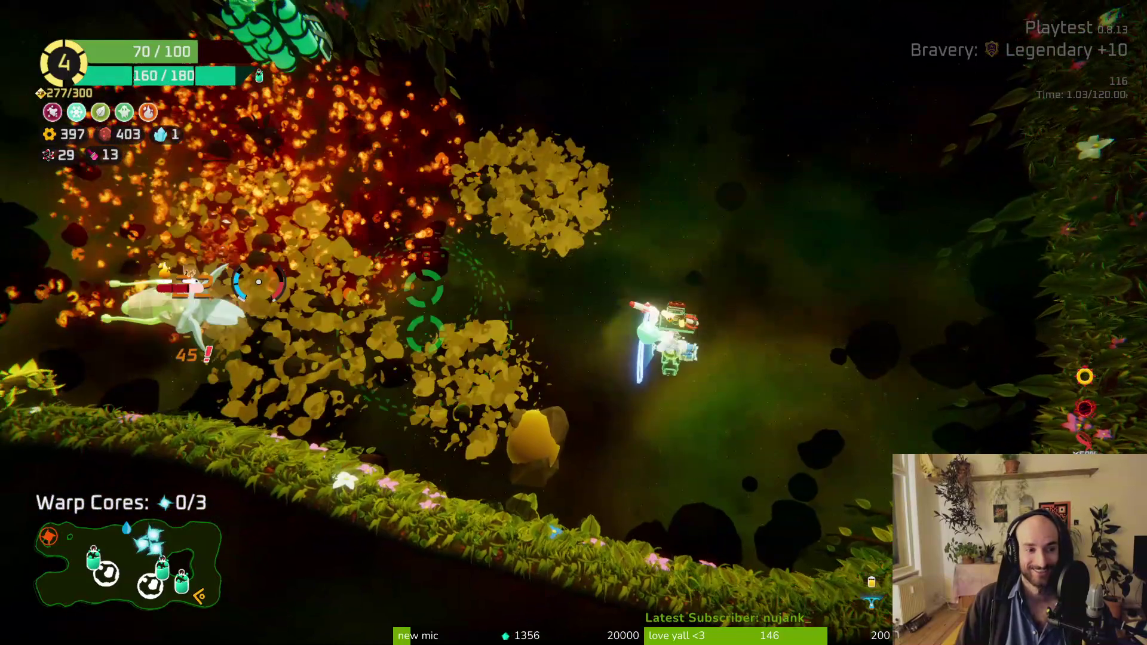
left_click(268, 286)
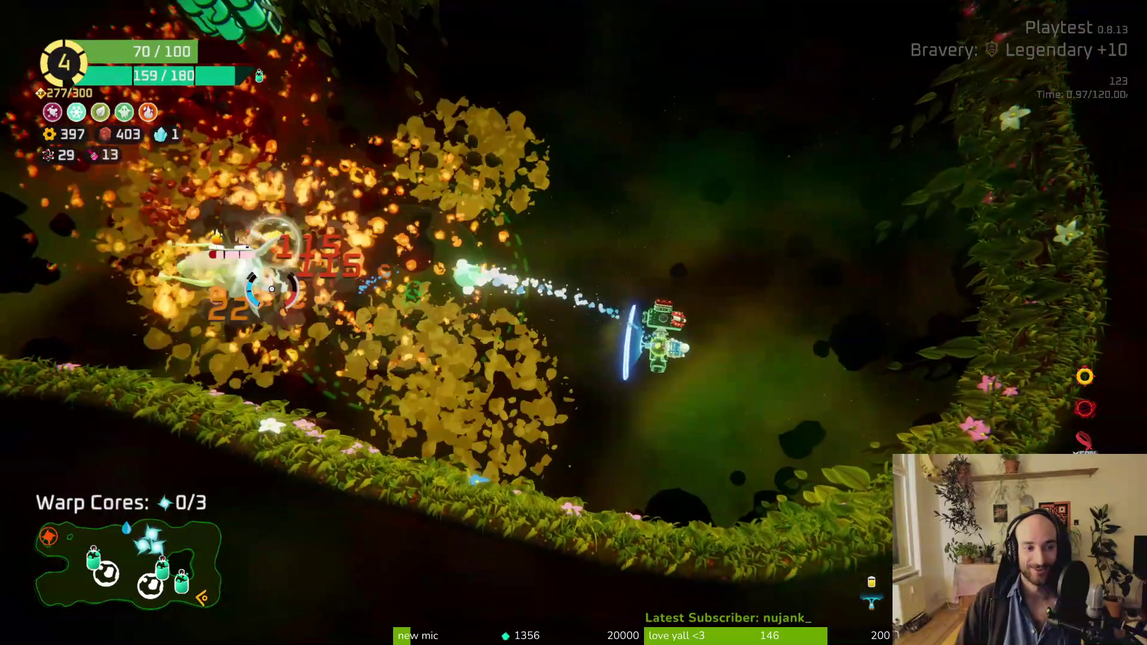
Step: Keep destroying rock clusters until the Rank 5 upgrade cards appear
left_click(371, 243)
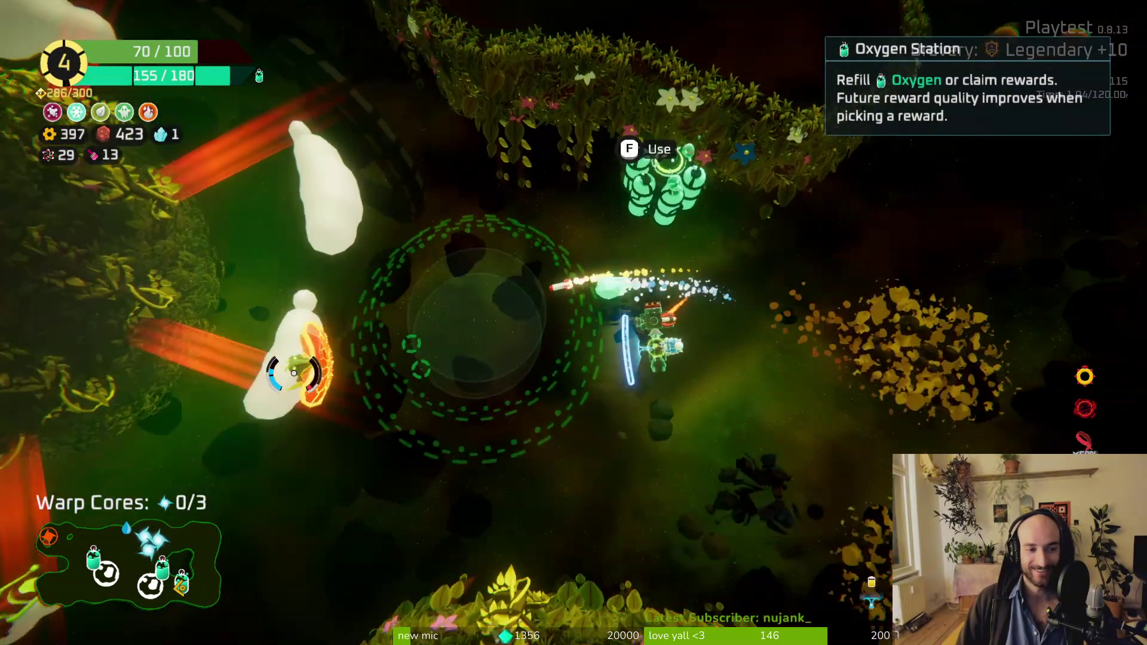
left_click(397, 284)
left_click(397, 284)
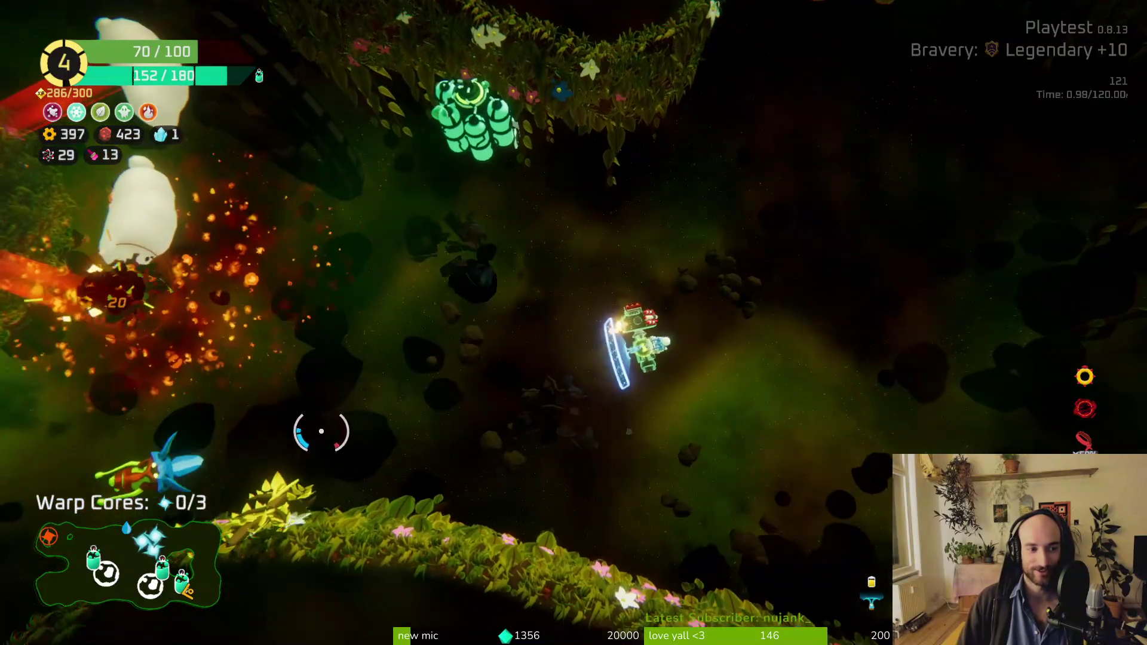
left_click(302, 394)
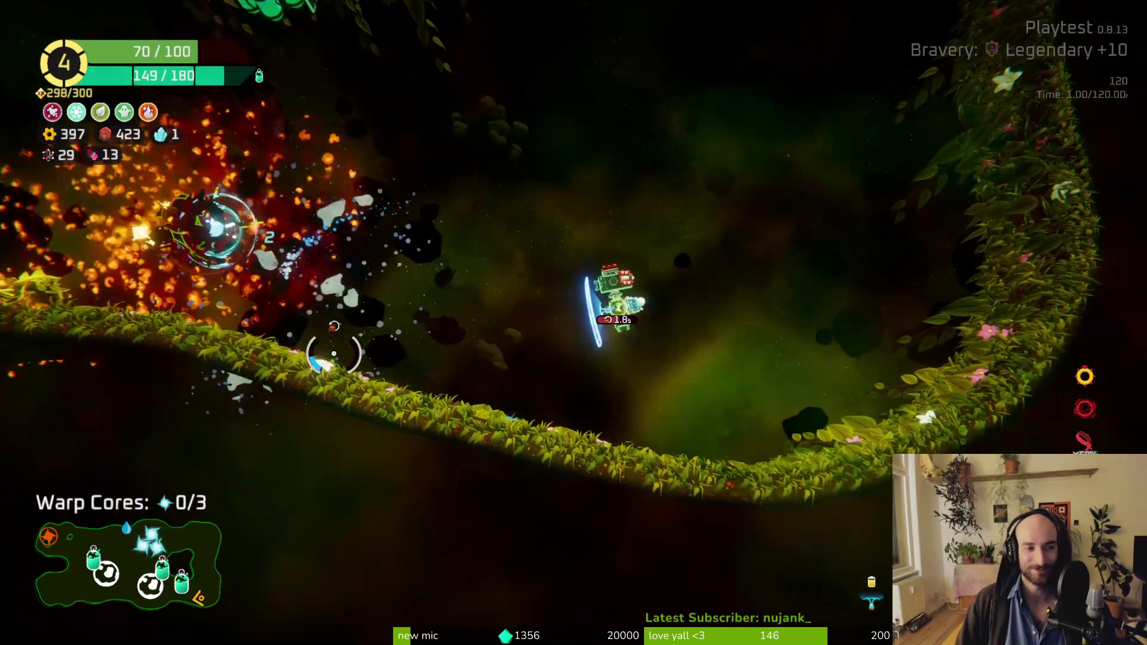
left_click(334, 358)
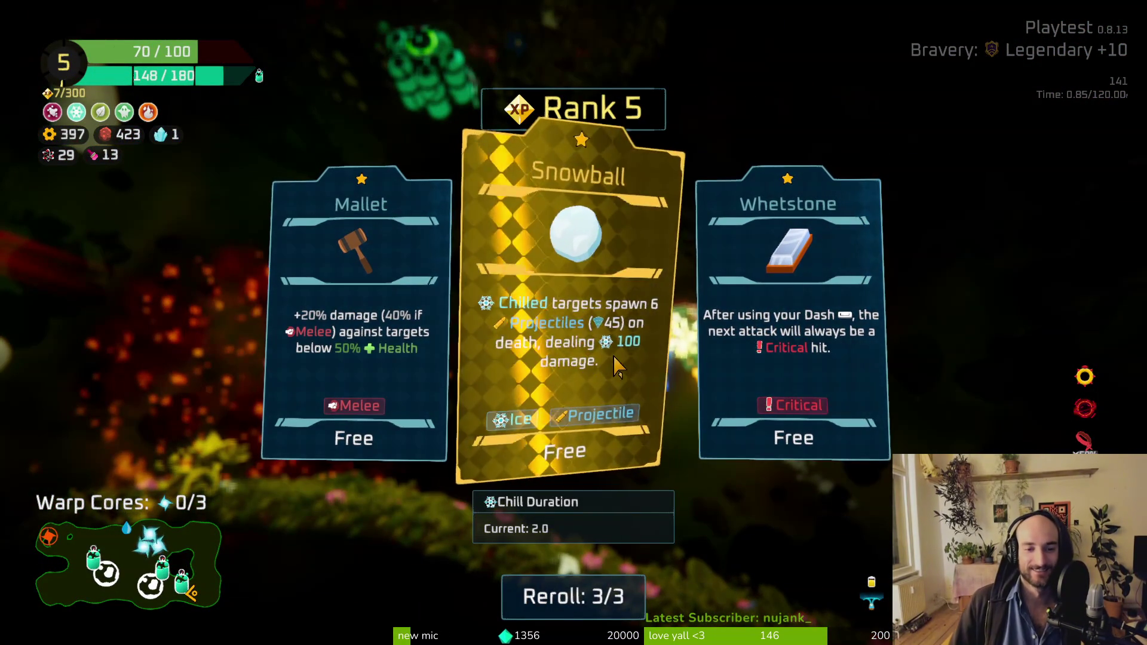
Step: Pick the Snowball upgrade, then take the empty reward option at the Oxygen Station
left_click(553, 374)
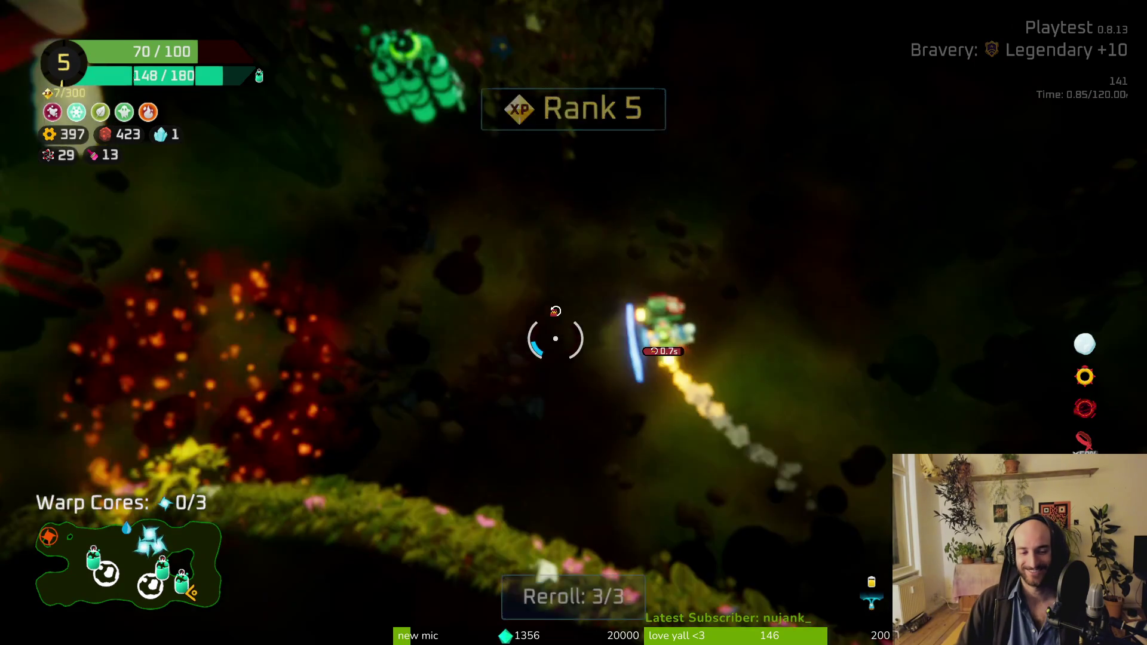
key("f")
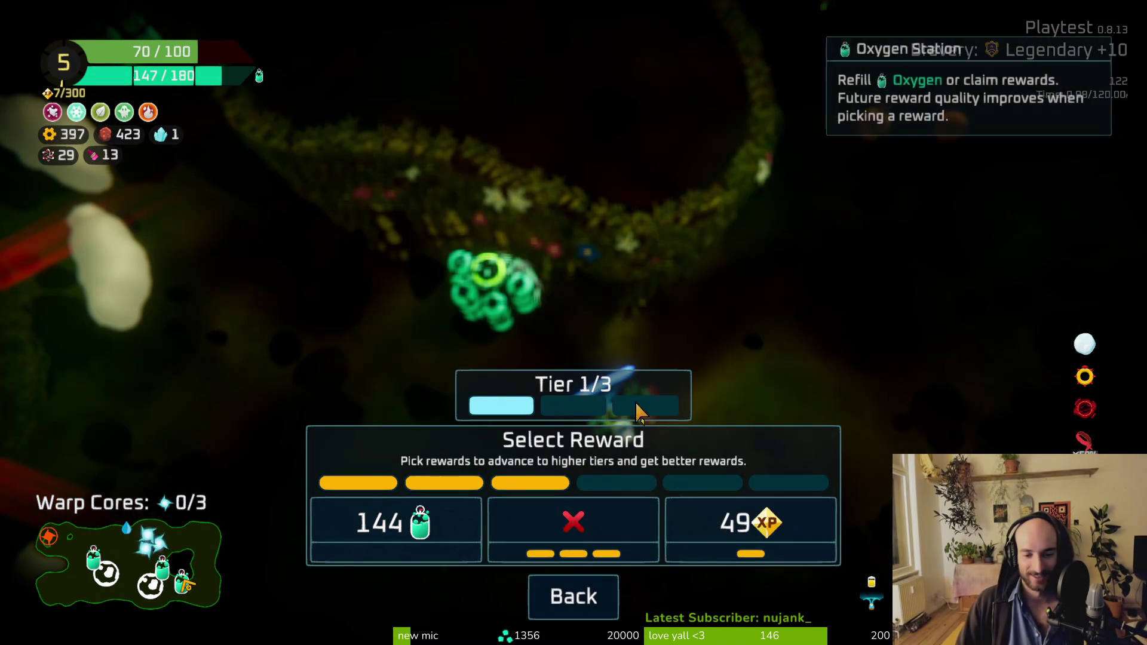
left_click(614, 548)
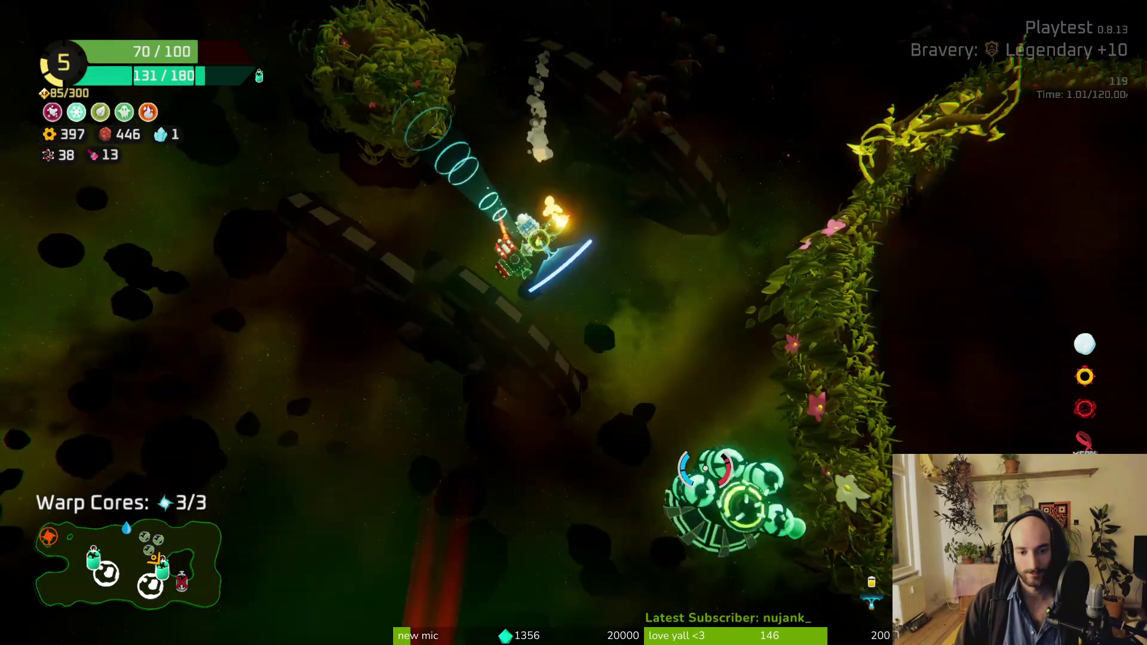
Step: Claim the 195 Scrap reward at the Oxygen Station, raising scrap to 682
key("f")
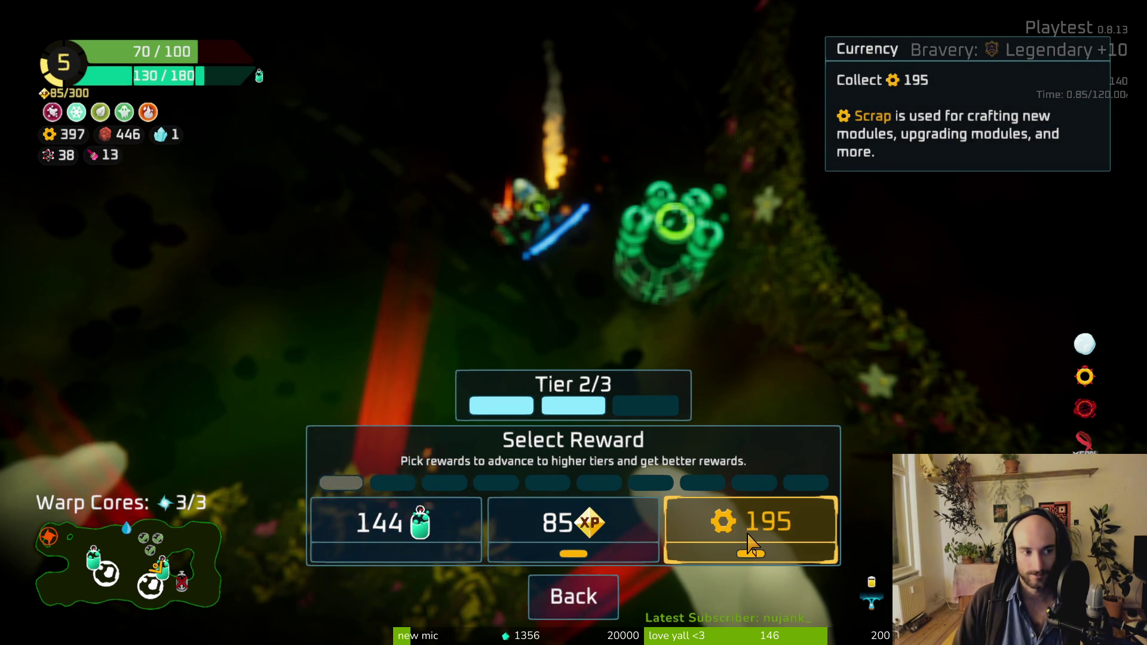
left_click(753, 547)
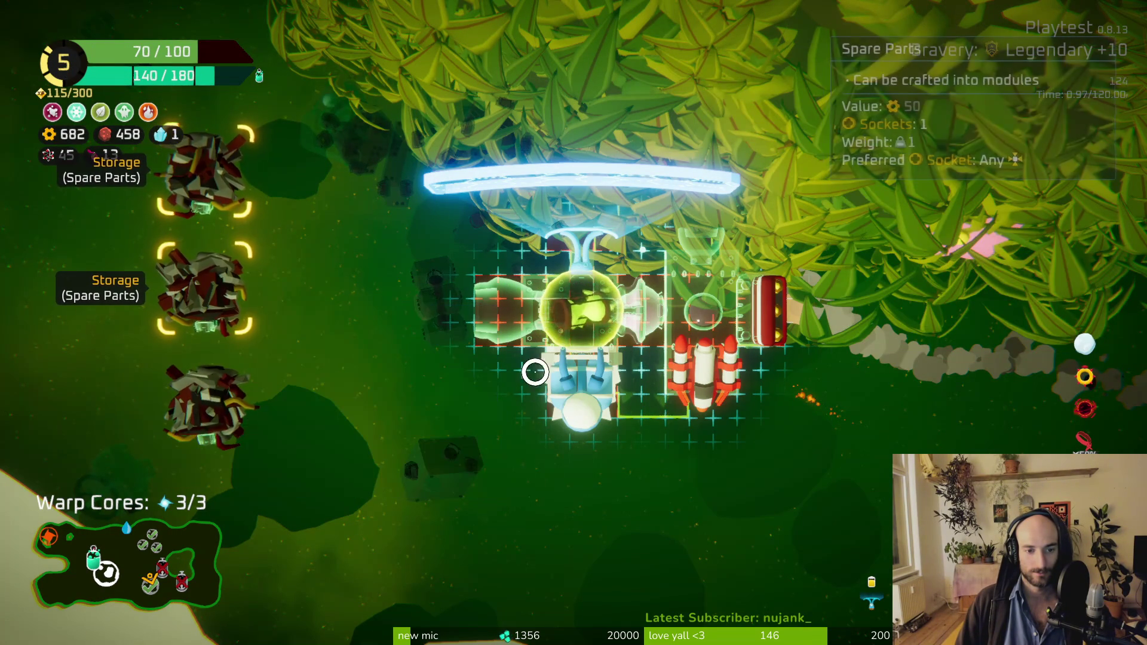
Step: Fly out of the build view and shoot the enemy clusters ahead and up-right
key("w")
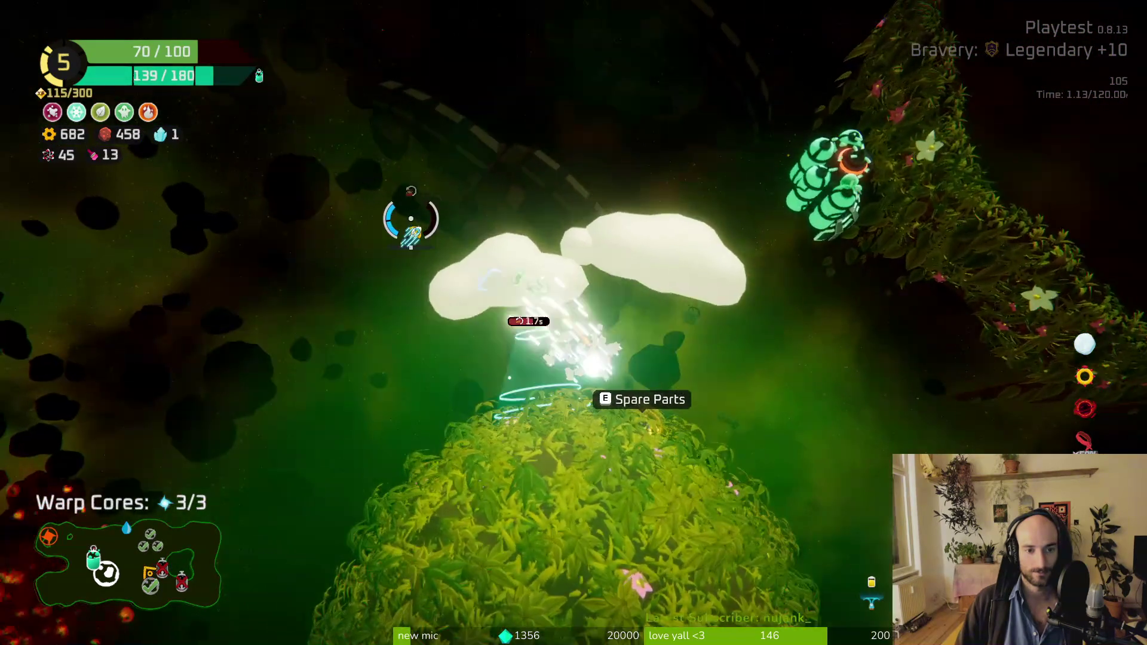
key("w")
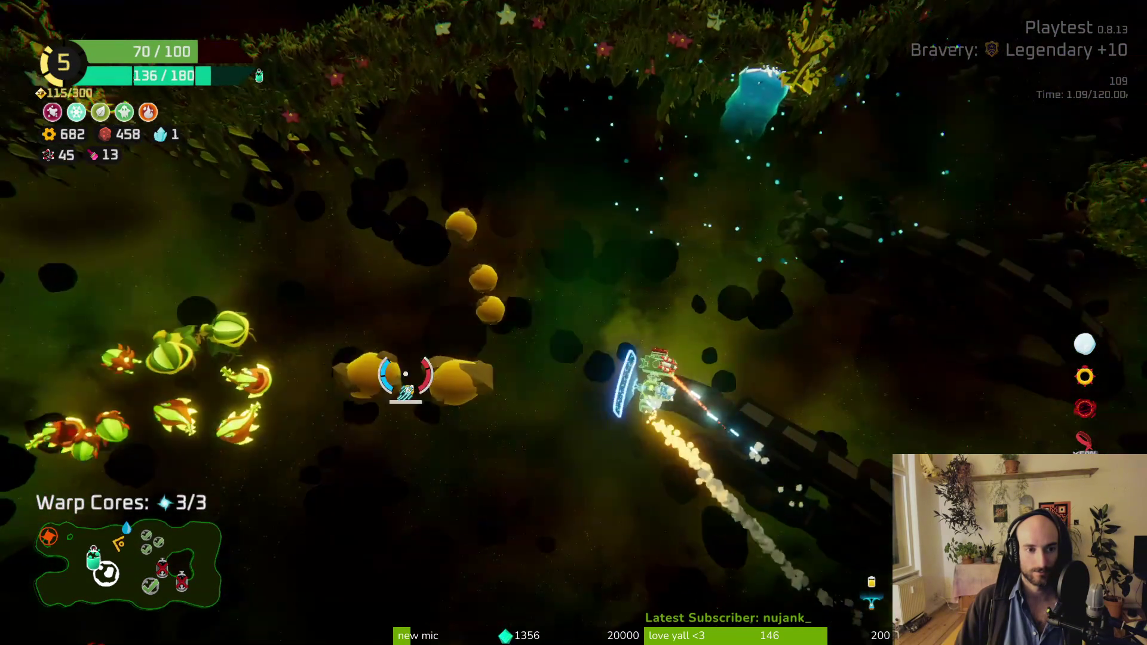
left_click(406, 374)
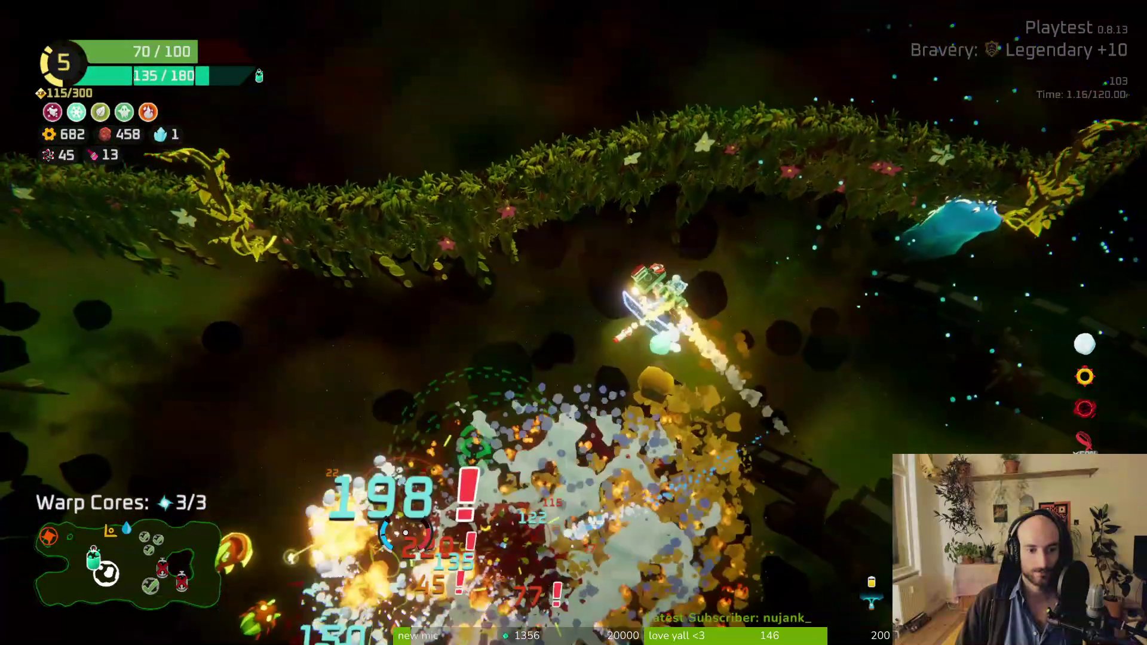
key("w")
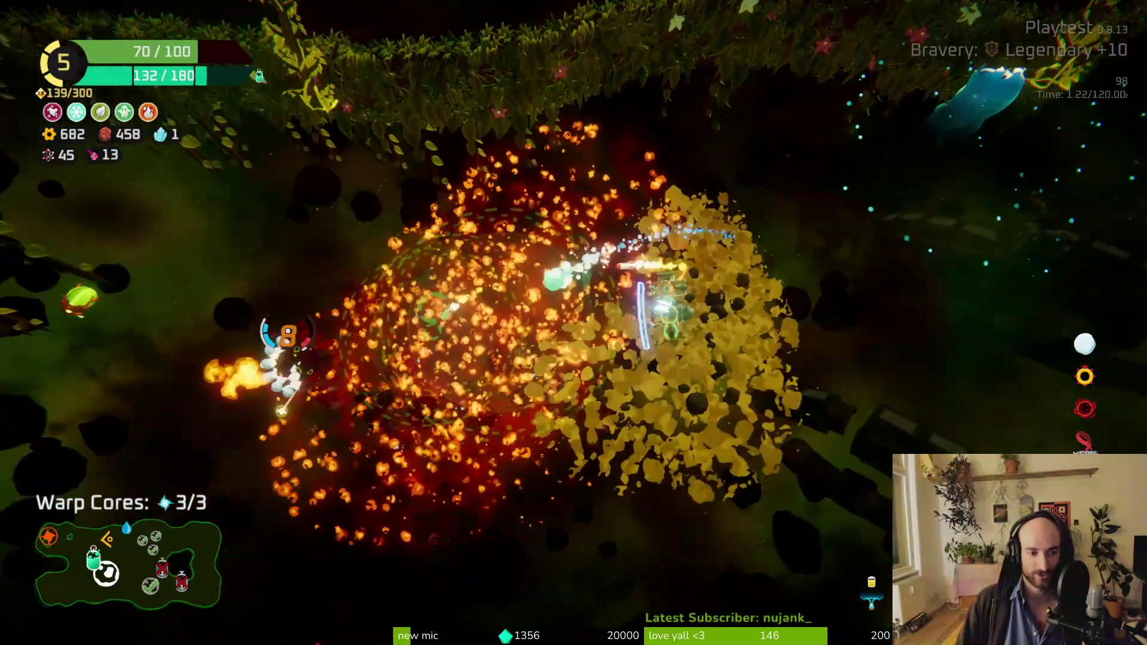
left_click(349, 257)
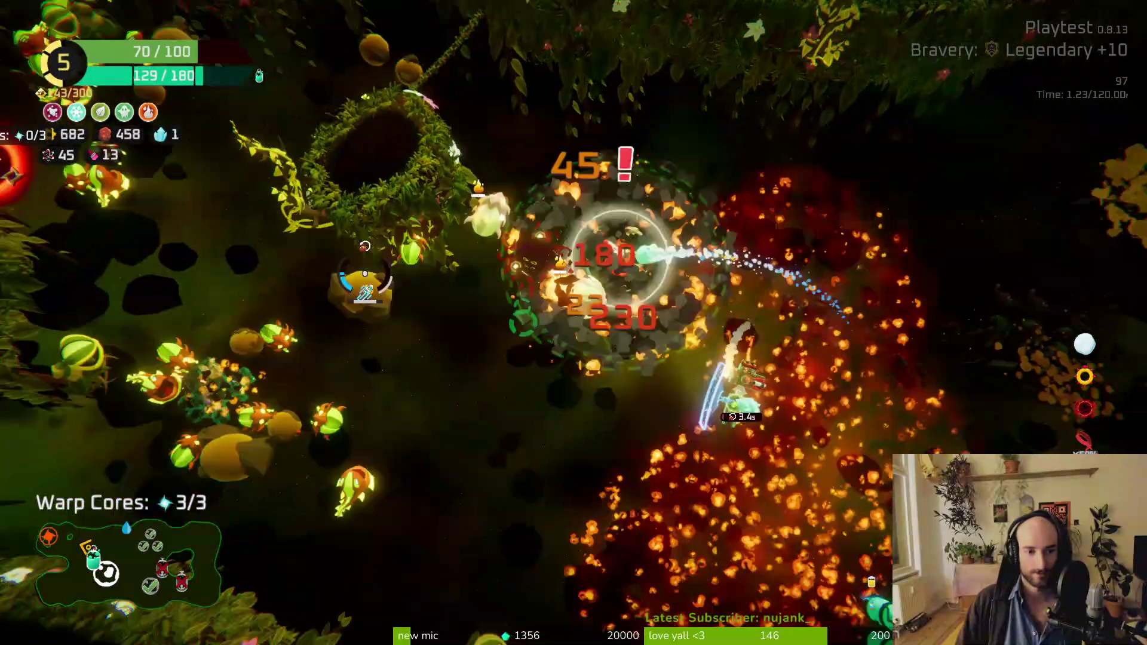
Step: Weave through the fight, collect the paint pickups up to 18, and reach the Oxygen Station
key("s")
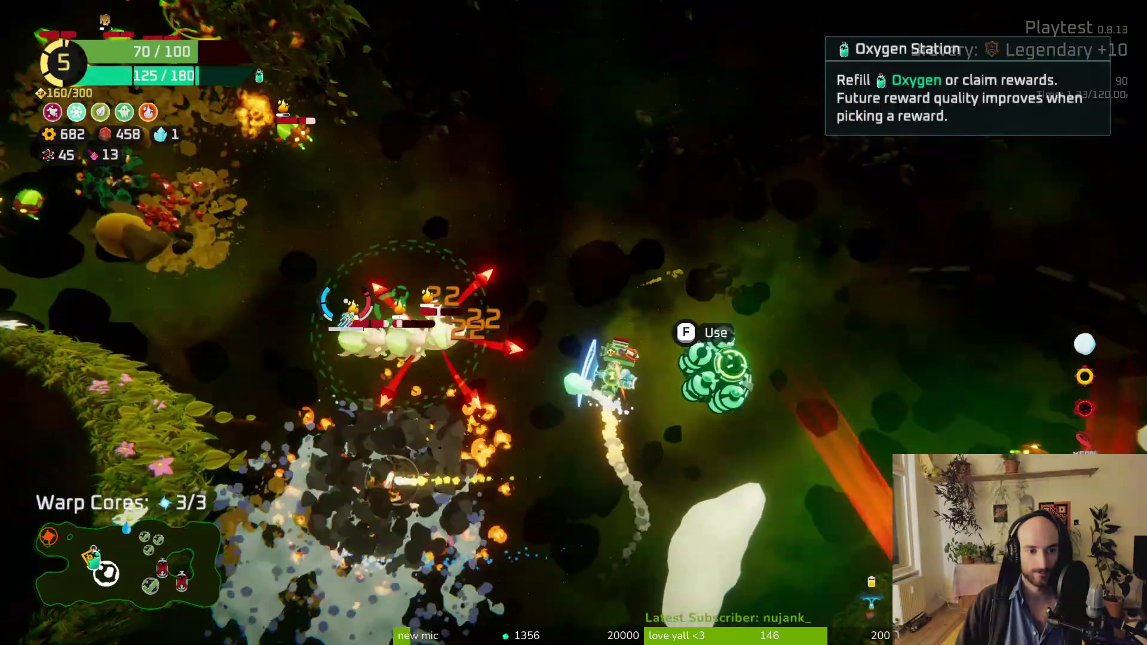
key("w")
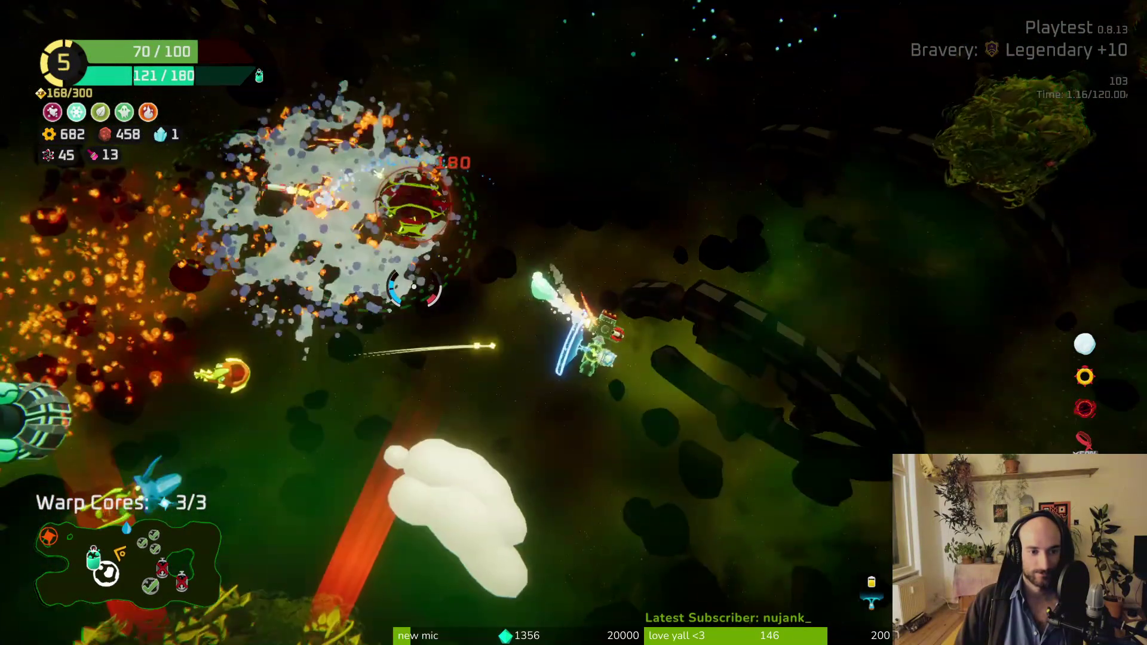
key("s")
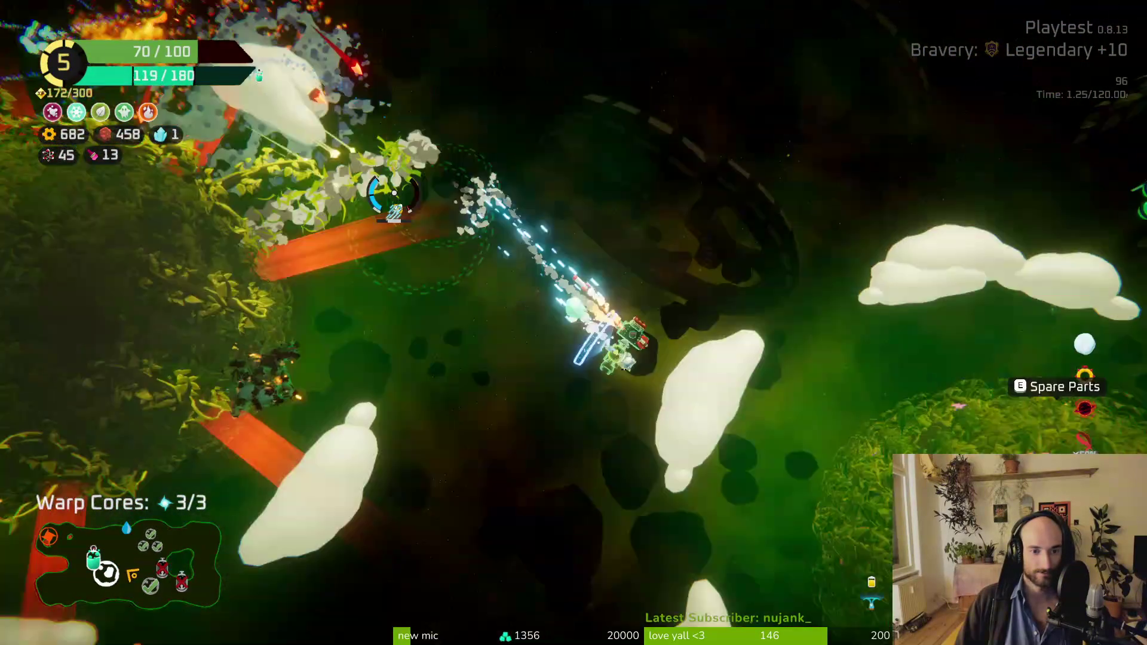
key("s")
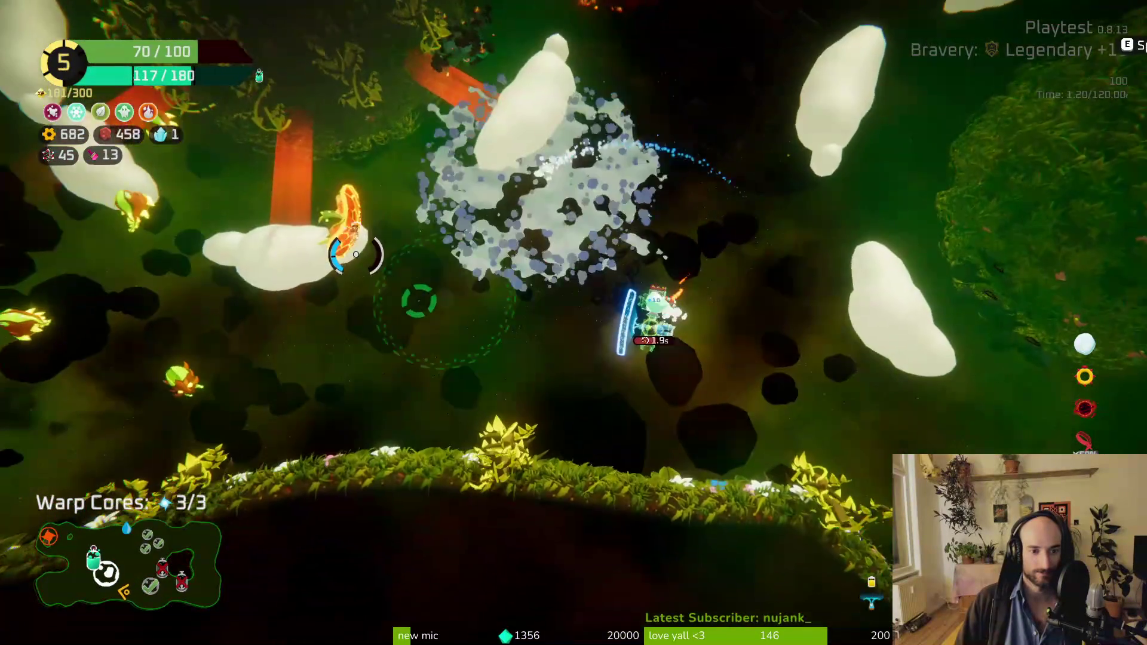
key("s")
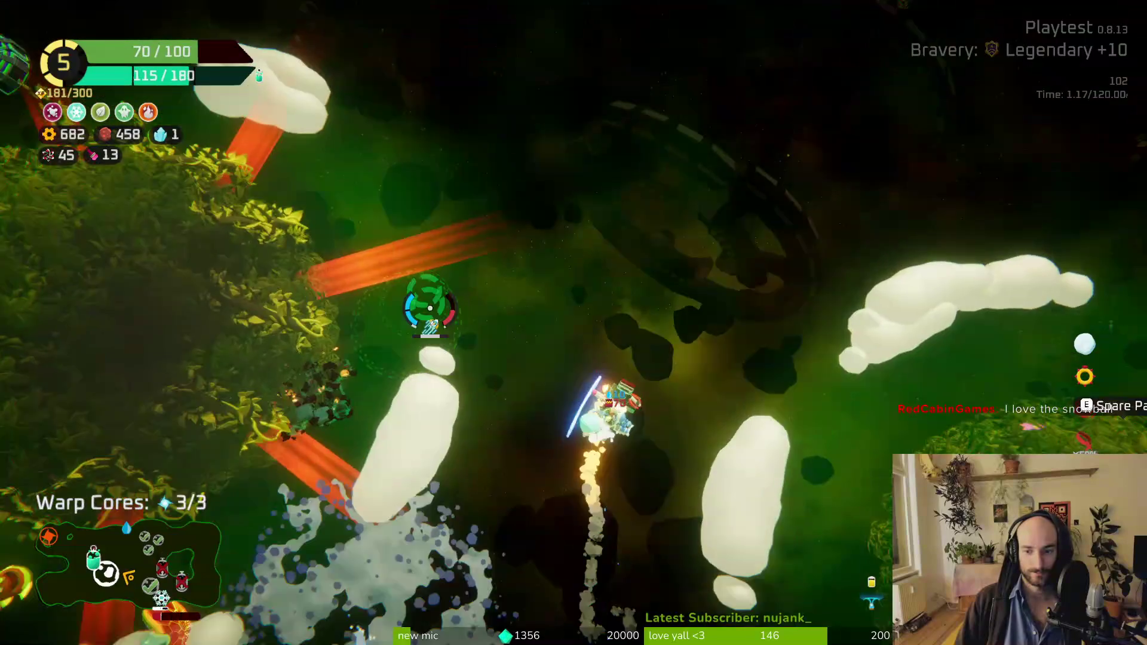
key("a")
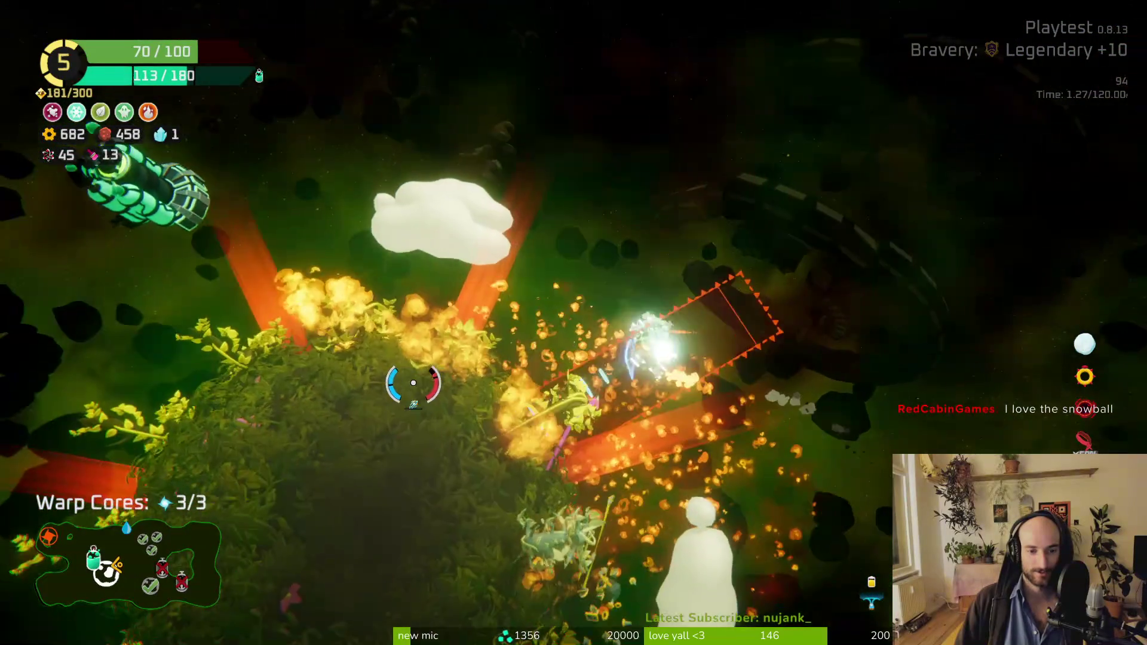
key("w")
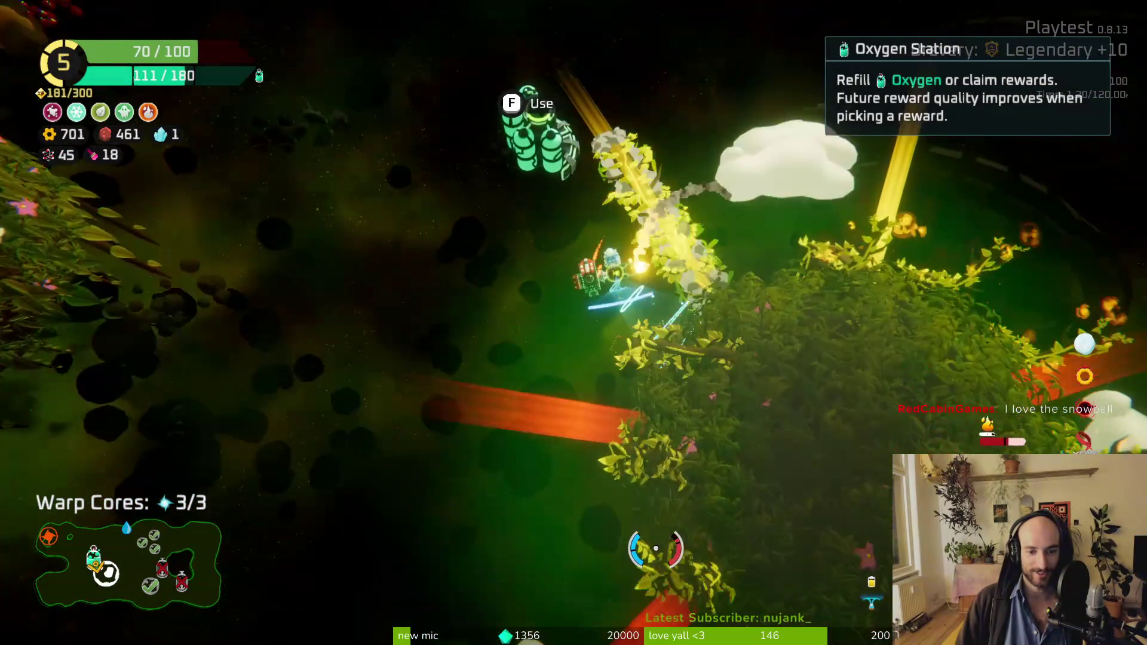
key("w")
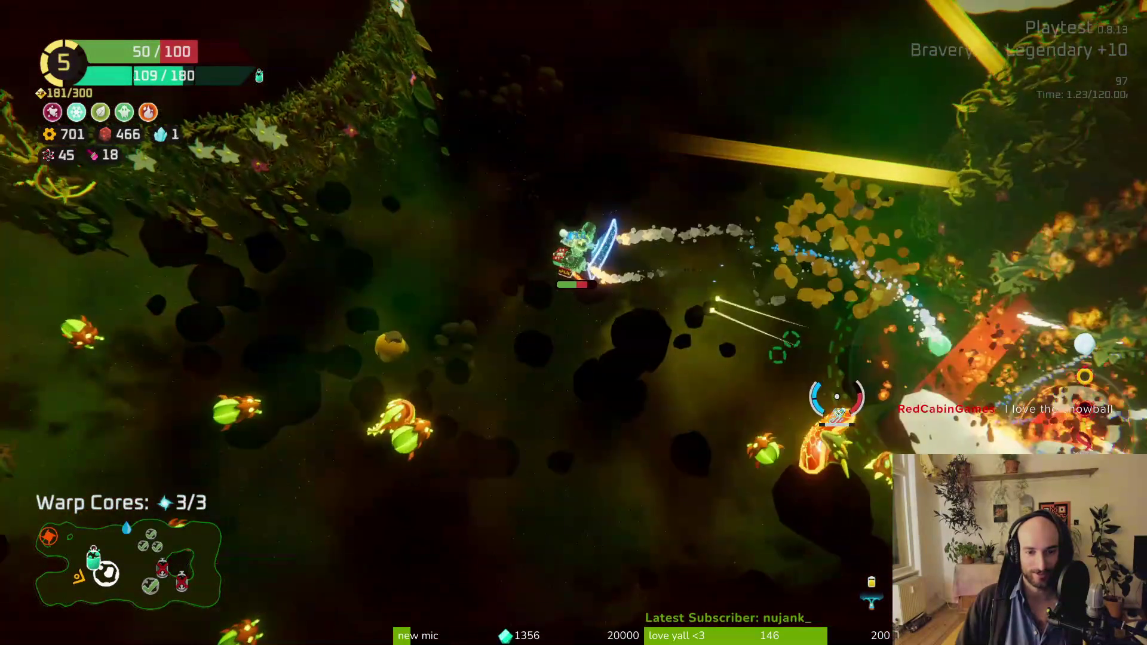
key("w")
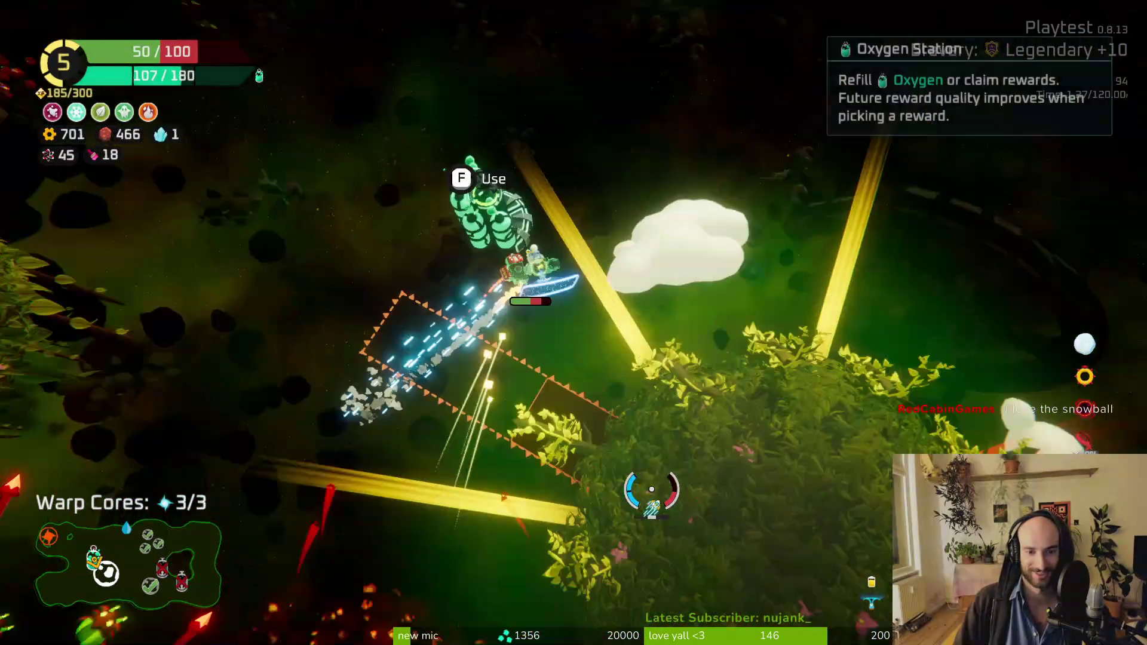
Step: Take the Large Repair Kit, store the Snow Catapult, and attach a Body module under the ship
key("f")
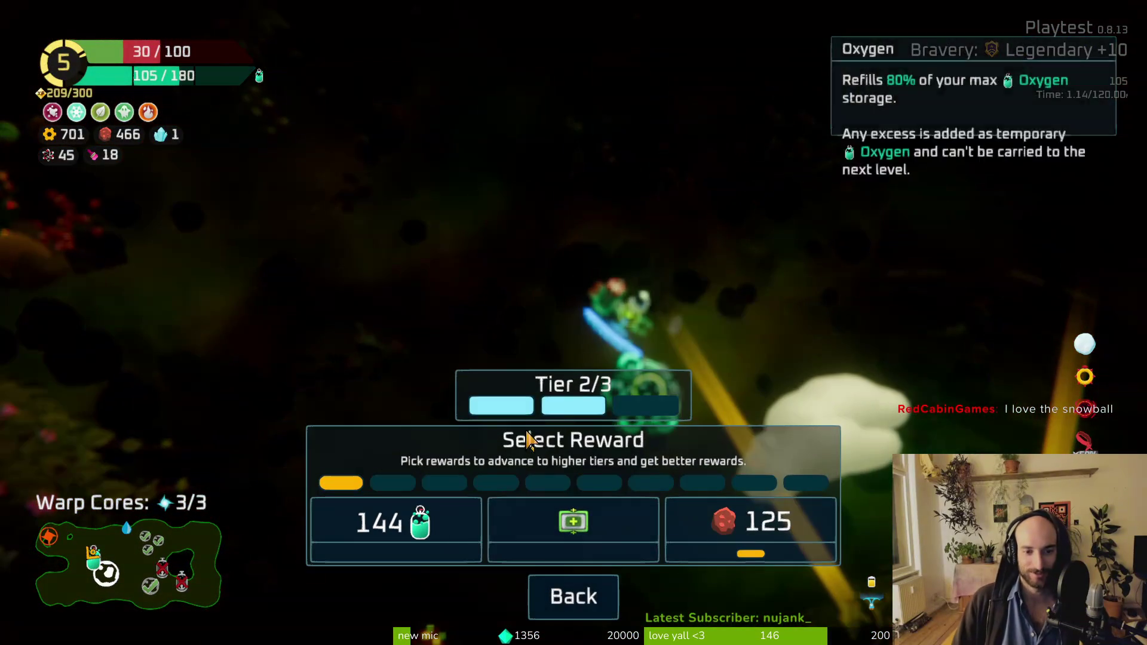
left_click(577, 529)
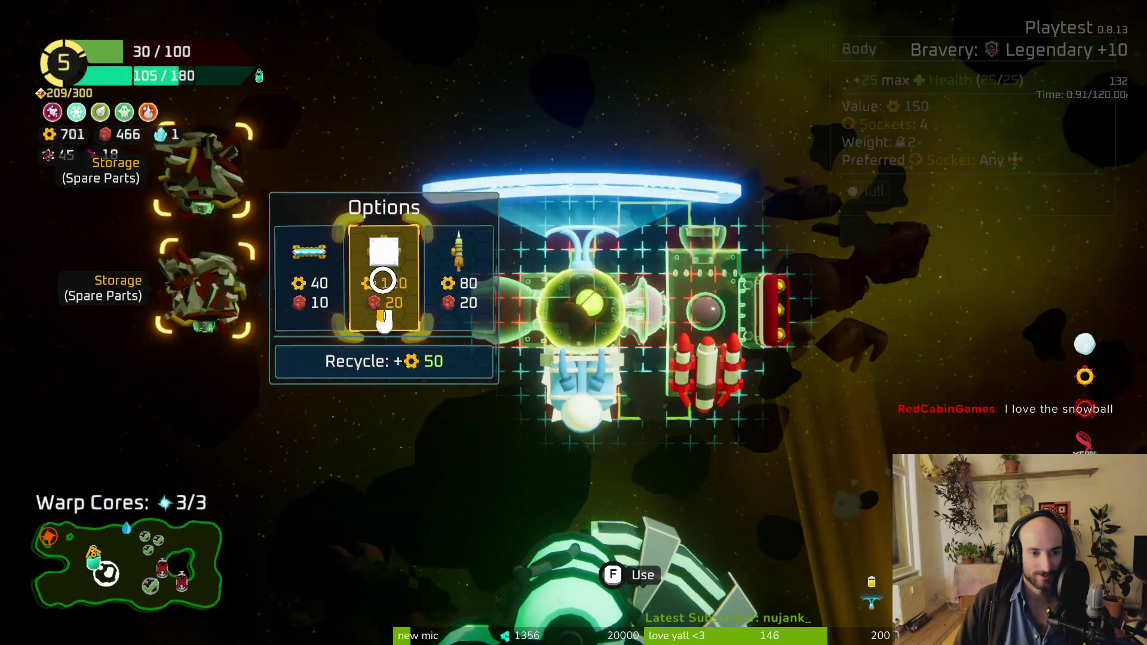
left_click(205, 454)
left_click(540, 447)
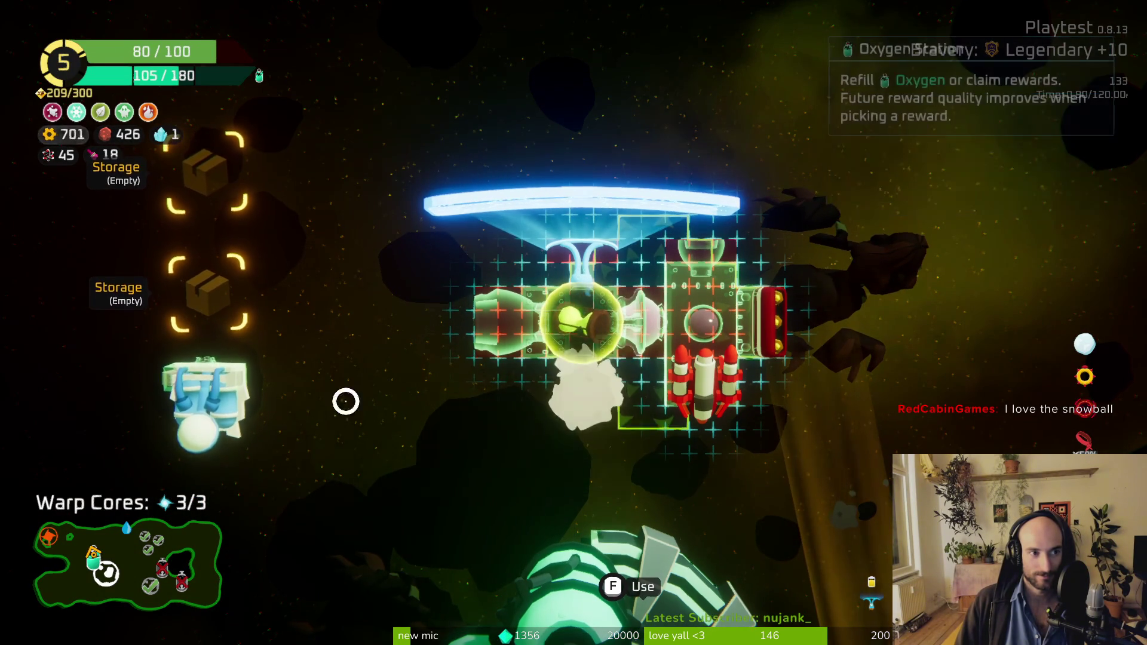
key("Escape")
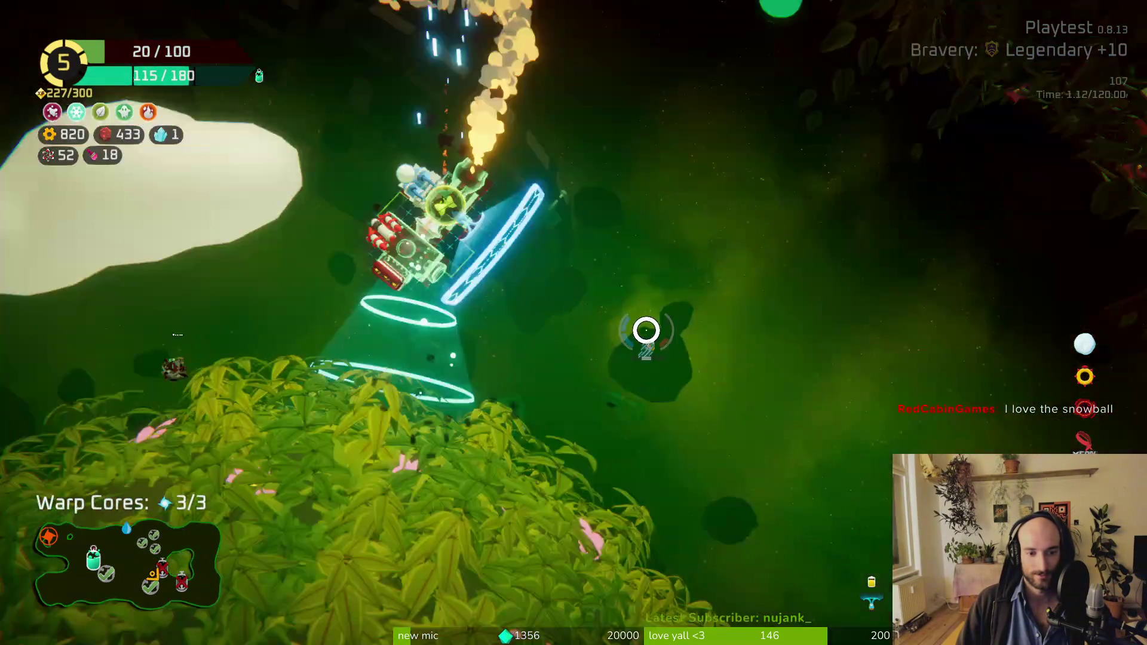
Step: Craft a hull module from the spare parts, attach it to the ship's bottom, and recycle the stored piece
key("e")
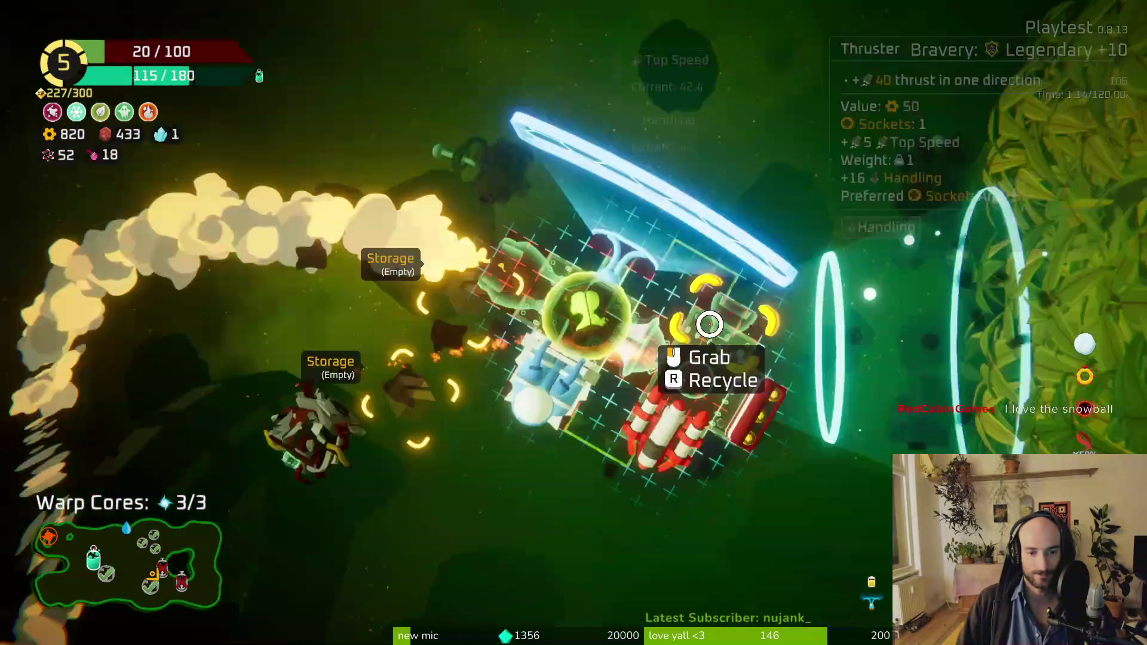
left_click(326, 281)
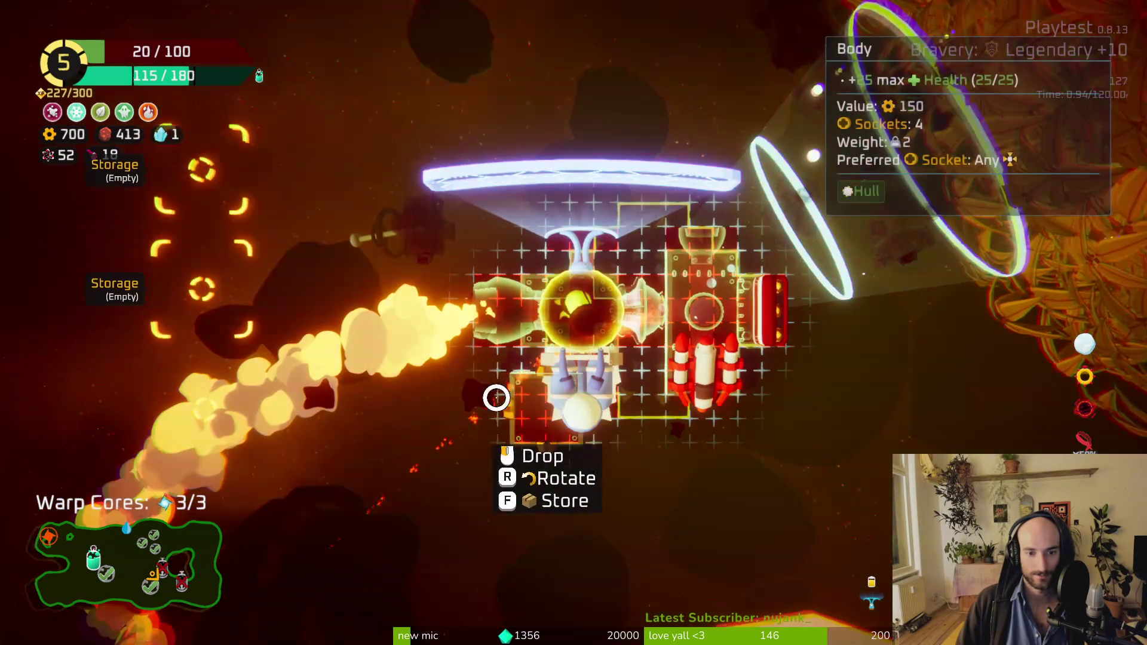
left_click(496, 397)
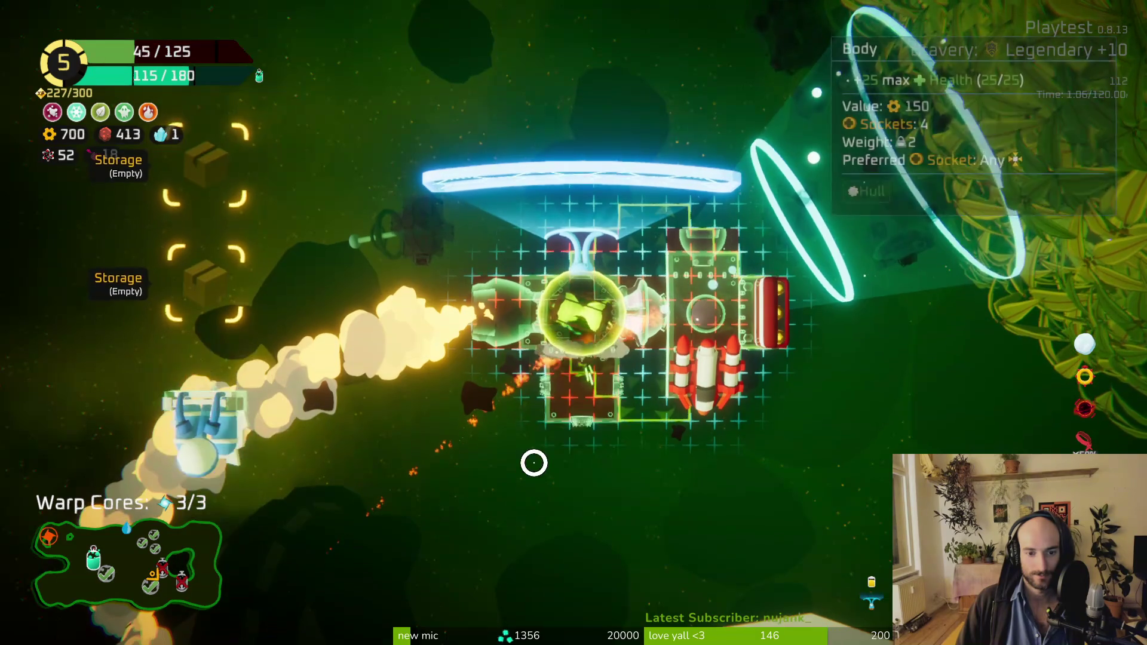
key("f")
left_click(200, 385)
left_click(576, 402)
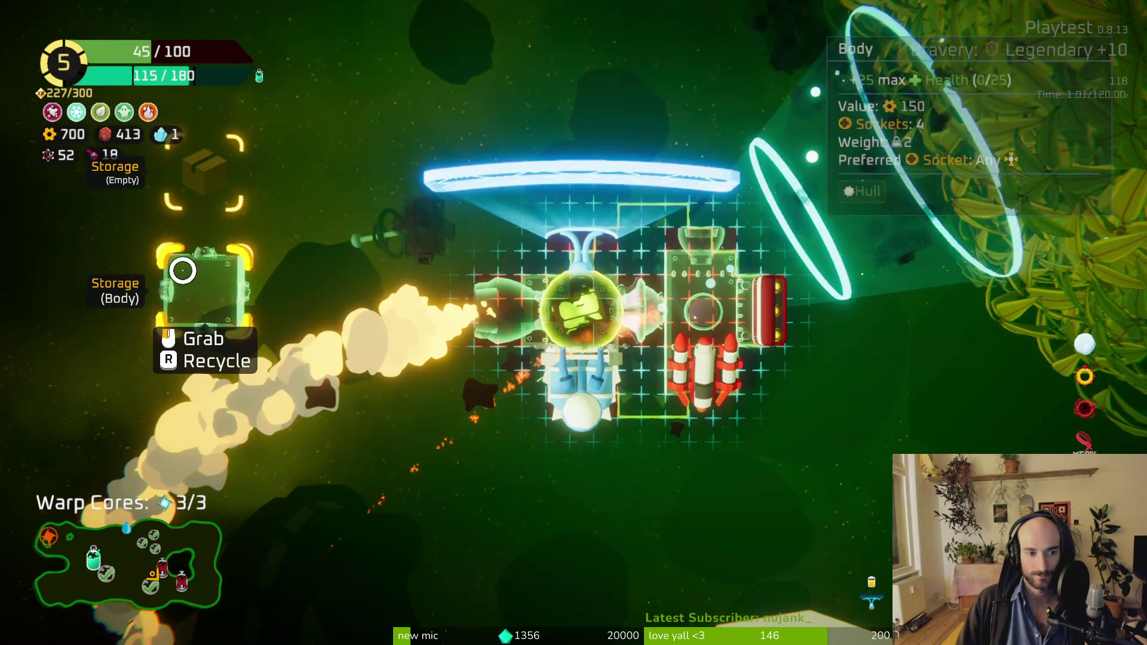
key("r")
key("Tab")
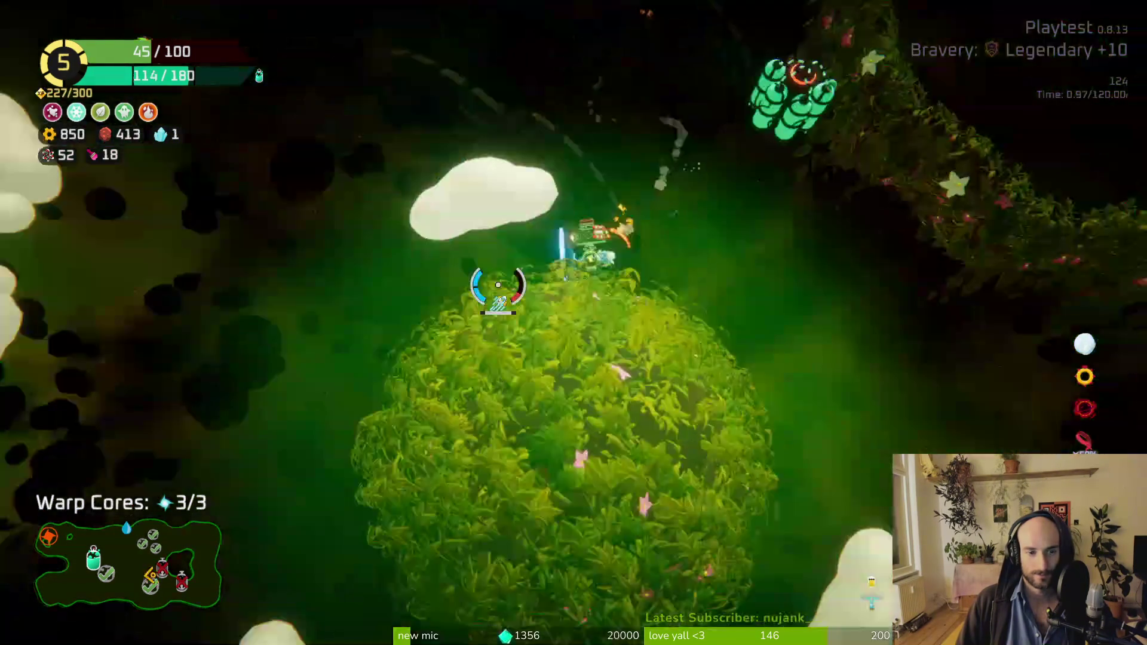
Step: Fly to the Oxygen Station, take the copper reward, and head toward the Spare Parts
key("w")
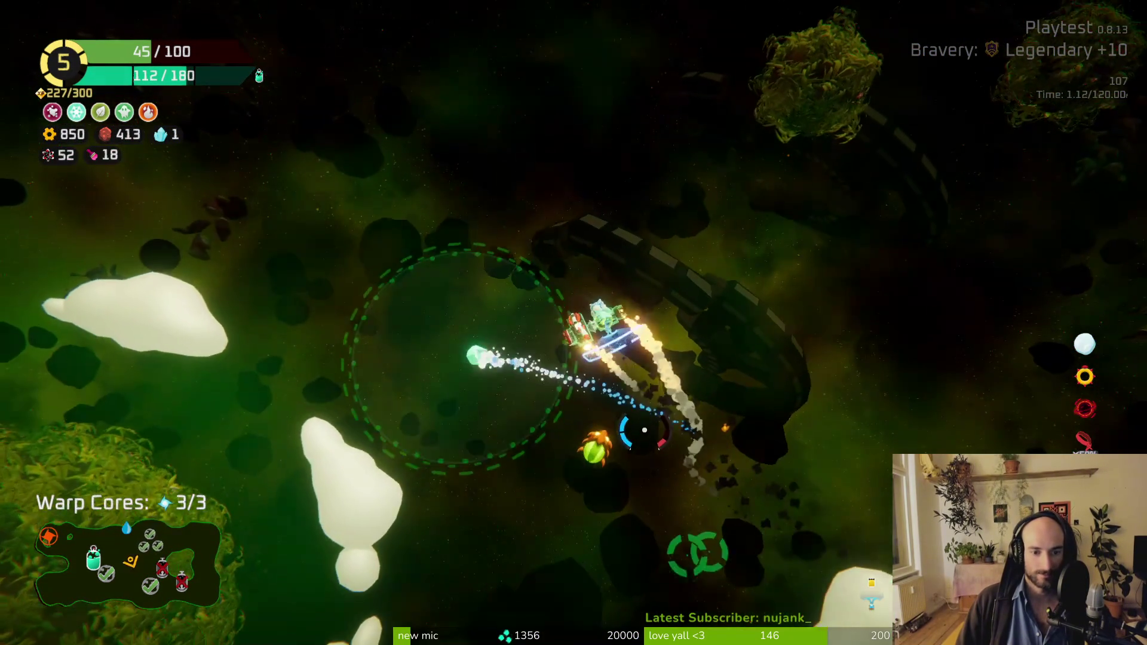
key("a")
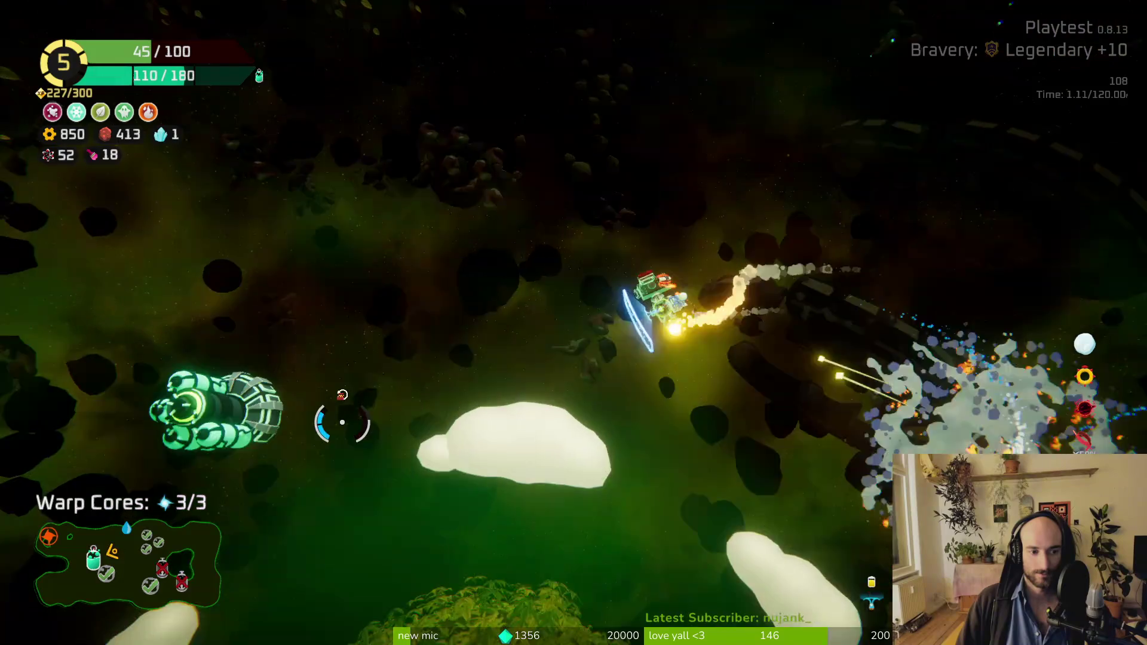
key("f")
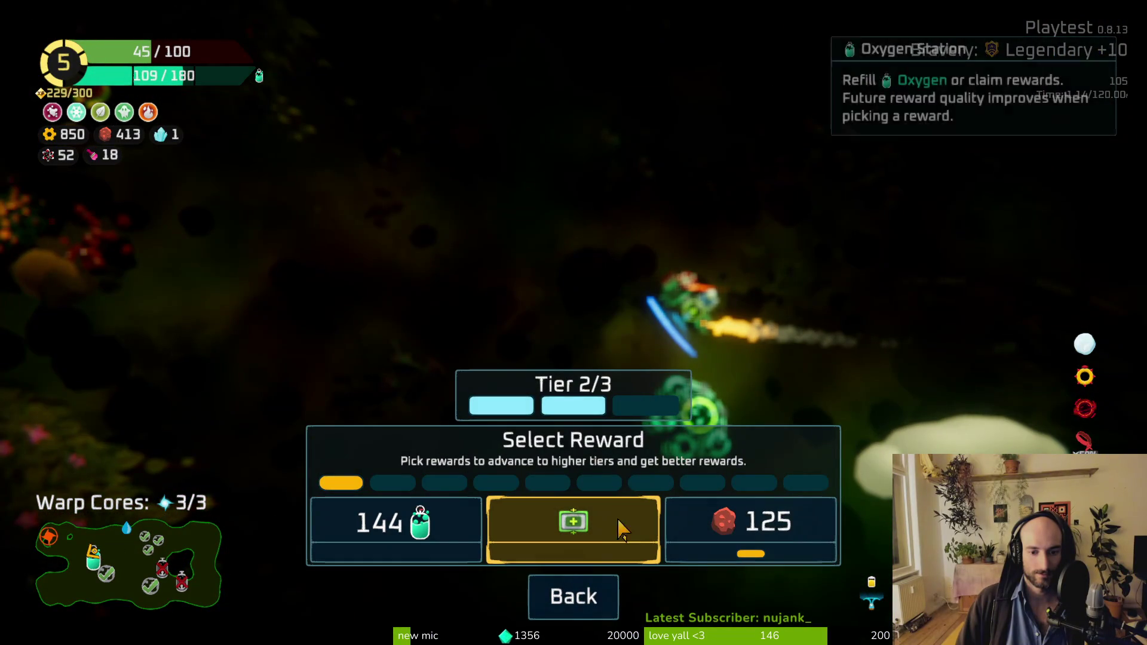
left_click(750, 525)
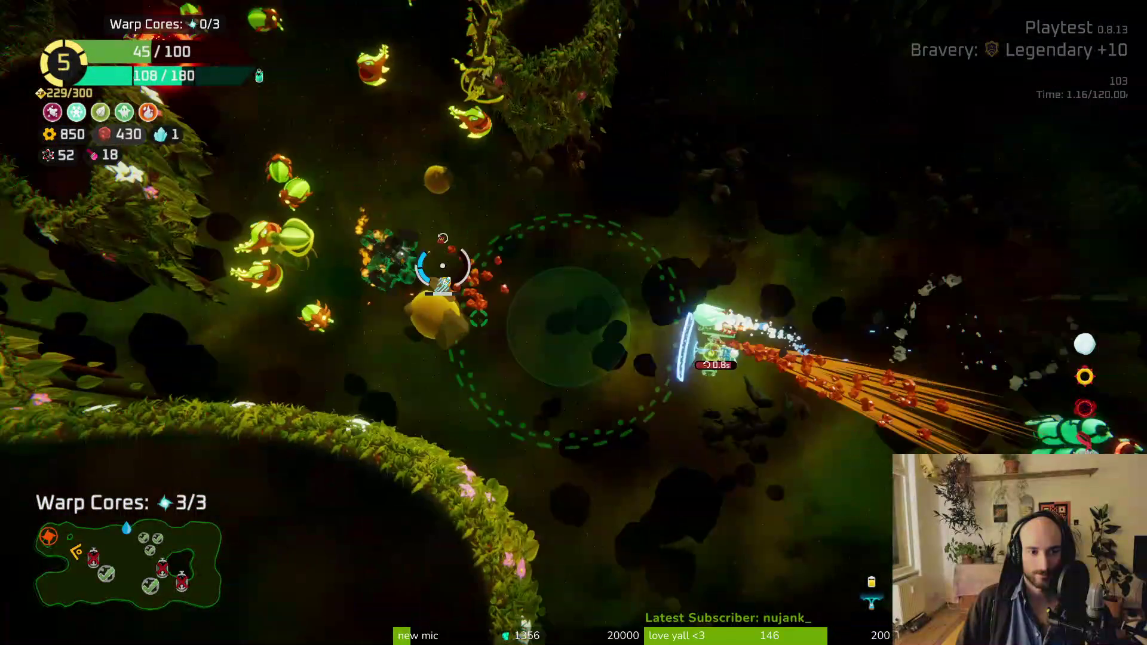
key("d")
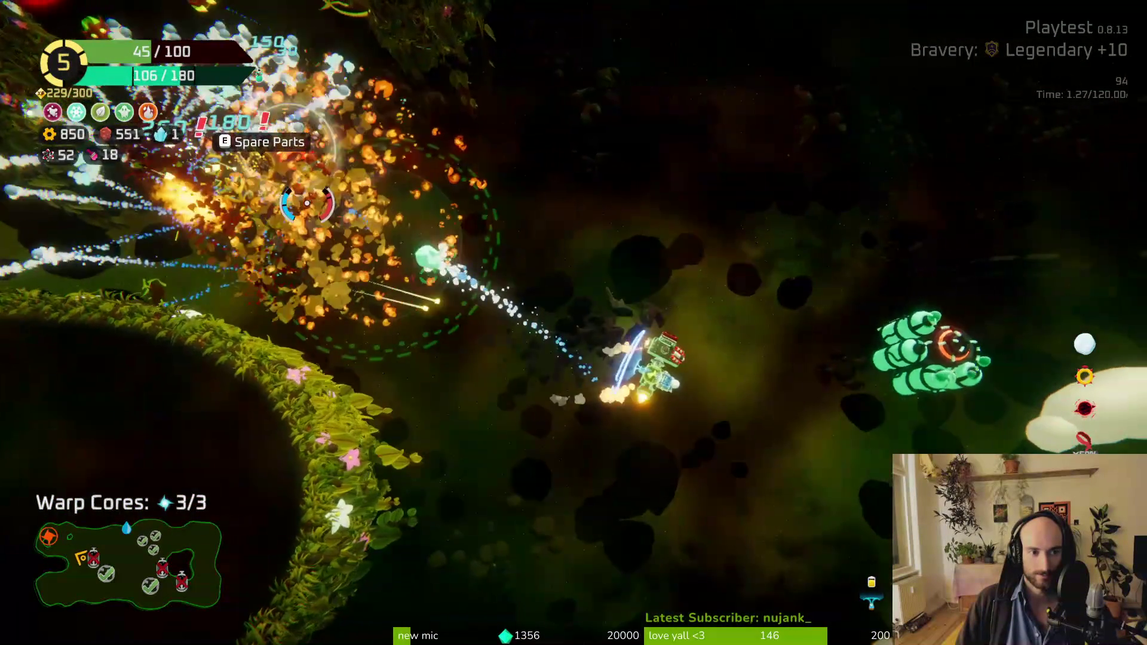
key("w+a")
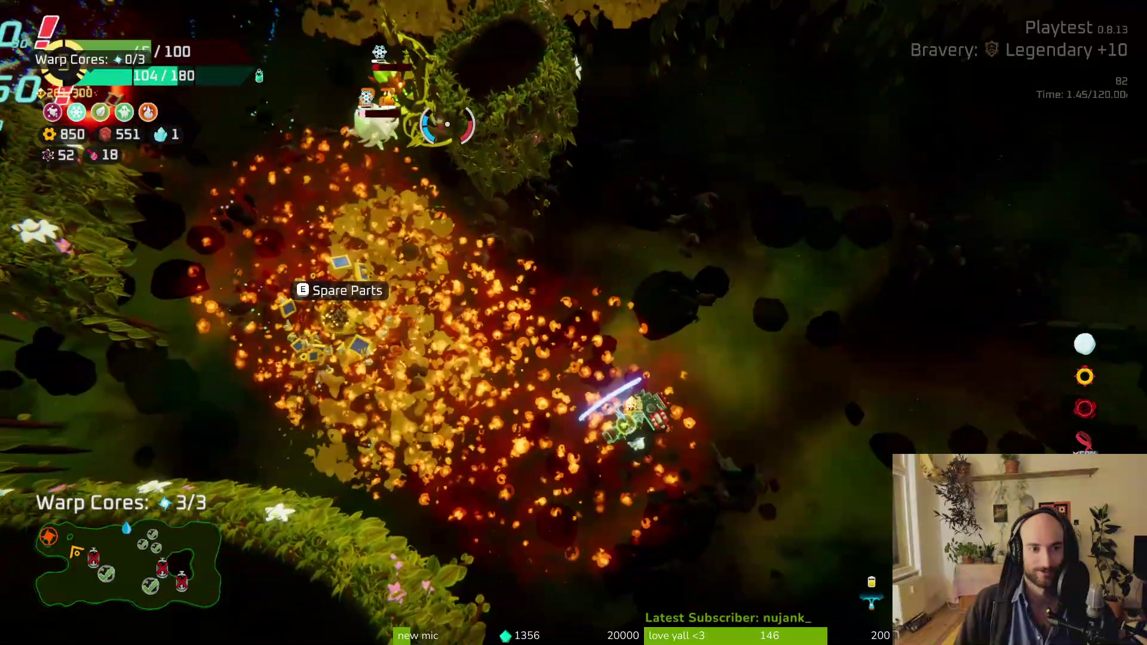
Step: Pick up the Spare Parts, check the build grid, and warp out through the red portal
key("s+a")
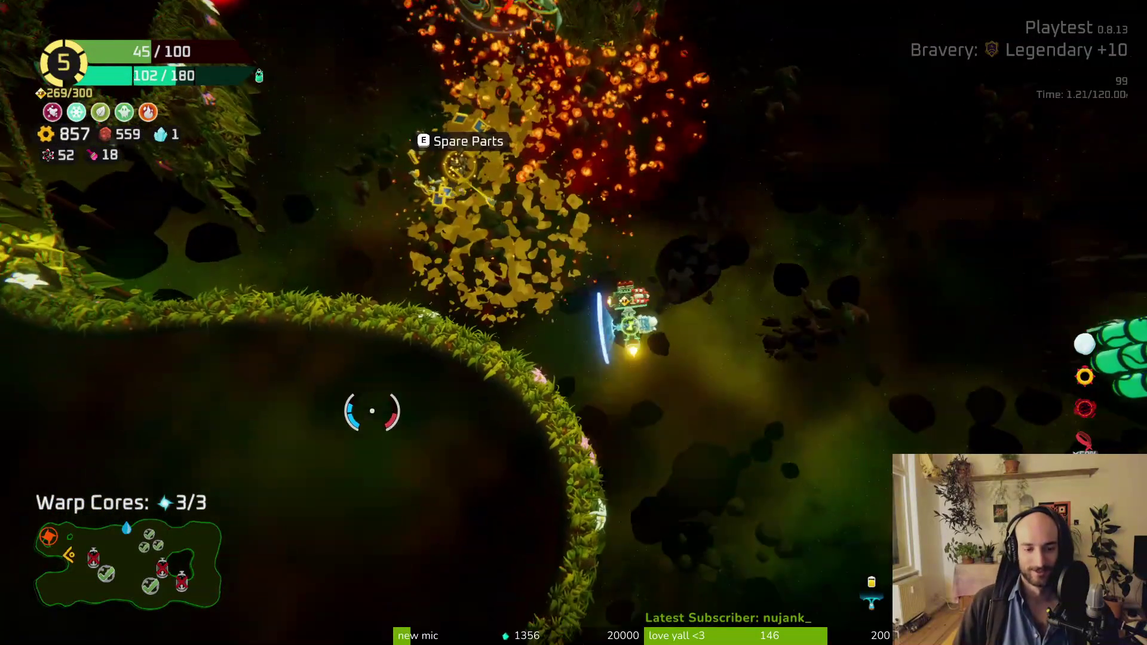
key("w")
key("e")
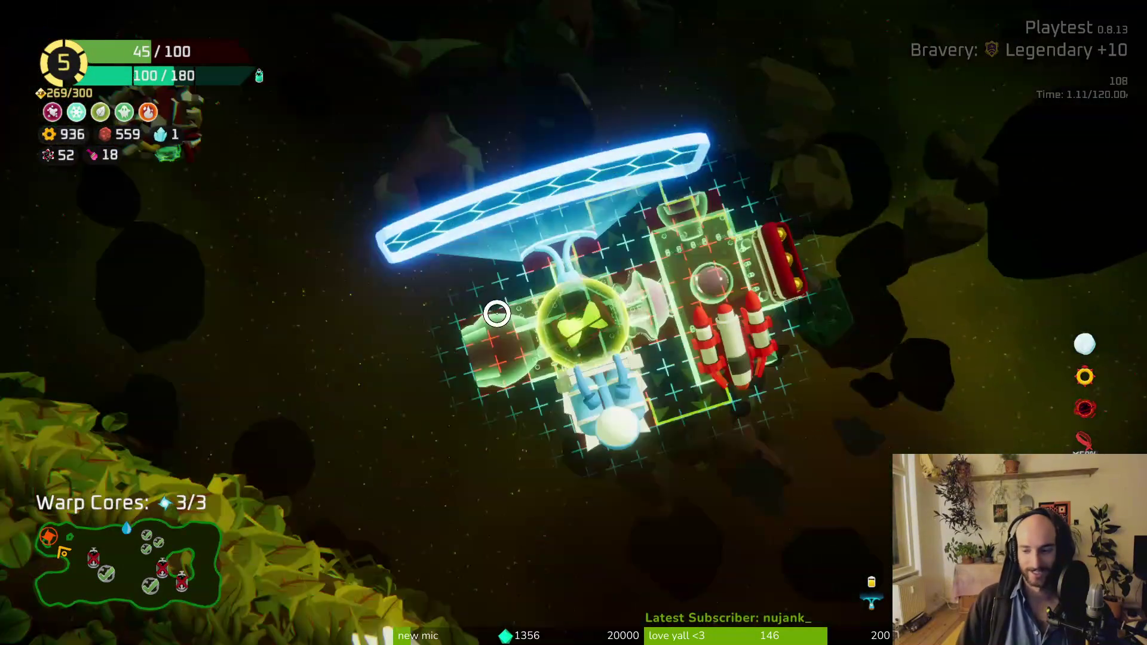
mouse_move(198, 291)
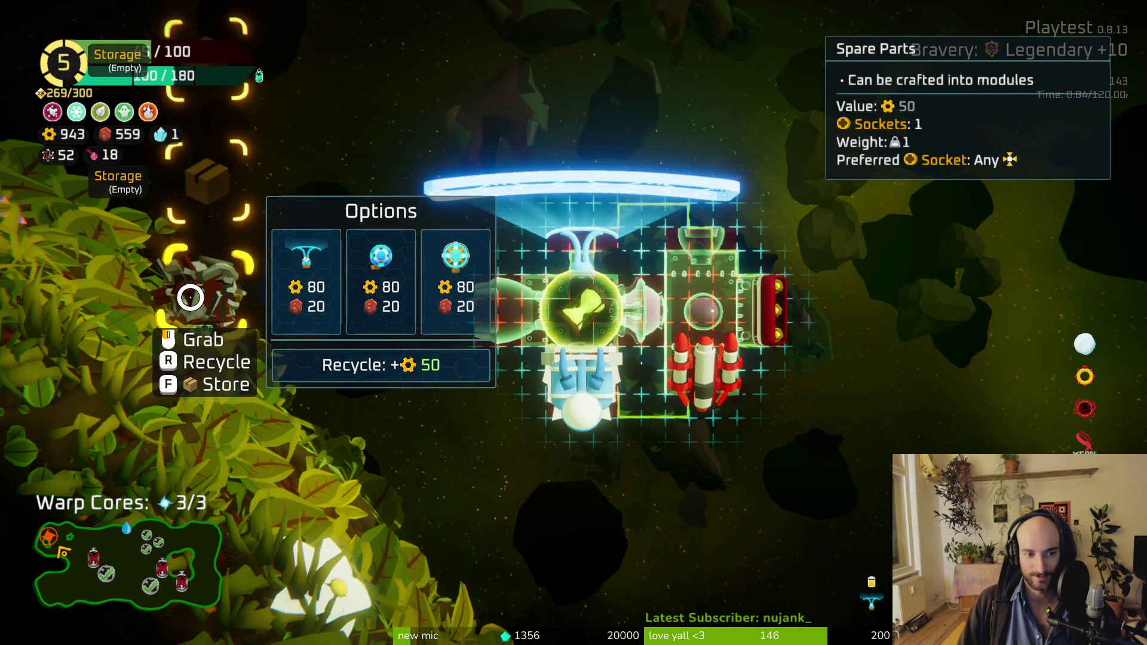
key("e")
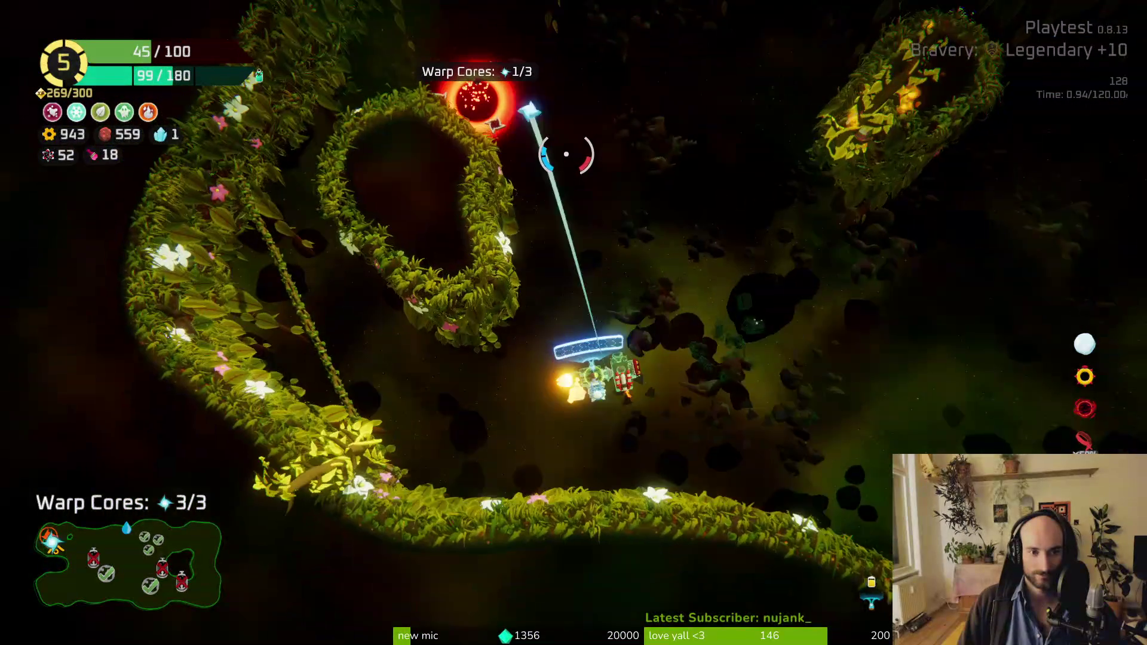
key("w")
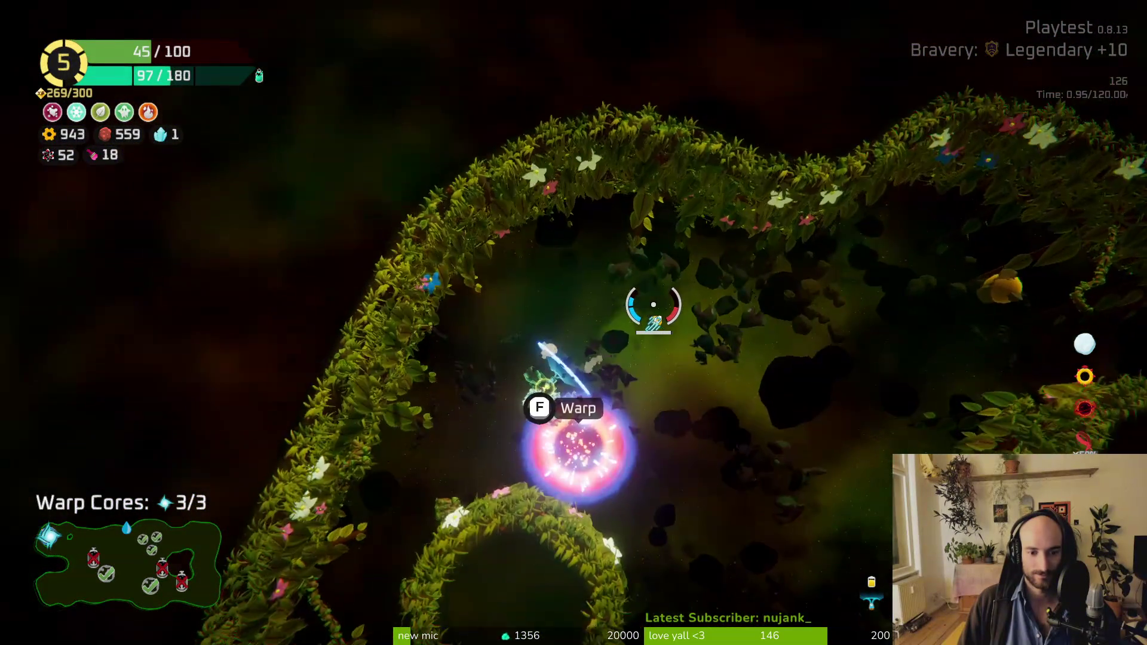
key("f")
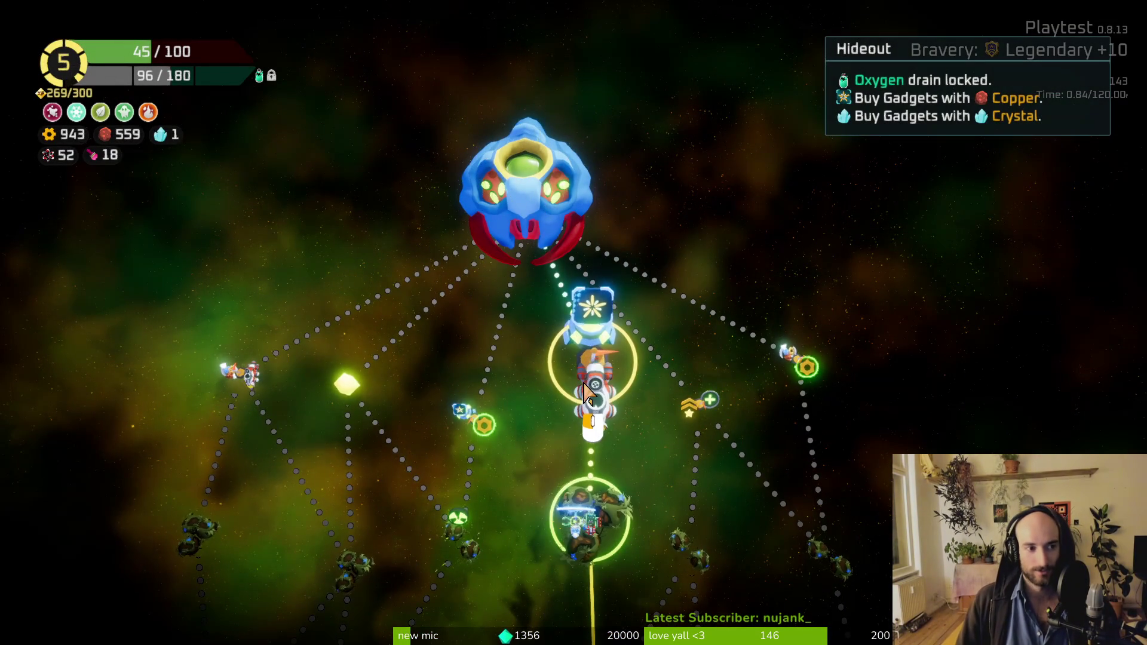
Step: Travel to the Hideout and buy the Extra Shelf in its shop
left_click(585, 385)
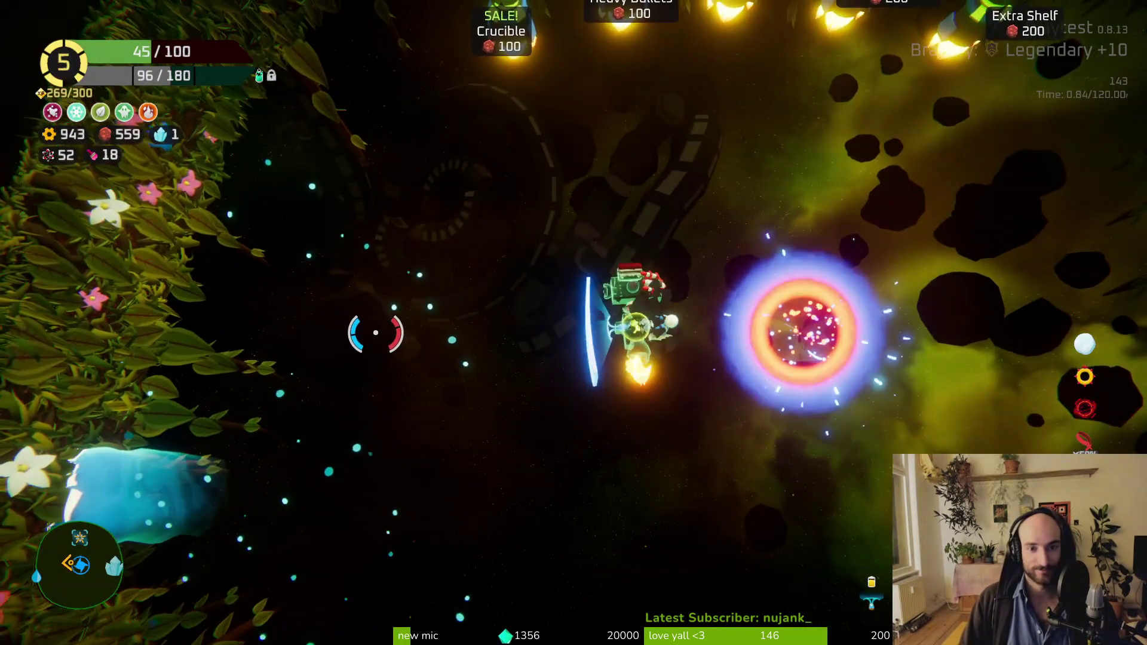
key("w")
key("a")
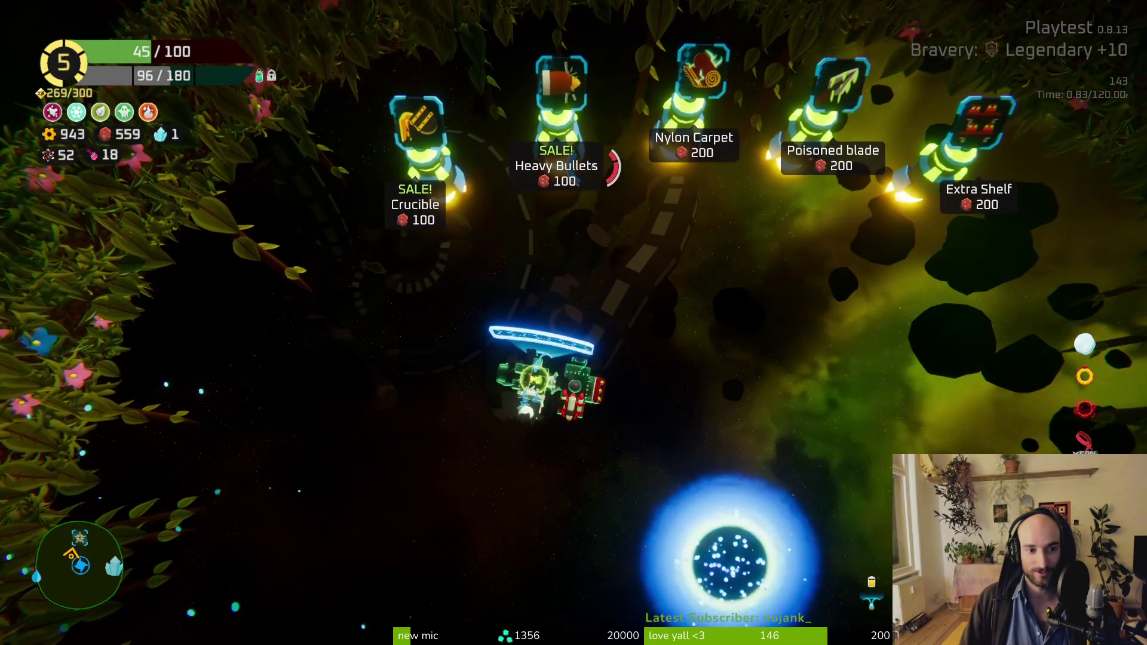
key("d")
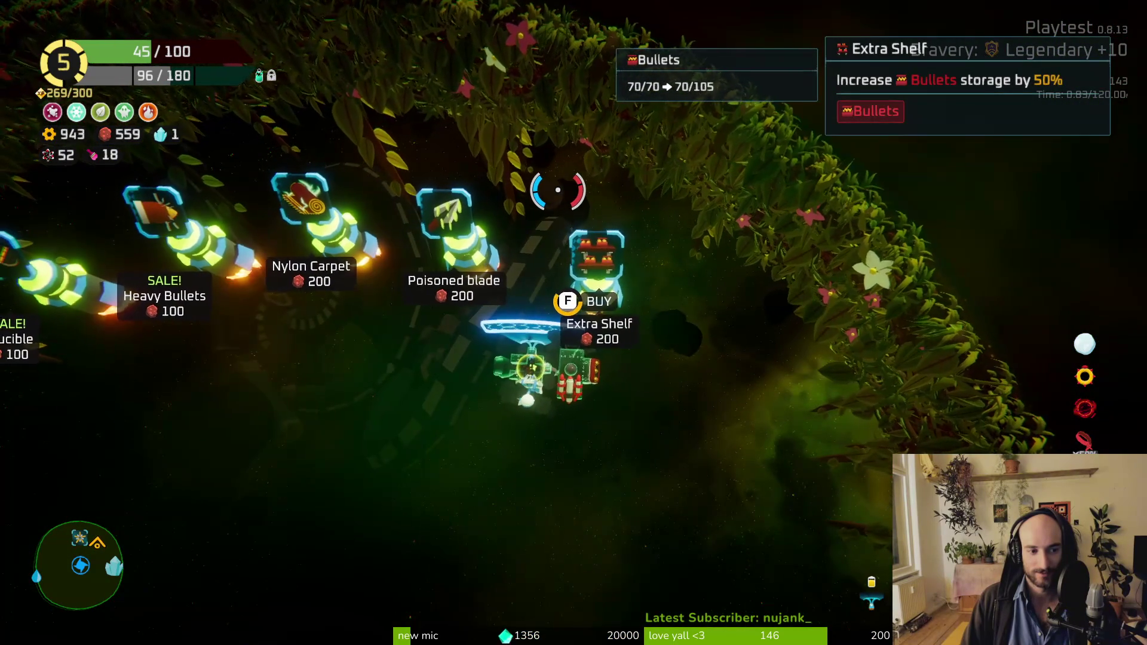
key("a")
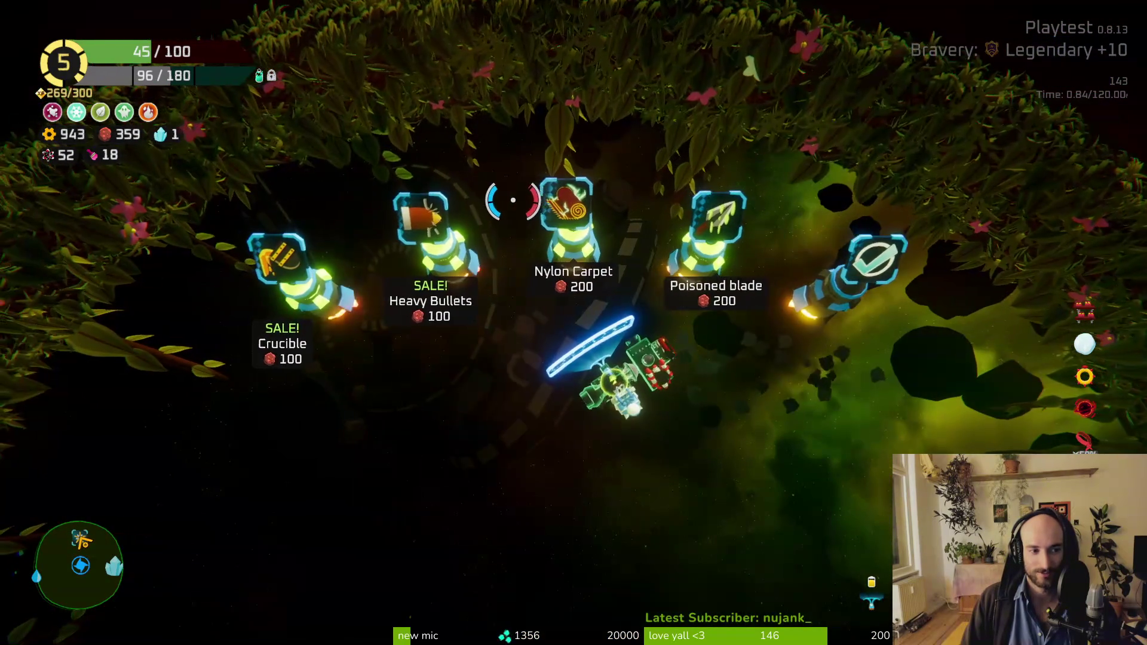
Step: Pass the Nylon Carpet, Poisoned blade and Heavy Bullets, buy the Crucible for 100 copper, and head for the warp portal
key("w")
key("a")
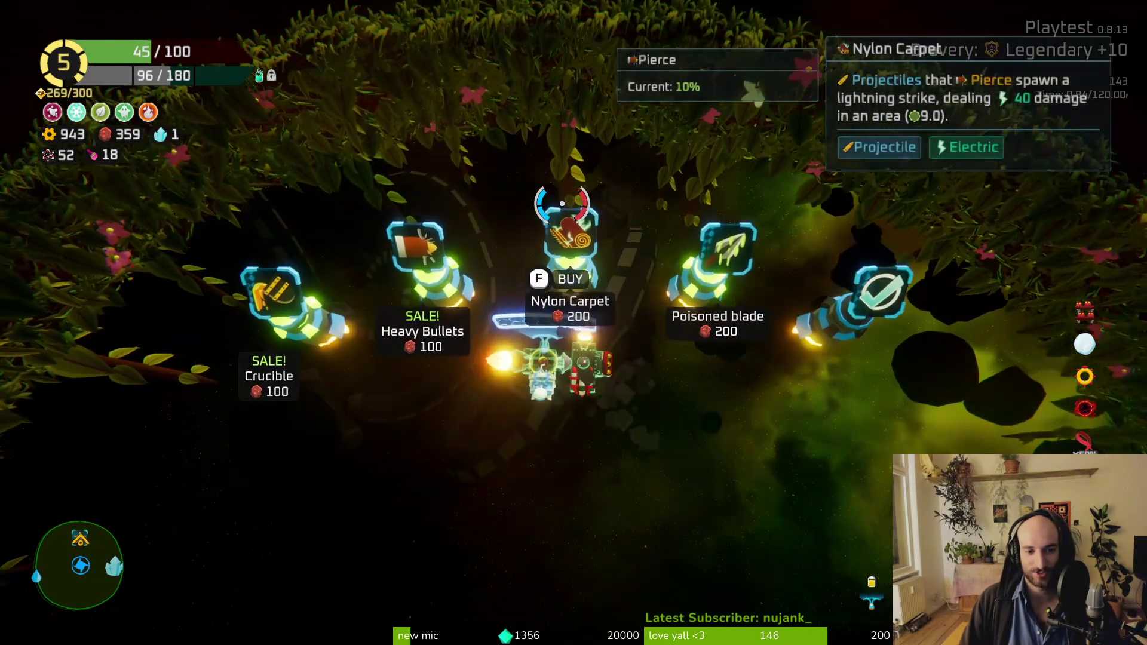
key("d")
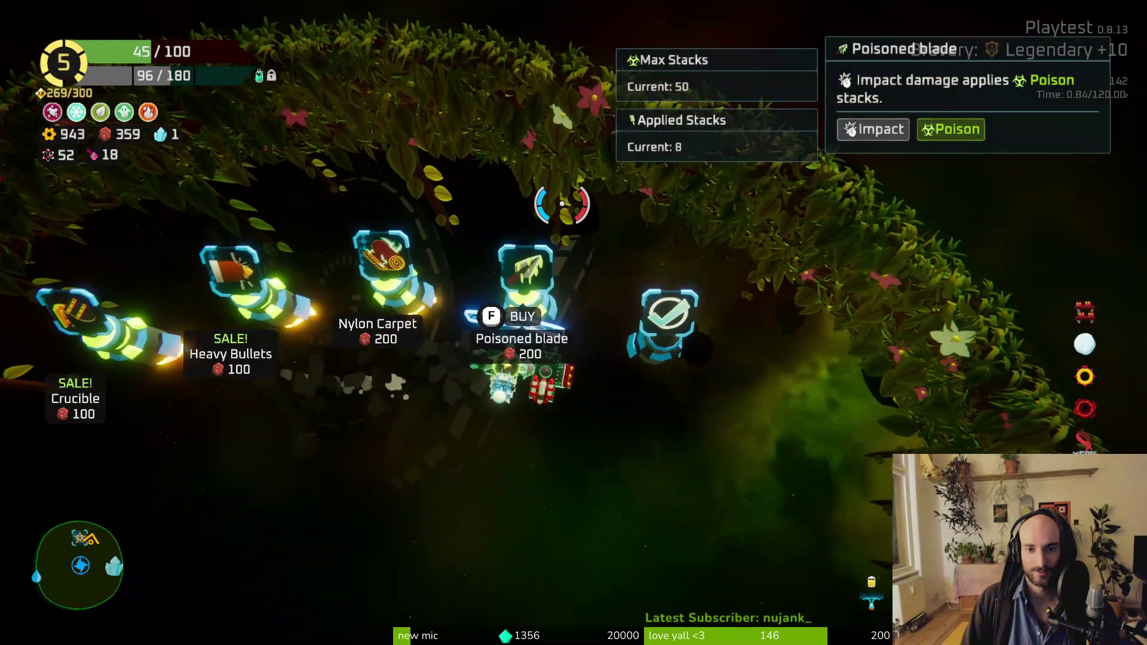
key("a")
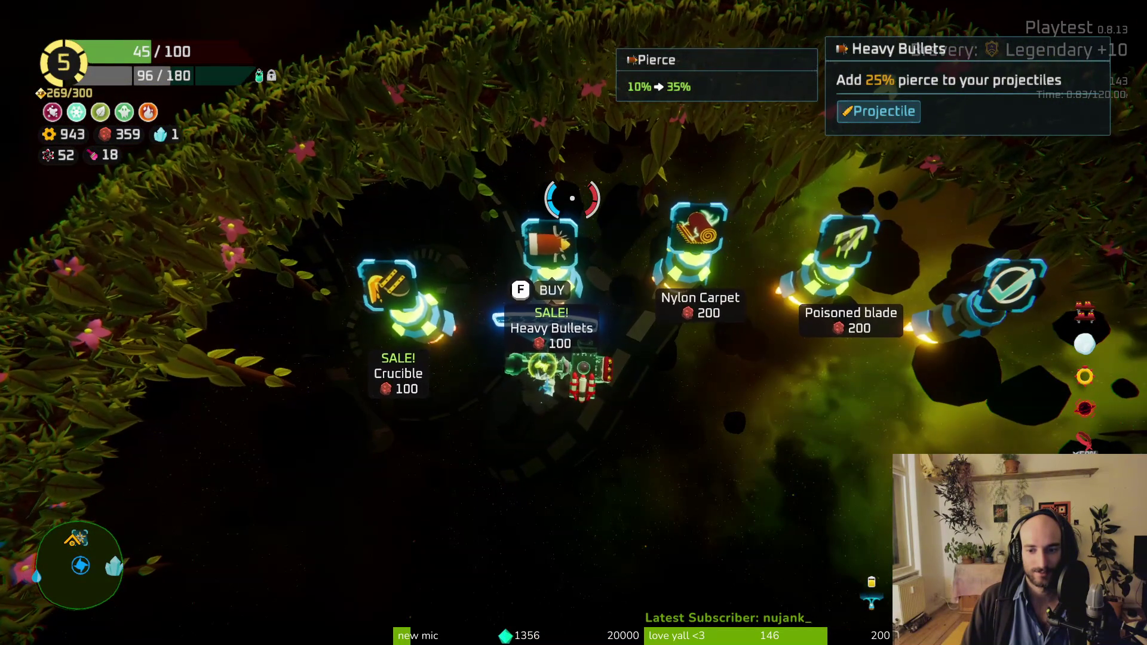
key("a")
key("s")
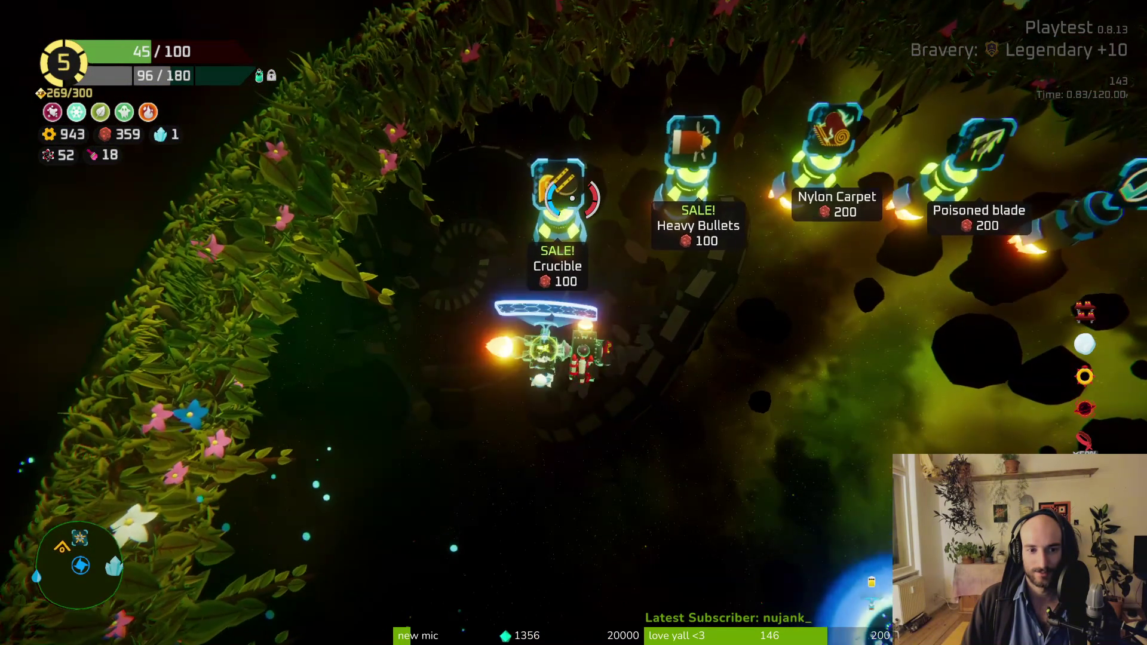
key("w")
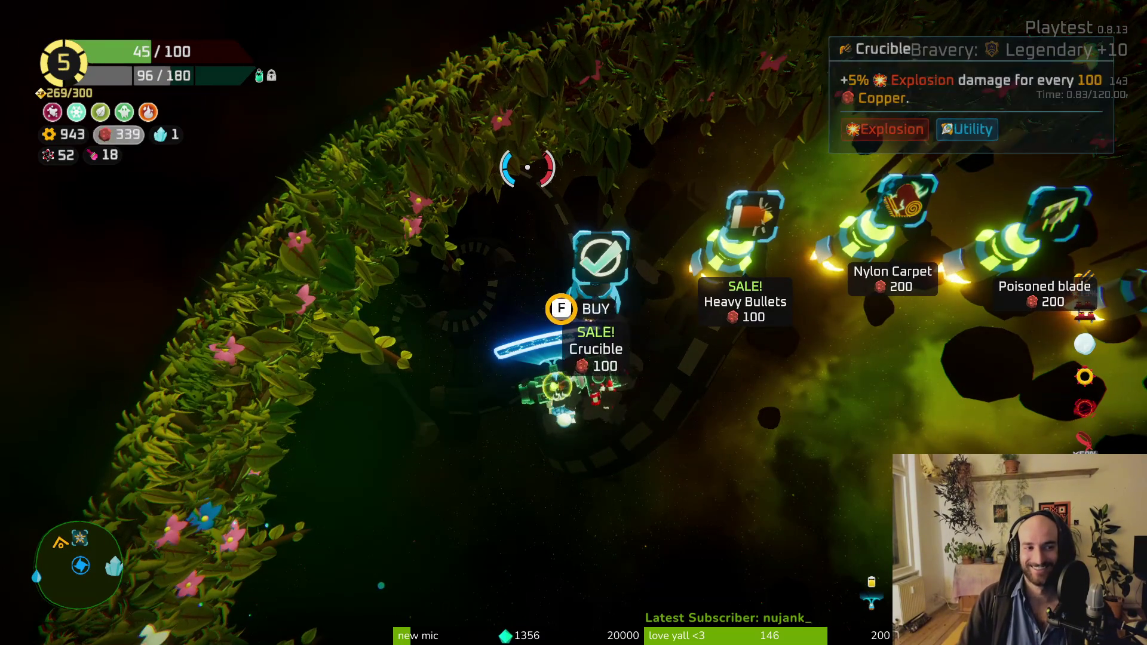
key("a")
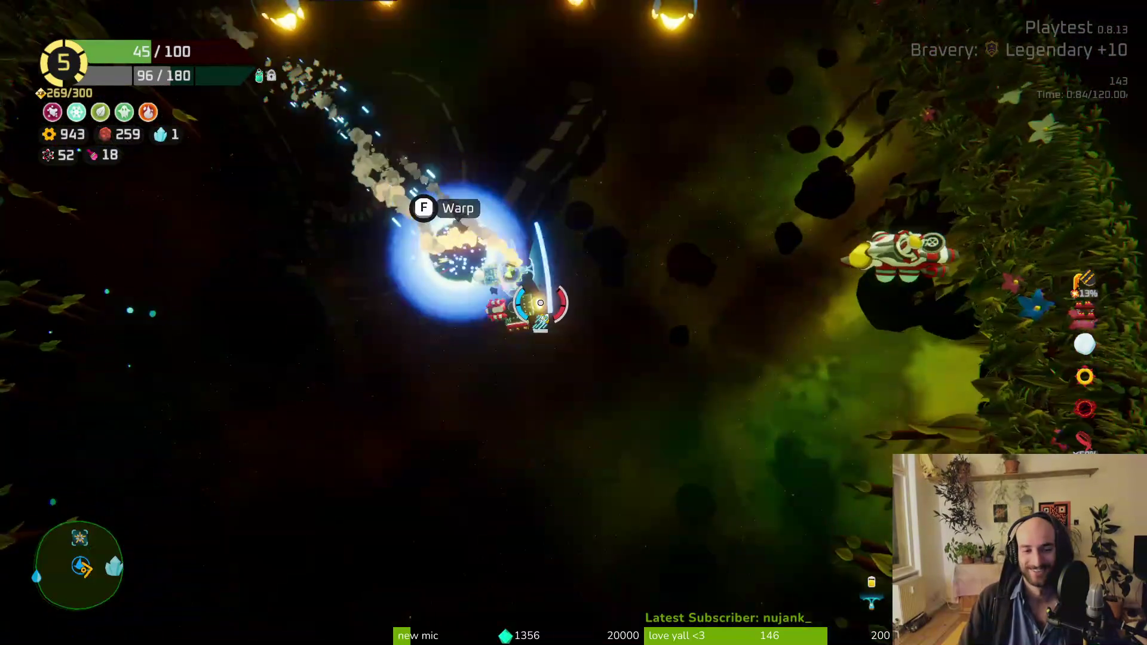
Step: Finish the run through the warp portal, banking 156 science, and return to the hub
key("f")
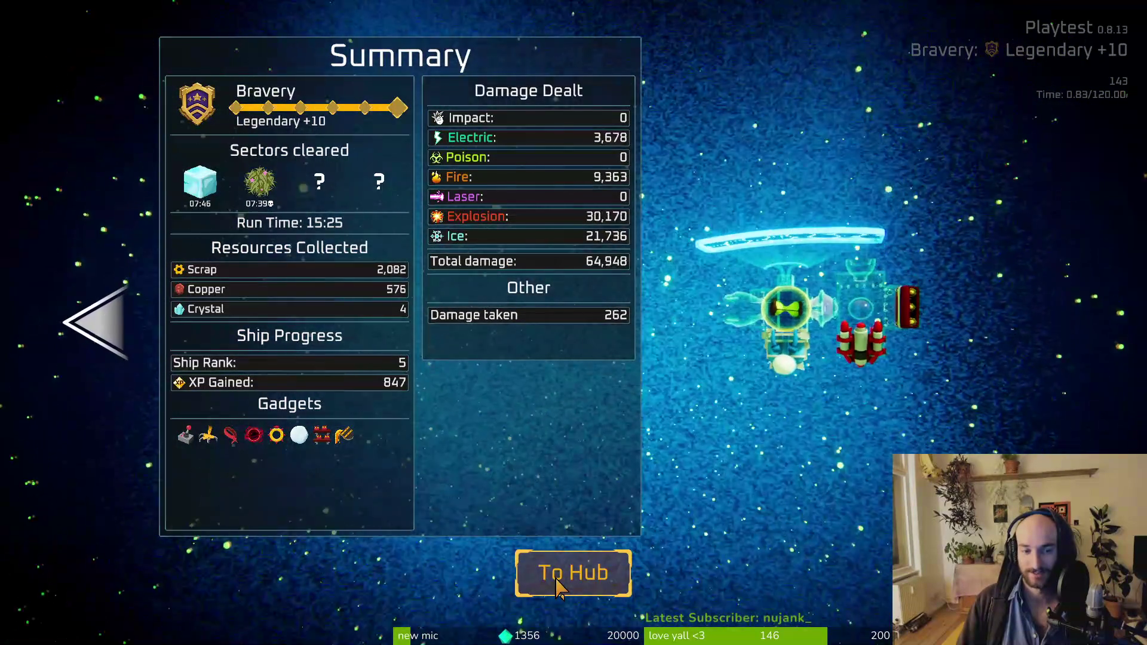
left_click(549, 585)
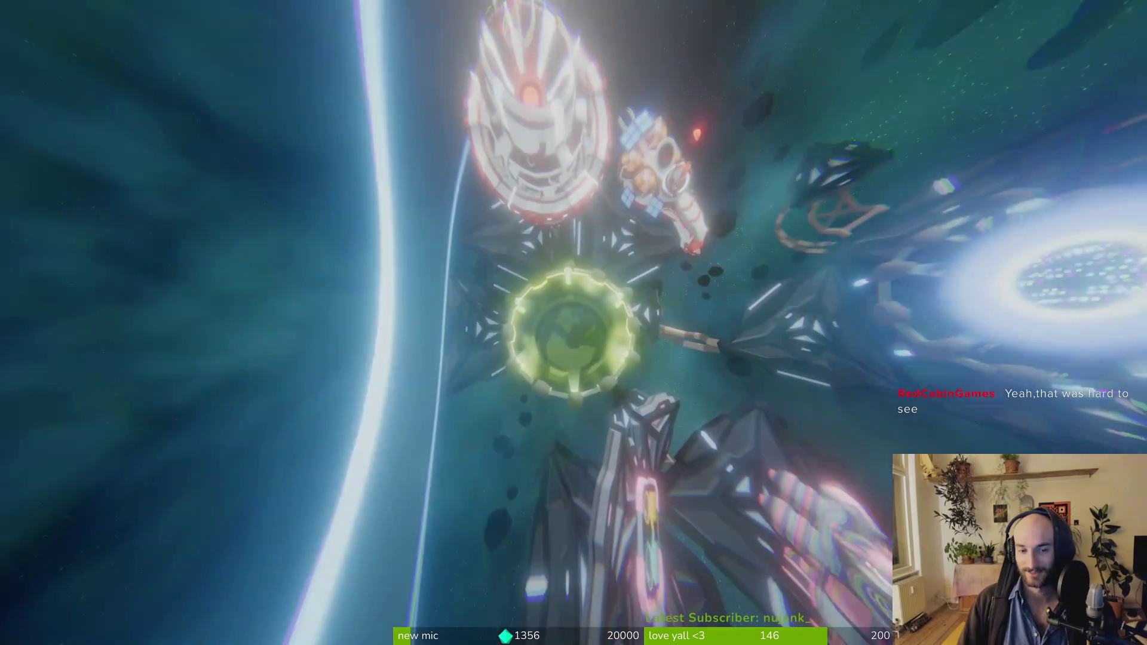
Step: Fly to the green Daily Challenge portal and start the Legendary +14 Daily Challenge
key("d")
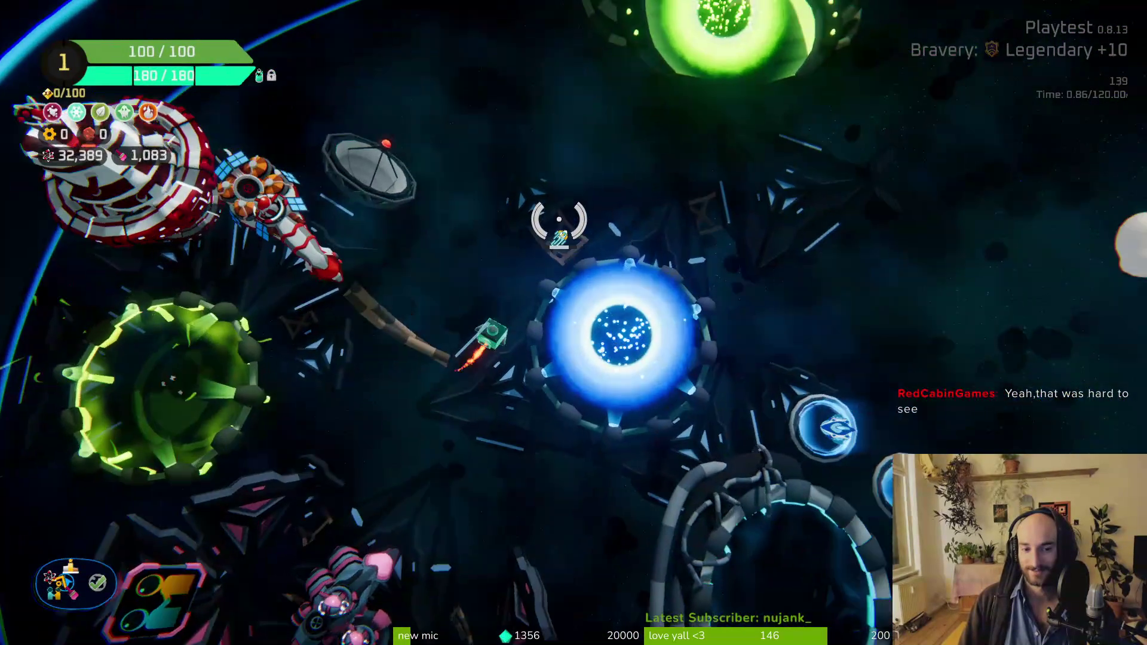
key("d")
key("s")
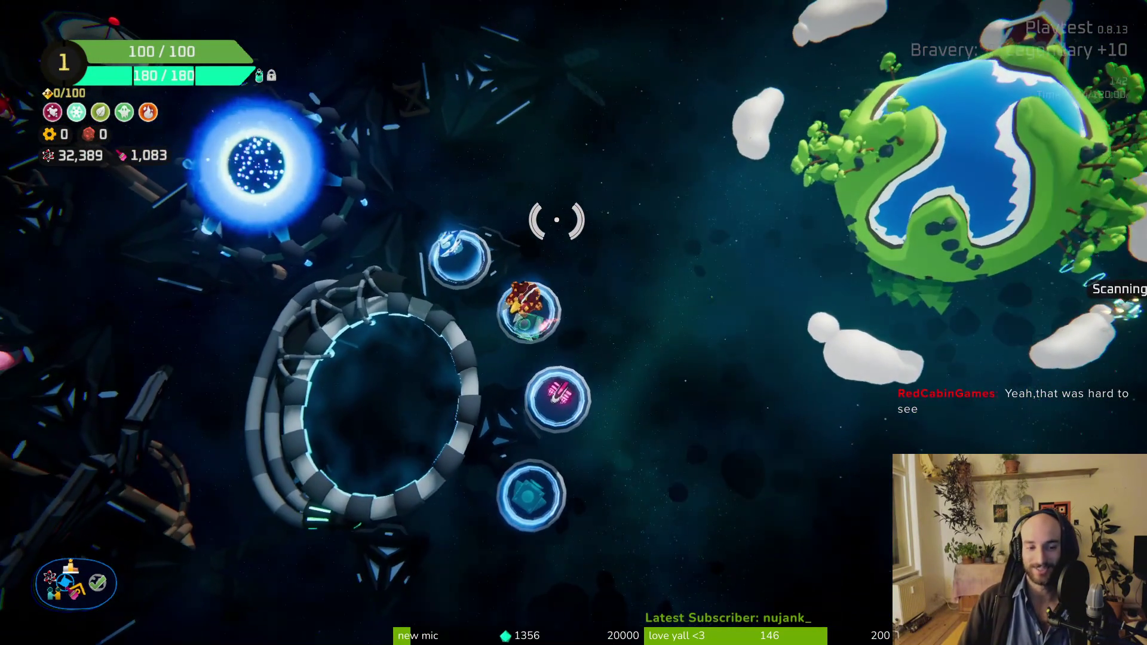
key("a")
key("w")
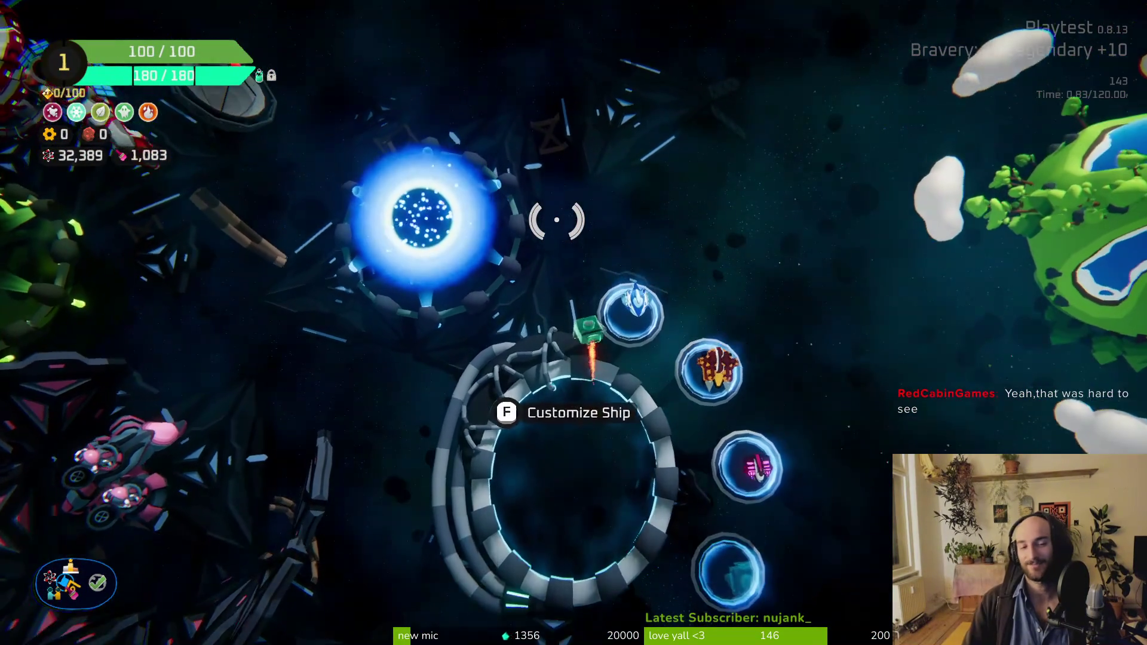
key("w")
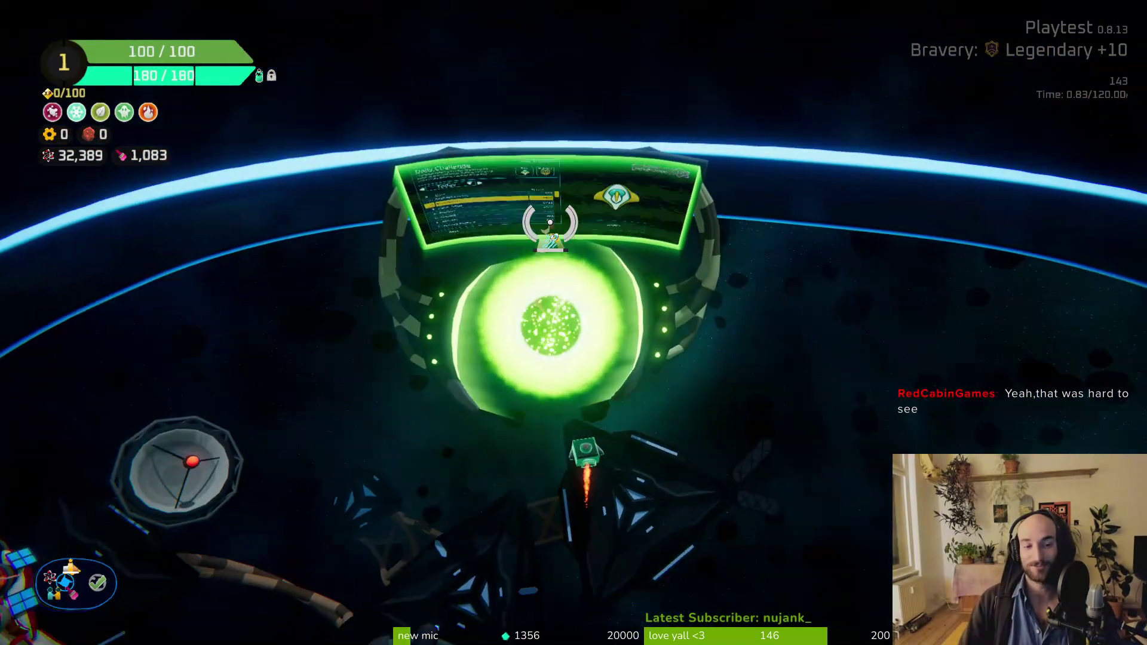
key("f")
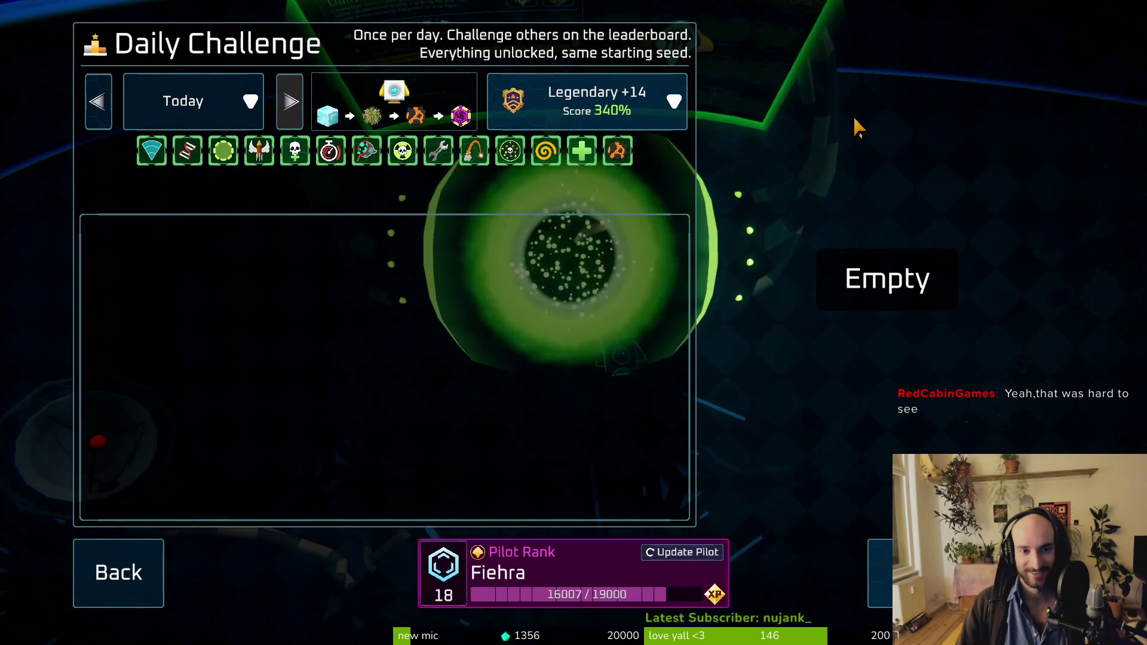
left_click(932, 574)
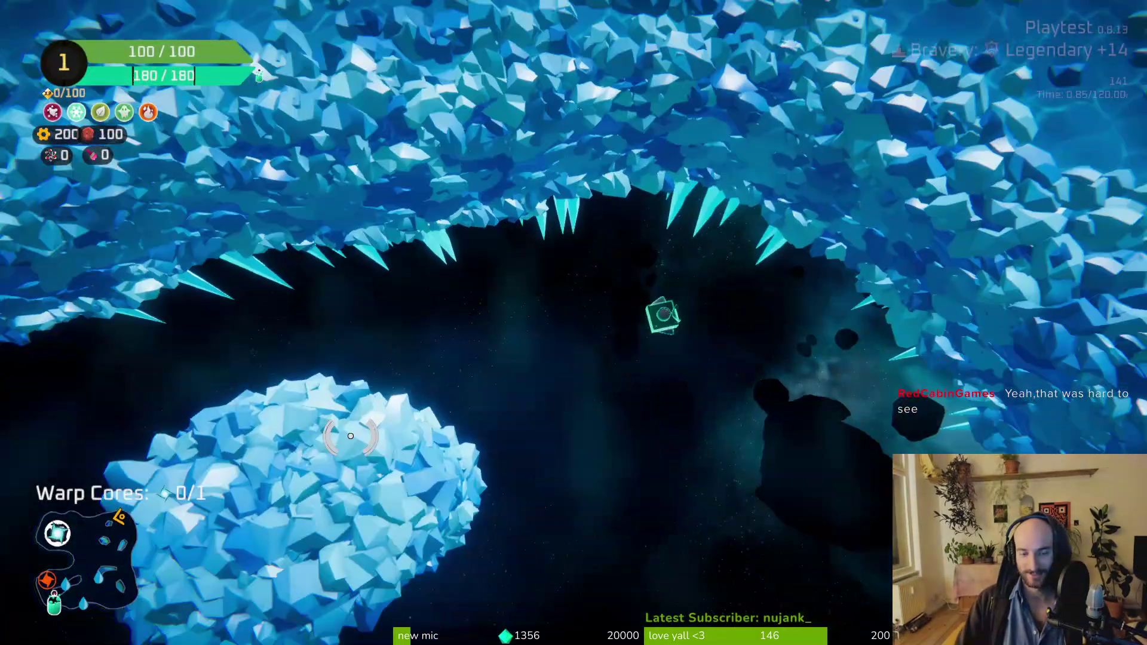
Step: Clear the spiky enemies in the ice cave with the lightning beam and collect the spare parts
key("s")
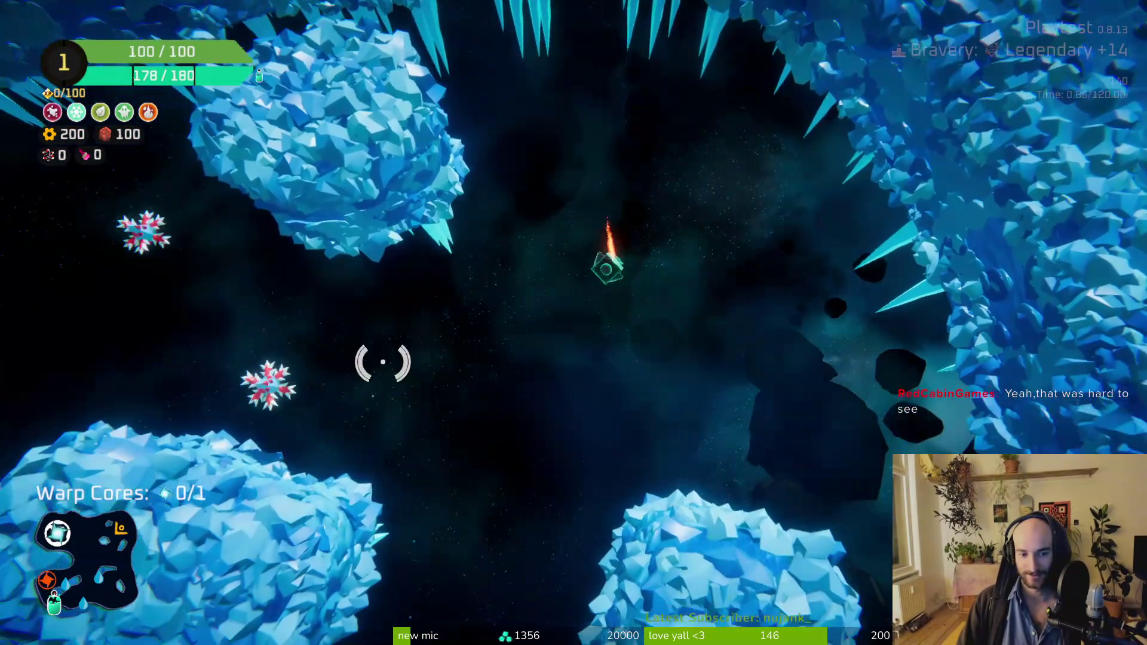
mouse_move(383, 362)
left_mouse_down()
mouse_move(397, 256)
mouse_move(423, 192)
mouse_move(410, 158)
mouse_move(371, 268)
mouse_move(502, 256)
mouse_move(323, 422)
mouse_move(385, 594)
mouse_move(555, 596)
mouse_move(568, 438)
mouse_move(787, 418)
left_mouse_up()
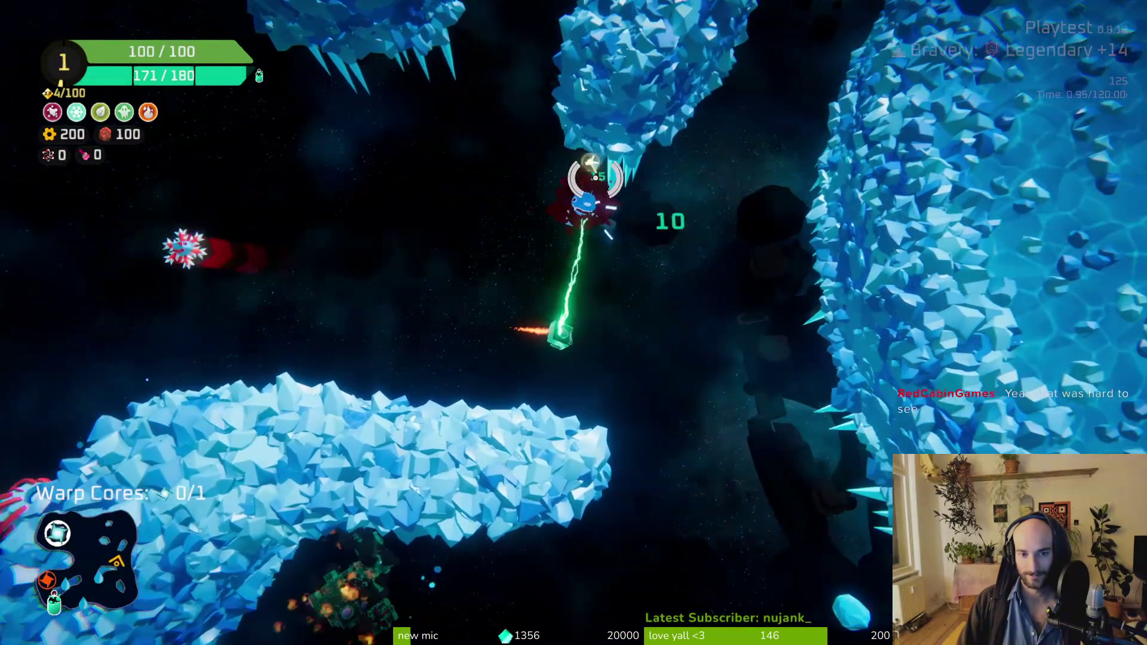
mouse_move(595, 177)
left_mouse_down()
mouse_move(541, 365)
mouse_move(484, 197)
mouse_move(589, 146)
mouse_move(688, 170)
mouse_move(604, 568)
mouse_move(589, 486)
mouse_move(726, 168)
mouse_move(661, 205)
mouse_move(627, 448)
mouse_move(525, 299)
mouse_move(707, 525)
mouse_move(597, 558)
mouse_move(224, 337)
mouse_move(576, 358)
mouse_move(504, 468)
mouse_move(396, 358)
mouse_move(418, 223)
mouse_move(476, 102)
mouse_move(396, 197)
mouse_move(443, 226)
mouse_move(708, 230)
mouse_move(625, 212)
mouse_move(504, 236)
mouse_move(566, 486)
mouse_move(435, 399)
mouse_move(332, 359)
mouse_move(460, 266)
mouse_move(441, 340)
mouse_move(500, 495)
mouse_move(609, 530)
left_mouse_up()
mouse_move(688, 507)
left_mouse_down()
mouse_move(430, 400)
mouse_move(430, 328)
mouse_move(581, 247)
left_mouse_up()
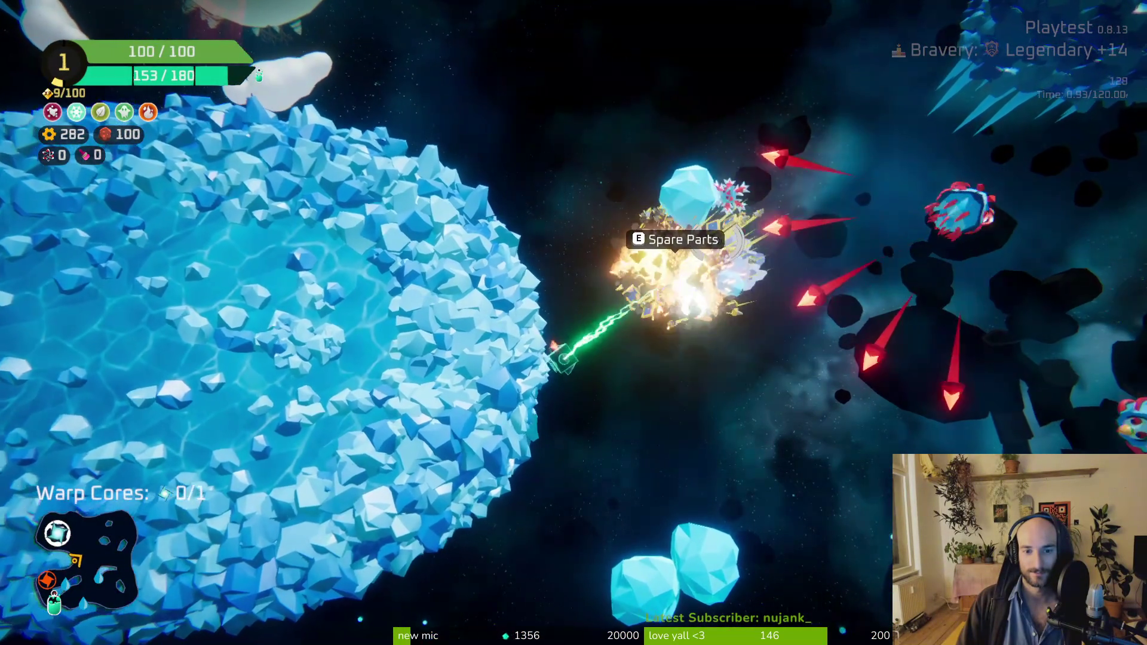
key("e")
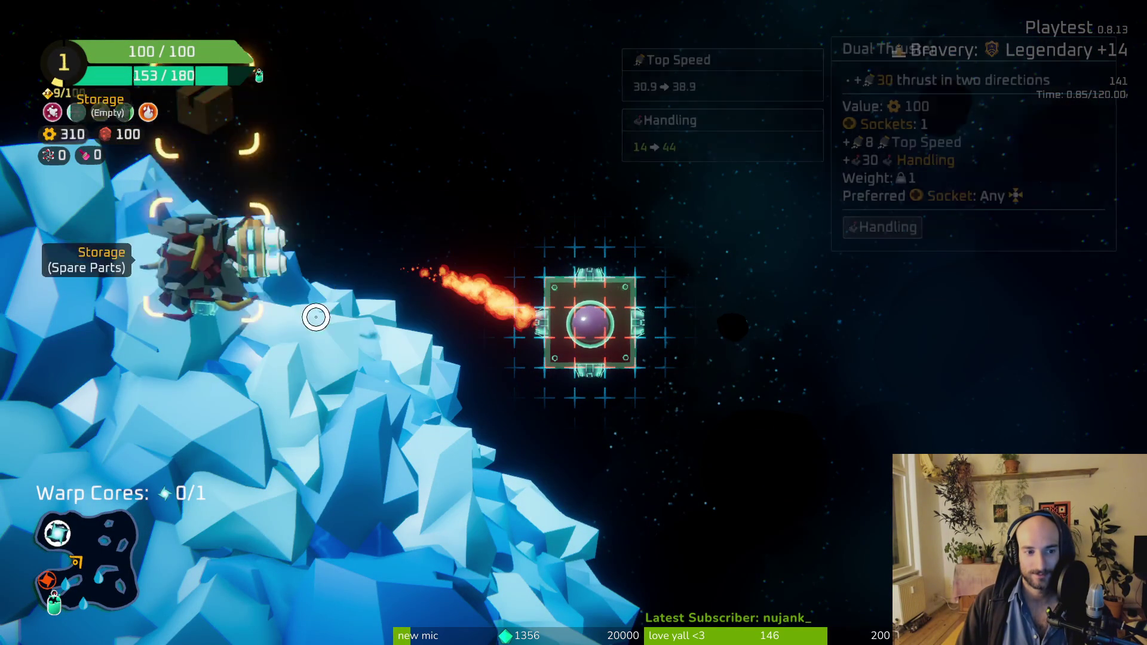
key("e")
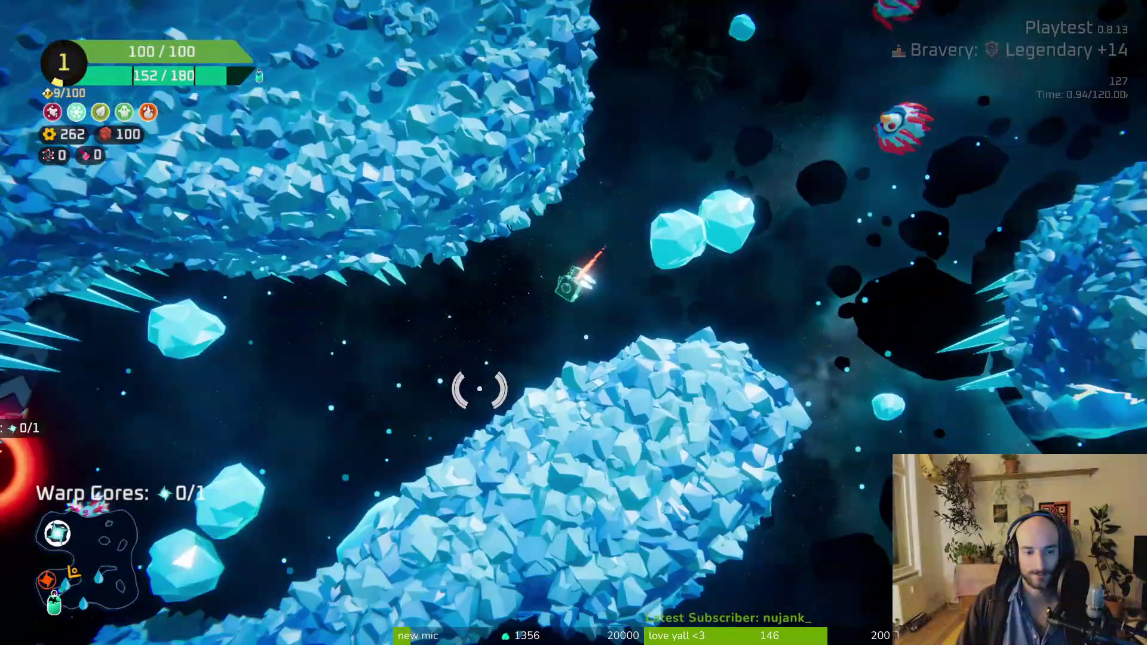
Step: Reach the Oxygen Station and claim its 42 XP reward, bringing XP to 56/100
mouse_move(397, 396)
left_mouse_down()
mouse_move(384, 384)
mouse_move(526, 338)
mouse_move(572, 430)
left_mouse_up()
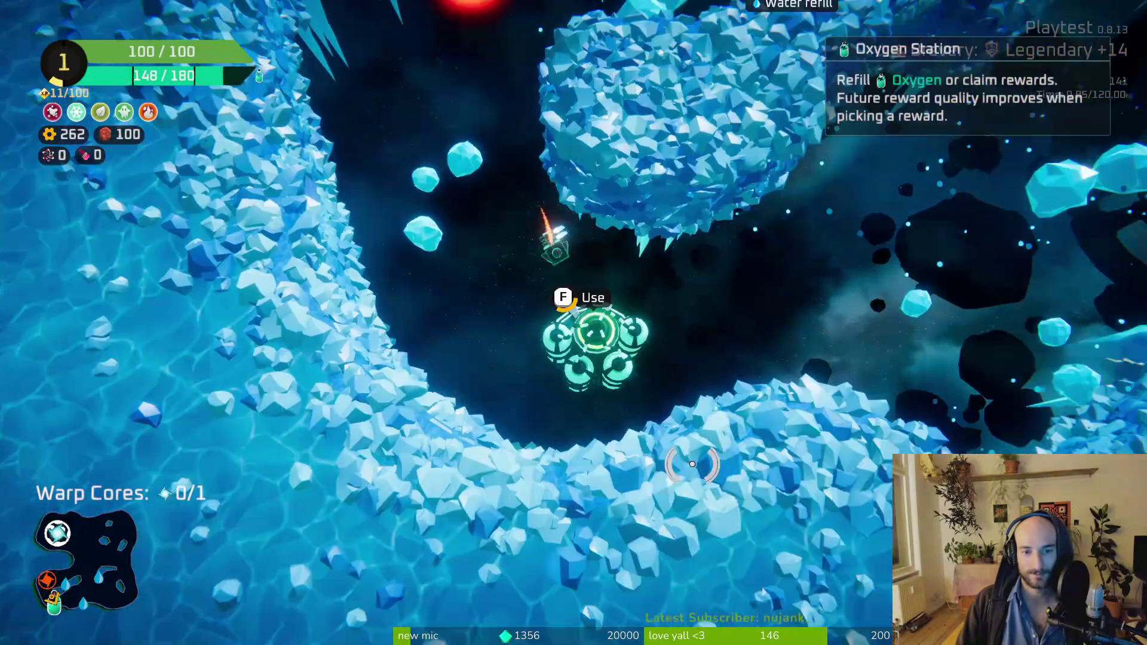
key("e")
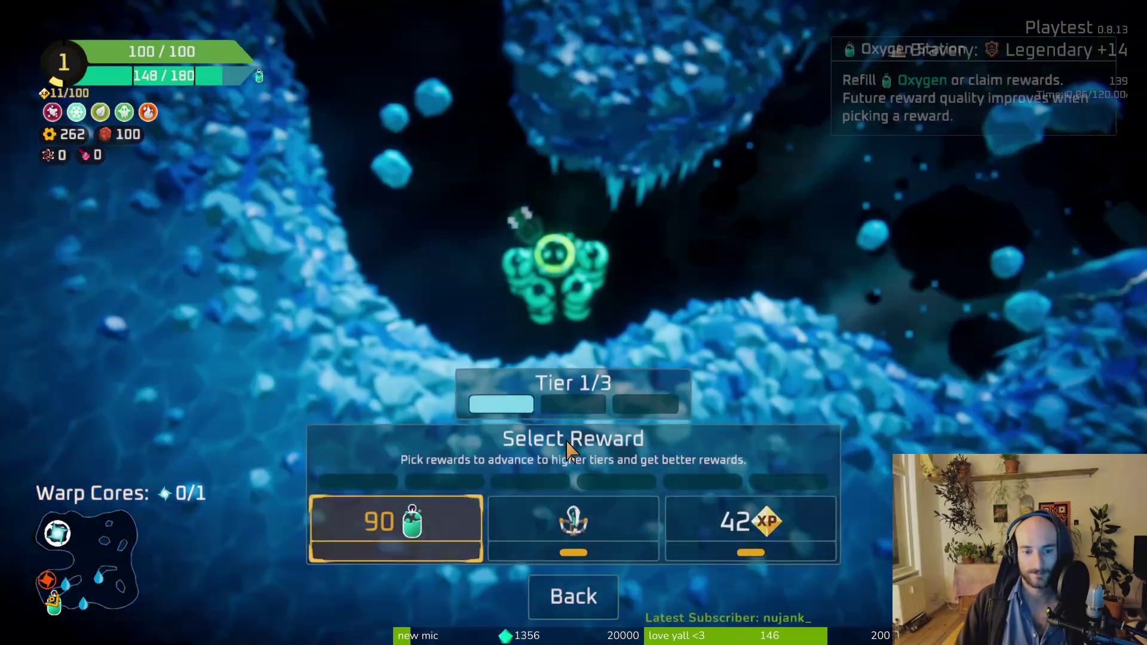
mouse_move(642, 523)
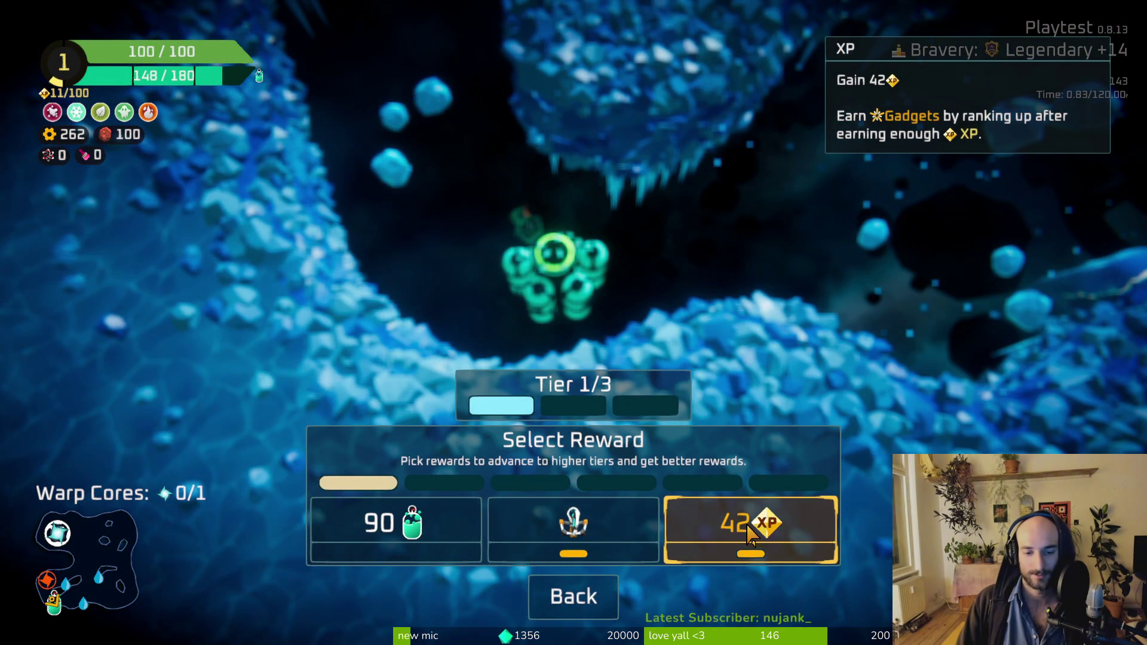
left_click(748, 534)
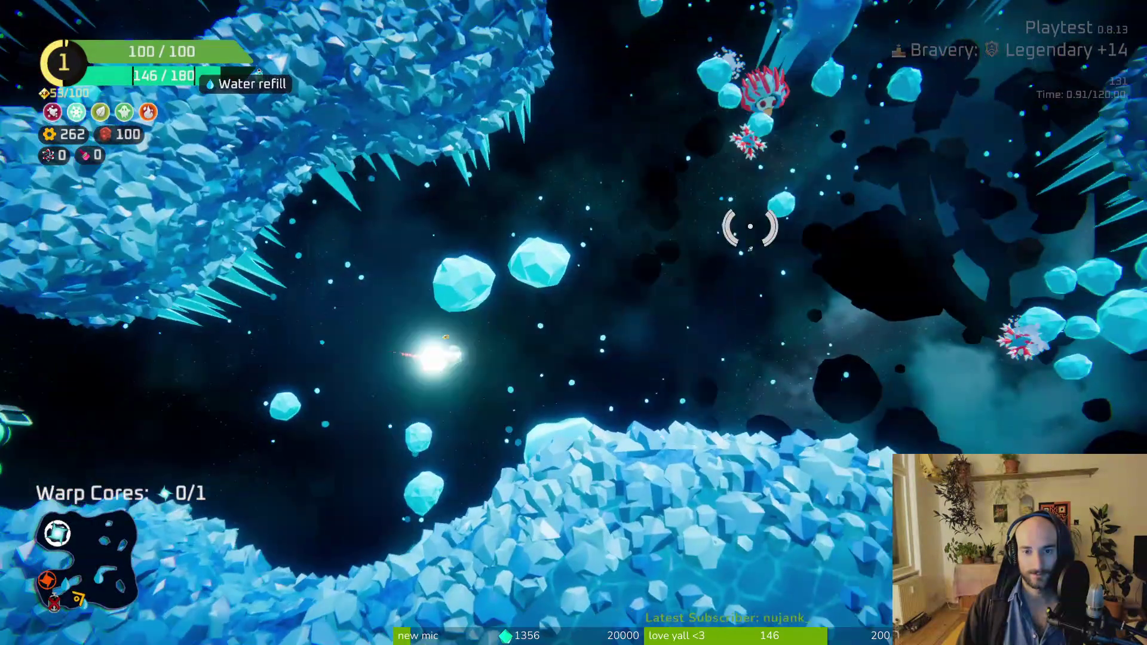
mouse_move(751, 227)
left_mouse_down()
mouse_move(789, 340)
mouse_move(576, 244)
mouse_move(533, 238)
mouse_move(738, 223)
mouse_move(565, 187)
mouse_move(597, 256)
mouse_move(424, 312)
mouse_move(552, 332)
mouse_move(607, 257)
mouse_move(628, 299)
mouse_move(653, 307)
left_mouse_up()
Step: Craft and fit a Goo Launcher and a Snow Catapult, moving the dual thruster to the core's left
key("Tab")
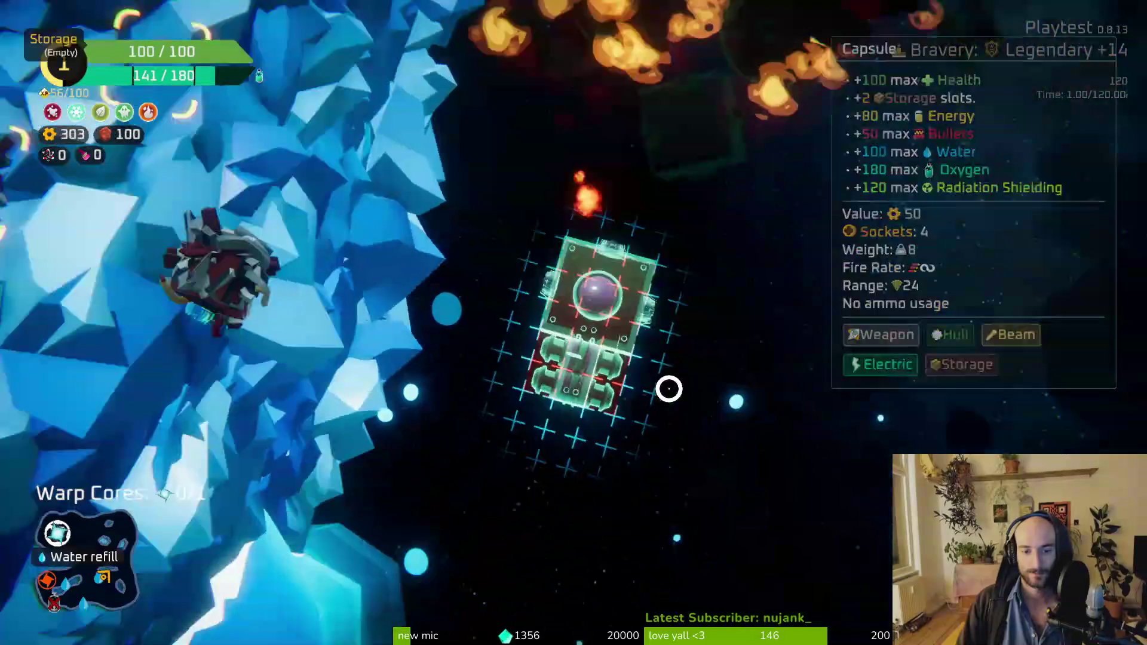
mouse_move(197, 303)
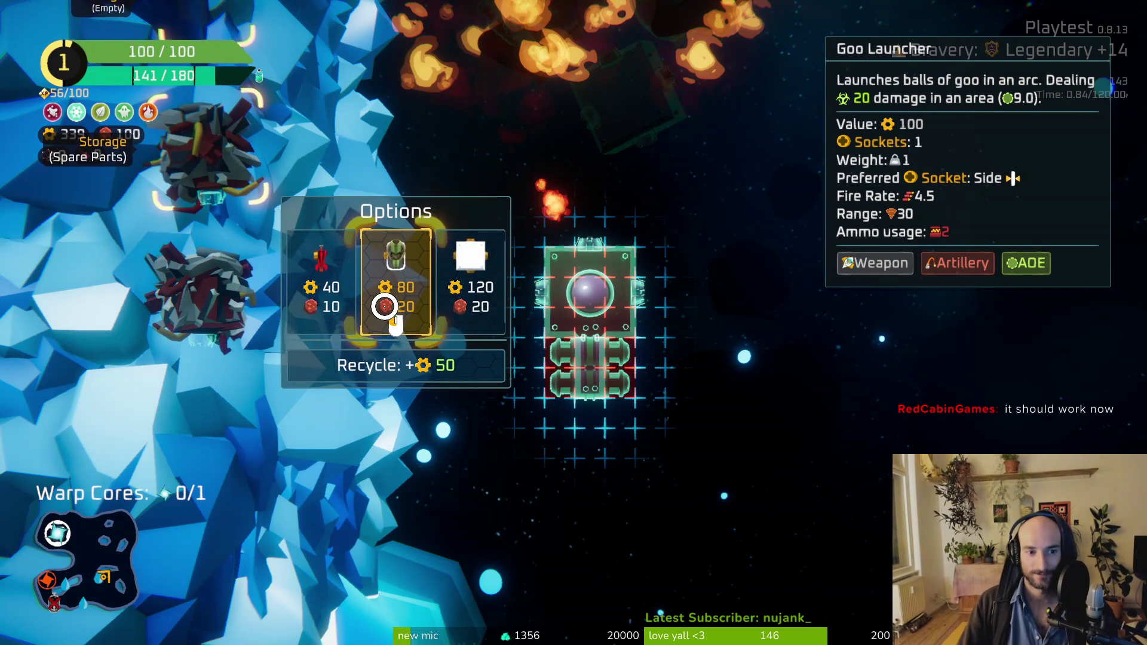
left_click(407, 287)
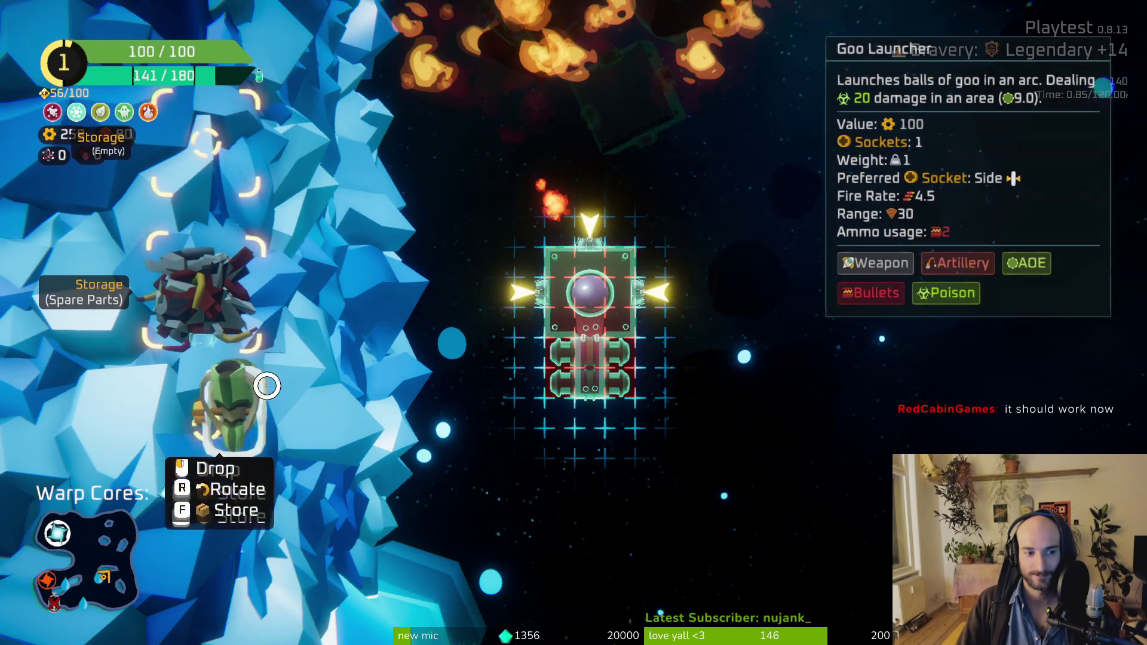
left_click(666, 292)
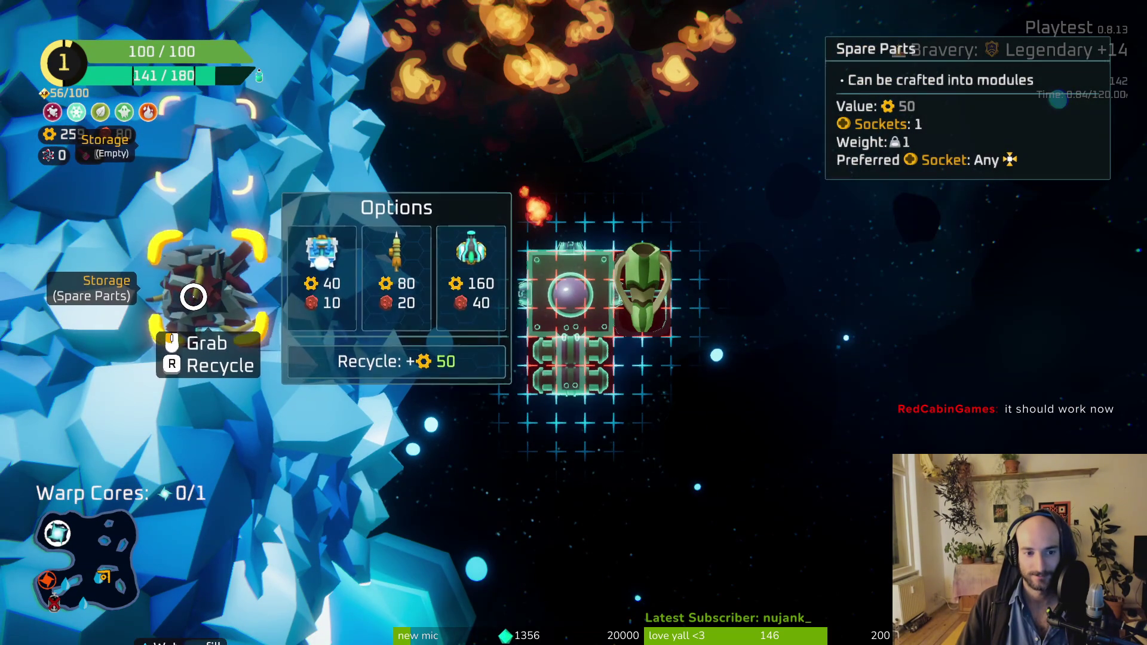
left_click_drag(561, 377, 529, 322)
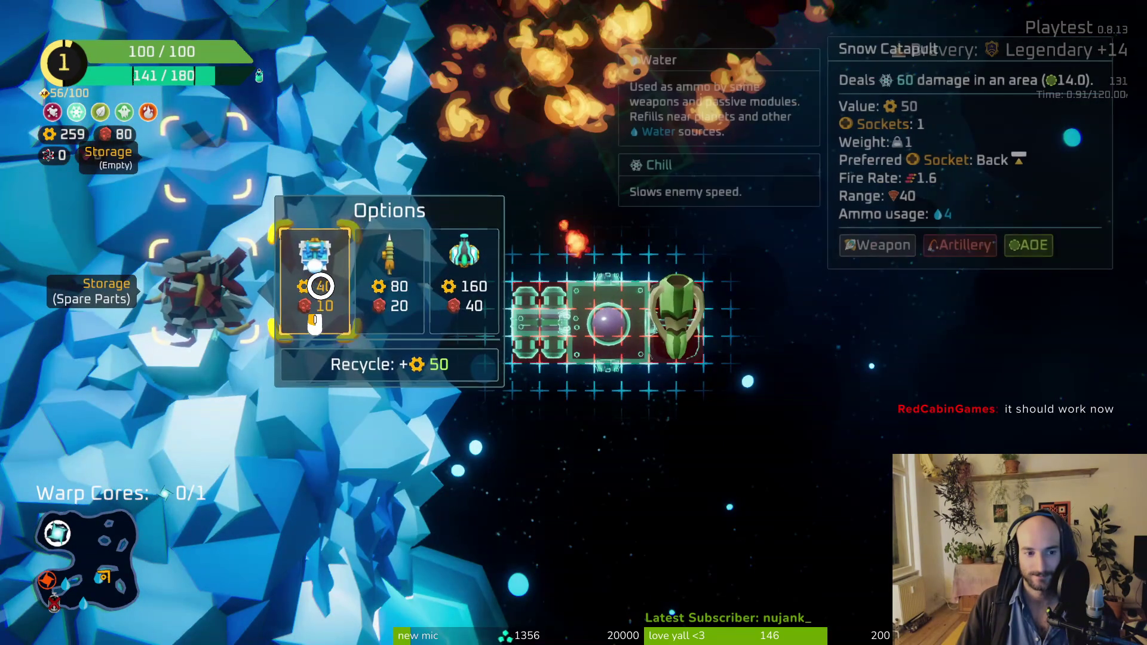
left_click(321, 286)
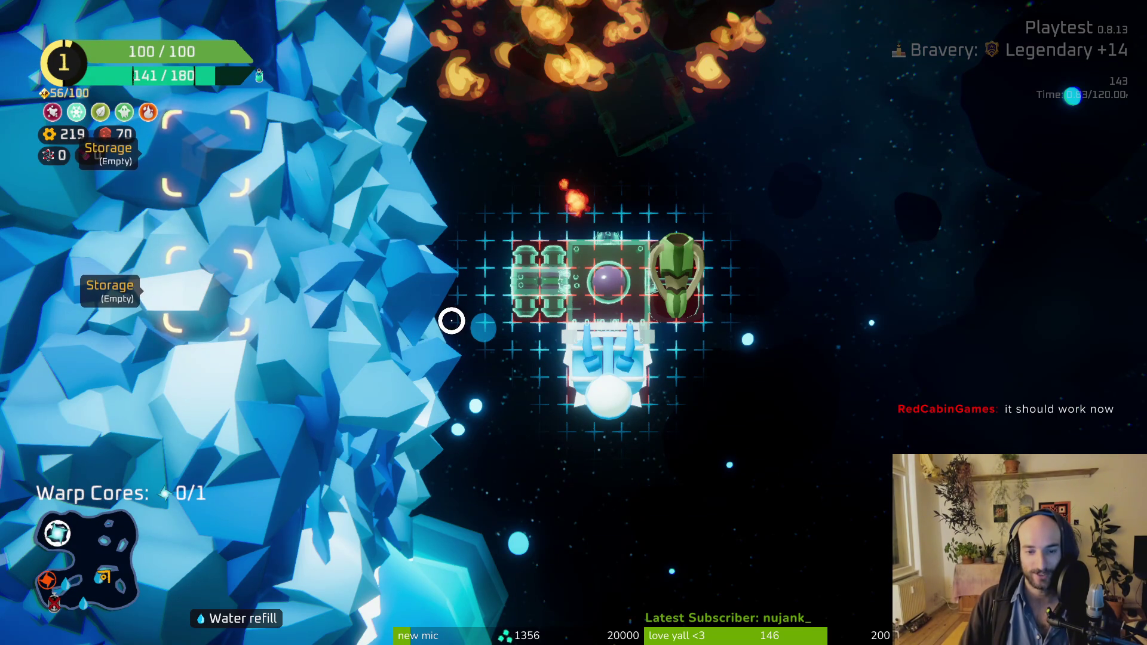
Step: Exit ship building and fly up through the ice field toward the water refill
key("Tab")
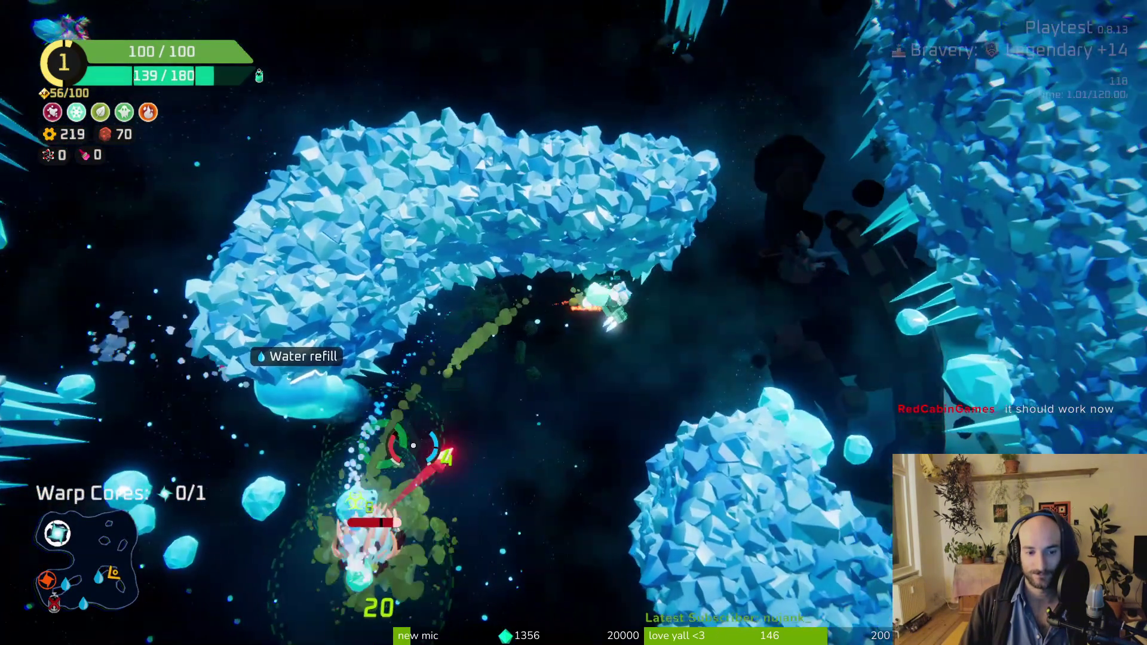
key("w")
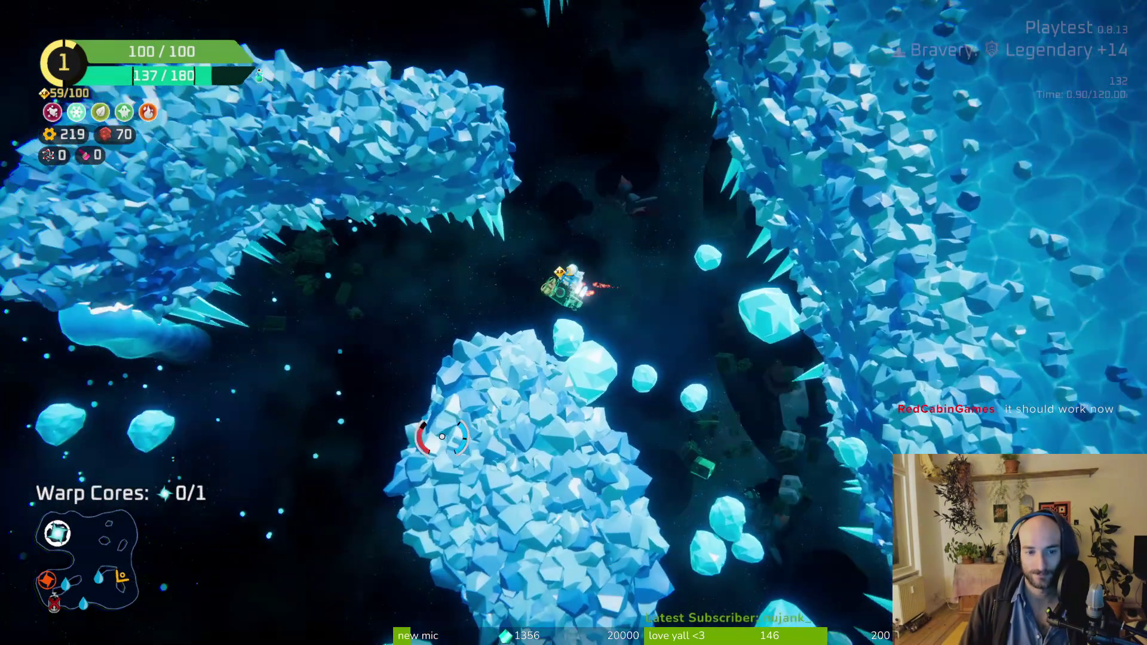
key("w")
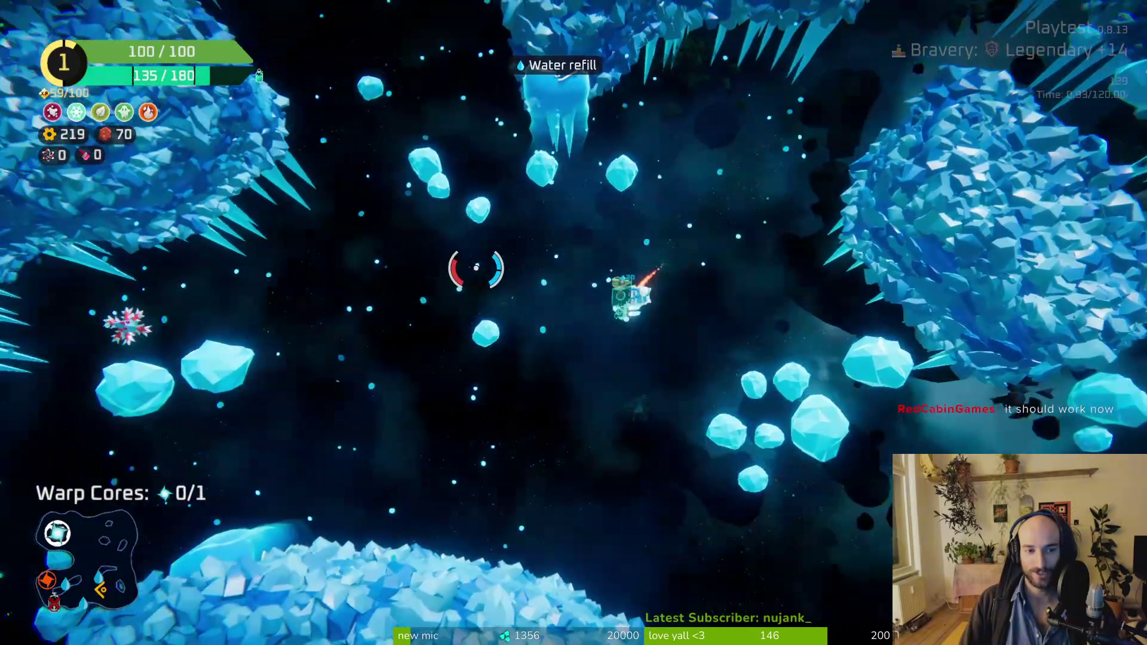